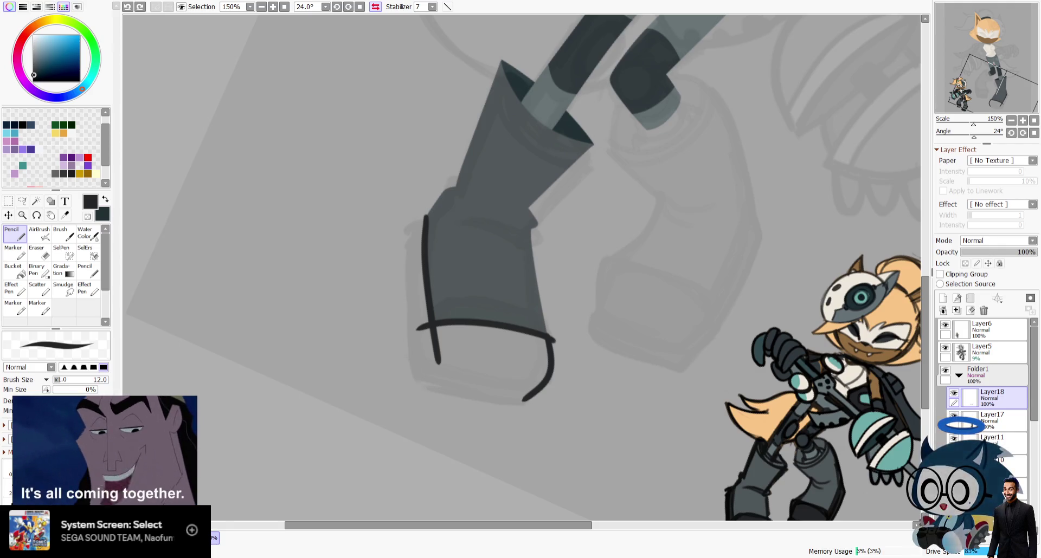
Mirror the view to check the boot, then bucket-fill the cuff dark.
{"action": "key", "text": "h"}
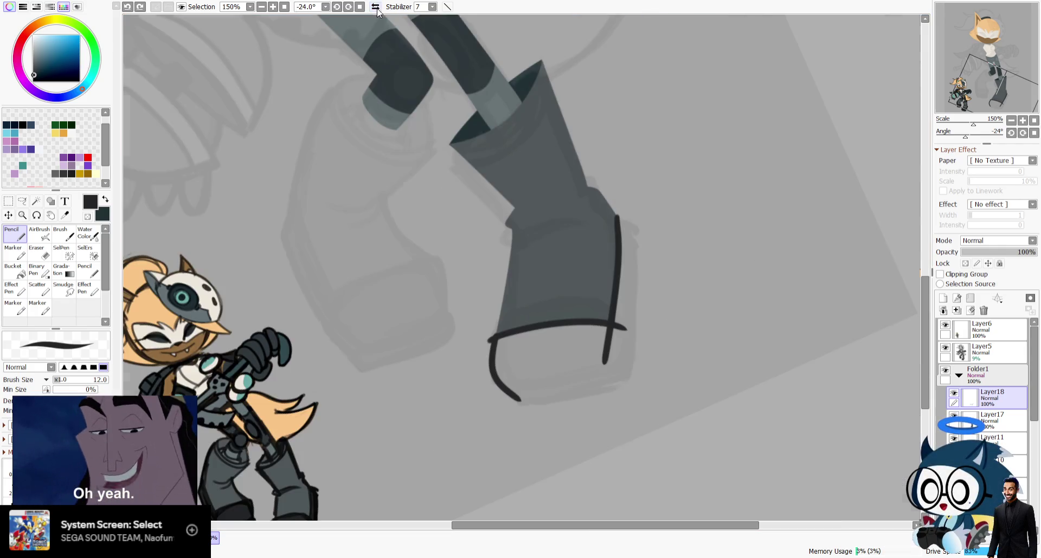
{"action": "key", "text": "ctrl+z"}
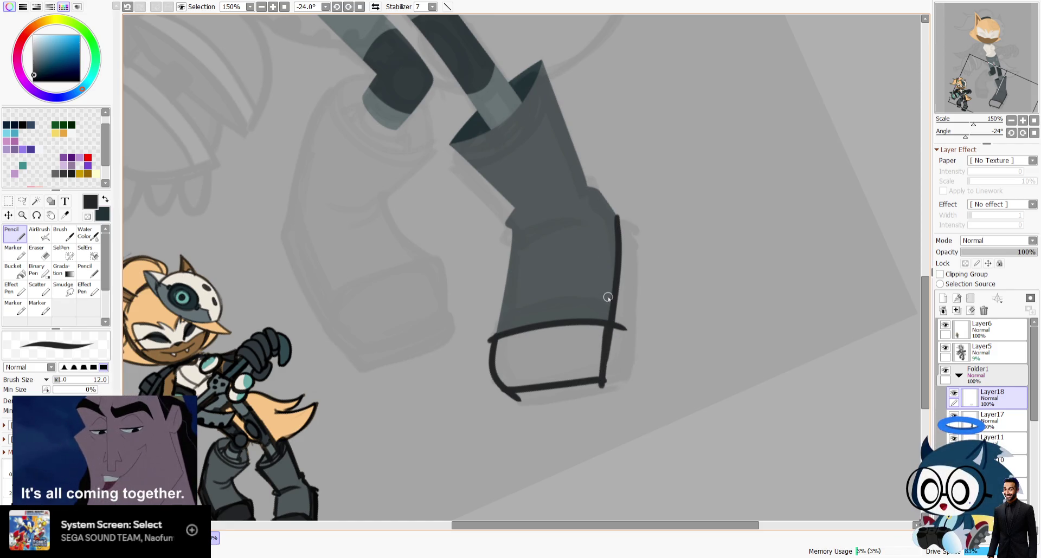
{"action": "key", "text": "g"}
{"action": "left_click", "coordinate": [539, 348]}
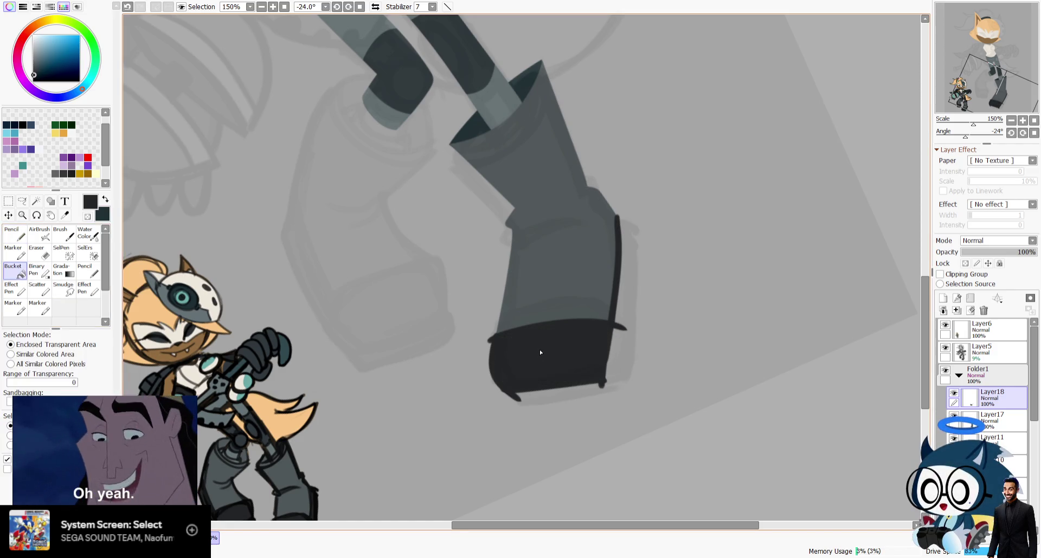
Erase the stray dark outline and leftover stub along the cuff's left edge.
{"action": "left_click", "coordinate": [39, 252]}
{"action": "left_click_drag", "start_coordinate": [493, 404], "coordinate": [606, 386]}
{"action": "key", "text": "ctrl+z"}
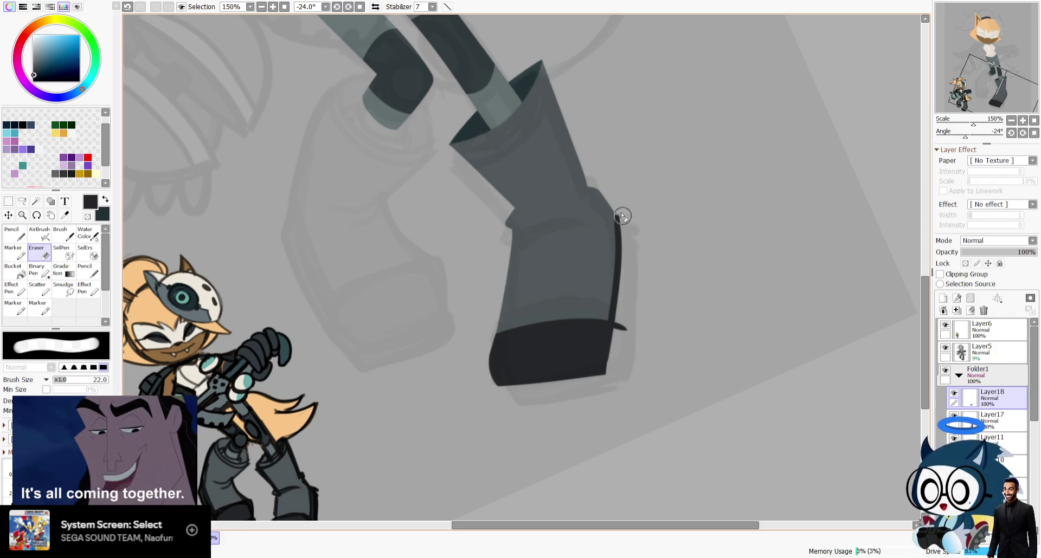
{"action": "key", "text": "h"}
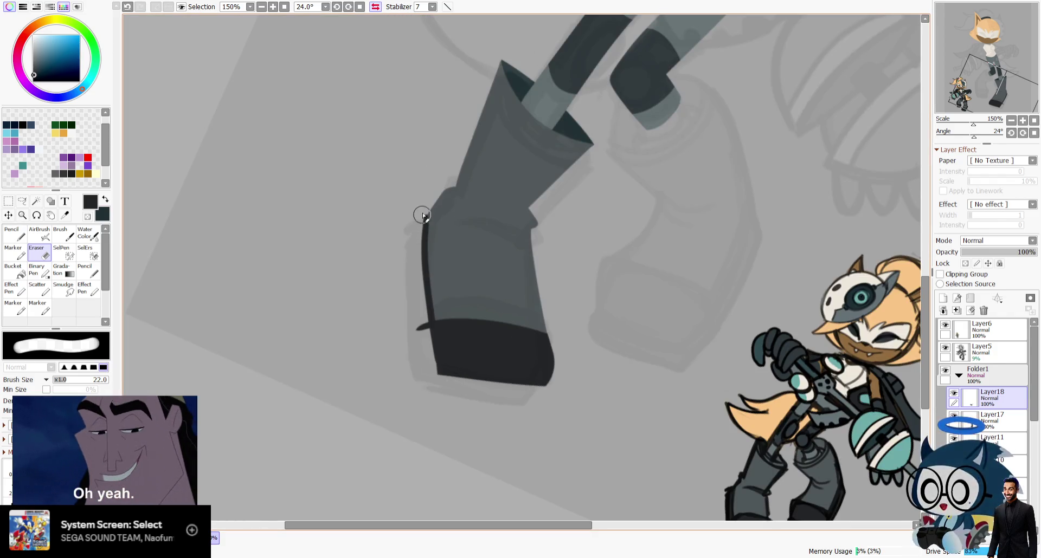
{"action": "left_click_drag", "start_coordinate": [423, 216], "coordinate": [412, 274]}
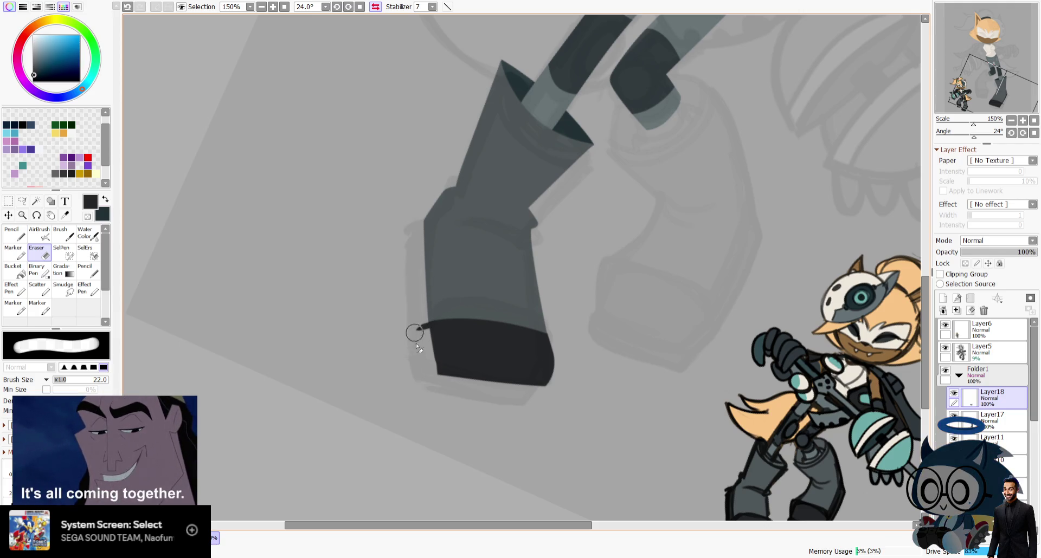
{"action": "left_click_drag", "start_coordinate": [414, 331], "coordinate": [414, 309]}
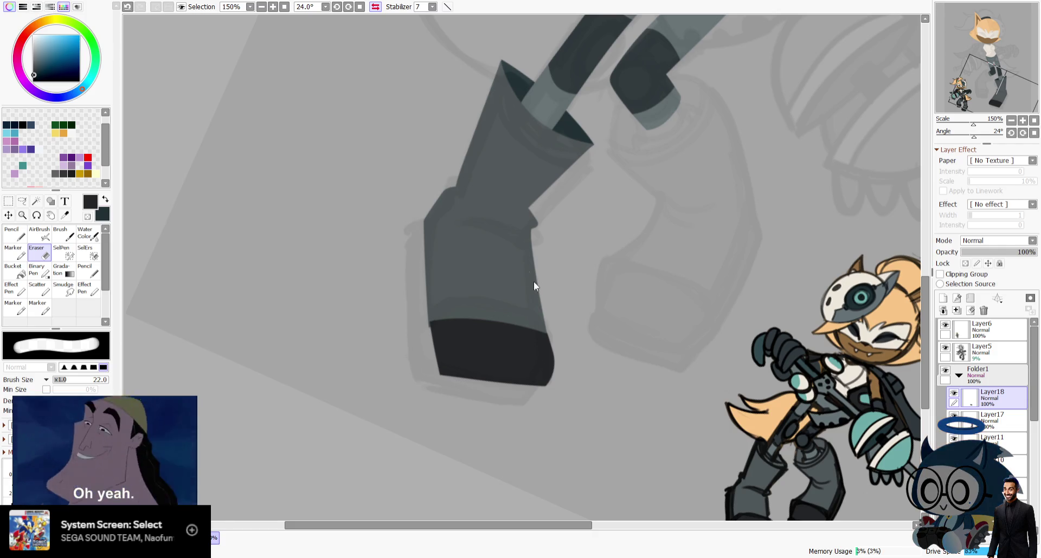
Create a new blank canvas, NewCanvas6.
{"action": "key", "text": "ctrl+n"}
{"action": "key", "text": "Return"}
{"action": "left_click", "coordinate": [1023, 121]}
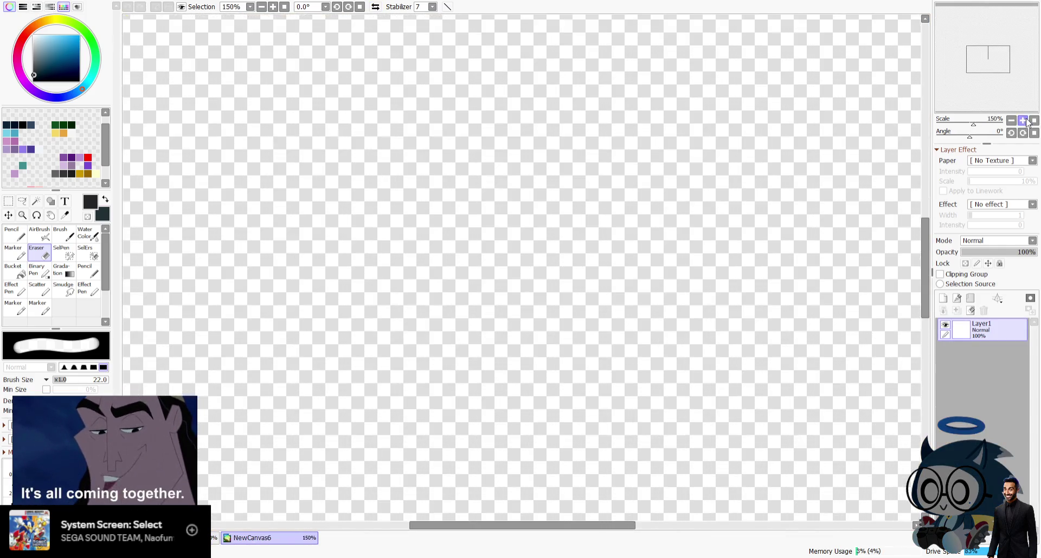
Zoom to 200% and bucket-fill Layer1 solid grey.
{"action": "left_click", "coordinate": [1023, 120]}
{"action": "left_click", "coordinate": [13, 269]}
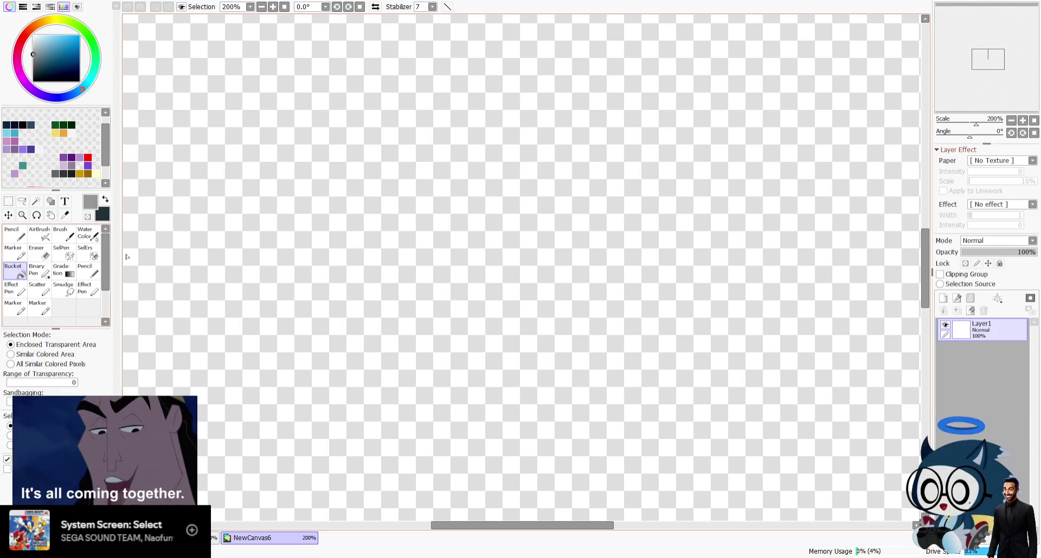
{"action": "left_click", "coordinate": [217, 271]}
Add Layer2 and set up a black Scatter brush at size 4.
{"action": "left_click", "coordinate": [33, 82]}
{"action": "left_click", "coordinate": [38, 290]}
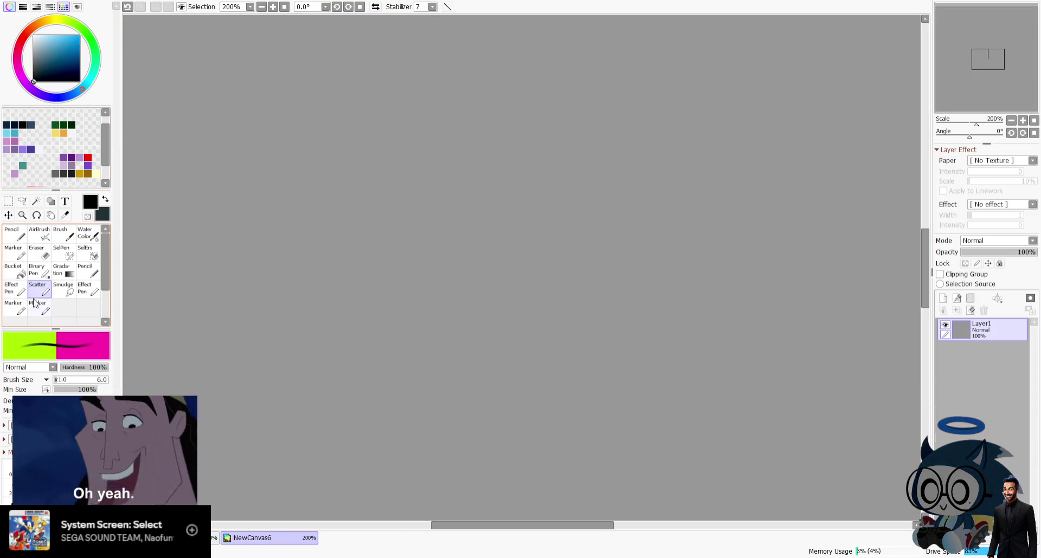
{"action": "left_click", "coordinate": [943, 298]}
{"action": "left_click_drag", "start_coordinate": [514, 87], "coordinate": [468, 103]}
{"action": "key", "text": "ctrl+z"}
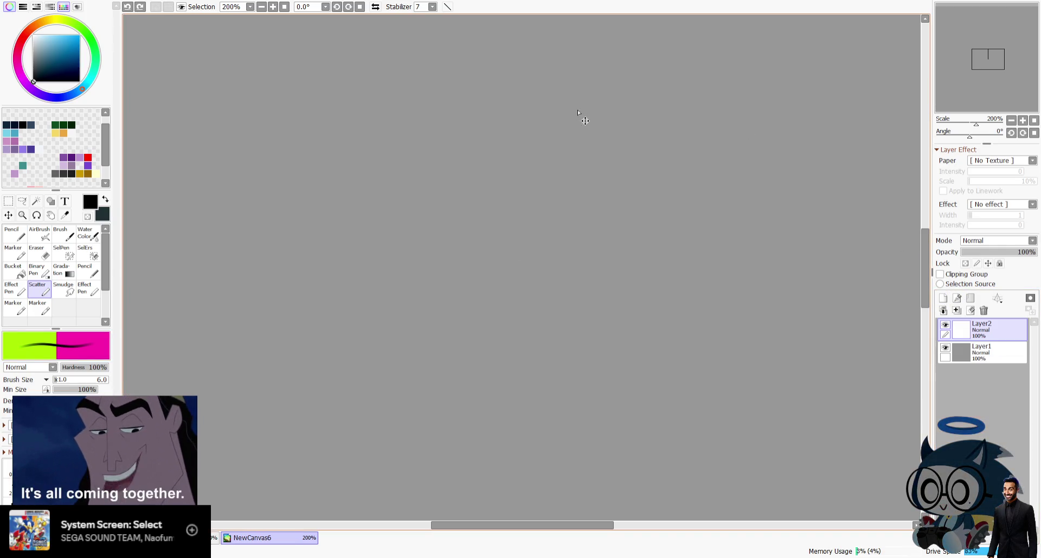
{"action": "left_click", "coordinate": [57, 381]}
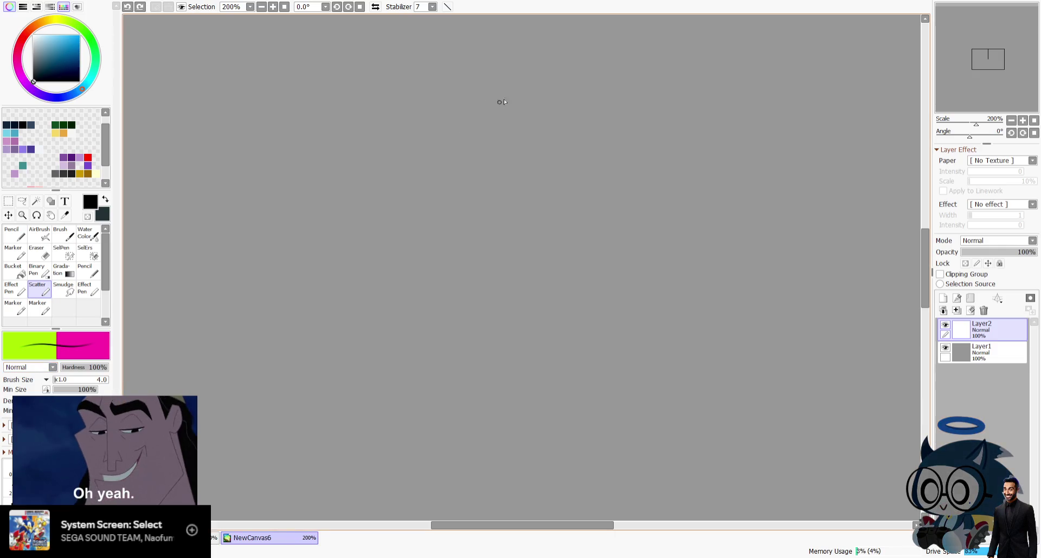
Sketch the chest curve and the torso's left side and bottom below the head.
{"action": "left_click_drag", "start_coordinate": [561, 210], "coordinate": [569, 116]}
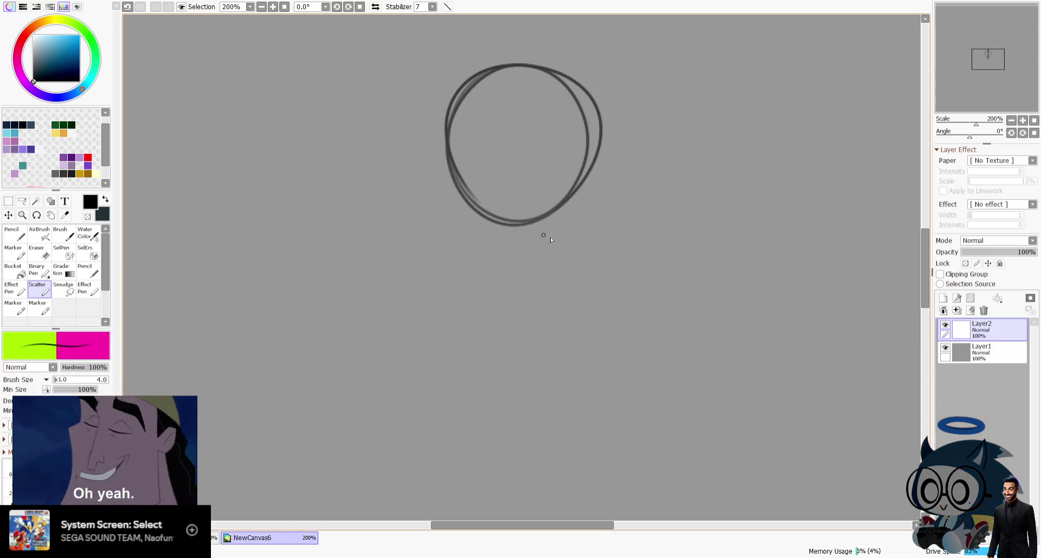
{"action": "key", "text": "ctrl+z"}
{"action": "mouse_move", "coordinate": [515, 57]}
{"action": "left_mouse_down"}
{"action": "mouse_move", "coordinate": [579, 189]}
{"action": "mouse_move", "coordinate": [564, 70]}
{"action": "mouse_move", "coordinate": [521, 51]}
{"action": "mouse_move", "coordinate": [464, 100]}
{"action": "left_mouse_up"}
{"action": "key", "text": "ctrl+z"}
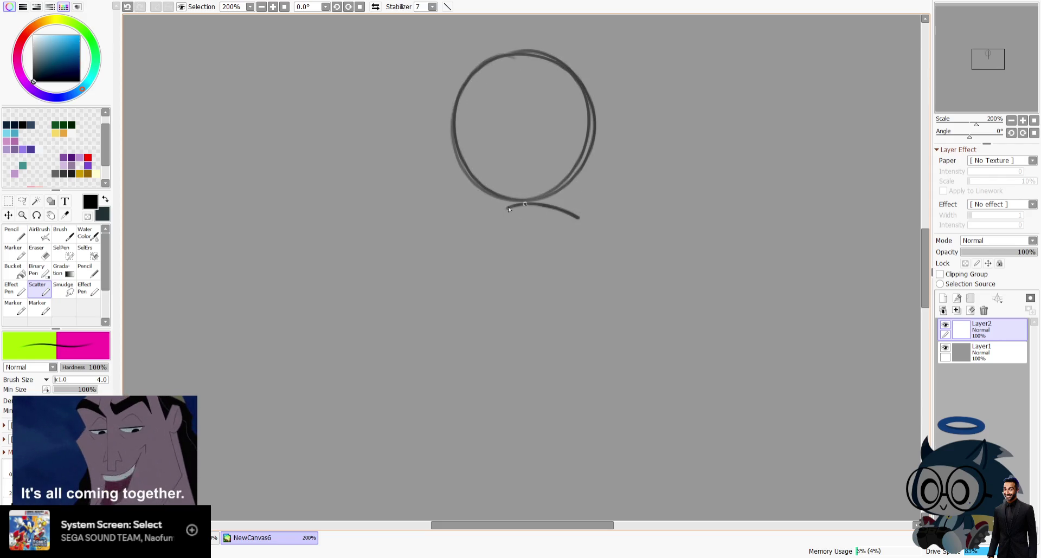
{"action": "left_click_drag", "start_coordinate": [557, 275], "coordinate": [535, 288]}
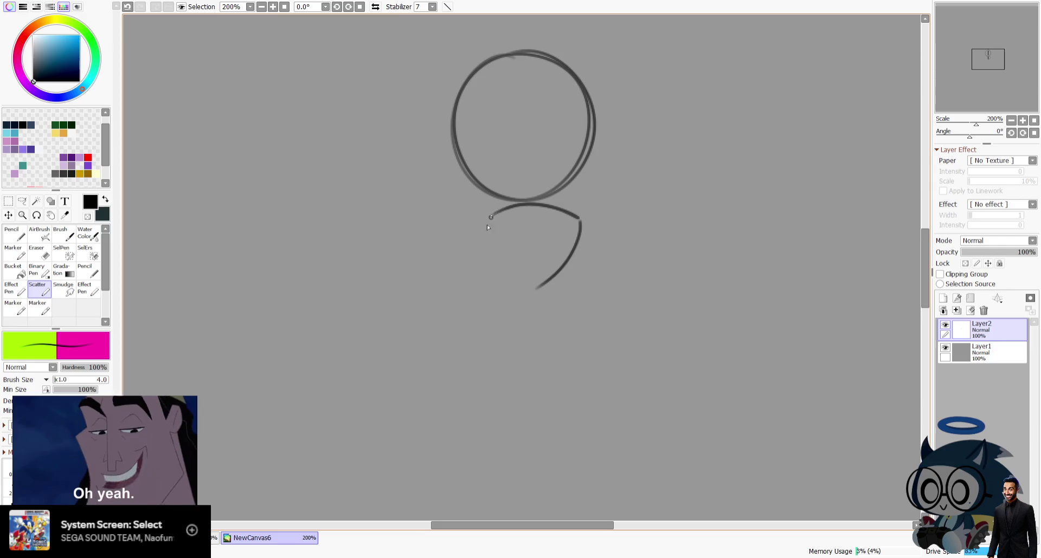
{"action": "left_click_drag", "start_coordinate": [490, 214], "coordinate": [482, 285]}
{"action": "key", "text": "ctrl+z"}
{"action": "left_click_drag", "start_coordinate": [492, 216], "coordinate": [534, 285]}
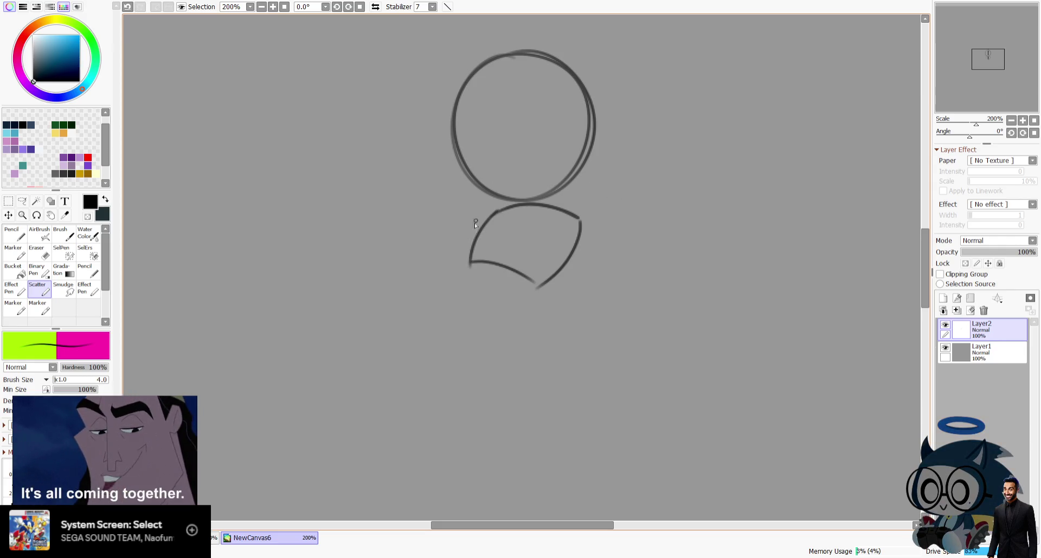
Draw both shoulder lines, a waist loop and the flared lower-body curves.
{"action": "left_click_drag", "start_coordinate": [446, 242], "coordinate": [368, 250]}
{"action": "left_click_drag", "start_coordinate": [580, 219], "coordinate": [682, 315]}
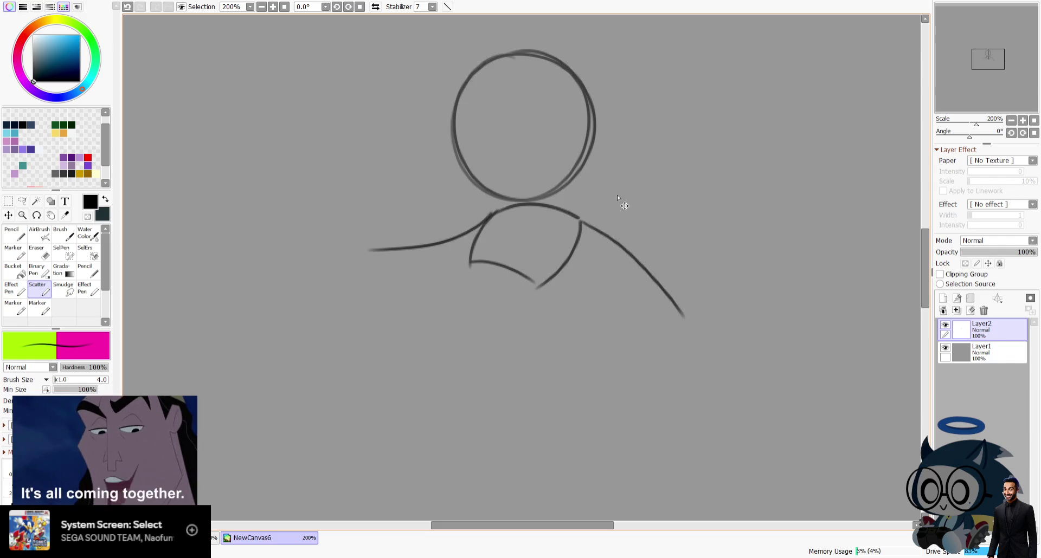
{"action": "mouse_move", "coordinate": [468, 262]}
{"action": "left_mouse_down"}
{"action": "mouse_move", "coordinate": [424, 322]}
{"action": "mouse_move", "coordinate": [607, 329]}
{"action": "left_mouse_up"}
{"action": "key", "text": "ctrl+z"}
{"action": "left_click_drag", "start_coordinate": [470, 262], "coordinate": [605, 306]}
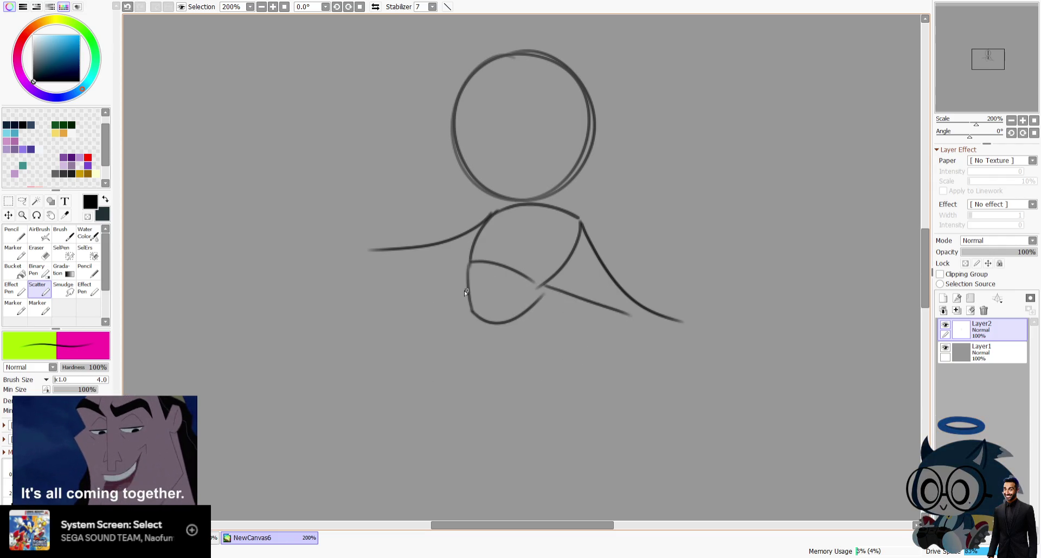
{"action": "left_click_drag", "start_coordinate": [401, 380], "coordinate": [630, 312]}
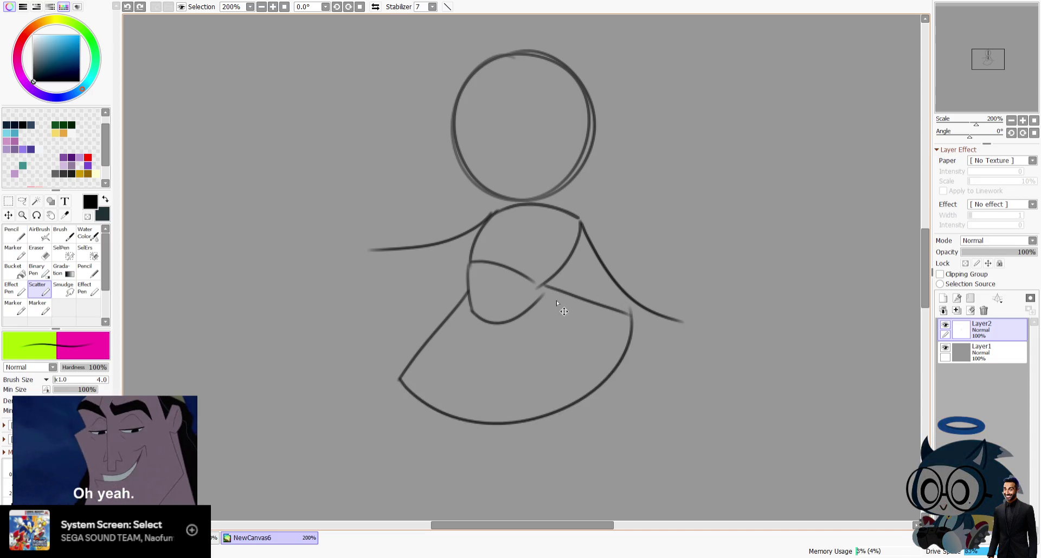
{"action": "mouse_move", "coordinate": [468, 290]}
{"action": "left_mouse_down"}
{"action": "mouse_move", "coordinate": [593, 389]}
{"action": "mouse_move", "coordinate": [645, 320]}
{"action": "left_mouse_up"}
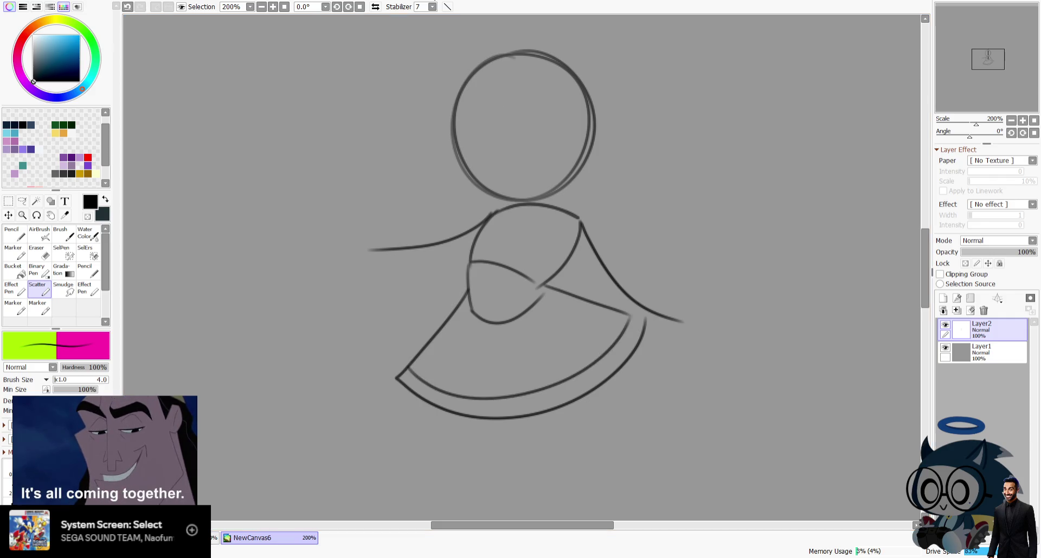
In mirrored view, add the curled left flap and shoulder-to-hem strokes, then retrace the hem.
{"action": "key", "text": "h"}
{"action": "left_click_drag", "start_coordinate": [423, 352], "coordinate": [343, 318]}
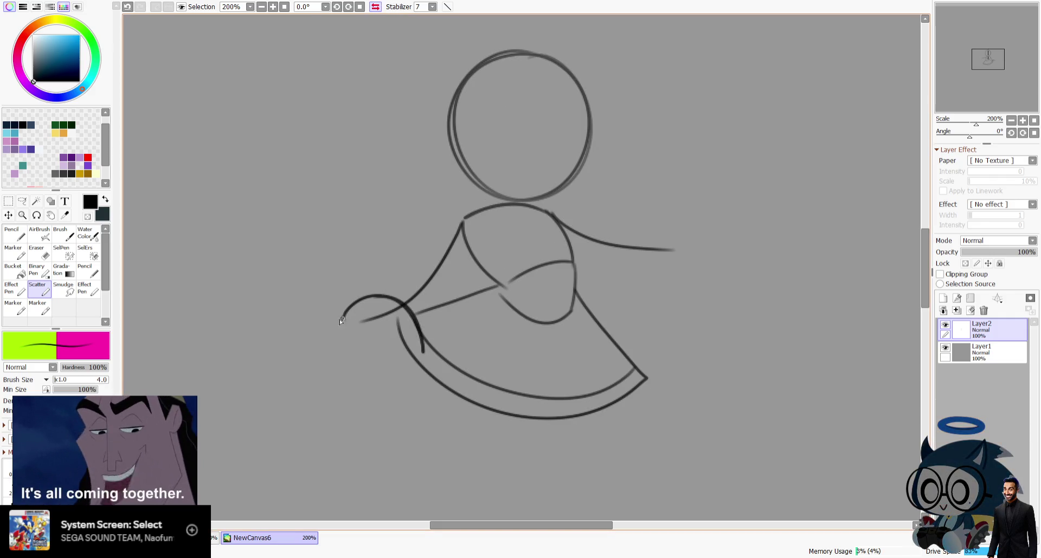
{"action": "left_click_drag", "start_coordinate": [465, 223], "coordinate": [445, 293]}
{"action": "left_click_drag", "start_coordinate": [407, 373], "coordinate": [436, 310]}
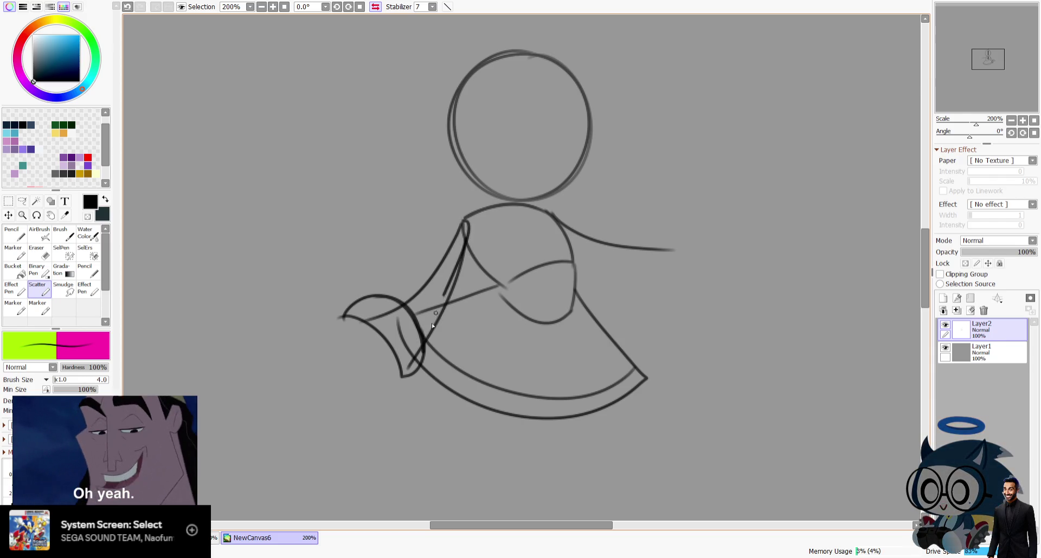
{"action": "left_click_drag", "start_coordinate": [458, 224], "coordinate": [410, 373]}
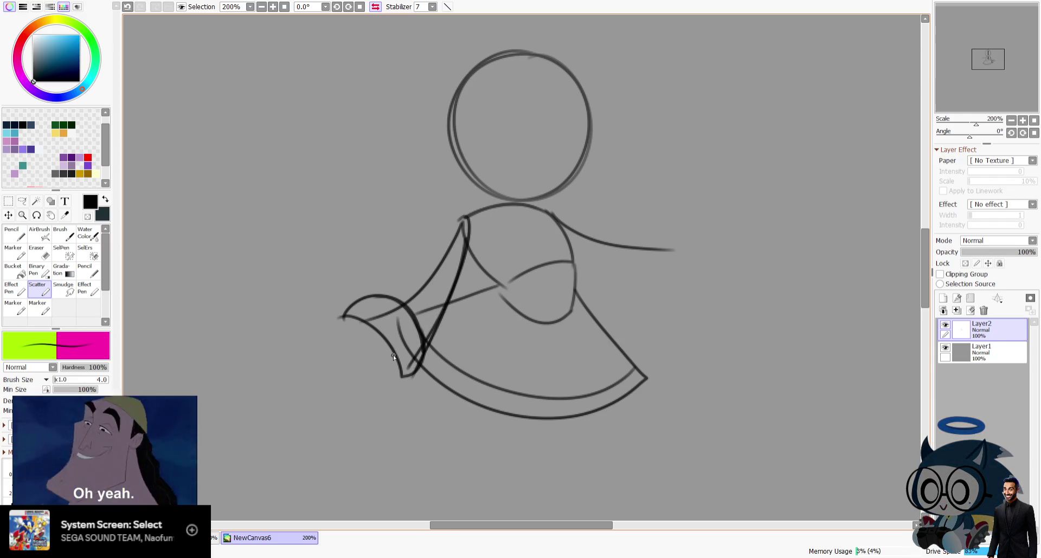
{"action": "left_click", "coordinate": [374, 6]}
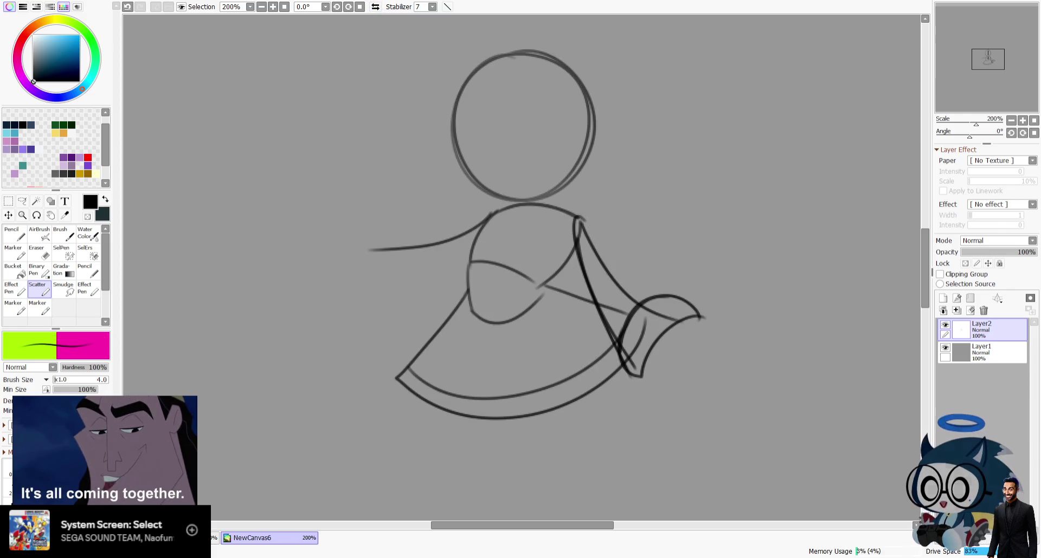
{"action": "left_click_drag", "start_coordinate": [385, 378], "coordinate": [619, 334]}
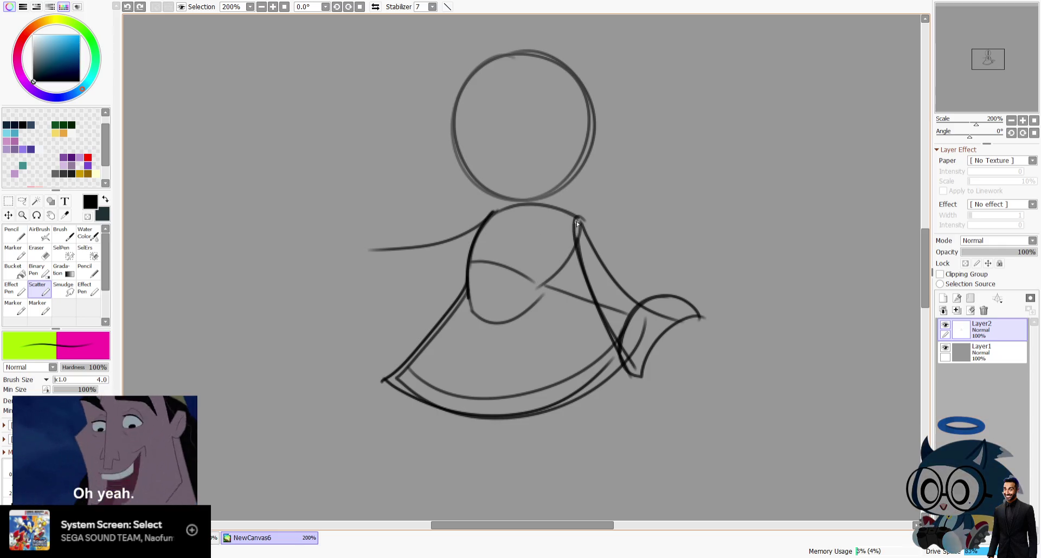
{"action": "left_click_drag", "start_coordinate": [543, 270], "coordinate": [597, 294]}
{"action": "left_click", "coordinate": [375, 7]}
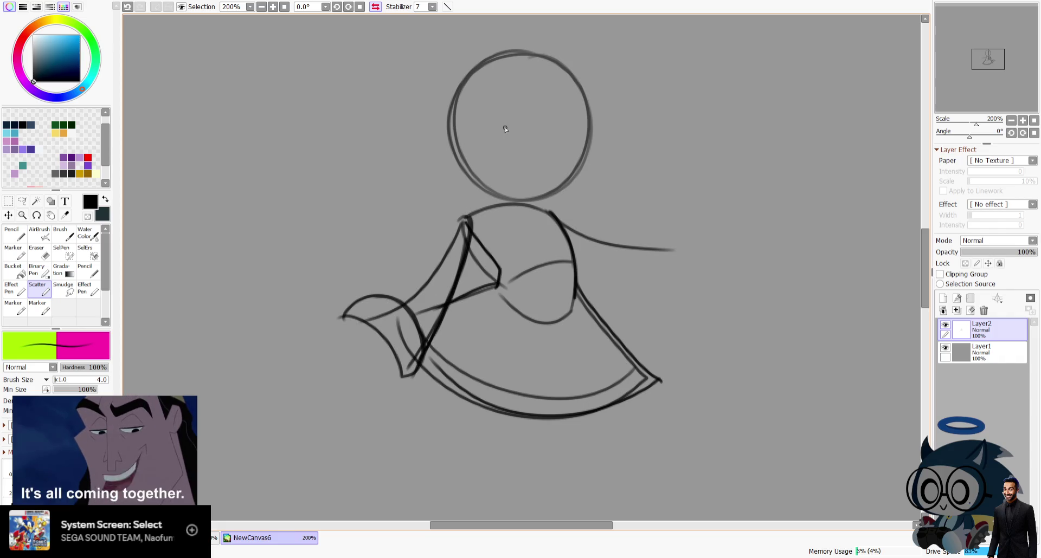
Erase the inner chest arcs, chest hook and crossing fragments inside the sleeve.
{"action": "left_click", "coordinate": [38, 252]}
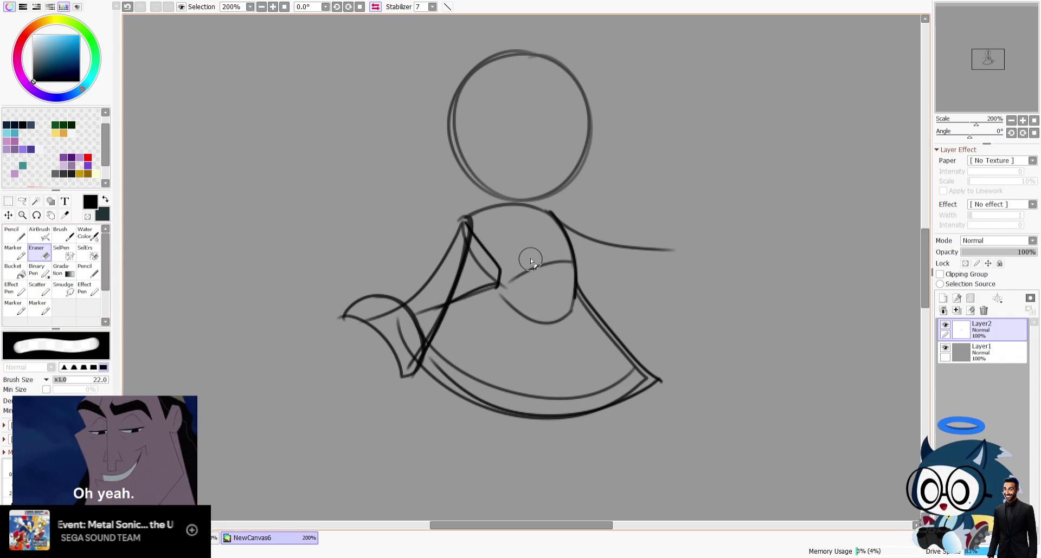
{"action": "mouse_move", "coordinate": [514, 297]}
{"action": "left_mouse_down"}
{"action": "mouse_move", "coordinate": [541, 244]}
{"action": "mouse_move", "coordinate": [555, 272]}
{"action": "left_mouse_up"}
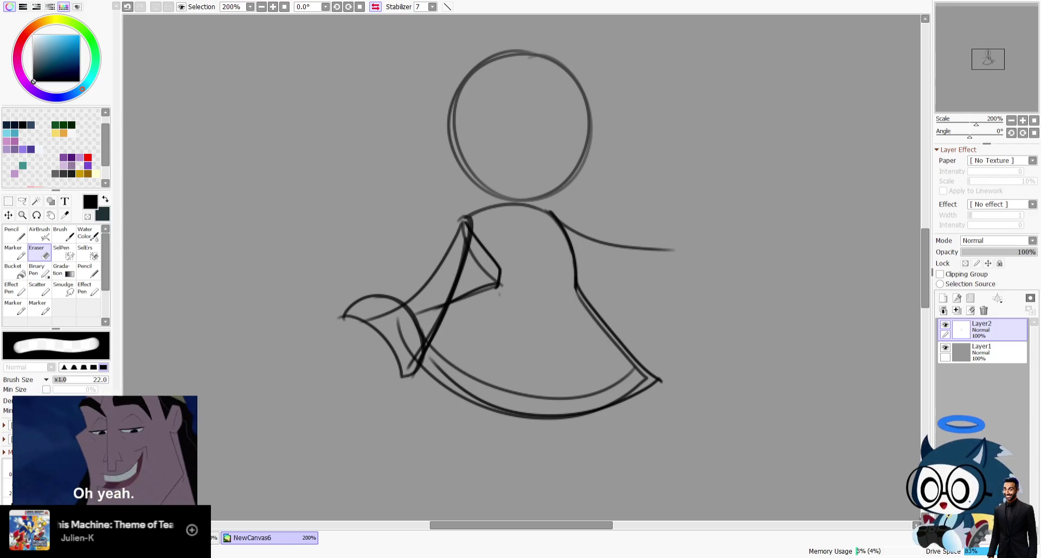
{"action": "left_click", "coordinate": [374, 7]}
{"action": "left_click", "coordinate": [39, 288]}
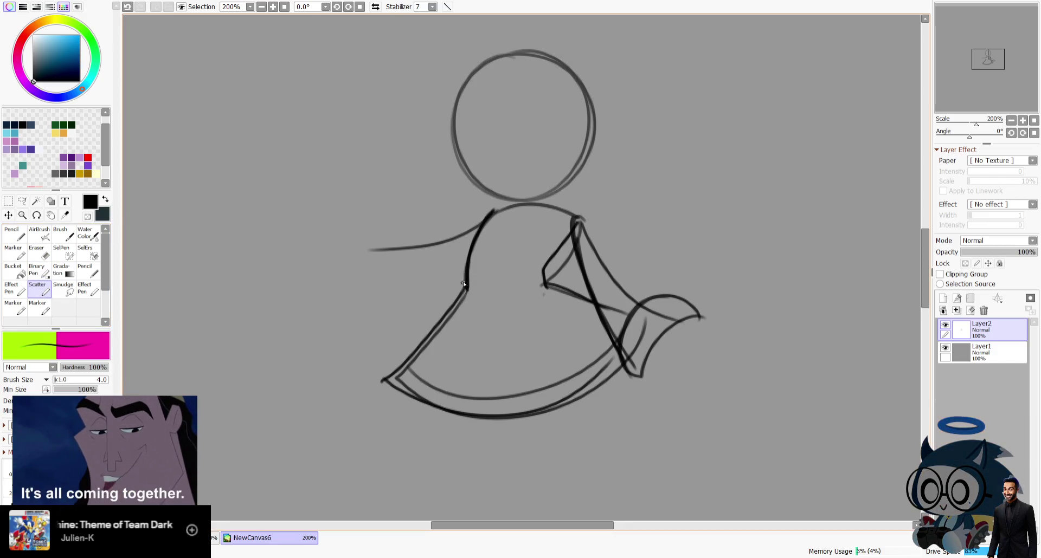
{"action": "key", "text": "ctrl+z"}
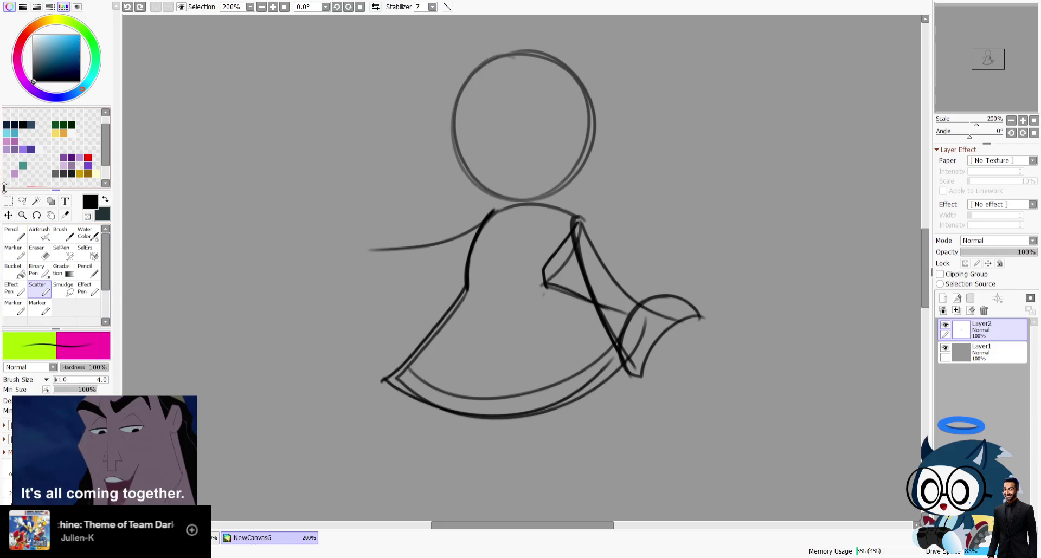
{"action": "left_click", "coordinate": [46, 253]}
{"action": "mouse_move", "coordinate": [547, 239]}
{"action": "left_mouse_down"}
{"action": "mouse_move", "coordinate": [561, 257]}
{"action": "mouse_move", "coordinate": [546, 286]}
{"action": "left_mouse_up"}
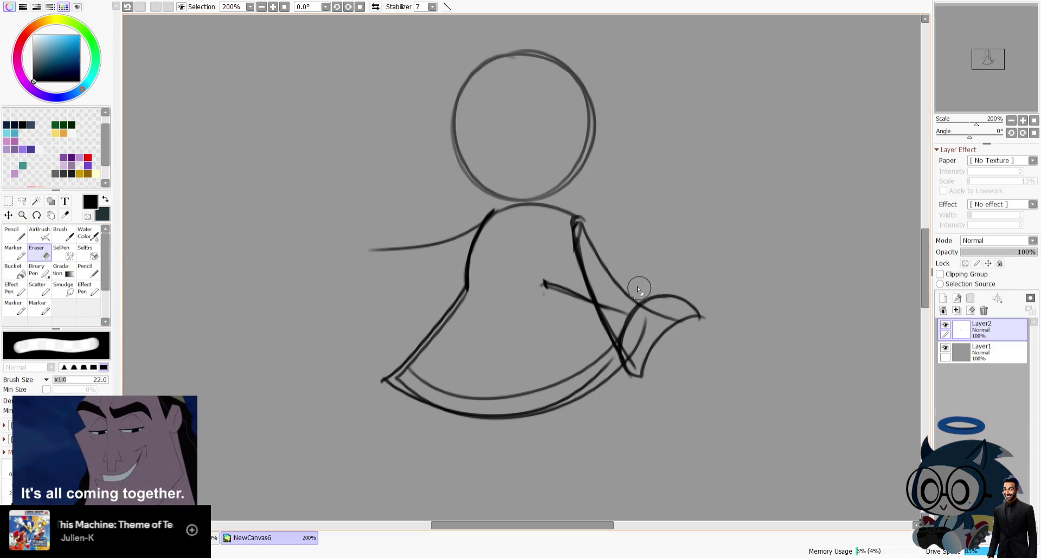
{"action": "left_click_drag", "start_coordinate": [73, 380], "coordinate": [64, 385]}
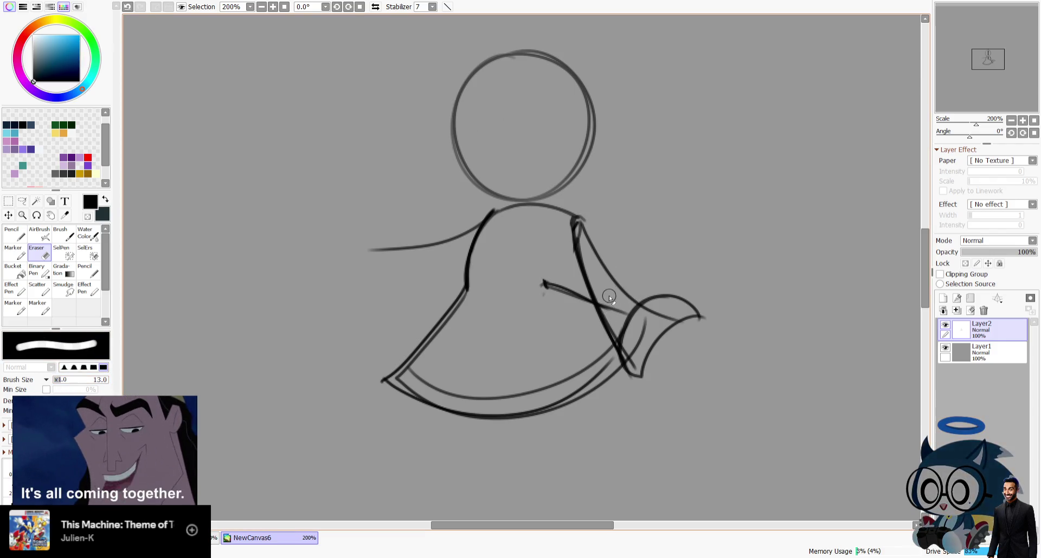
{"action": "mouse_move", "coordinate": [609, 315]}
{"action": "left_mouse_down"}
{"action": "mouse_move", "coordinate": [636, 323]}
{"action": "mouse_move", "coordinate": [636, 347]}
{"action": "left_mouse_up"}
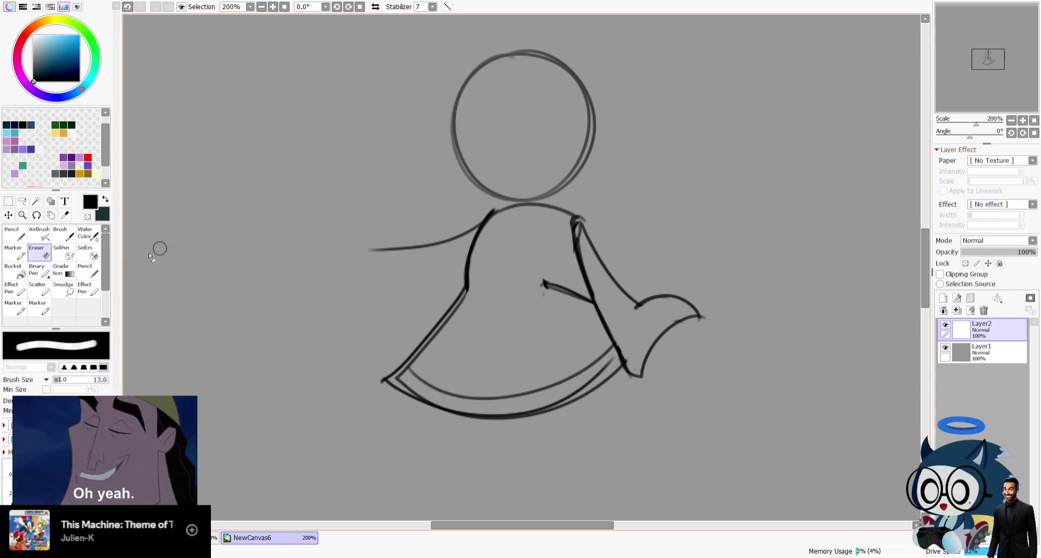
Redraw the shoulder line with a jagged notch, checking it in mirrored view.
{"action": "left_click", "coordinate": [38, 287]}
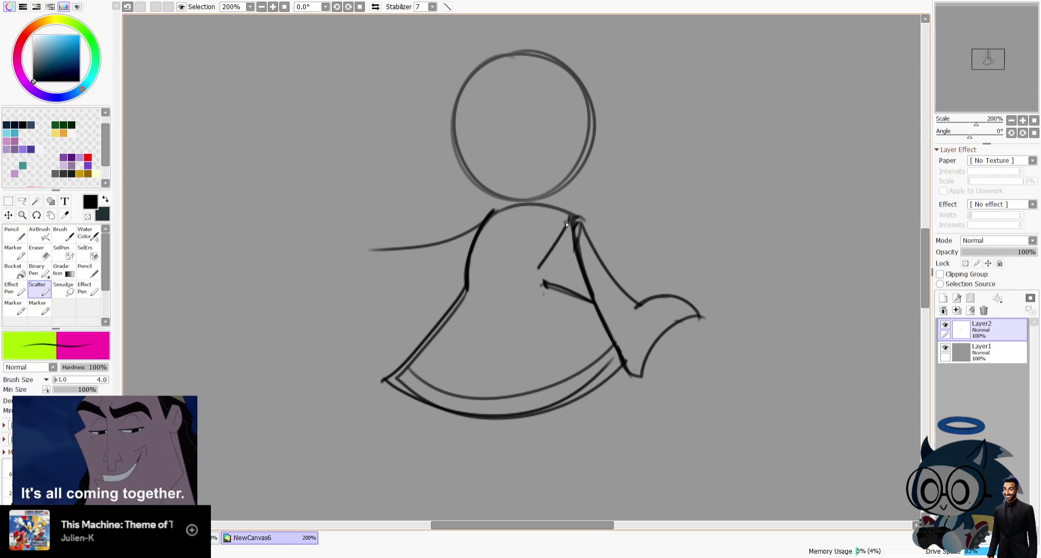
{"action": "left_click_drag", "start_coordinate": [571, 218], "coordinate": [541, 261]}
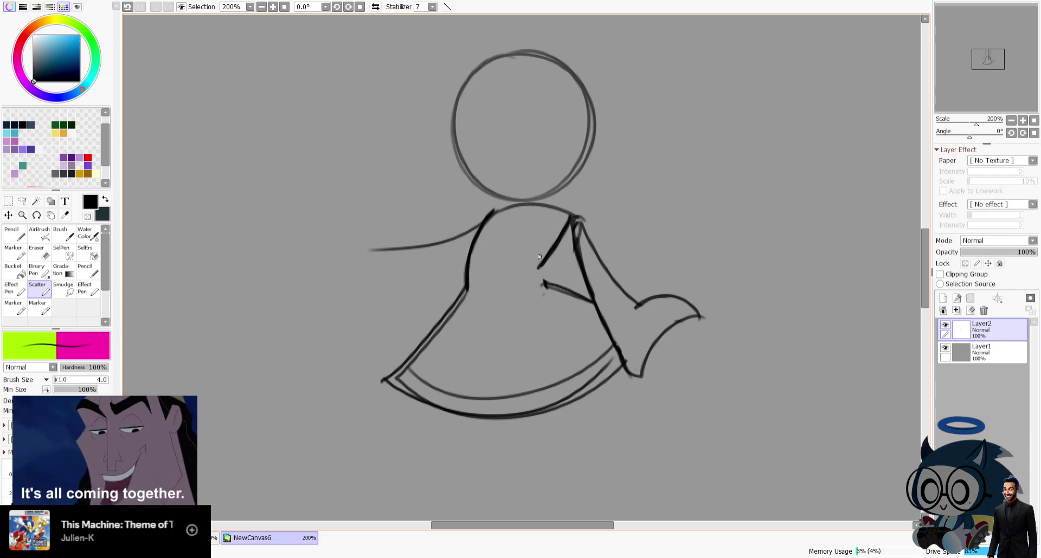
{"action": "key", "text": "ctrl+z"}
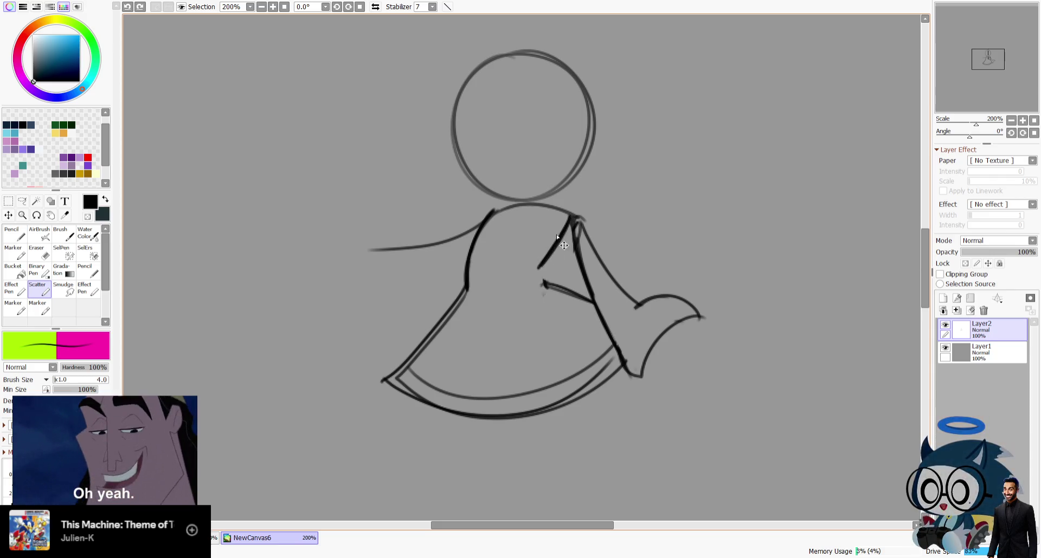
{"action": "key", "text": "ctrl+z"}
{"action": "key", "text": "h"}
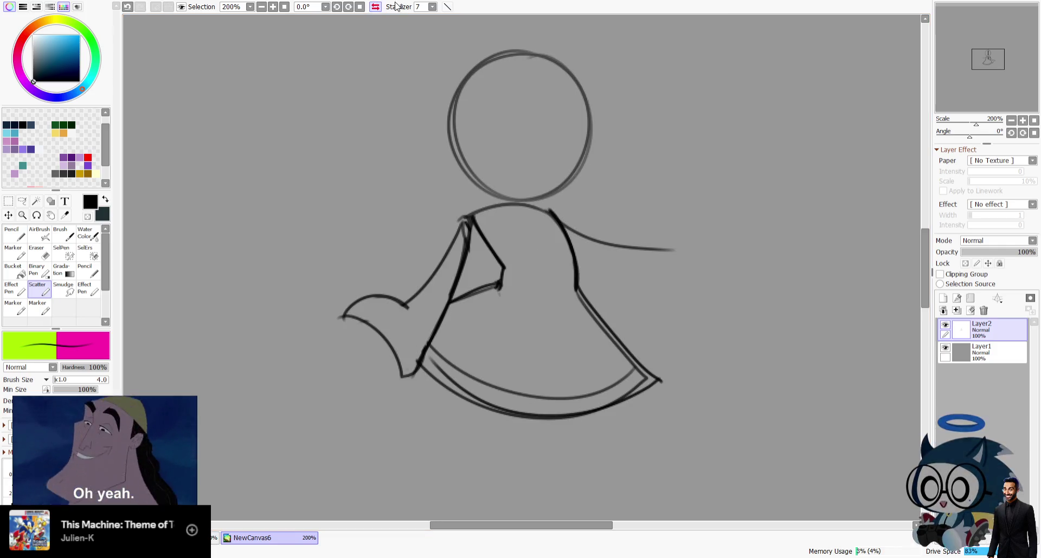
{"action": "left_click_drag", "start_coordinate": [502, 269], "coordinate": [498, 283]}
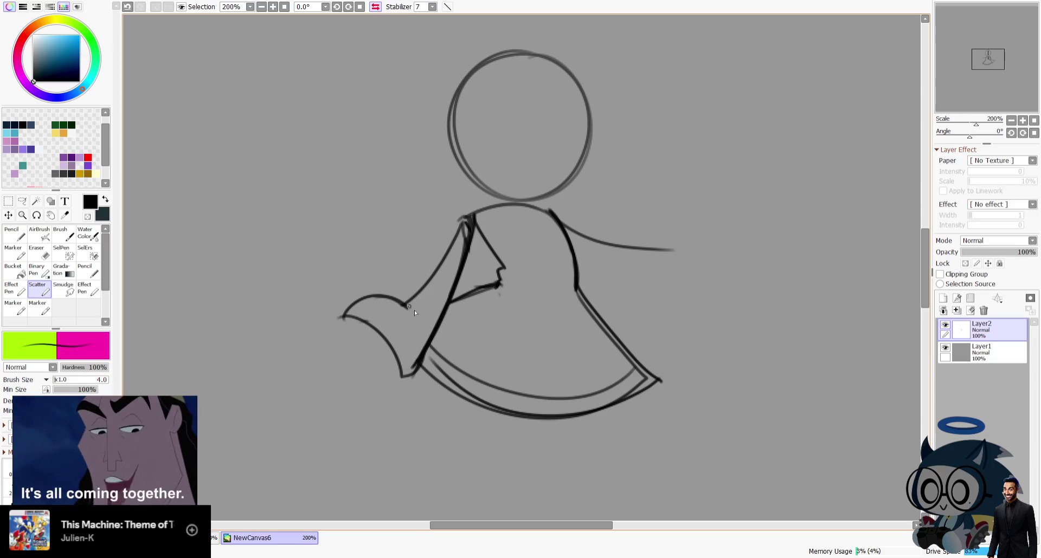
{"action": "key", "text": "h"}
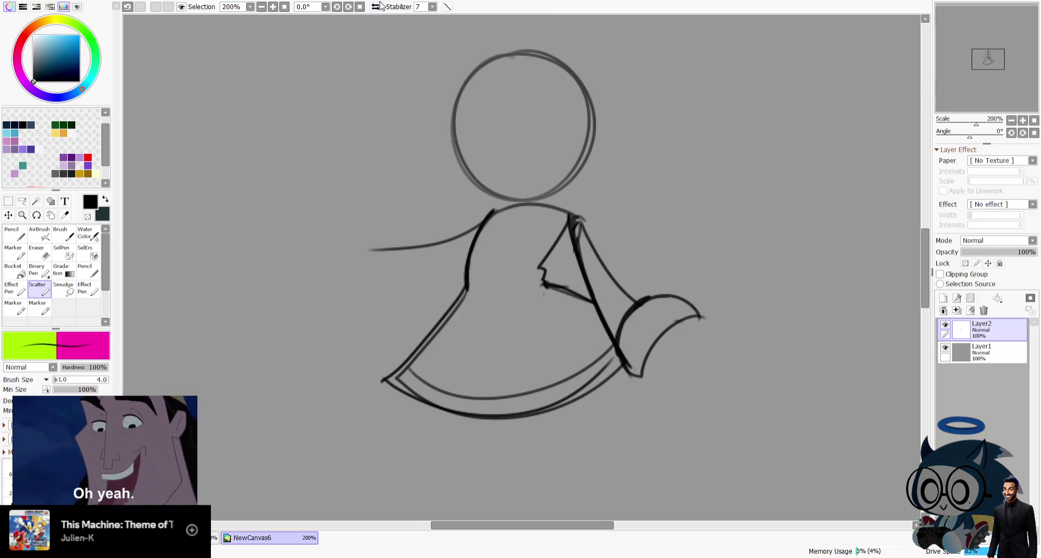
Erase the thin arm line left of the body.
{"action": "key", "text": "e"}
{"action": "left_click_drag", "start_coordinate": [388, 249], "coordinate": [476, 213]}
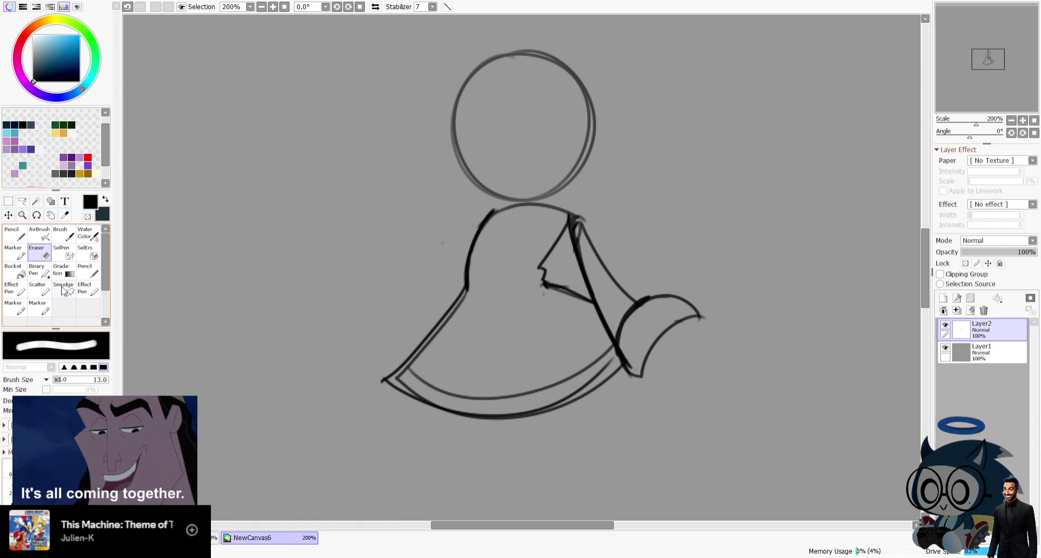
{"action": "key", "text": "e"}
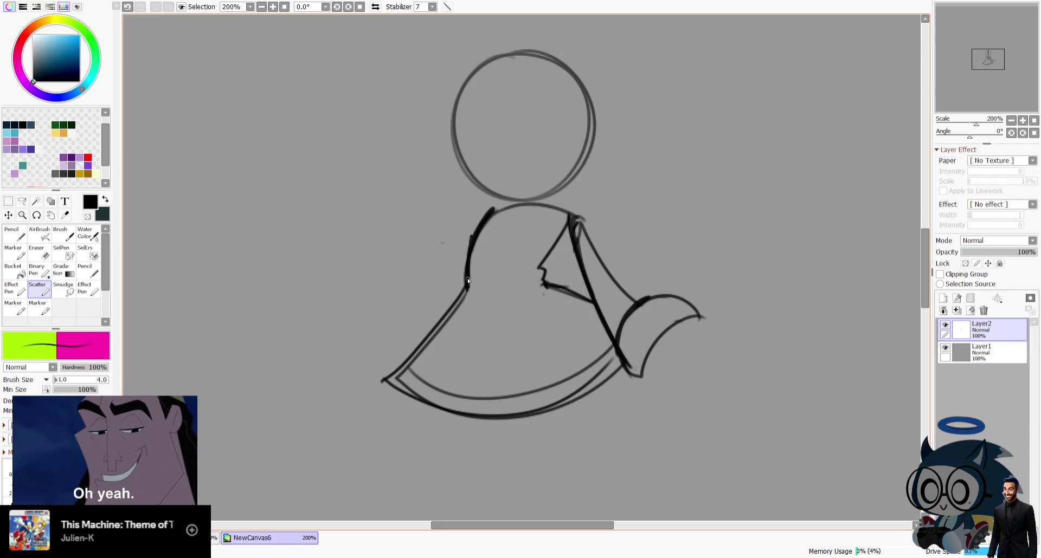
Sketch two ruffle curves under the skirt and outline the bent leg with its cuff.
{"action": "left_click_drag", "start_coordinate": [412, 336], "coordinate": [344, 176]}
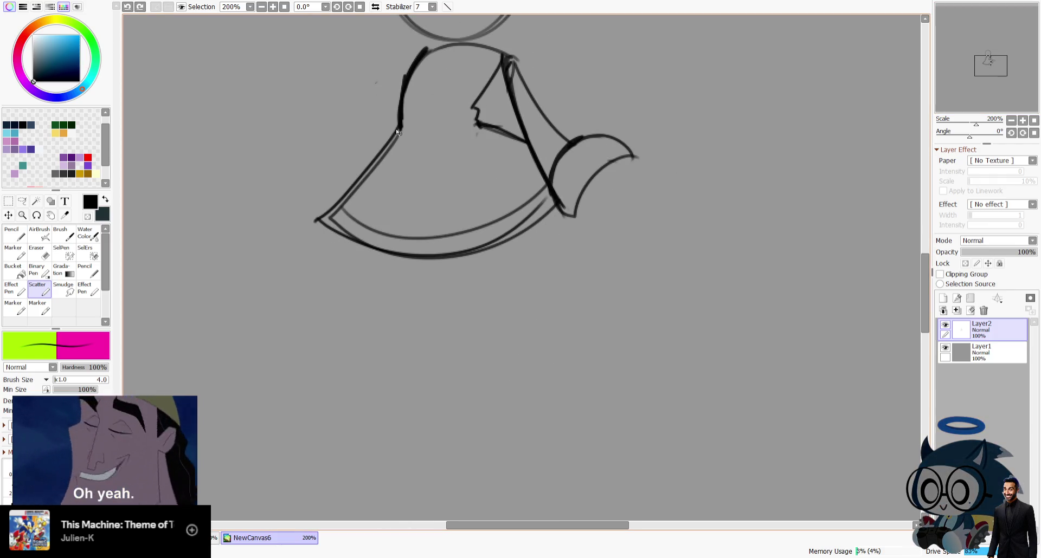
{"action": "mouse_move", "coordinate": [437, 272]}
{"action": "left_mouse_down"}
{"action": "mouse_move", "coordinate": [464, 289]}
{"action": "mouse_move", "coordinate": [509, 245]}
{"action": "left_mouse_up"}
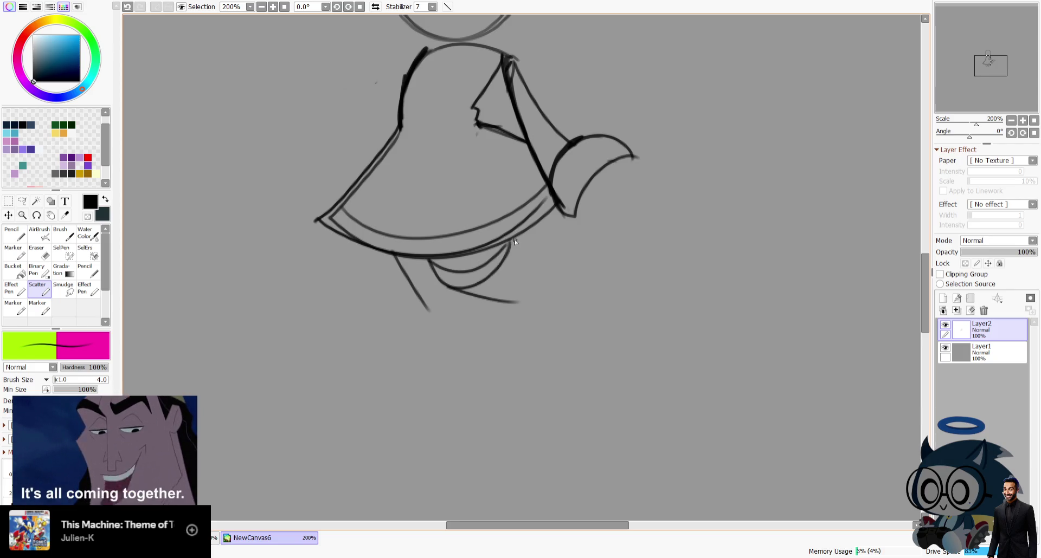
{"action": "left_click_drag", "start_coordinate": [466, 292], "coordinate": [530, 256]}
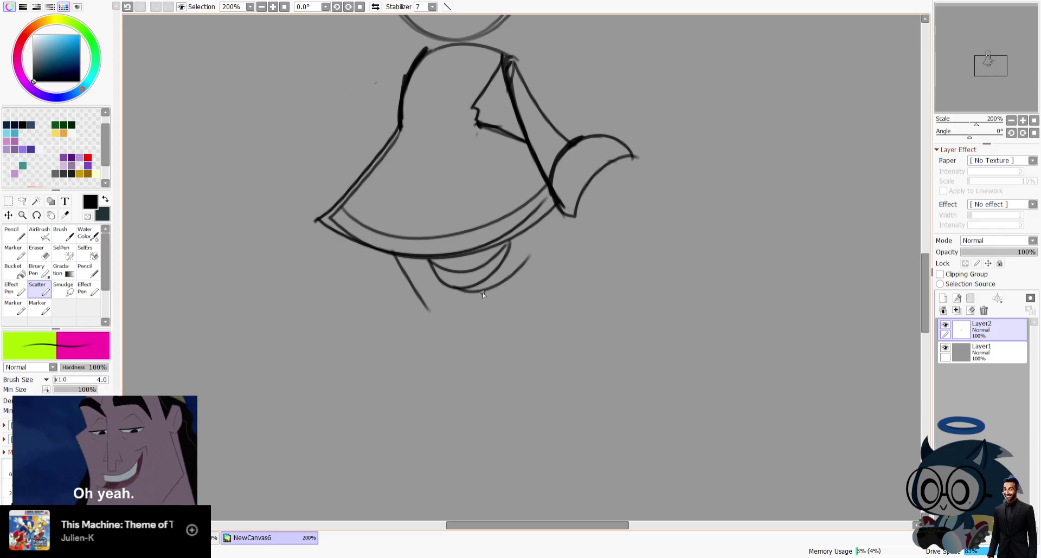
{"action": "left_click_drag", "start_coordinate": [480, 340], "coordinate": [548, 343]}
{"action": "left_click_drag", "start_coordinate": [479, 343], "coordinate": [550, 351]}
{"action": "left_click_drag", "start_coordinate": [550, 342], "coordinate": [528, 238]}
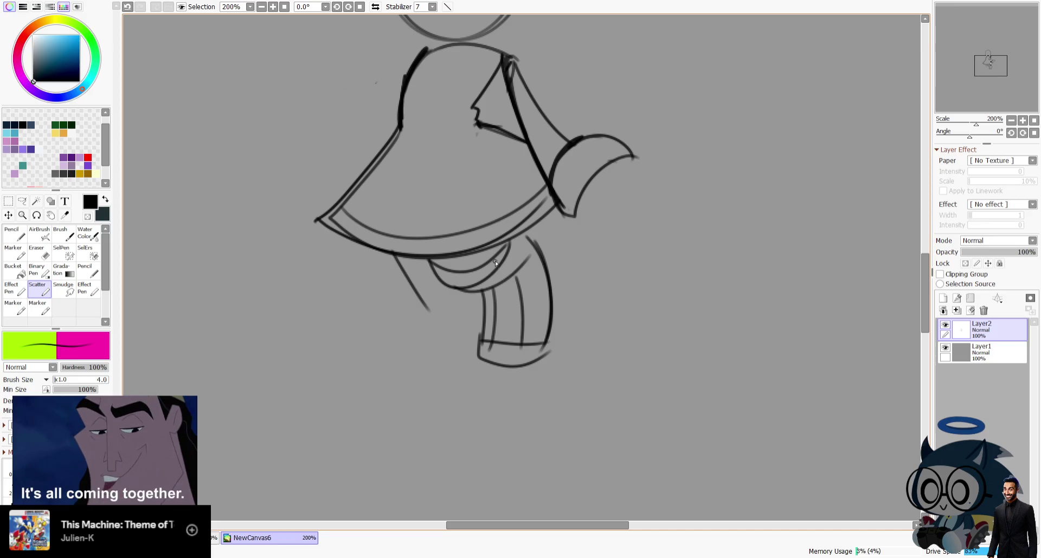
Add a rounded ruffle on the left and extend the stroke to the bent leg.
{"action": "left_click_drag", "start_coordinate": [401, 282], "coordinate": [436, 276]}
{"action": "mouse_move", "coordinate": [394, 278]}
{"action": "left_mouse_down"}
{"action": "mouse_move", "coordinate": [452, 297]}
{"action": "mouse_move", "coordinate": [466, 458]}
{"action": "left_mouse_up"}
{"action": "key", "text": "ctrl+z"}
{"action": "key", "text": "ctrl+z"}
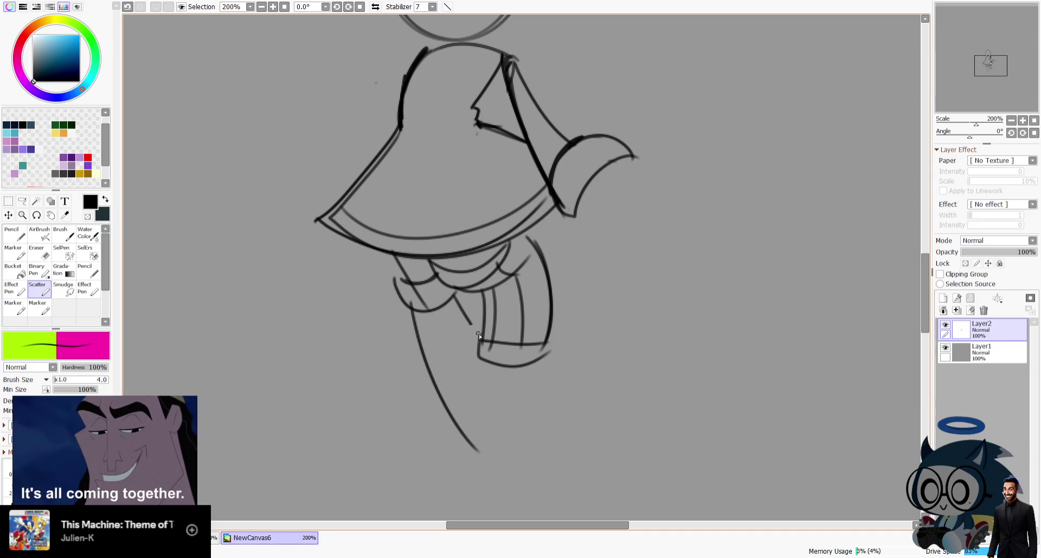
{"action": "left_click_drag", "start_coordinate": [473, 328], "coordinate": [480, 338]}
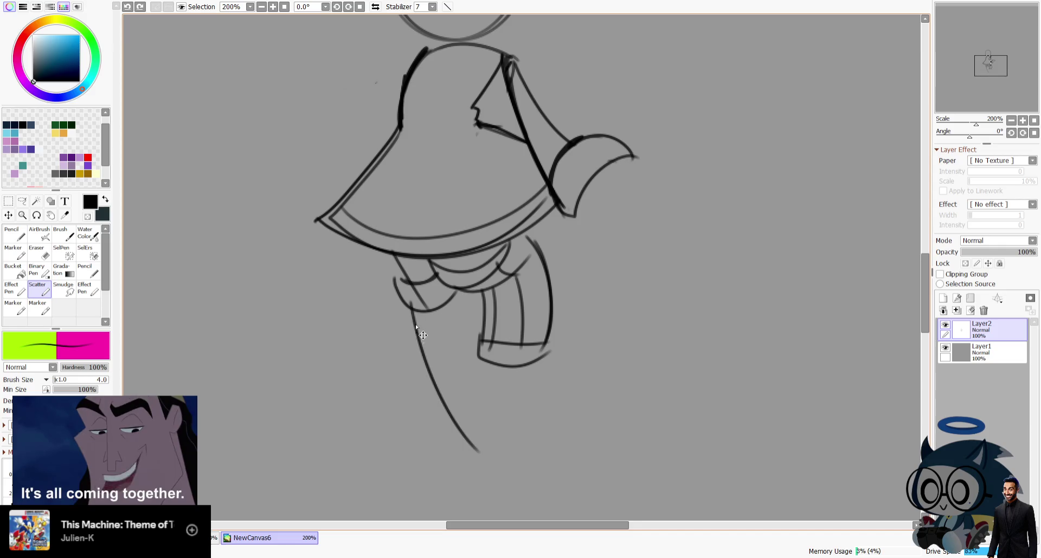
{"action": "key", "text": "ctrl+z"}
{"action": "key", "text": "ctrl+z"}
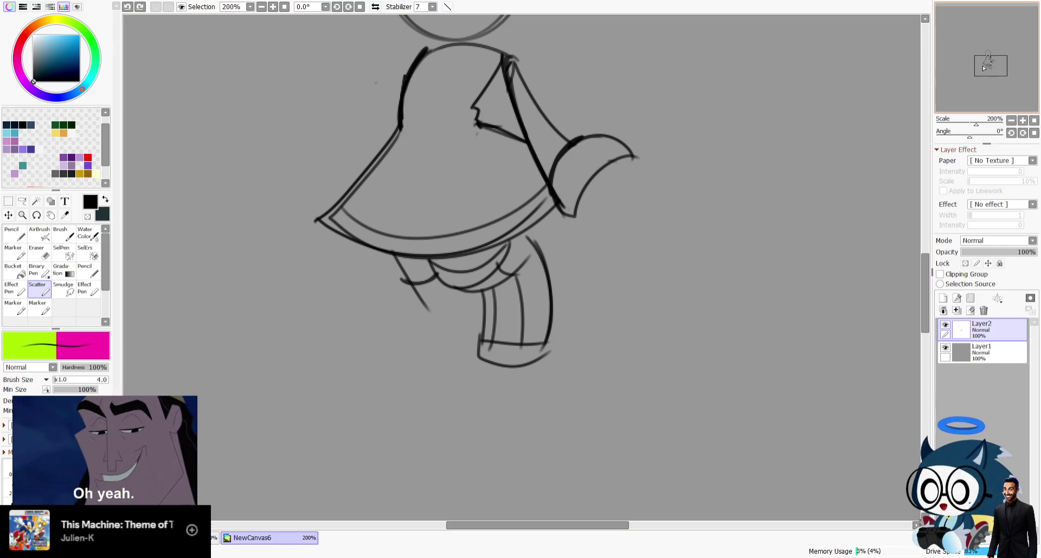
Draw the outer and inner lines of the straight leg down toward the foot.
{"action": "left_click_drag", "start_coordinate": [425, 469], "coordinate": [398, 274]}
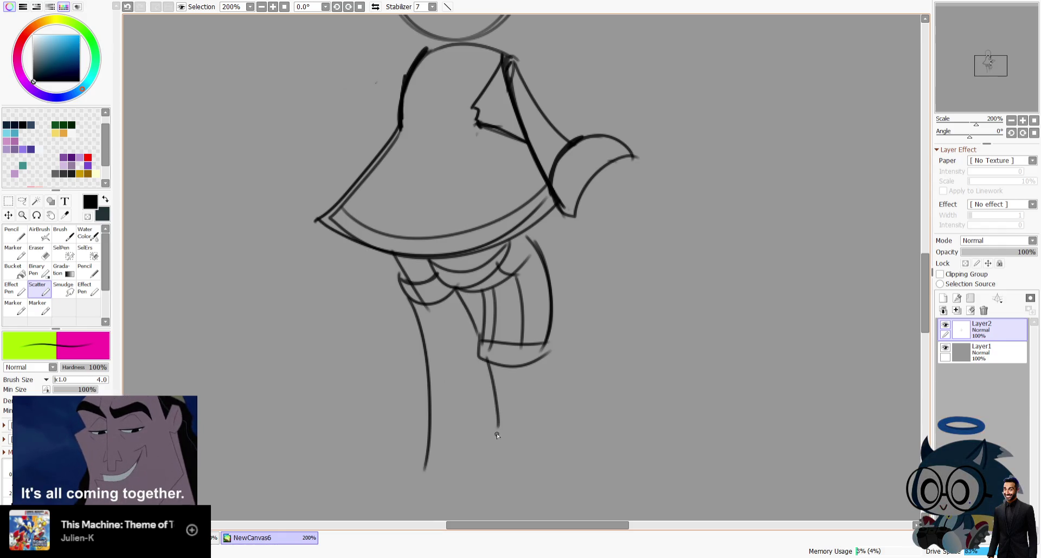
{"action": "left_click_drag", "start_coordinate": [487, 426], "coordinate": [435, 511]}
{"action": "left_click_drag", "start_coordinate": [423, 454], "coordinate": [379, 498]}
{"action": "left_click_drag", "start_coordinate": [683, 250], "coordinate": [738, 115]}
{"action": "key", "text": "ctrl+z"}
{"action": "key", "text": "ctrl+z"}
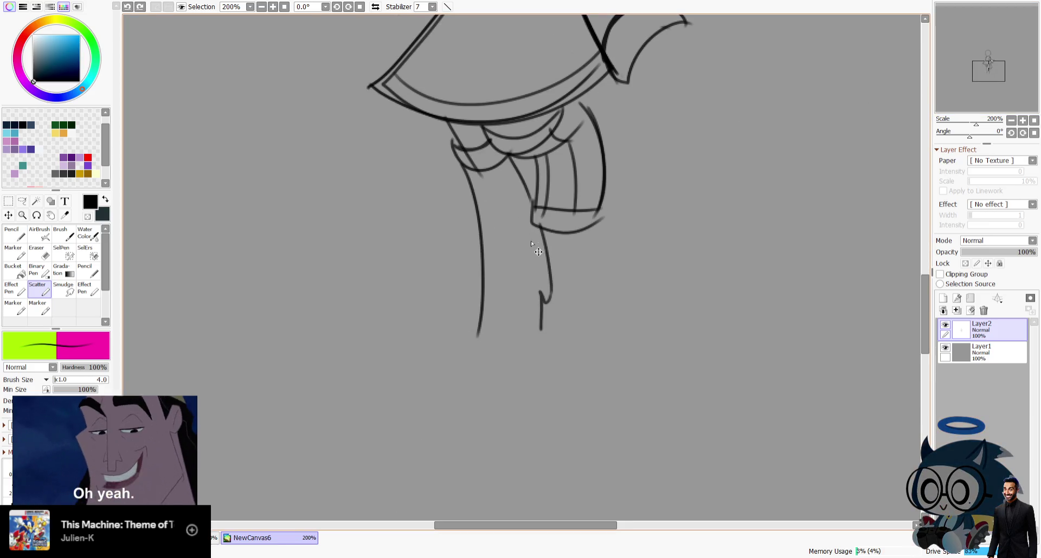
{"action": "mouse_move", "coordinate": [551, 286]}
{"action": "left_mouse_down"}
{"action": "mouse_move", "coordinate": [555, 299]}
{"action": "mouse_move", "coordinate": [484, 396]}
{"action": "left_mouse_up"}
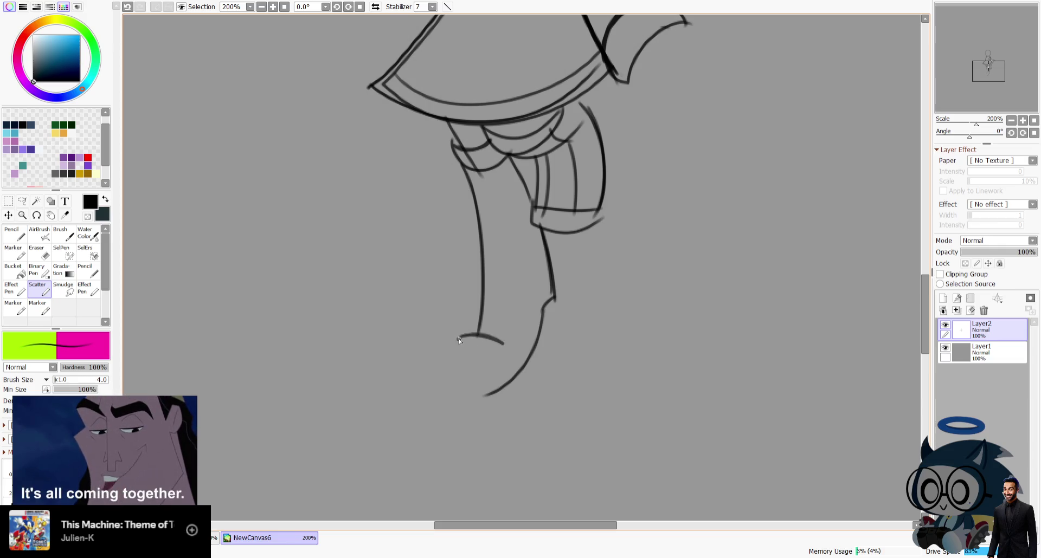
Draw the boot's pointed toe, small heel and ankle line.
{"action": "left_click_drag", "start_coordinate": [459, 337], "coordinate": [477, 406]}
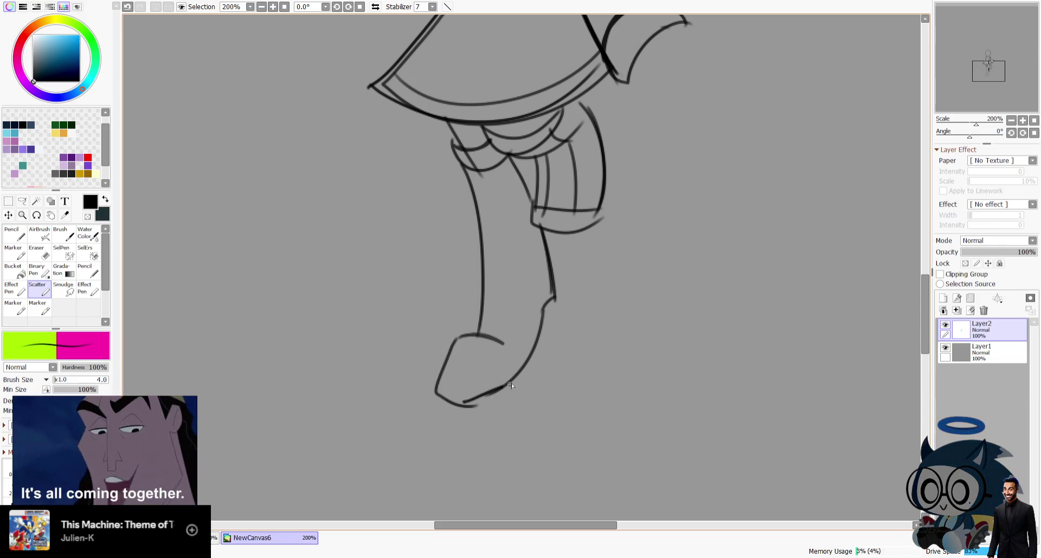
{"action": "key", "text": "ctrl+z"}
{"action": "left_click_drag", "start_coordinate": [554, 297], "coordinate": [558, 302]}
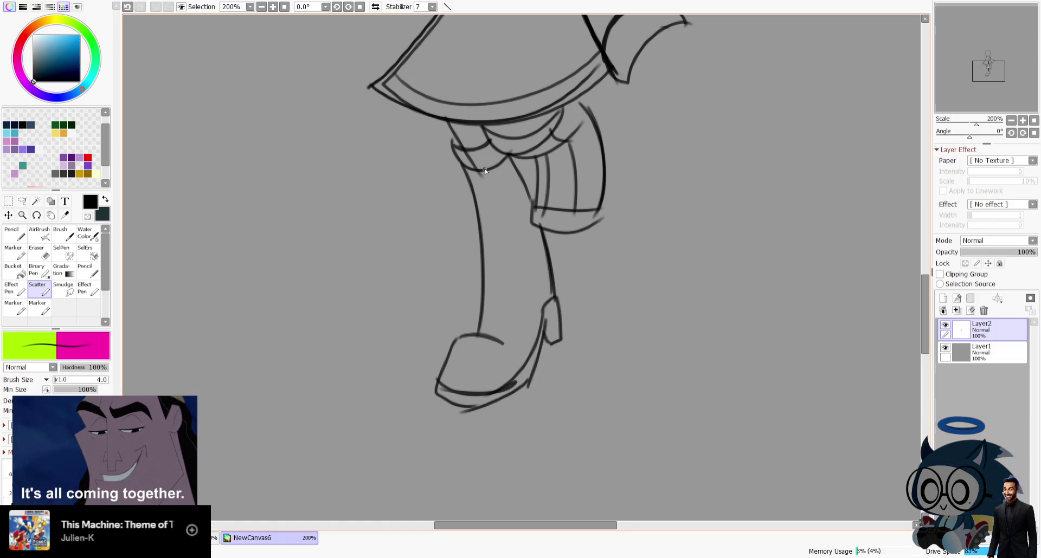
{"action": "left_click_drag", "start_coordinate": [485, 172], "coordinate": [509, 319]}
{"action": "left_click_drag", "start_coordinate": [440, 367], "coordinate": [510, 316]}
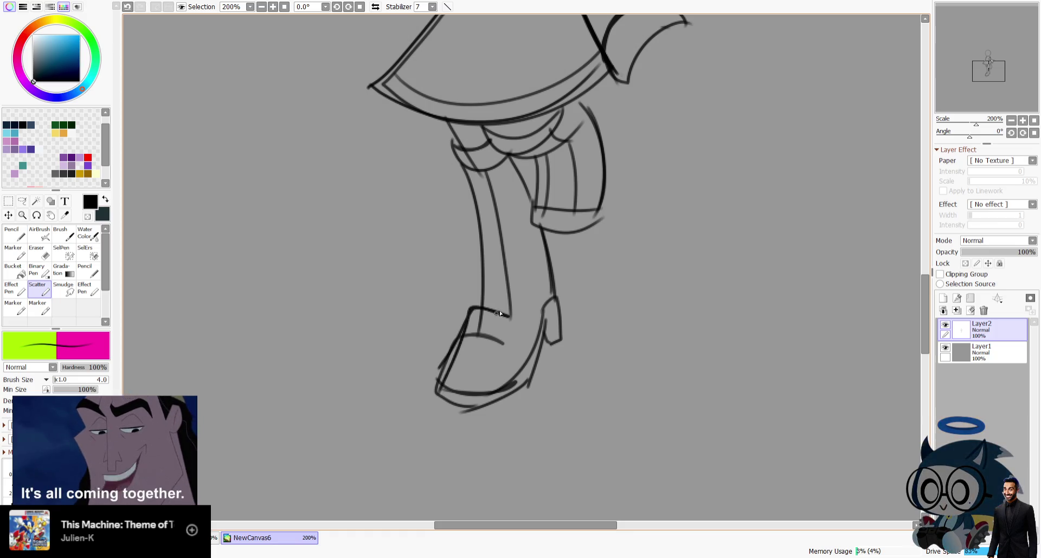
{"action": "mouse_move", "coordinate": [989, 43]}
{"action": "left_mouse_down"}
{"action": "mouse_move", "coordinate": [980, 59]}
{"action": "mouse_move", "coordinate": [979, 50]}
{"action": "left_mouse_up"}
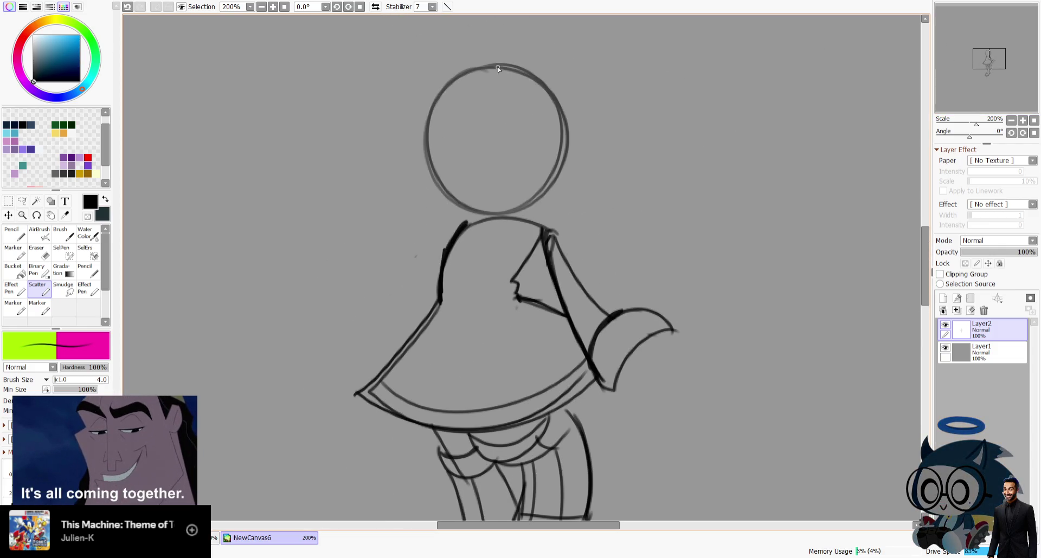
In mirrored view, sketch a hand outline with open fingers on one arm.
{"action": "left_click", "coordinate": [375, 6]}
{"action": "left_click_drag", "start_coordinate": [372, 335], "coordinate": [313, 326]}
{"action": "key", "text": "ctrl+z"}
{"action": "left_click_drag", "start_coordinate": [391, 364], "coordinate": [415, 390]}
{"action": "left_click_drag", "start_coordinate": [338, 321], "coordinate": [373, 328]}
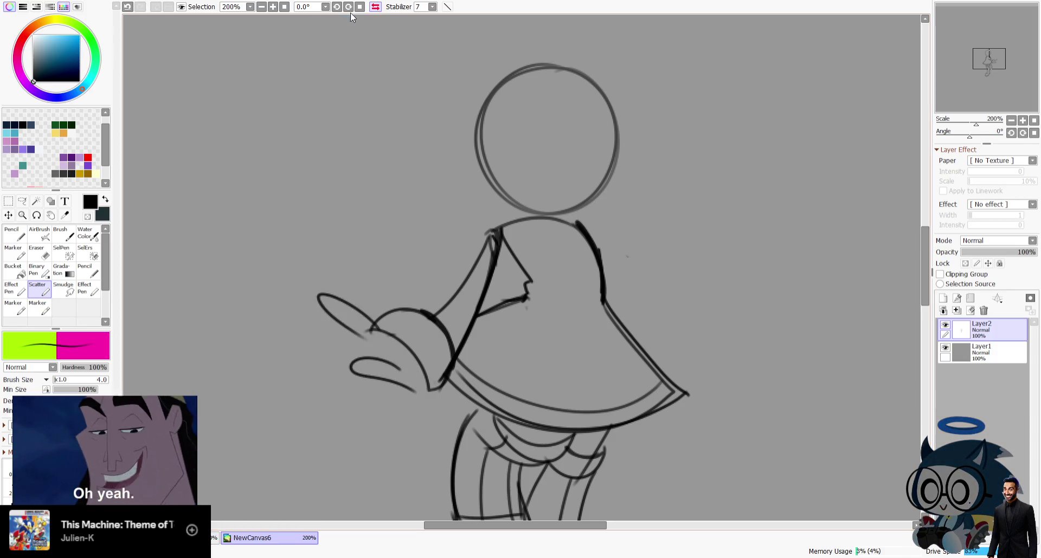
{"action": "left_click", "coordinate": [375, 7]}
{"action": "left_click_drag", "start_coordinate": [1017, 65], "coordinate": [1016, 67]}
Draw finger loops for the raised hand beside the head.
{"action": "mouse_move", "coordinate": [396, 100]}
{"action": "left_mouse_down"}
{"action": "mouse_move", "coordinate": [445, 162]}
{"action": "mouse_move", "coordinate": [440, 193]}
{"action": "left_mouse_up"}
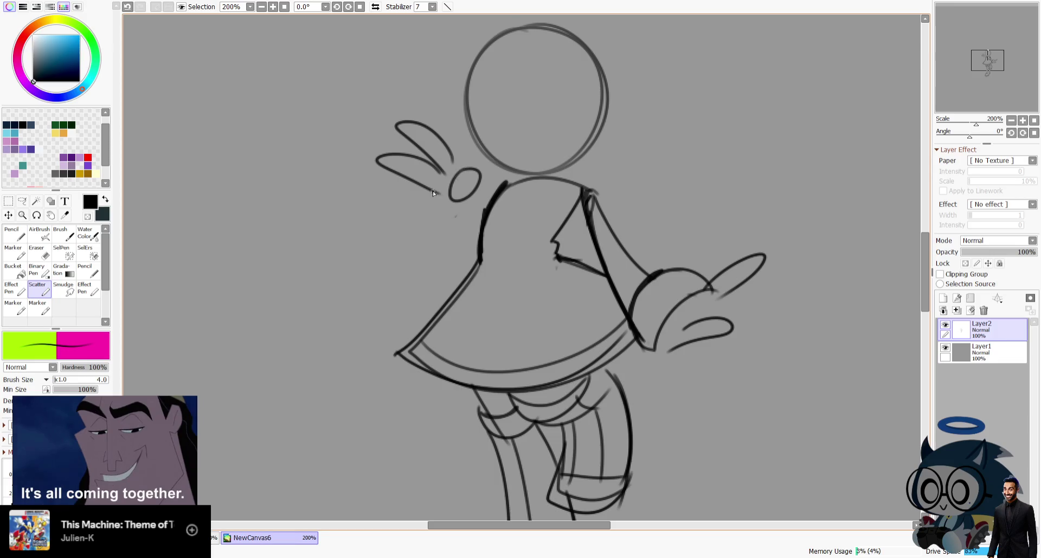
{"action": "left_click_drag", "start_coordinate": [433, 193], "coordinate": [442, 218]}
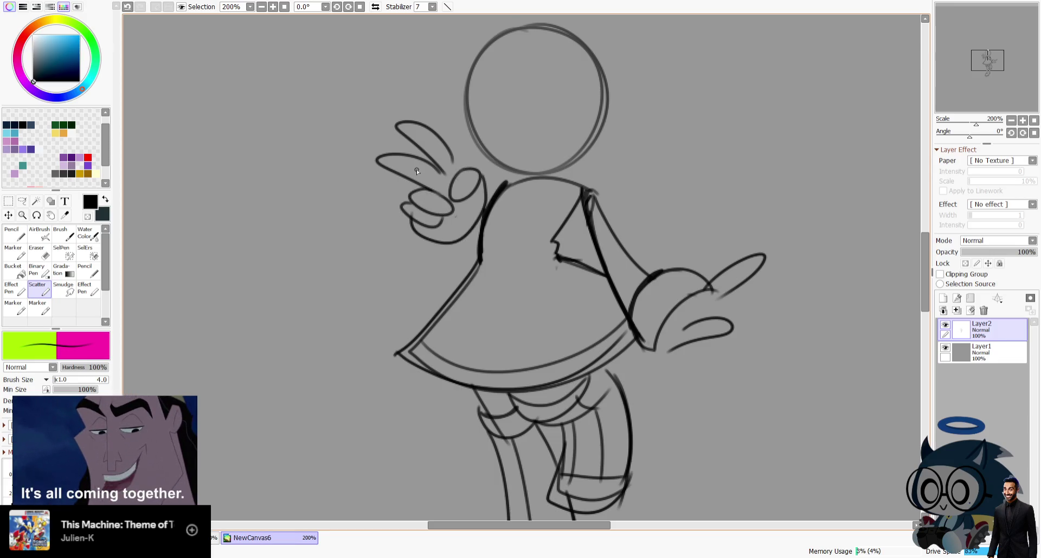
{"action": "key", "text": "h"}
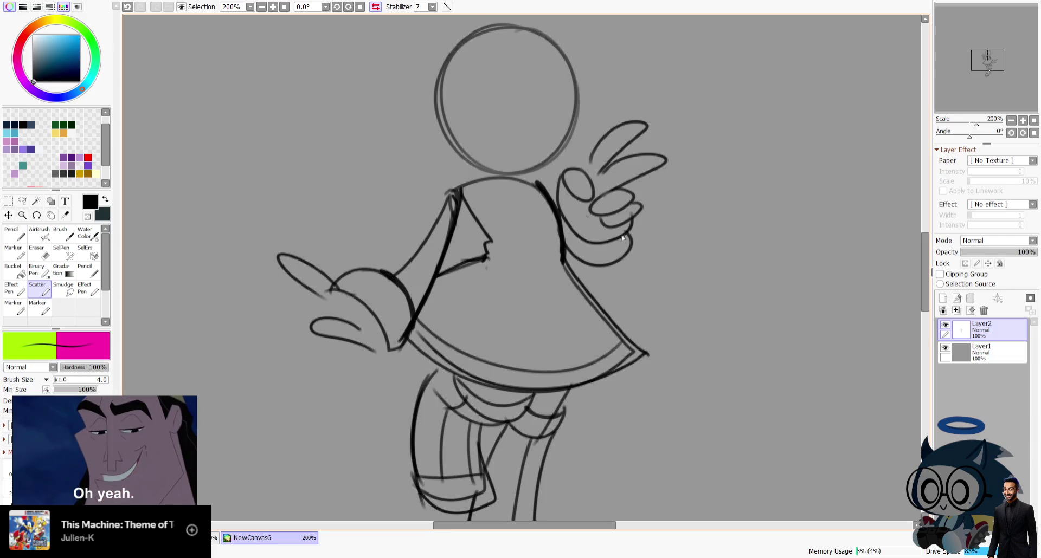
{"action": "key", "text": "h"}
{"action": "left_click_drag", "start_coordinate": [1008, 76], "coordinate": [1014, 87]}
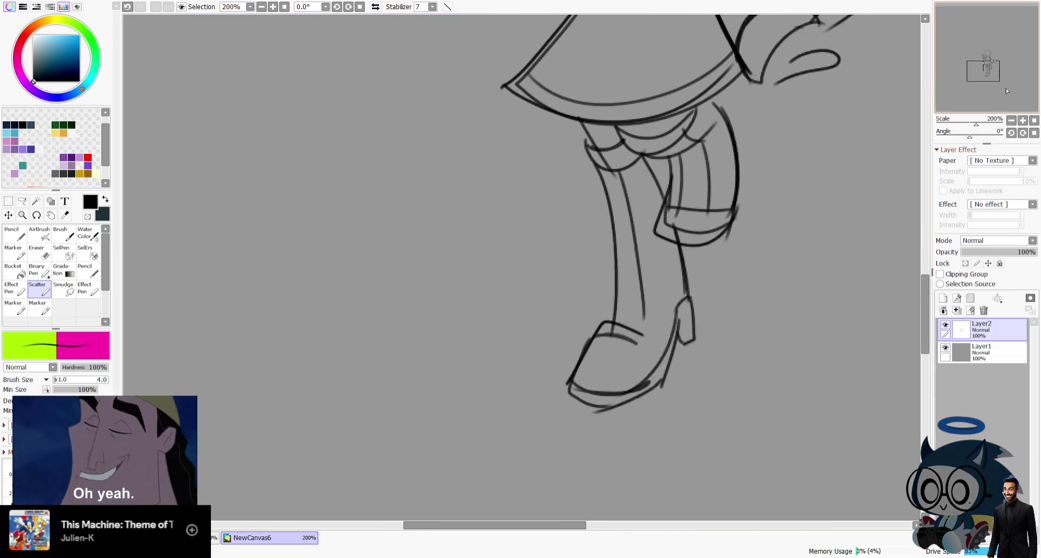
{"action": "left_click", "coordinate": [46, 254]}
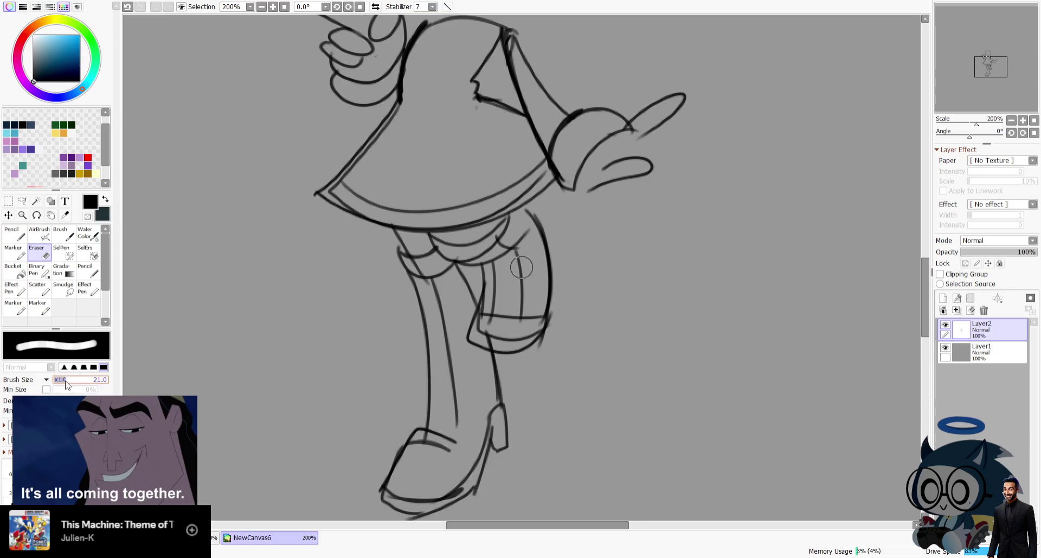
With a larger eraser, remove the leg, boot and leftover stroke fragments.
{"action": "left_click_drag", "start_coordinate": [66, 385], "coordinate": [92, 384]}
{"action": "mouse_move", "coordinate": [539, 240]}
{"action": "left_mouse_down"}
{"action": "mouse_move", "coordinate": [497, 251]}
{"action": "mouse_move", "coordinate": [531, 234]}
{"action": "left_mouse_up"}
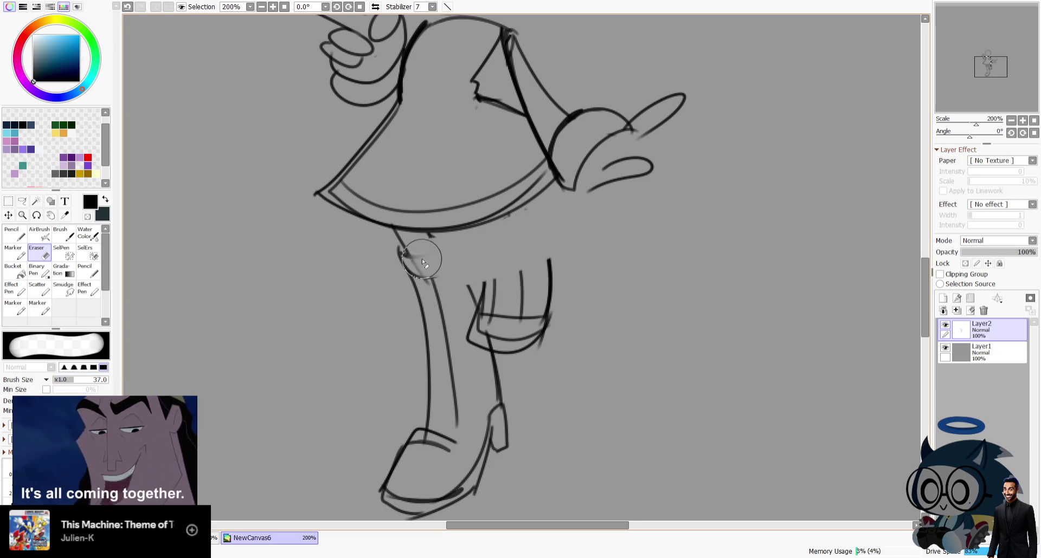
{"action": "mouse_move", "coordinate": [437, 256]}
{"action": "left_mouse_down"}
{"action": "mouse_move", "coordinate": [406, 418]}
{"action": "mouse_move", "coordinate": [462, 400]}
{"action": "mouse_move", "coordinate": [456, 506]}
{"action": "mouse_move", "coordinate": [475, 277]}
{"action": "left_mouse_up"}
{"action": "left_click_drag", "start_coordinate": [427, 333], "coordinate": [509, 385]}
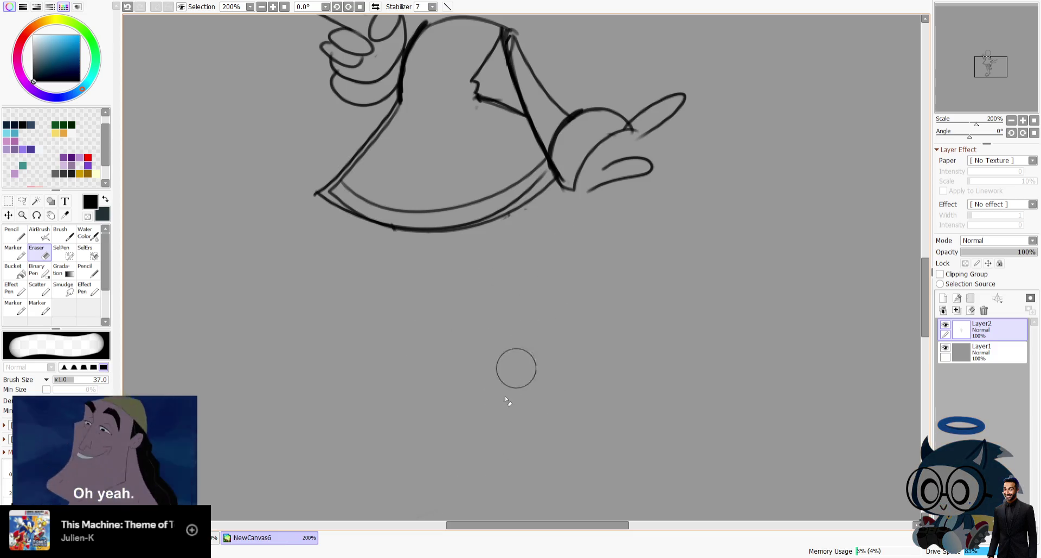
{"action": "left_click_drag", "start_coordinate": [937, 31], "coordinate": [939, 21]}
Sketch a collar loop under the chin with the Scatter brush.
{"action": "left_click", "coordinate": [38, 287]}
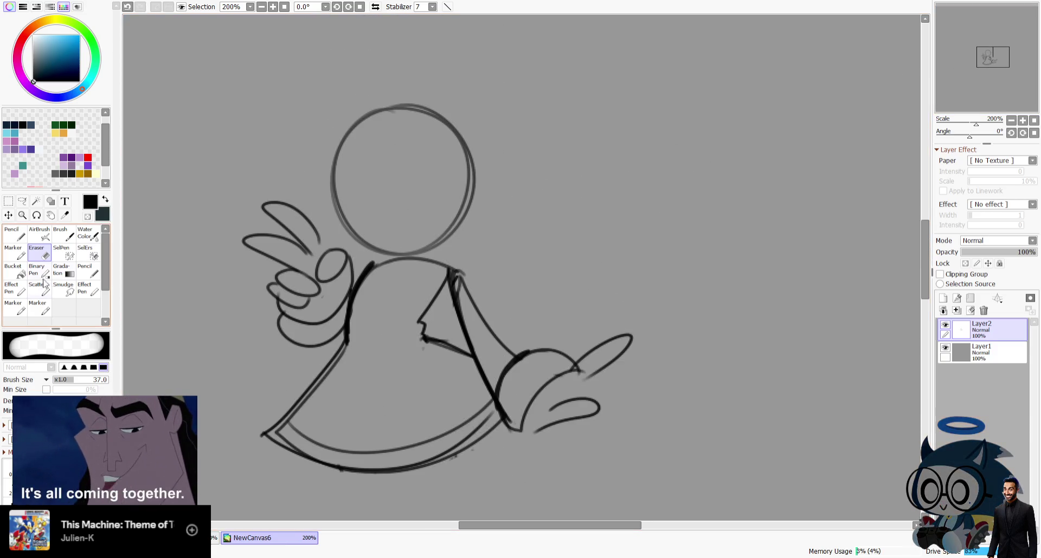
{"action": "left_click_drag", "start_coordinate": [434, 301], "coordinate": [414, 327]}
{"action": "left_click_drag", "start_coordinate": [388, 256], "coordinate": [415, 264]}
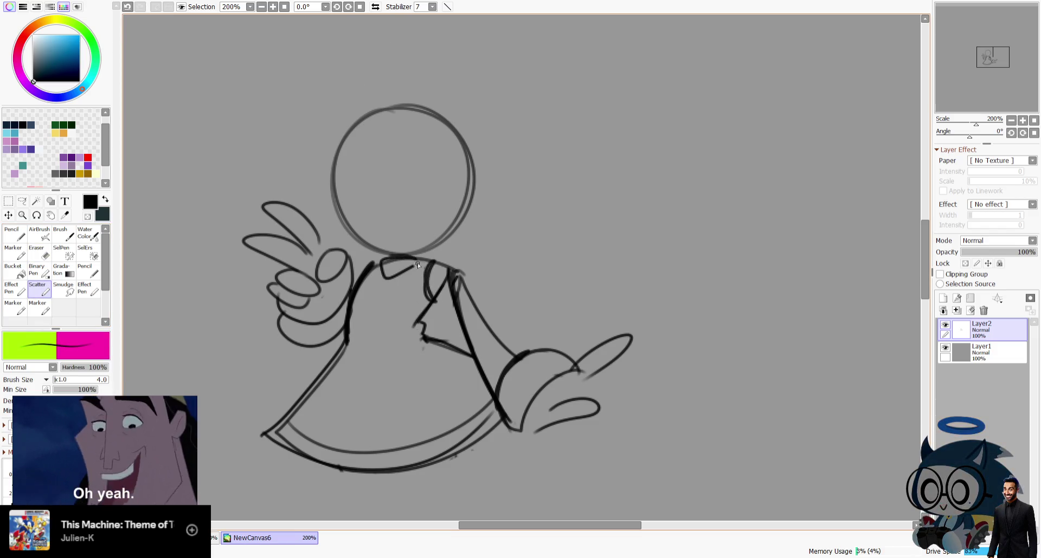
Draw finger loops and short finger strokes on both hands.
{"action": "key", "text": "h"}
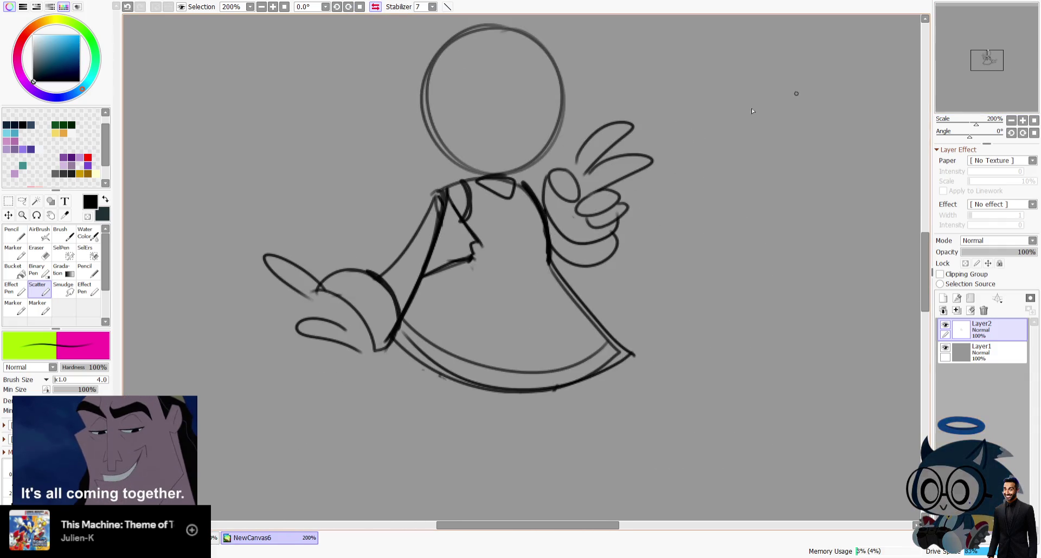
{"action": "mouse_move", "coordinate": [319, 302]}
{"action": "left_mouse_down"}
{"action": "mouse_move", "coordinate": [349, 310]}
{"action": "mouse_move", "coordinate": [299, 298]}
{"action": "mouse_move", "coordinate": [298, 307]}
{"action": "mouse_move", "coordinate": [373, 349]}
{"action": "left_mouse_up"}
{"action": "key", "text": "ctrl+z"}
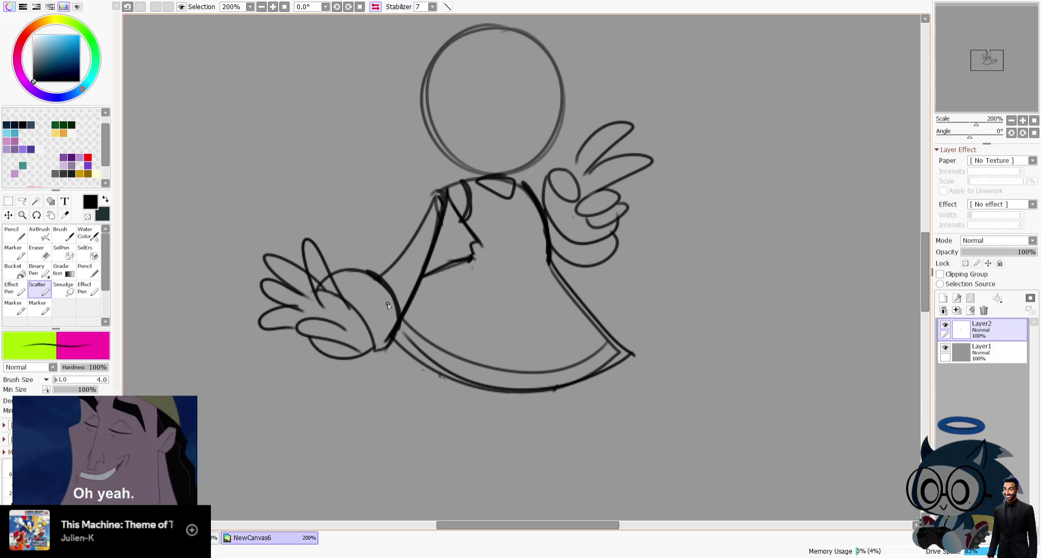
{"action": "left_click", "coordinate": [375, 6]}
{"action": "left_click_drag", "start_coordinate": [1005, 49], "coordinate": [1011, 48]}
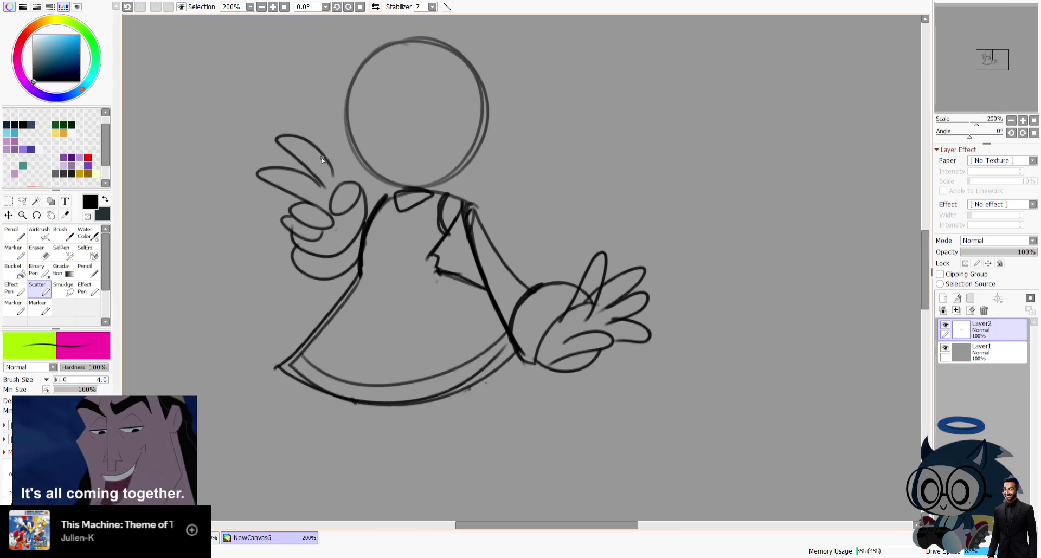
{"action": "left_click_drag", "start_coordinate": [316, 148], "coordinate": [338, 180]}
{"action": "left_click_drag", "start_coordinate": [346, 206], "coordinate": [340, 228]}
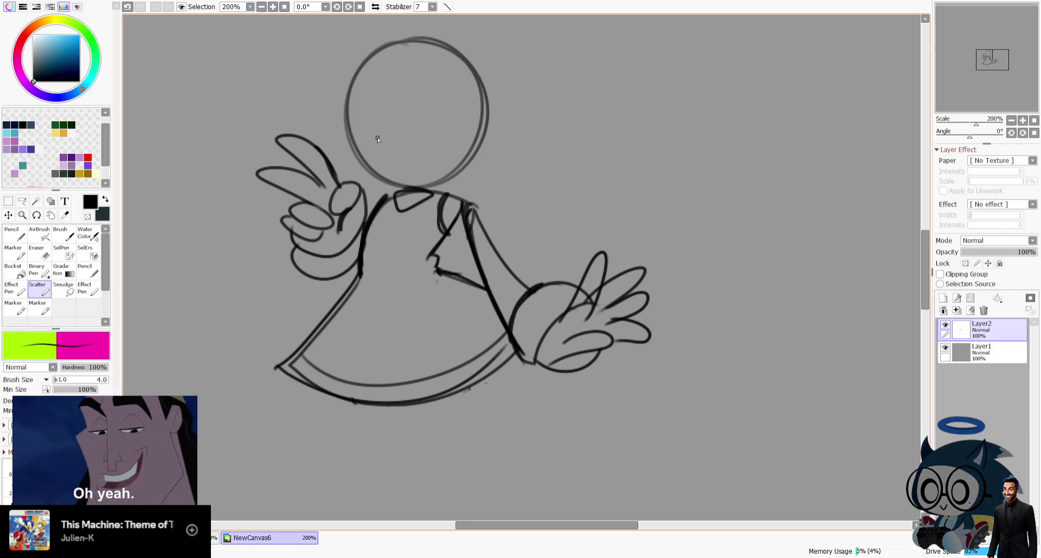
Try an eye and open mouth on the face, then undo them to keep it blank.
{"action": "key", "text": "ctrl+z"}
{"action": "mouse_move", "coordinate": [396, 142]}
{"action": "left_mouse_down"}
{"action": "mouse_move", "coordinate": [405, 143]}
{"action": "mouse_move", "coordinate": [407, 175]}
{"action": "left_mouse_up"}
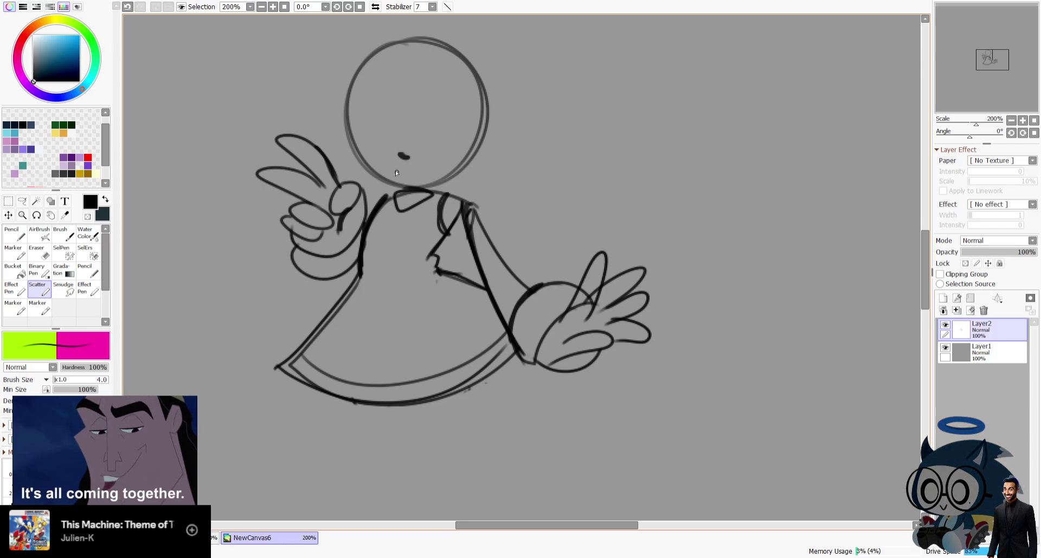
{"action": "key", "text": "ctrl+z"}
{"action": "key", "text": "ctrl+z"}
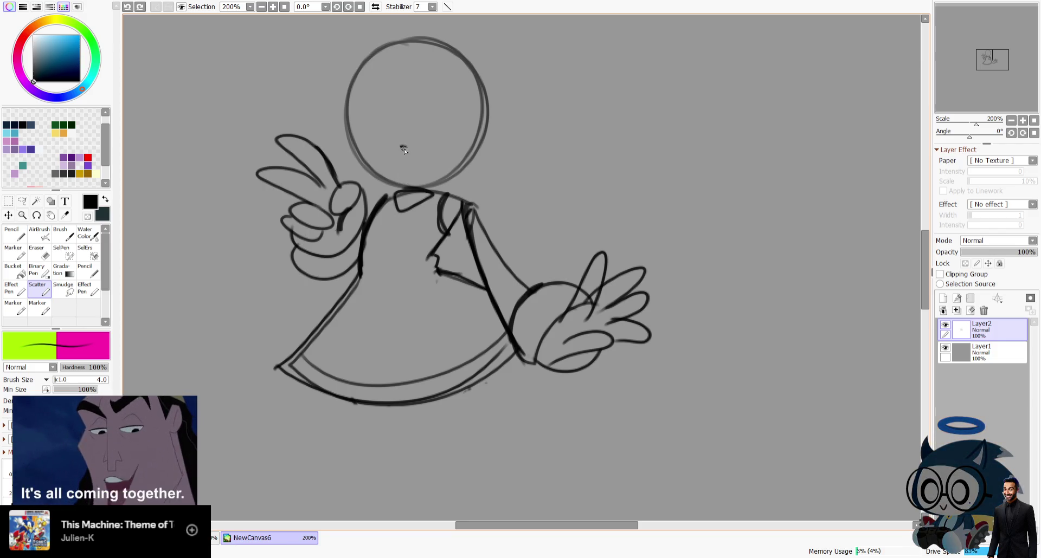
{"action": "left_click_drag", "start_coordinate": [424, 160], "coordinate": [392, 155]}
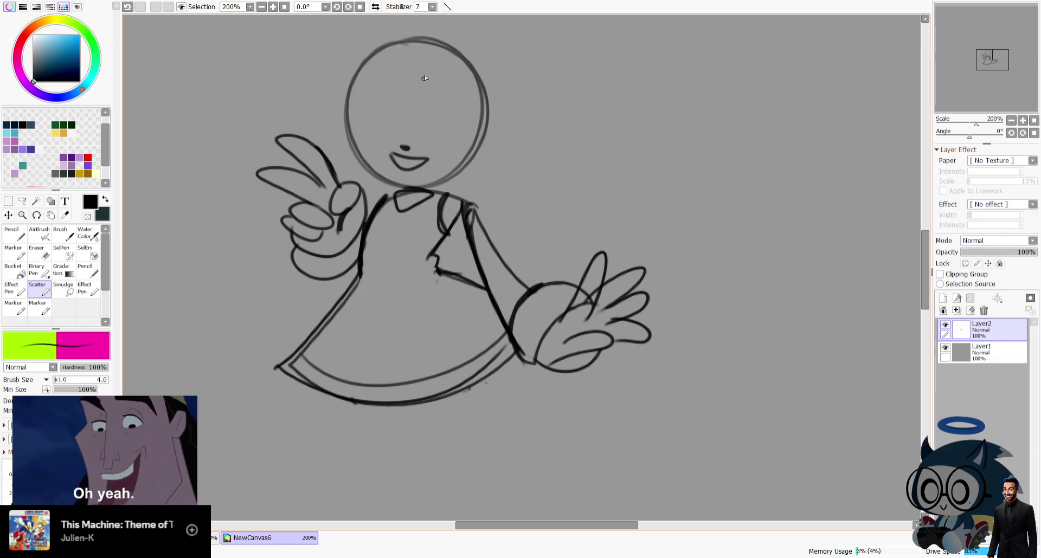
{"action": "key", "text": "h"}
{"action": "key", "text": "ctrl+z"}
{"action": "key", "text": "ctrl+z"}
{"action": "key", "text": "ctrl+z"}
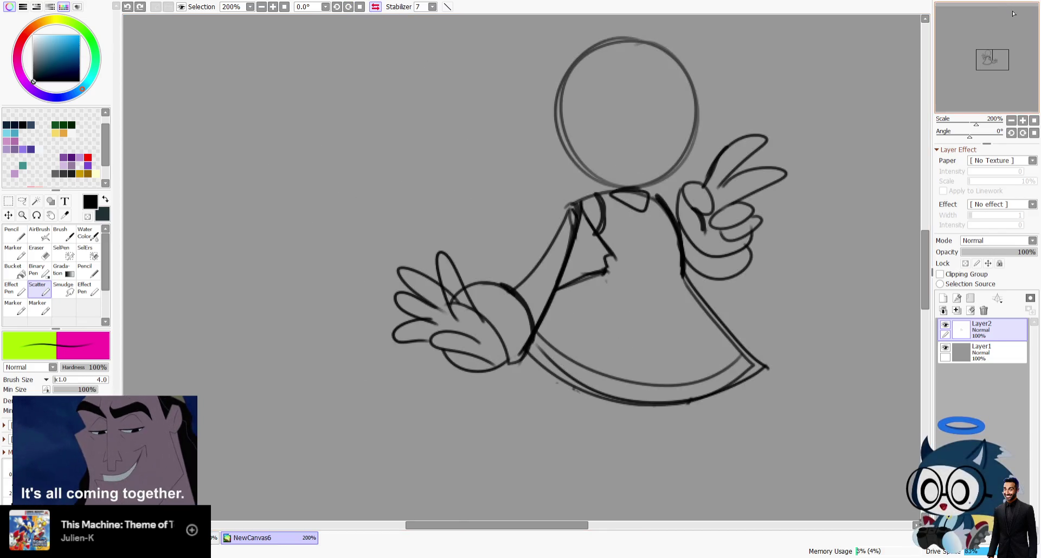
{"action": "left_click_drag", "start_coordinate": [636, 46], "coordinate": [448, 45]}
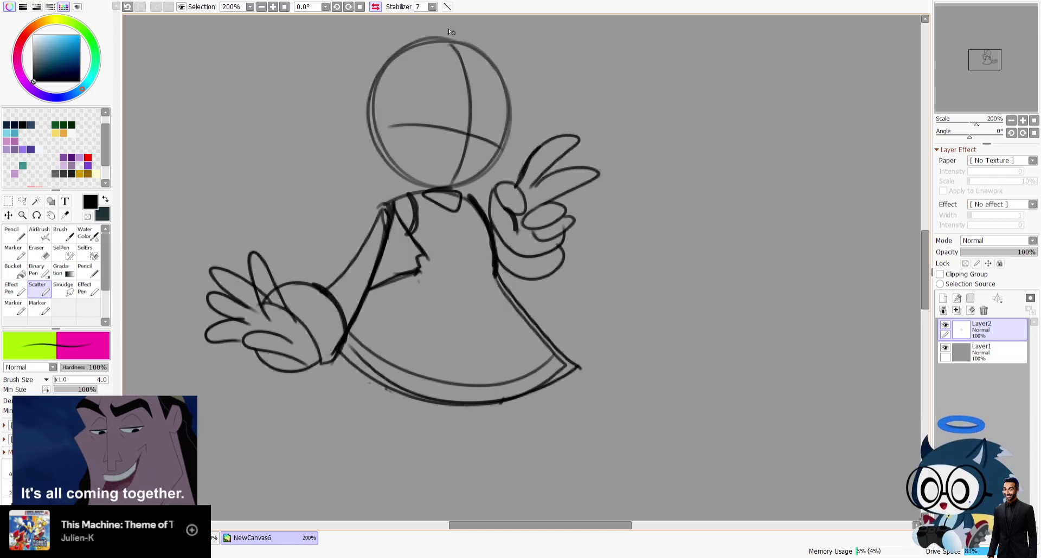
{"action": "key", "text": "h"}
{"action": "left_click_drag", "start_coordinate": [1014, 40], "coordinate": [1021, 43]}
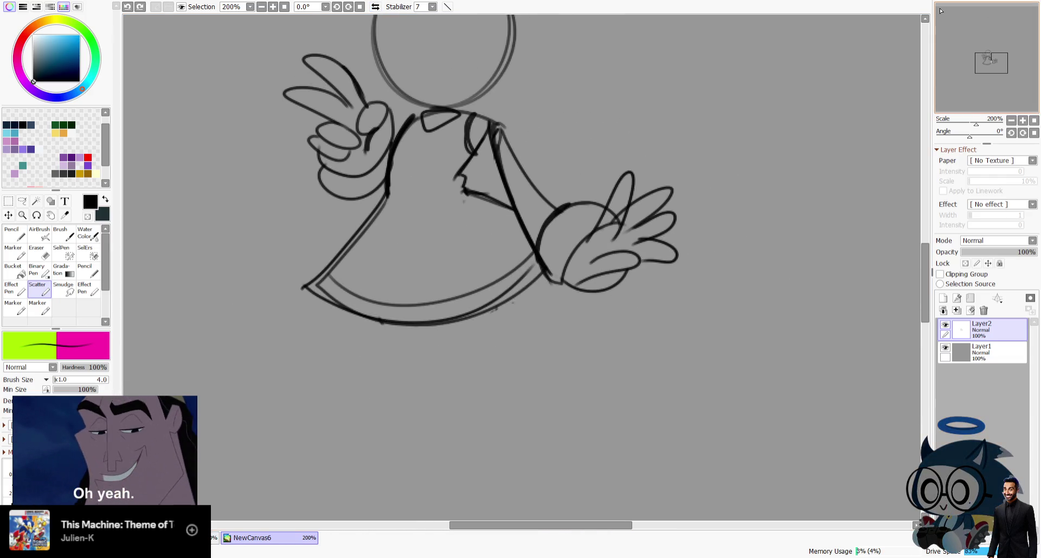
Draw the outer and inner lines of the bent leg under the skirt hem.
{"action": "left_click_drag", "start_coordinate": [390, 323], "coordinate": [461, 437]}
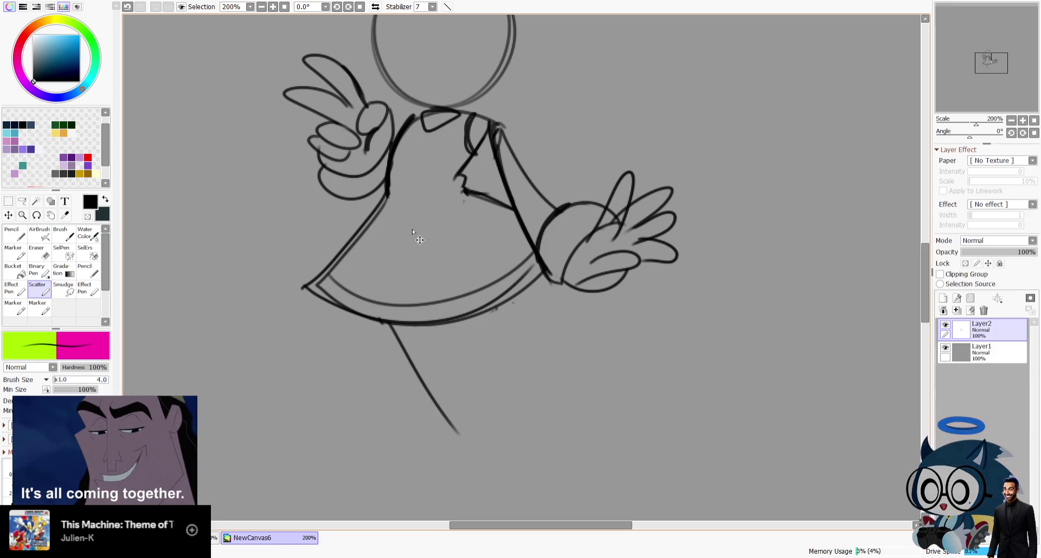
{"action": "key", "text": "ctrl+z"}
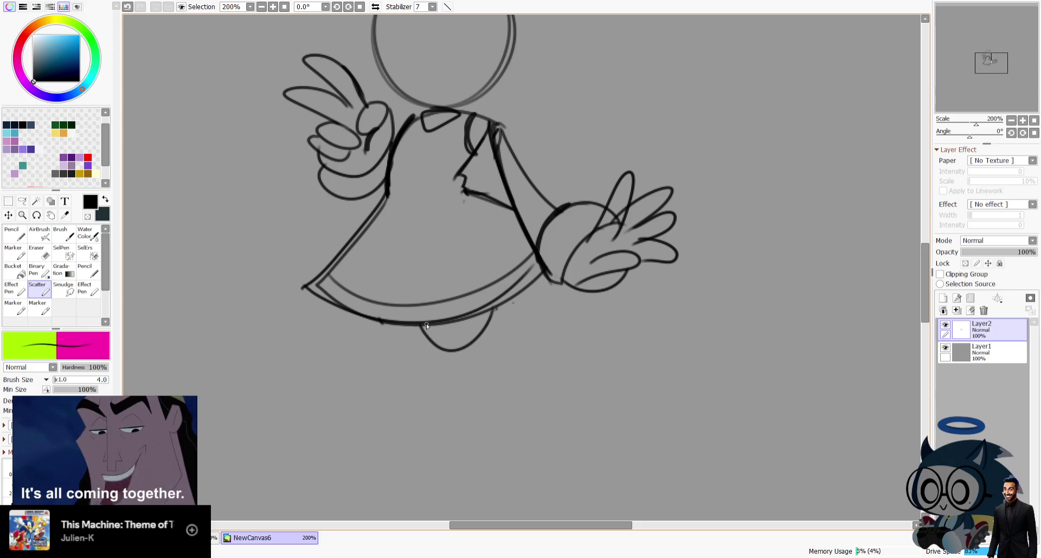
{"action": "mouse_move", "coordinate": [454, 348]}
{"action": "left_mouse_down"}
{"action": "mouse_move", "coordinate": [508, 329]}
{"action": "mouse_move", "coordinate": [491, 423]}
{"action": "left_mouse_up"}
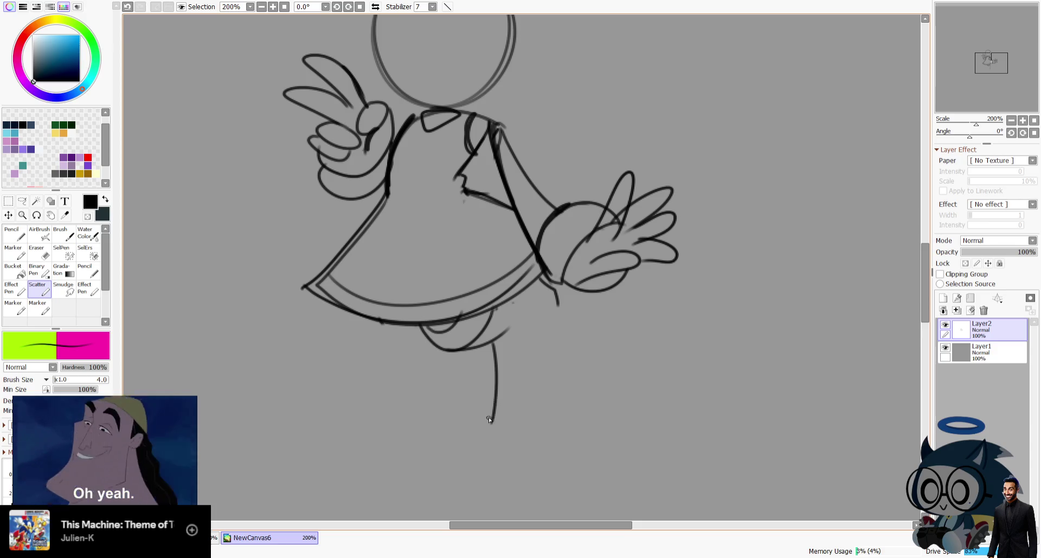
{"action": "left_click_drag", "start_coordinate": [548, 318], "coordinate": [499, 432]}
{"action": "key", "text": "ctrl+z"}
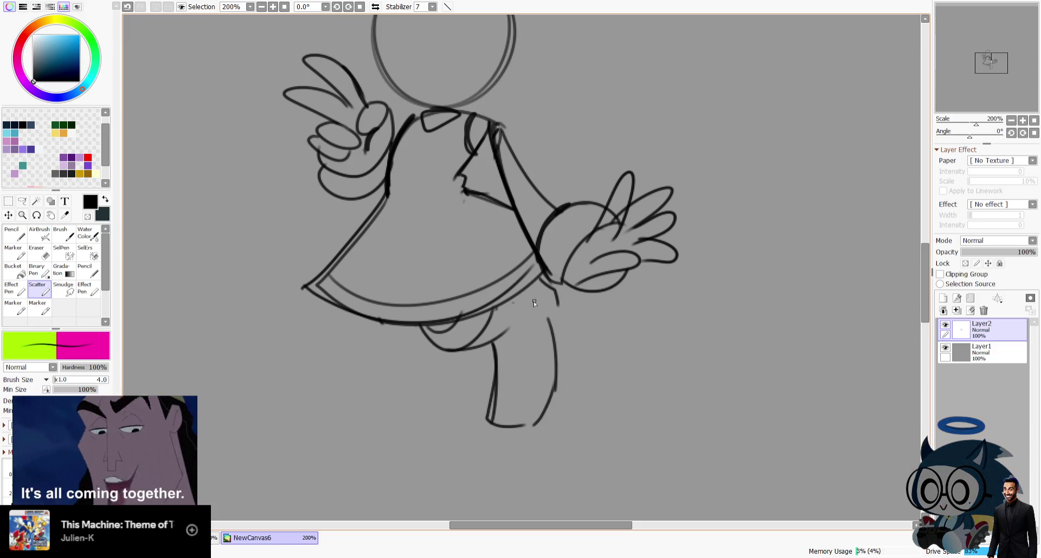
{"action": "left_click_drag", "start_coordinate": [506, 330], "coordinate": [520, 420]}
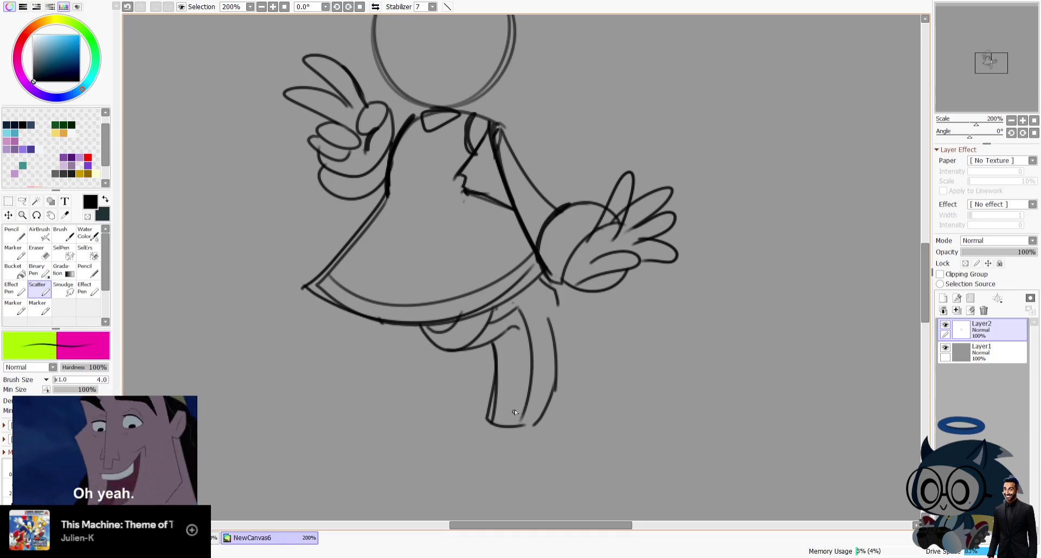
In mirrored view, redraw the boot sole and add shorts strokes under the hem.
{"action": "key", "text": "h"}
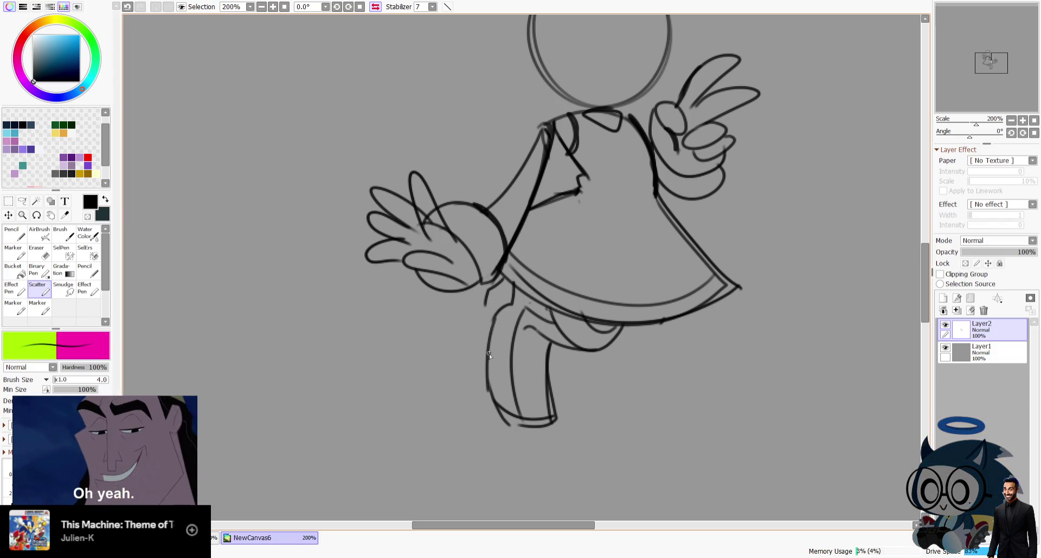
{"action": "left_click_drag", "start_coordinate": [541, 431], "coordinate": [519, 434]}
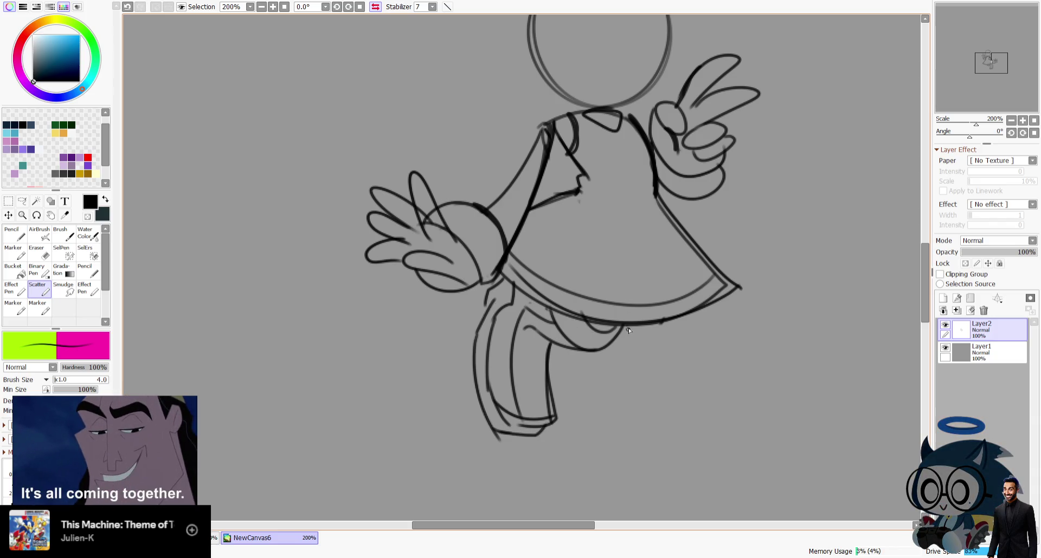
{"action": "left_click_drag", "start_coordinate": [627, 330], "coordinate": [599, 343]}
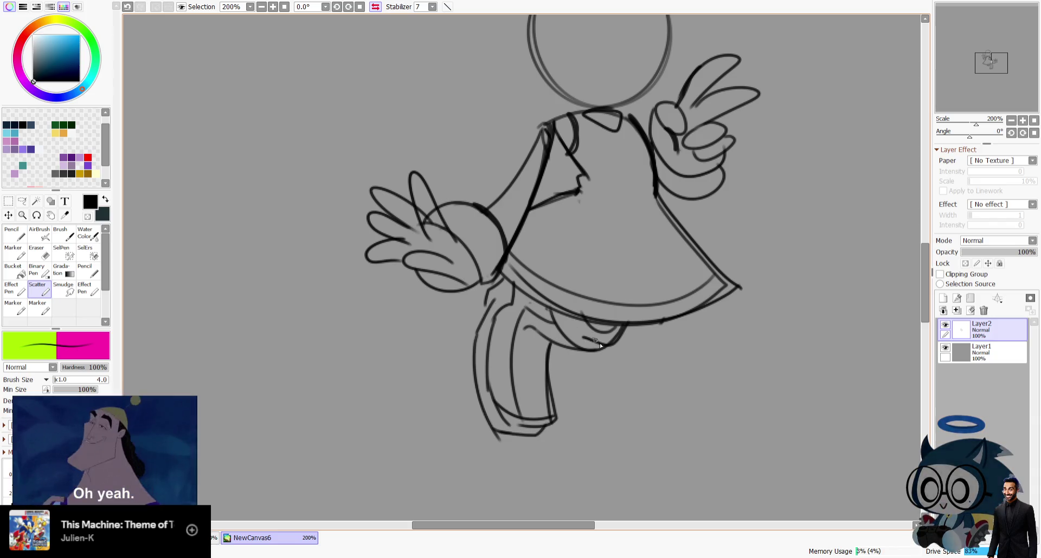
{"action": "left_click", "coordinate": [376, 7]}
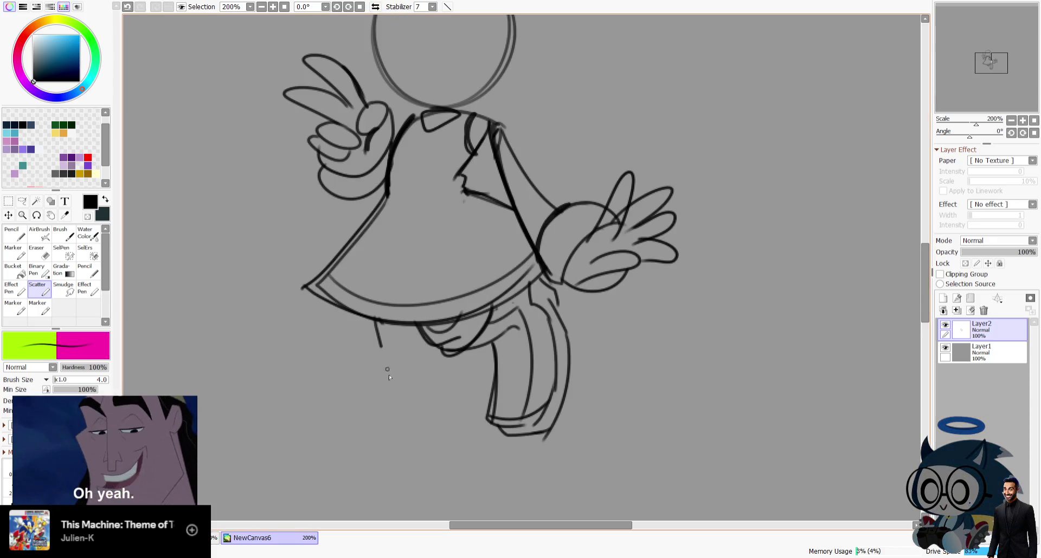
Undo the old front leg strokes, redraw a long front leg line, and outline the shorts at the hip.
{"action": "scroll", "coordinate": [562, 154], "scroll_direction": "down", "scroll_amount": 5}
{"action": "scroll", "coordinate": [488, 271], "scroll_direction": "up", "scroll_amount": 4}
{"action": "key", "text": "ctrl+z"}
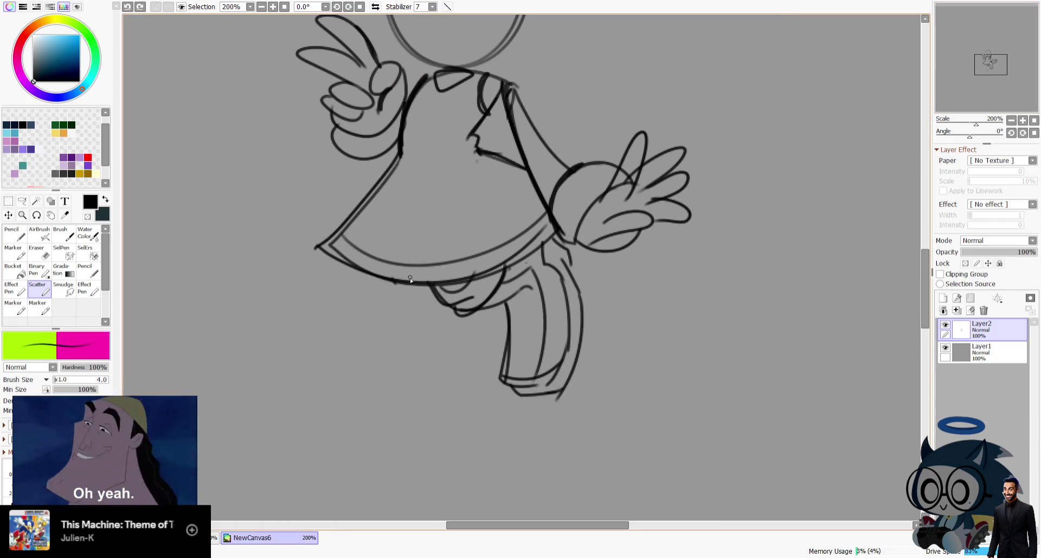
{"action": "key", "text": "ctrl+z"}
{"action": "left_click_drag", "start_coordinate": [400, 283], "coordinate": [405, 372]}
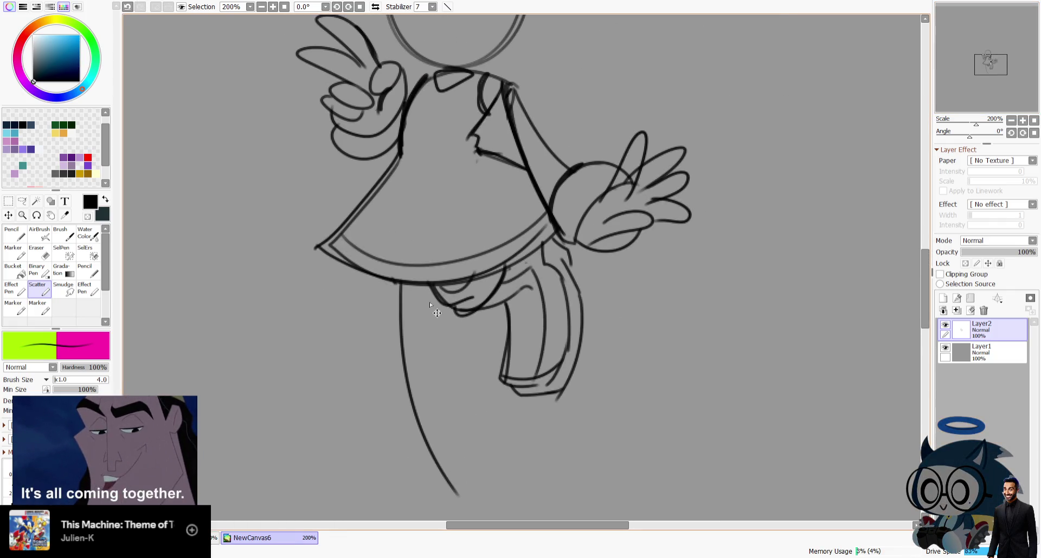
{"action": "left_click_drag", "start_coordinate": [390, 280], "coordinate": [431, 479]}
{"action": "mouse_move", "coordinate": [381, 283]}
{"action": "left_mouse_down"}
{"action": "mouse_move", "coordinate": [437, 345]}
{"action": "mouse_move", "coordinate": [446, 309]}
{"action": "mouse_move", "coordinate": [437, 344]}
{"action": "left_mouse_up"}
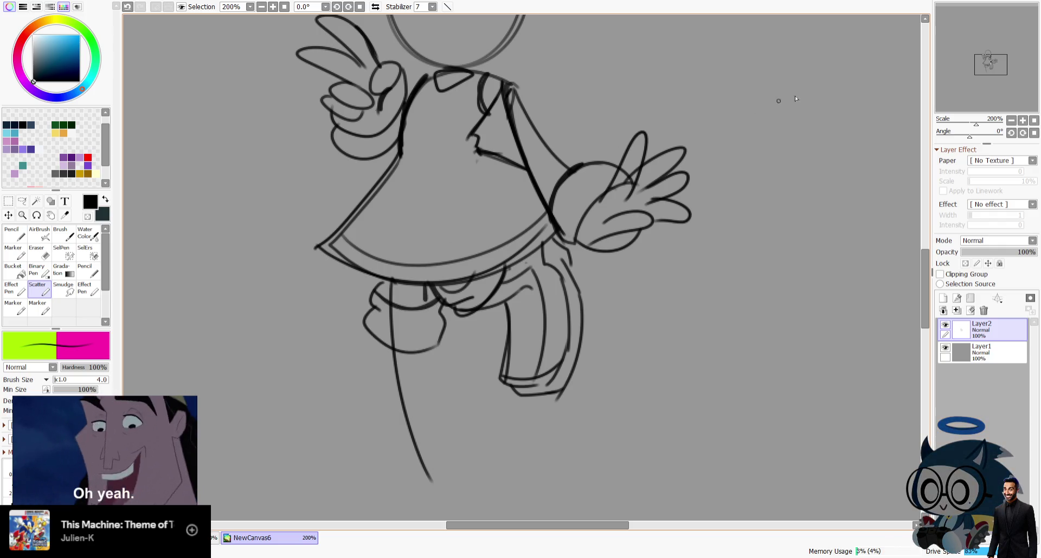
Redraw the front leg's outer line longer, extend its other side, and add a stroke on the shorts.
{"action": "scroll", "coordinate": [560, 257], "scroll_direction": "down", "scroll_amount": 3}
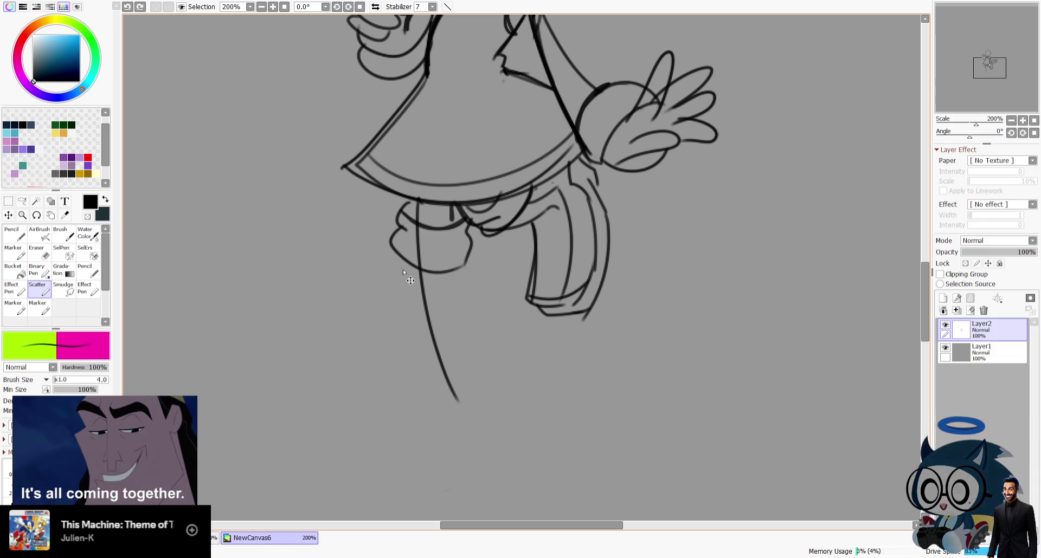
{"action": "left_click_drag", "start_coordinate": [401, 263], "coordinate": [454, 419]}
{"action": "key", "text": "ctrl+z"}
{"action": "left_click_drag", "start_coordinate": [400, 263], "coordinate": [441, 439]}
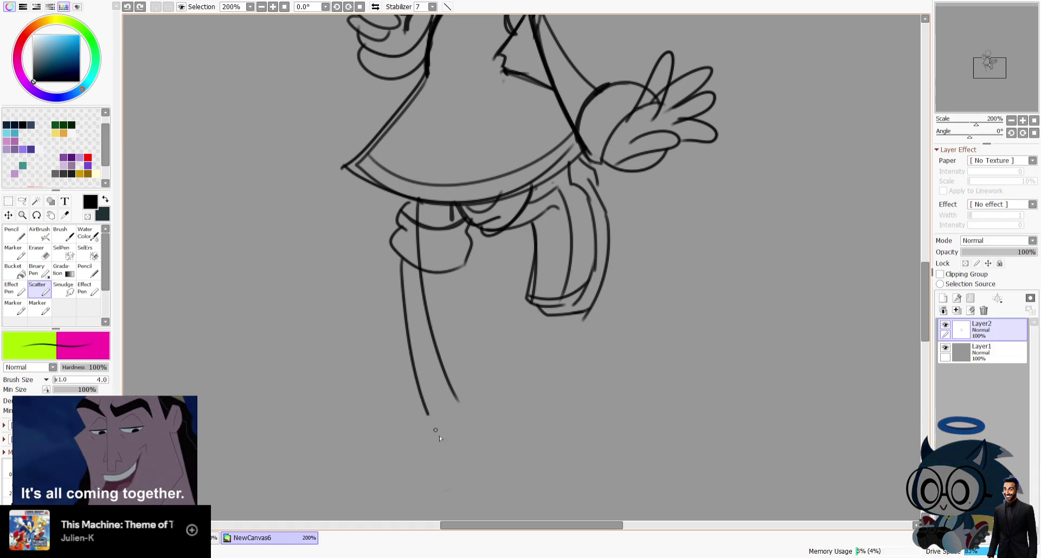
{"action": "left_click_drag", "start_coordinate": [455, 271], "coordinate": [512, 409]}
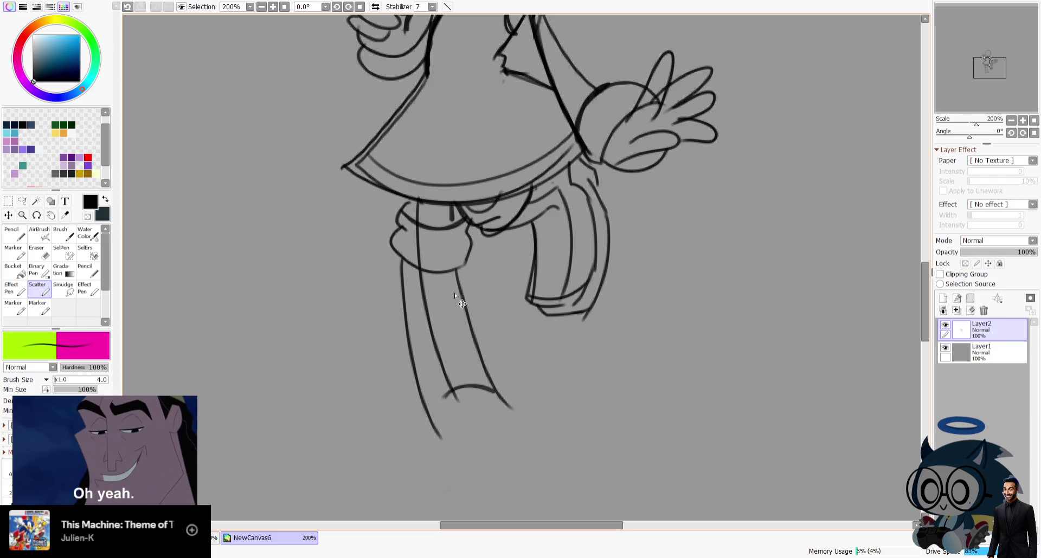
{"action": "left_click_drag", "start_coordinate": [469, 237], "coordinate": [467, 245]}
Sketch the pointed boot with its top arc, toe curve, sole and inner curve.
{"action": "left_click_drag", "start_coordinate": [990, 64], "coordinate": [996, 59]}
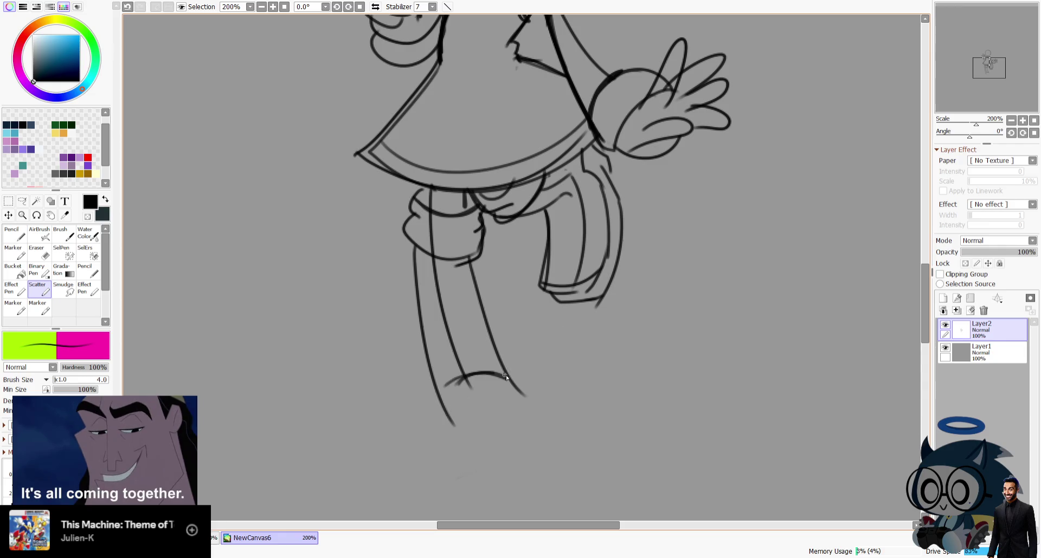
{"action": "left_click_drag", "start_coordinate": [498, 375], "coordinate": [519, 378]}
{"action": "left_click_drag", "start_coordinate": [431, 397], "coordinate": [546, 422]}
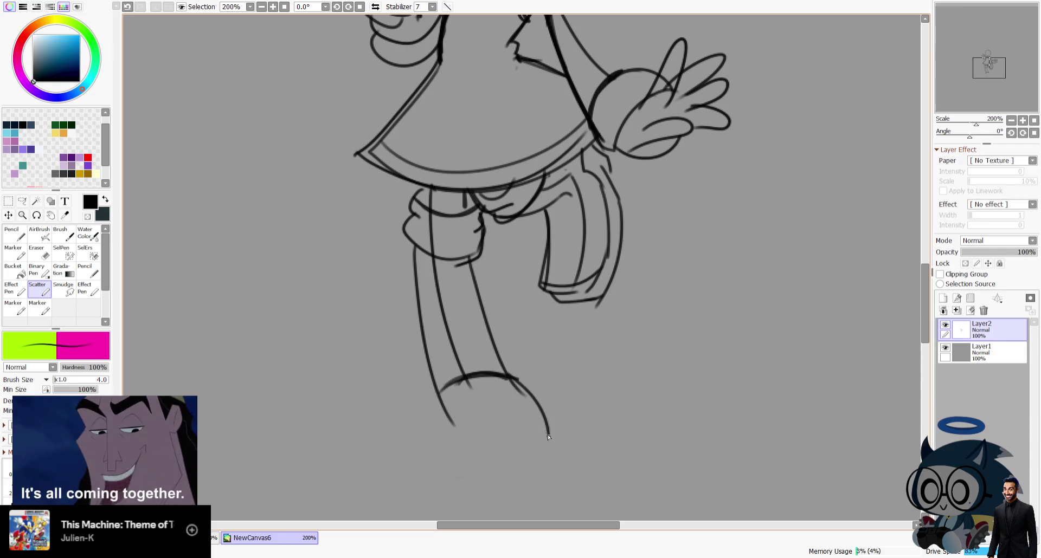
{"action": "left_click_drag", "start_coordinate": [433, 391], "coordinate": [542, 442]}
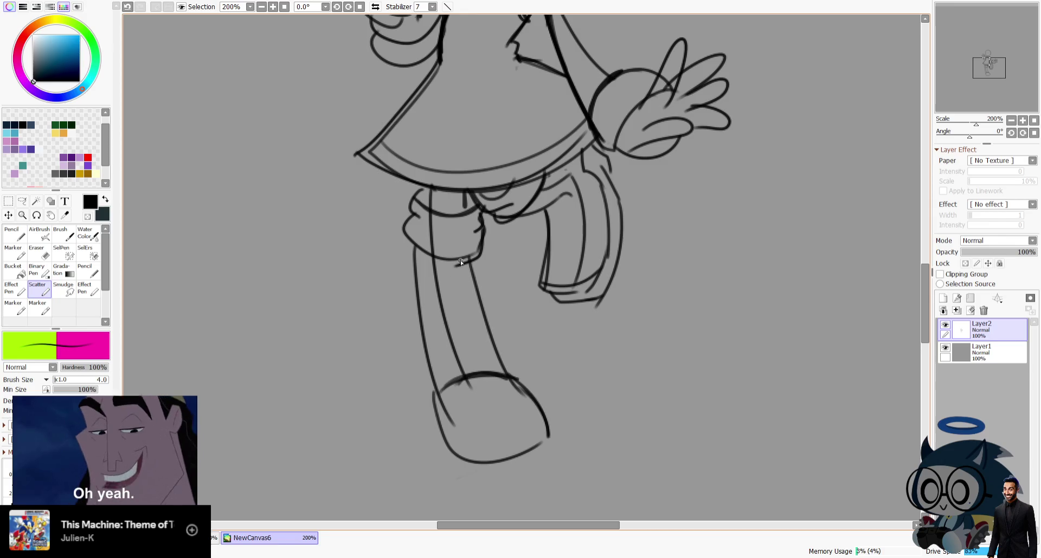
{"action": "left_click_drag", "start_coordinate": [512, 391], "coordinate": [526, 432]}
{"action": "left_click_drag", "start_coordinate": [438, 431], "coordinate": [481, 451]}
Lasso the front leg and boot, nudge them into a new position, then deselect.
{"action": "left_click_drag", "start_coordinate": [985, 86], "coordinate": [987, 90]}
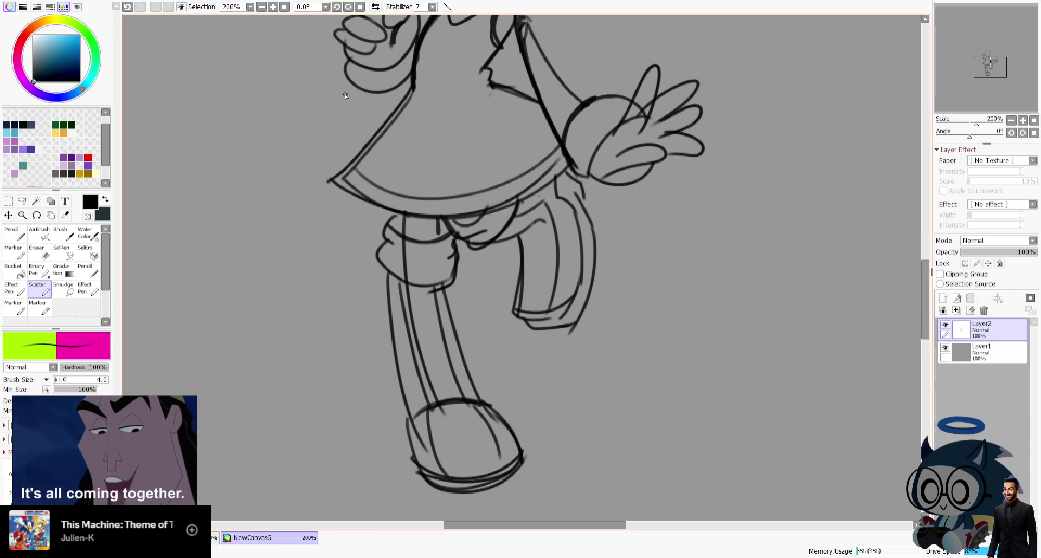
{"action": "left_click", "coordinate": [22, 201]}
{"action": "mouse_move", "coordinate": [474, 317]}
{"action": "left_mouse_down"}
{"action": "mouse_move", "coordinate": [568, 430]}
{"action": "mouse_move", "coordinate": [476, 319]}
{"action": "mouse_move", "coordinate": [468, 334]}
{"action": "left_mouse_up"}
{"action": "left_click", "coordinate": [8, 215]}
{"action": "key", "text": "ctrl+d"}
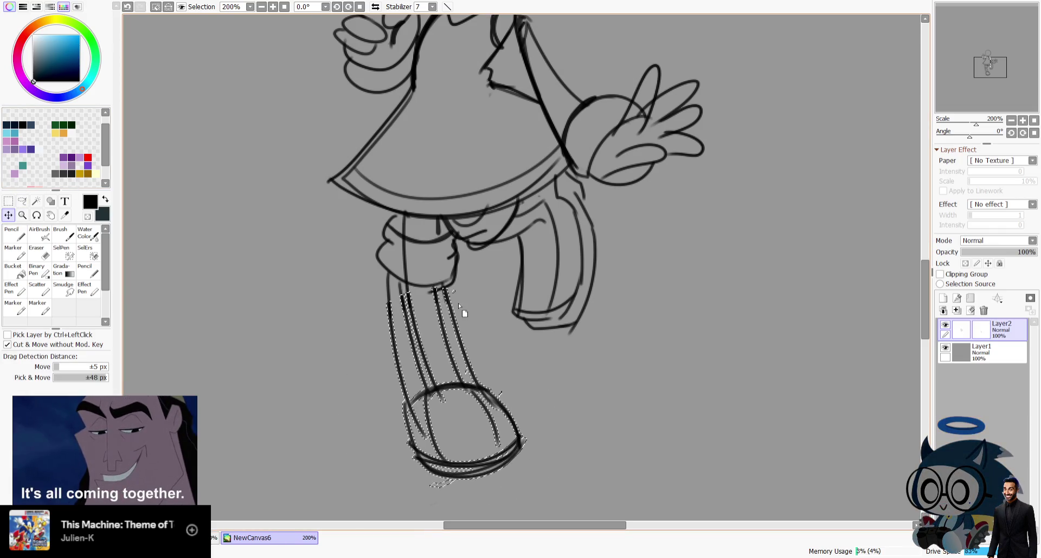
{"action": "key", "text": "m"}
{"action": "left_click_drag", "start_coordinate": [989, 89], "coordinate": [979, 74]}
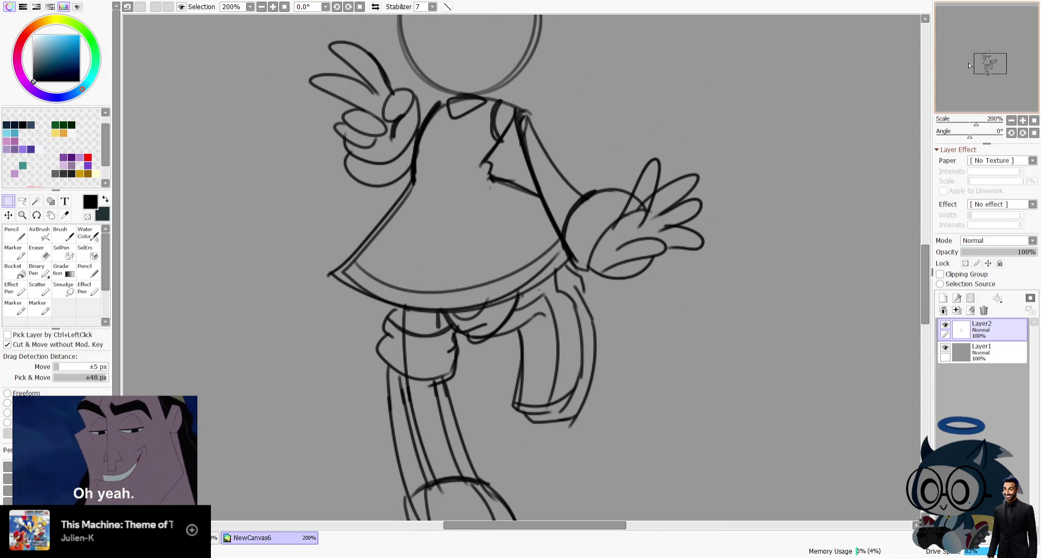
Free-transform the whole sketch layer, rotating it slightly clockwise.
{"action": "key", "text": "ctrl+t"}
{"action": "left_click_drag", "start_coordinate": [797, 190], "coordinate": [808, 204]}
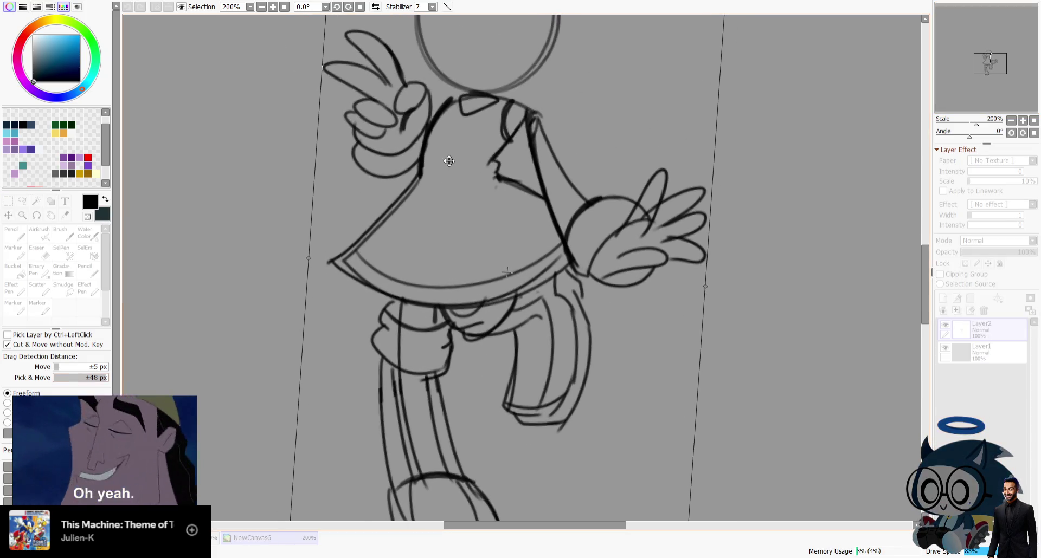
{"action": "key", "text": "Return"}
{"action": "left_click_drag", "start_coordinate": [990, 65], "coordinate": [994, 79]}
{"action": "left_click", "coordinate": [39, 287]}
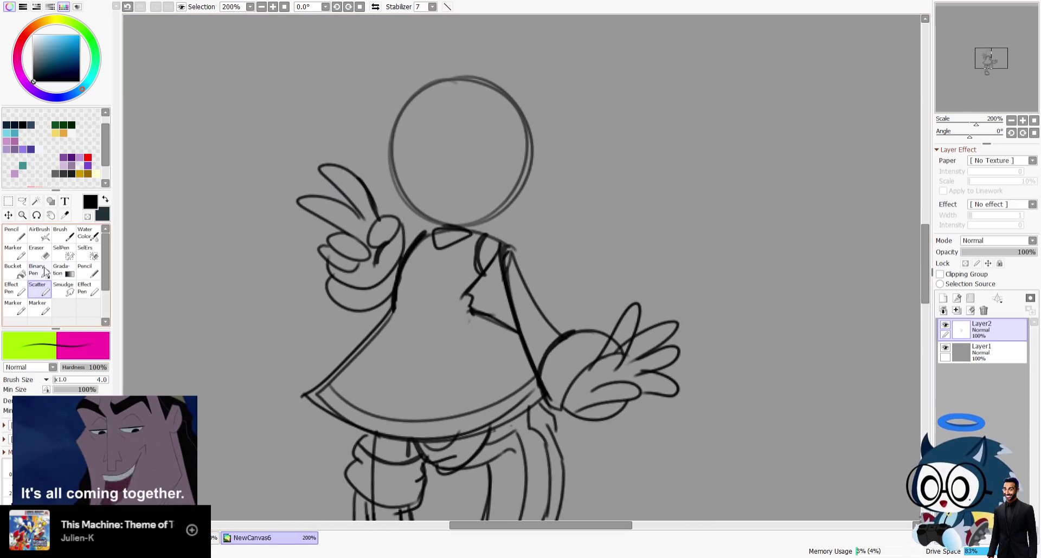
Trace arcs around the round head and add hair locks on its left, with the view mirrored.
{"action": "left_click_drag", "start_coordinate": [394, 140], "coordinate": [402, 214]}
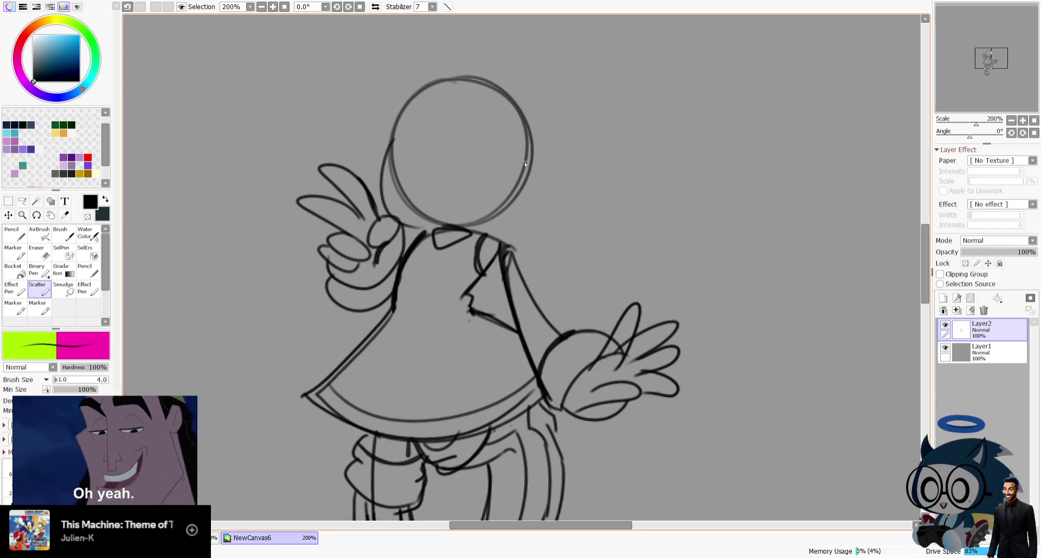
{"action": "left_click_drag", "start_coordinate": [494, 235], "coordinate": [540, 133]}
{"action": "key", "text": "h"}
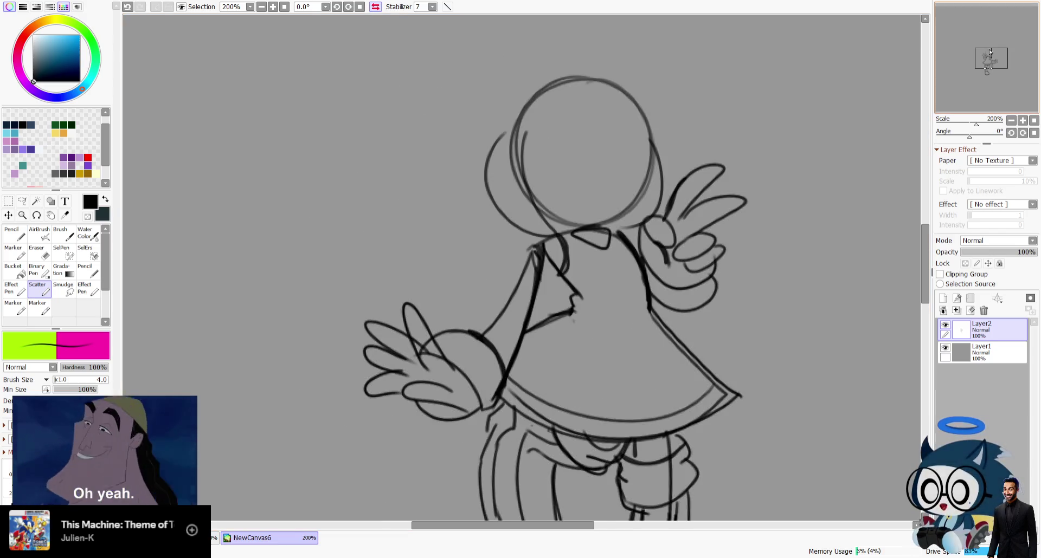
{"action": "left_click_drag", "start_coordinate": [988, 49], "coordinate": [983, 49]}
{"action": "left_click_drag", "start_coordinate": [423, 209], "coordinate": [367, 122]}
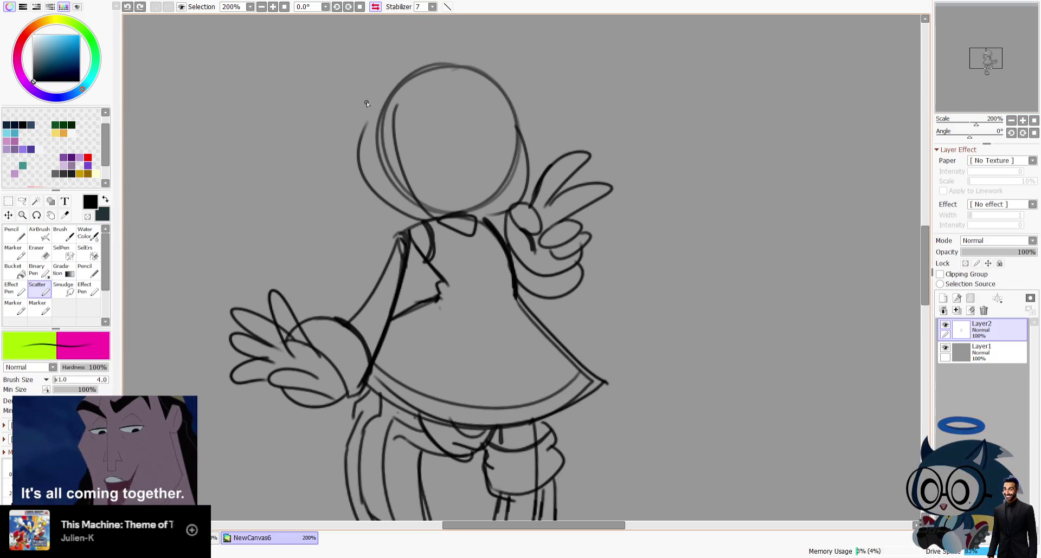
{"action": "left_click_drag", "start_coordinate": [377, 213], "coordinate": [371, 94]}
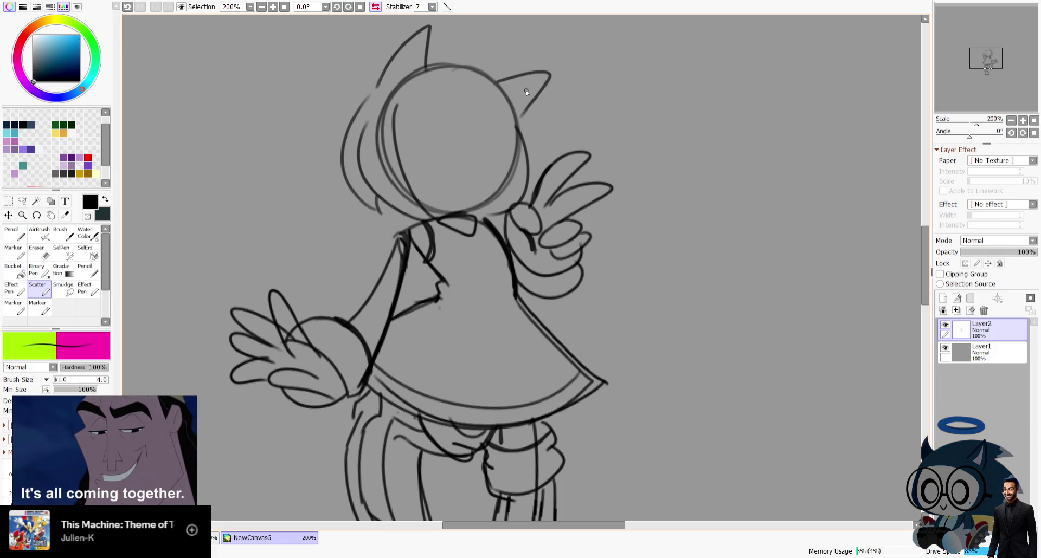
Unmirror the view, undo a stray stroke, and draw the headband and small smile.
{"action": "left_click", "coordinate": [376, 7]}
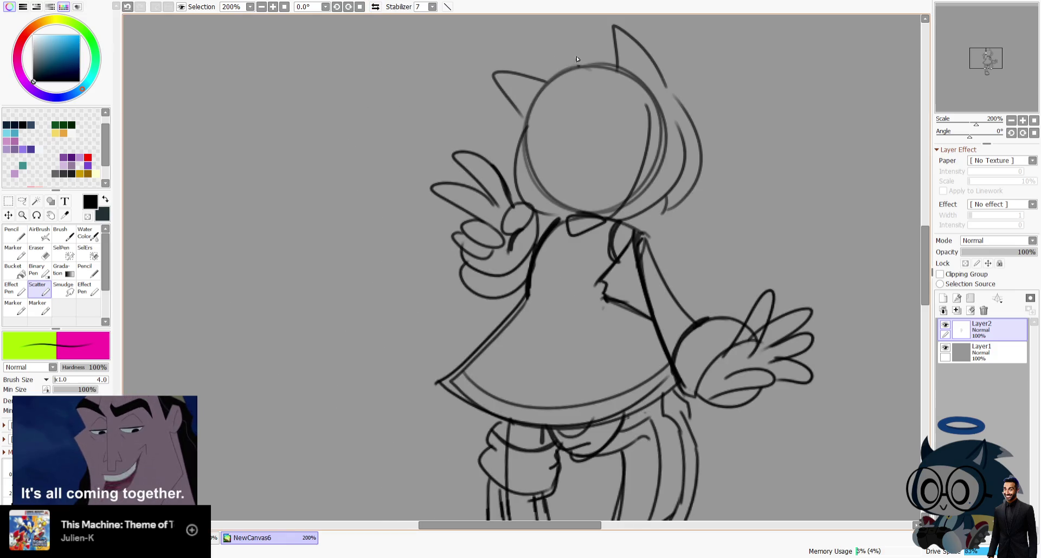
{"action": "key", "text": "ctrl+z"}
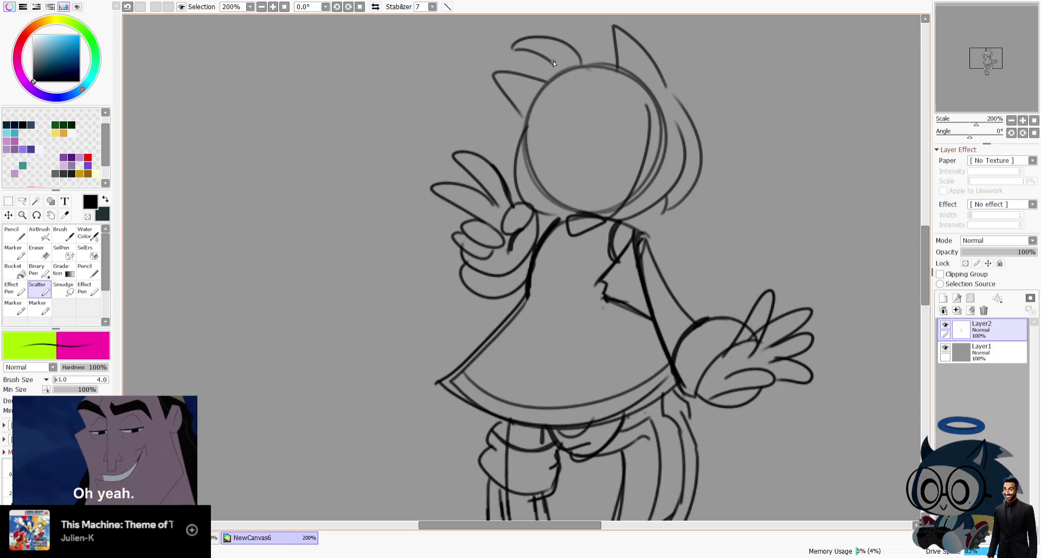
{"action": "left_click_drag", "start_coordinate": [622, 69], "coordinate": [581, 62]}
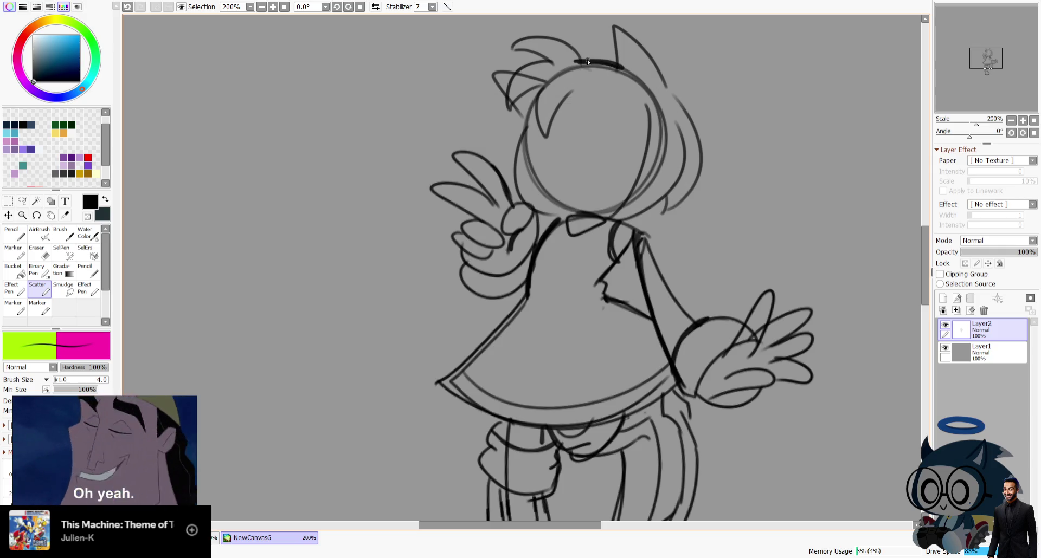
{"action": "mouse_move", "coordinate": [567, 186]}
{"action": "left_mouse_down"}
{"action": "mouse_move", "coordinate": [618, 182]}
{"action": "mouse_move", "coordinate": [528, 173]}
{"action": "left_mouse_up"}
{"action": "key", "text": "ctrl+z"}
{"action": "key", "text": "ctrl+z"}
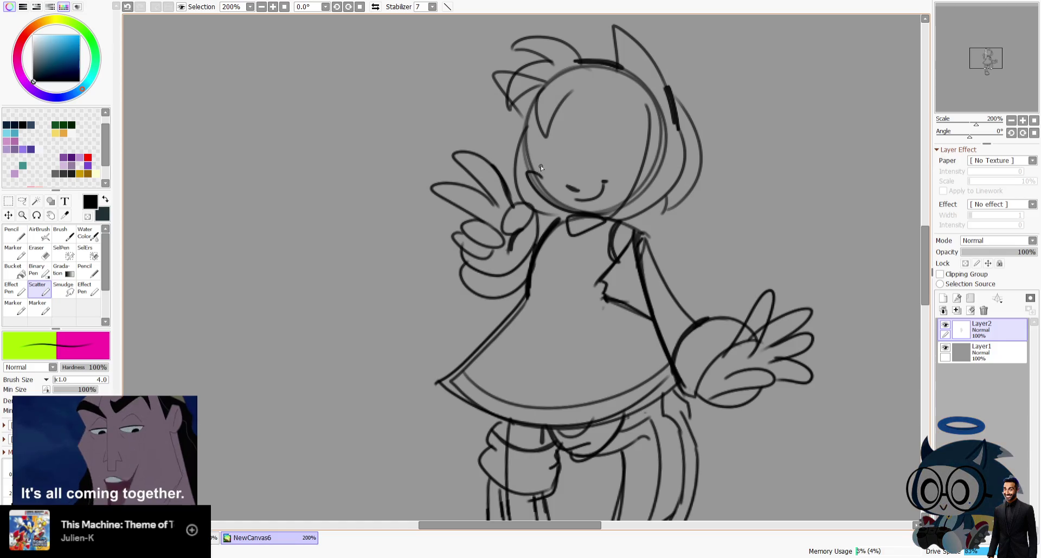
Draw the winking eye curve with its lower line and the arched open eye.
{"action": "left_click_drag", "start_coordinate": [558, 174], "coordinate": [502, 131]}
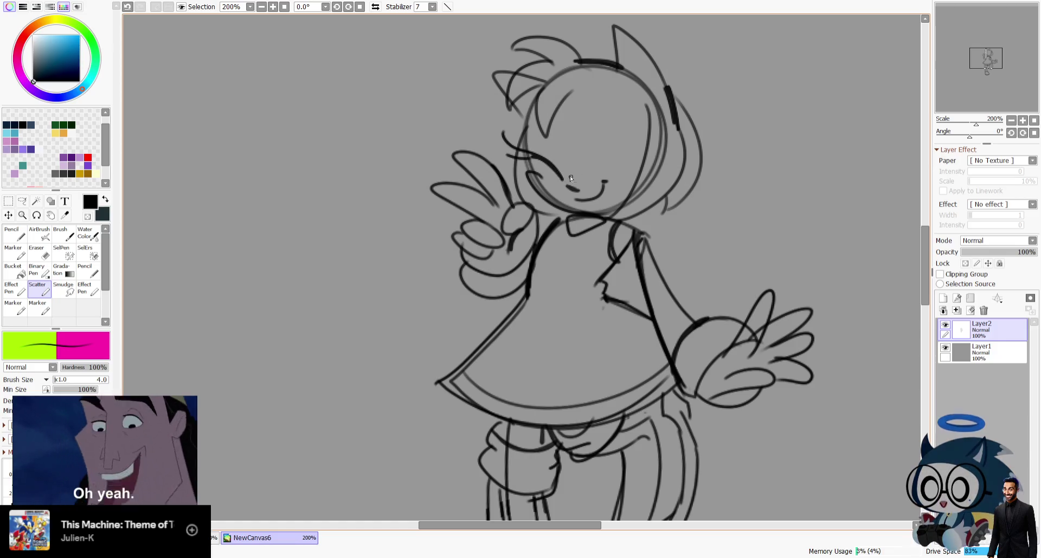
{"action": "left_click_drag", "start_coordinate": [588, 164], "coordinate": [659, 101]}
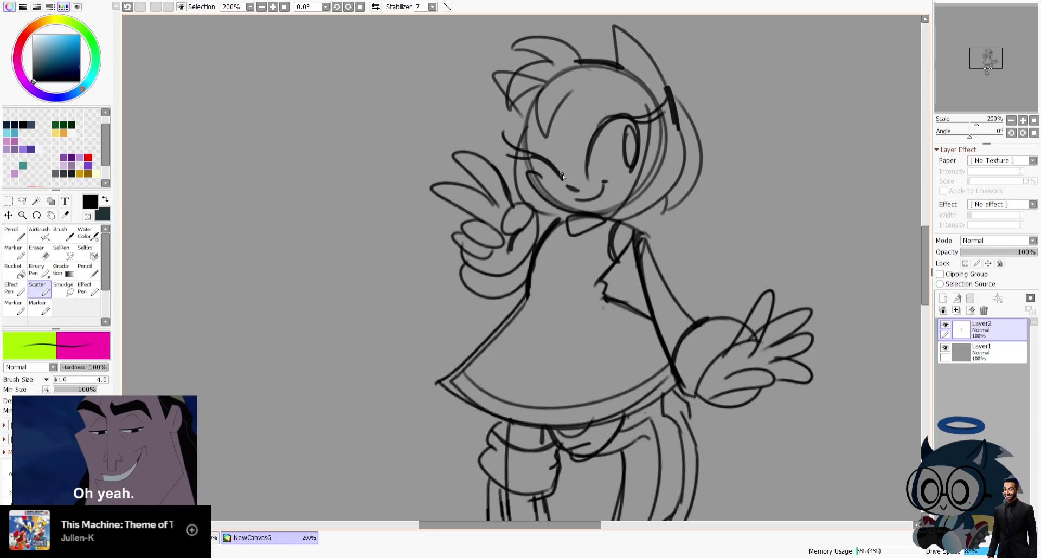
{"action": "left_click_drag", "start_coordinate": [560, 172], "coordinate": [589, 164]}
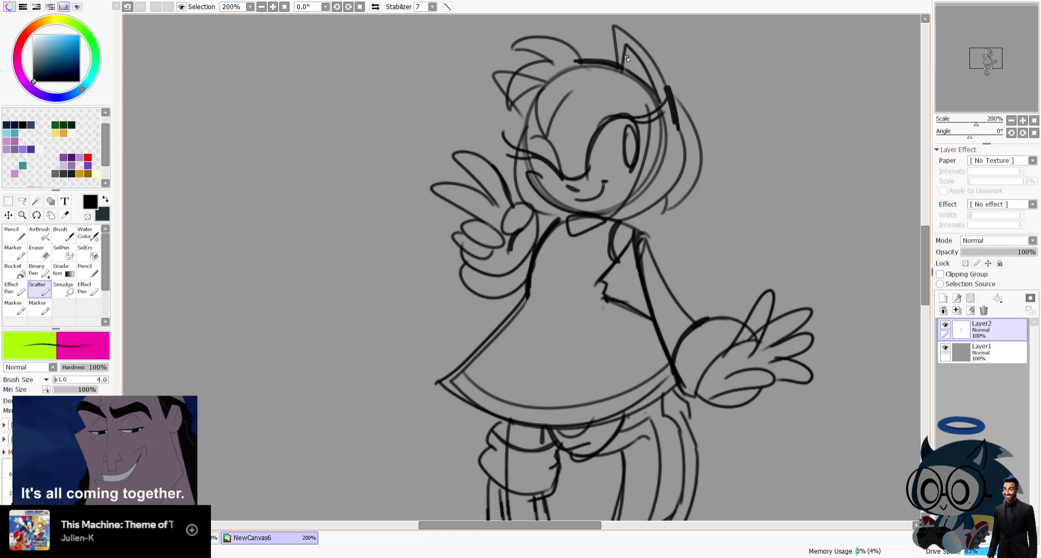
Mirror and pan the view to check the figure's proportions from head down to the feet.
{"action": "left_click", "coordinate": [376, 7]}
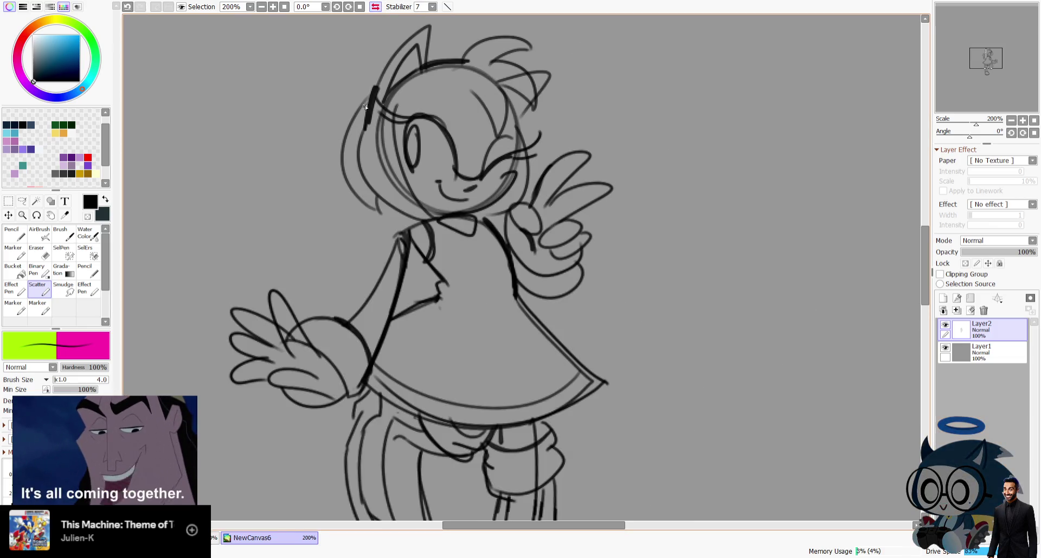
{"action": "left_click_drag", "start_coordinate": [985, 58], "coordinate": [1008, 51]}
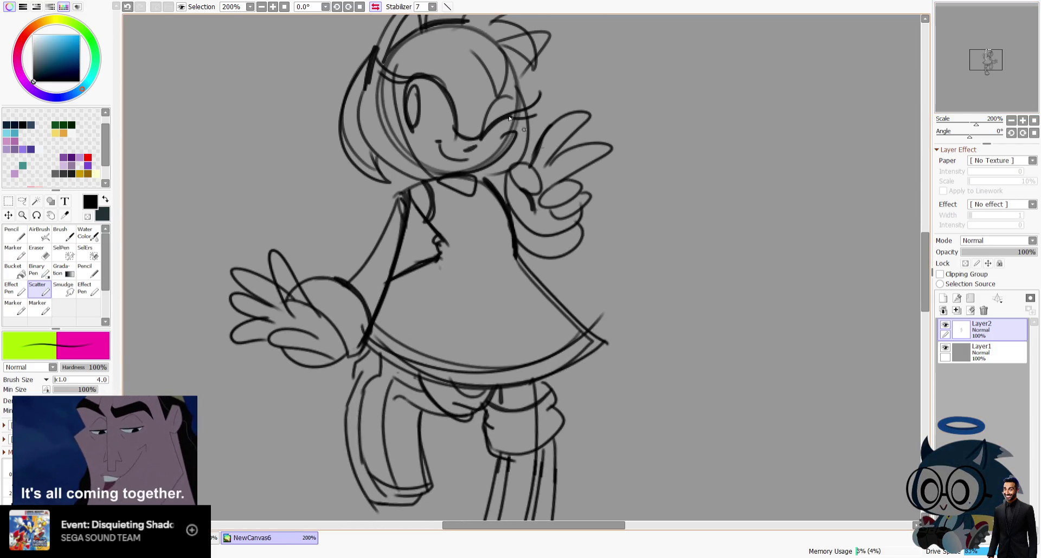
{"action": "key", "text": "h"}
{"action": "left_click_drag", "start_coordinate": [1002, 40], "coordinate": [974, 24]}
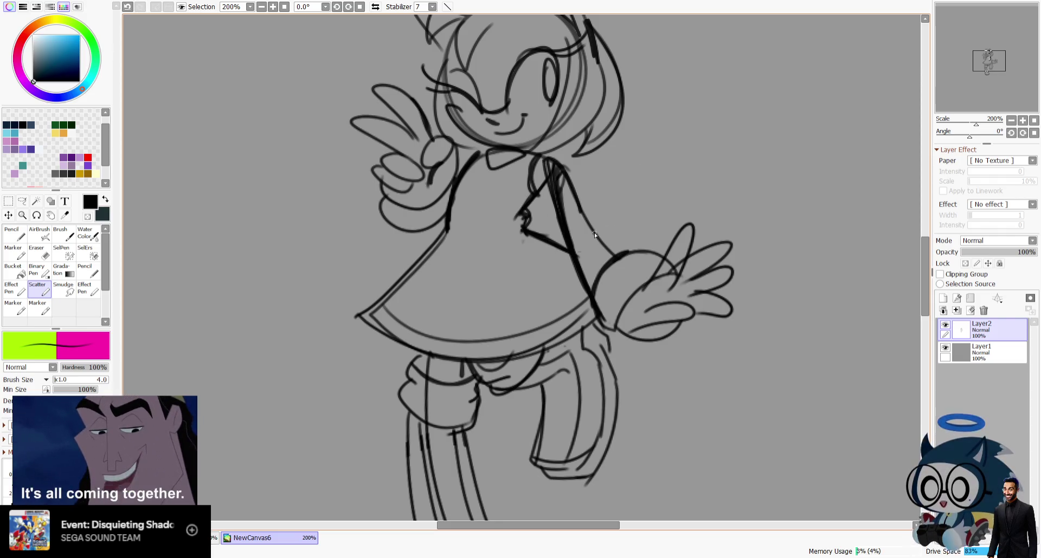
{"action": "scroll", "coordinate": [536, 173], "scroll_direction": "up", "scroll_amount": 1}
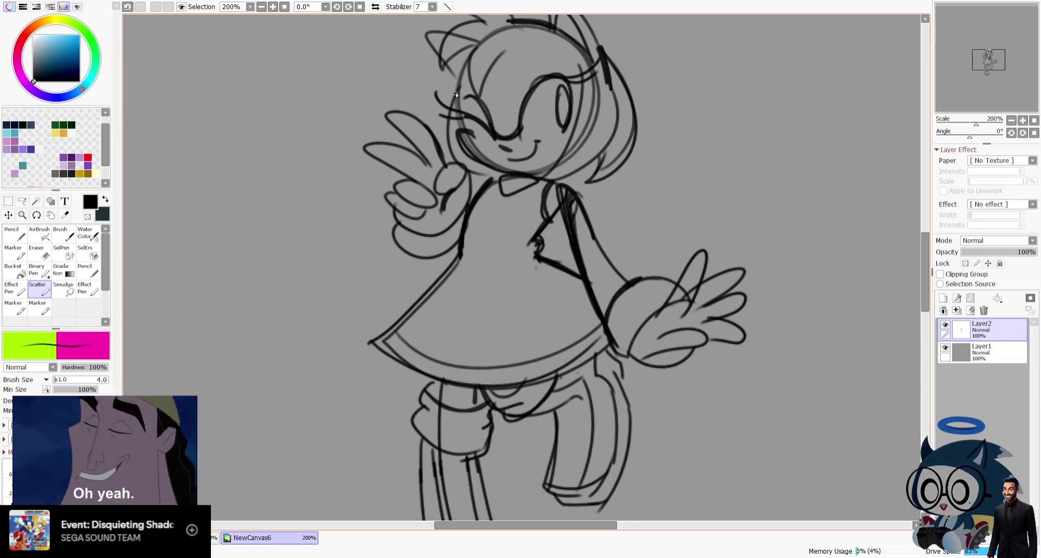
{"action": "left_click_drag", "start_coordinate": [531, 95], "coordinate": [478, 174]}
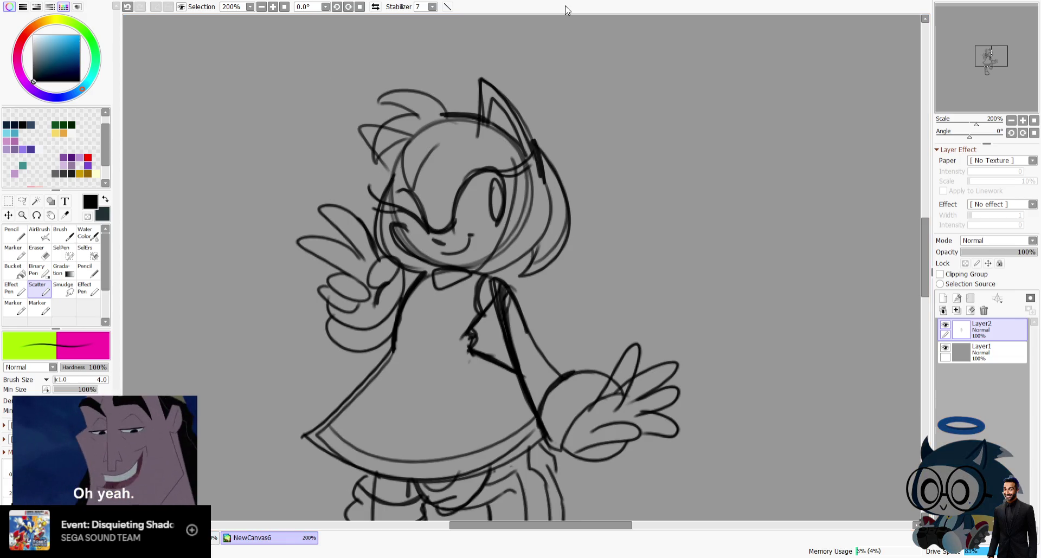
{"action": "scroll", "coordinate": [520, 260], "scroll_direction": "down", "scroll_amount": 5}
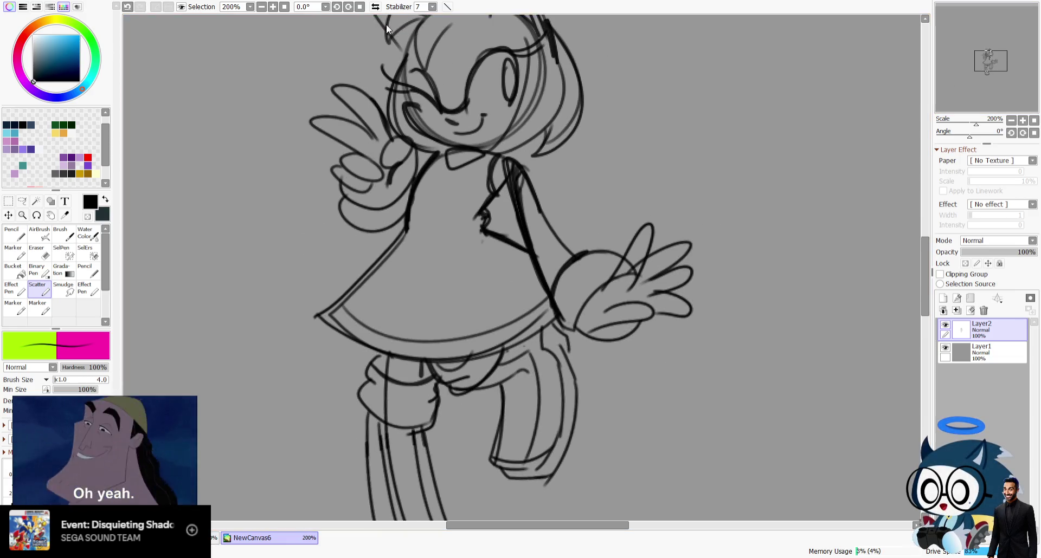
{"action": "left_click", "coordinate": [375, 7]}
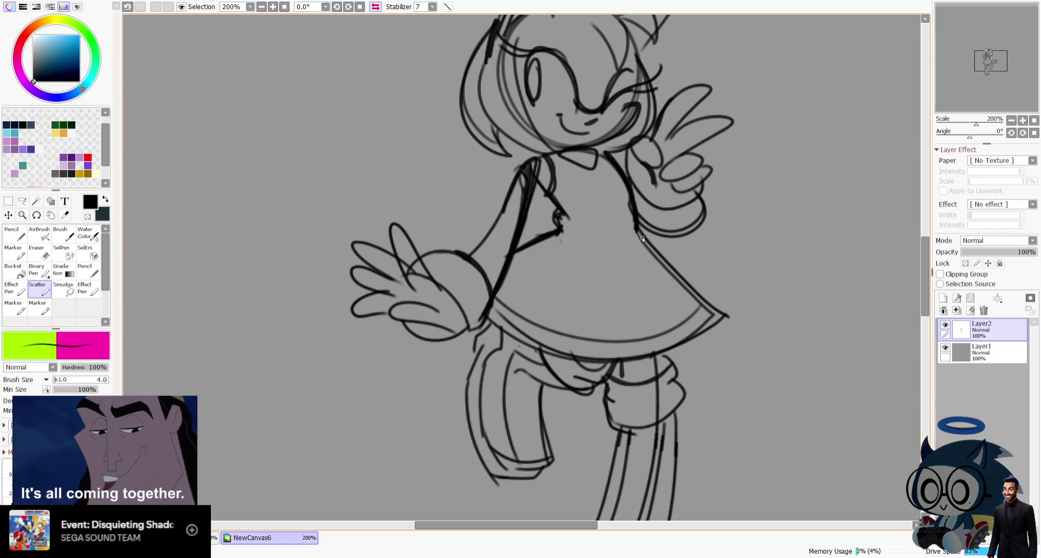
{"action": "left_click_drag", "start_coordinate": [869, 82], "coordinate": [714, 109]}
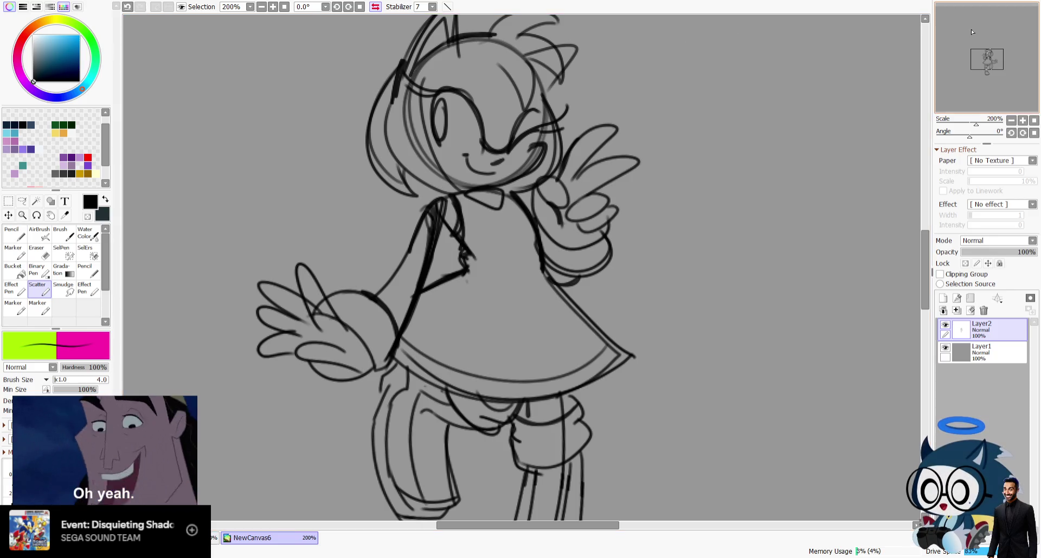
{"action": "left_click_drag", "start_coordinate": [999, 39], "coordinate": [997, 41]}
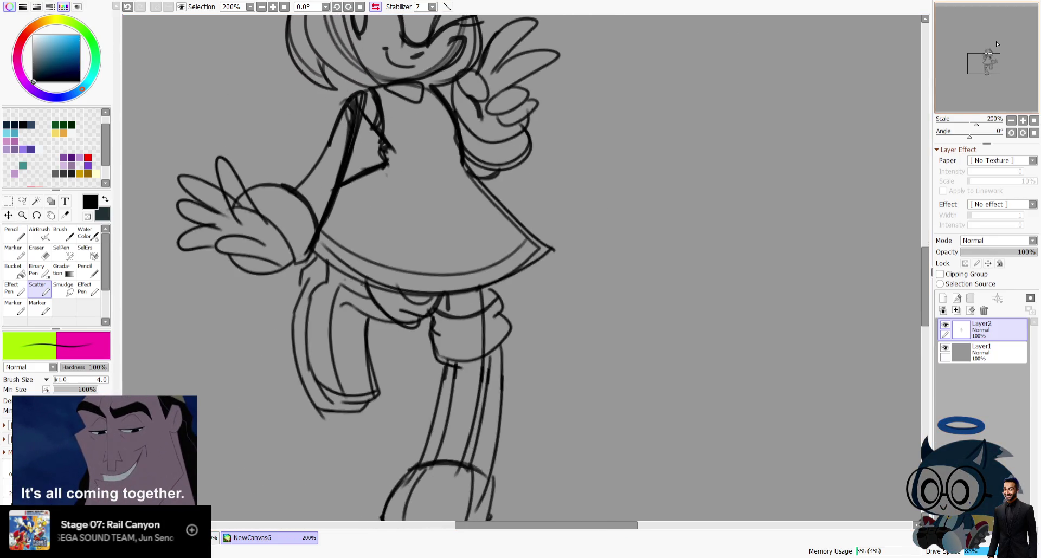
{"action": "left_click_drag", "start_coordinate": [1012, 80], "coordinate": [1016, 79]}
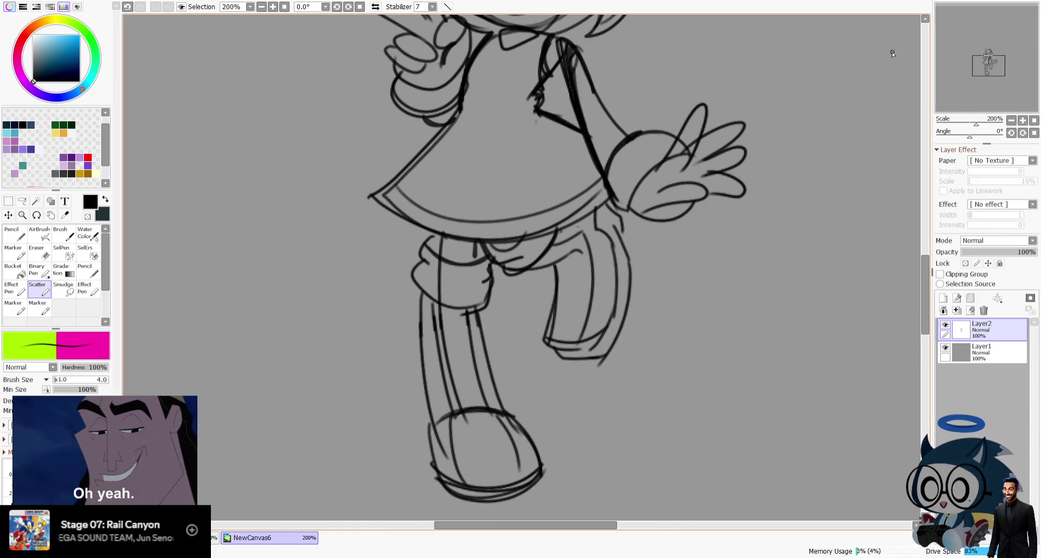
Lasso both legs, then rotate and squash them shorter with free transform.
{"action": "key", "text": "l"}
{"action": "mouse_move", "coordinate": [438, 242]}
{"action": "left_mouse_down"}
{"action": "mouse_move", "coordinate": [431, 236]}
{"action": "mouse_move", "coordinate": [533, 389]}
{"action": "left_mouse_up"}
{"action": "key", "text": "ctrl+d"}
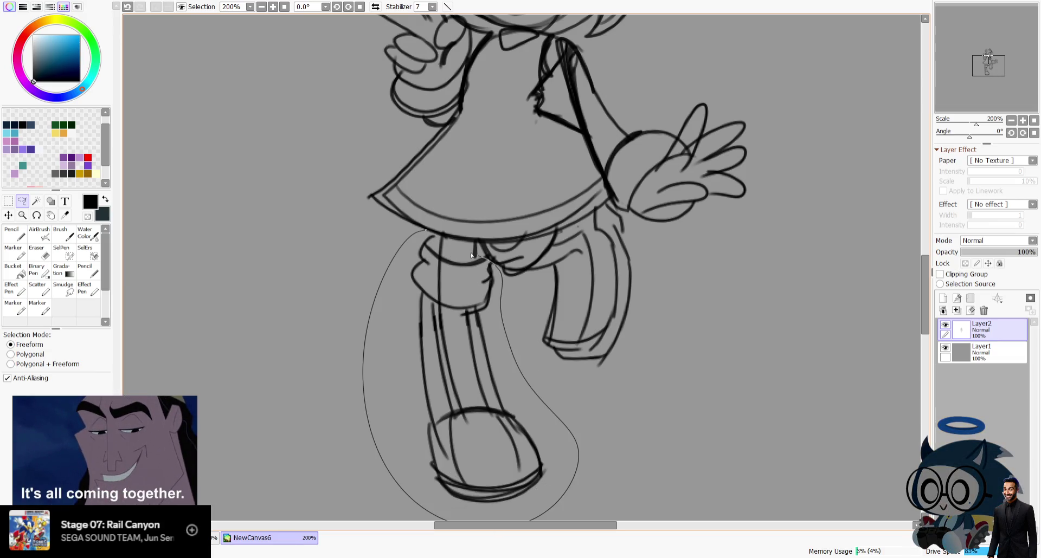
{"action": "left_click_drag", "start_coordinate": [477, 259], "coordinate": [430, 240]}
{"action": "key", "text": "ctrl+t"}
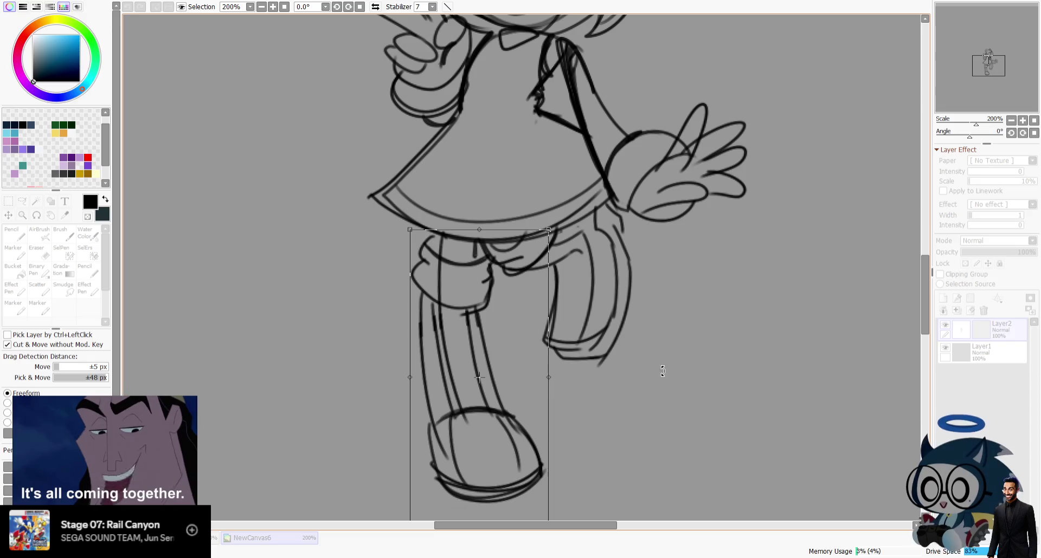
{"action": "left_click_drag", "start_coordinate": [662, 372], "coordinate": [692, 337]}
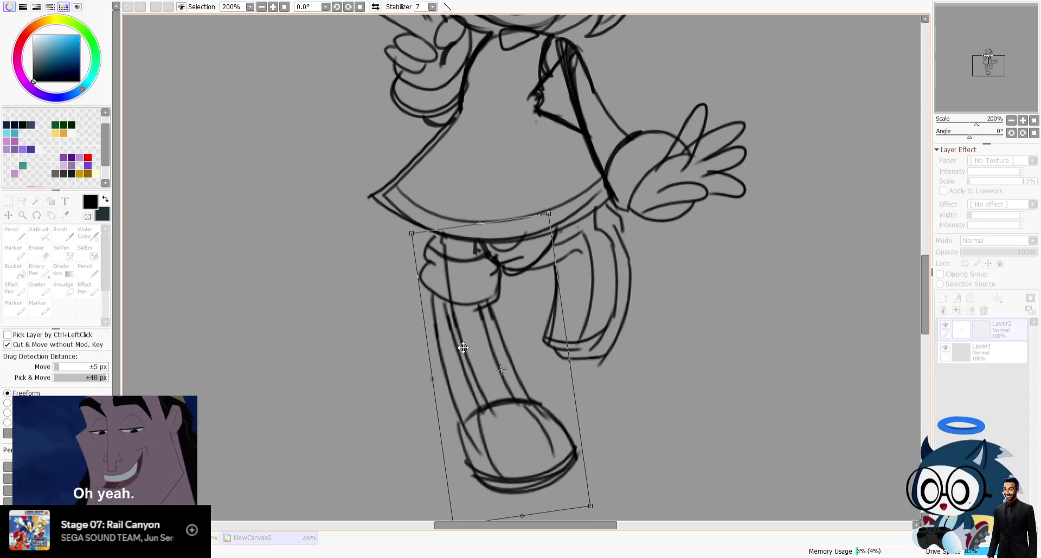
{"action": "left_click_drag", "start_coordinate": [524, 516], "coordinate": [521, 502]}
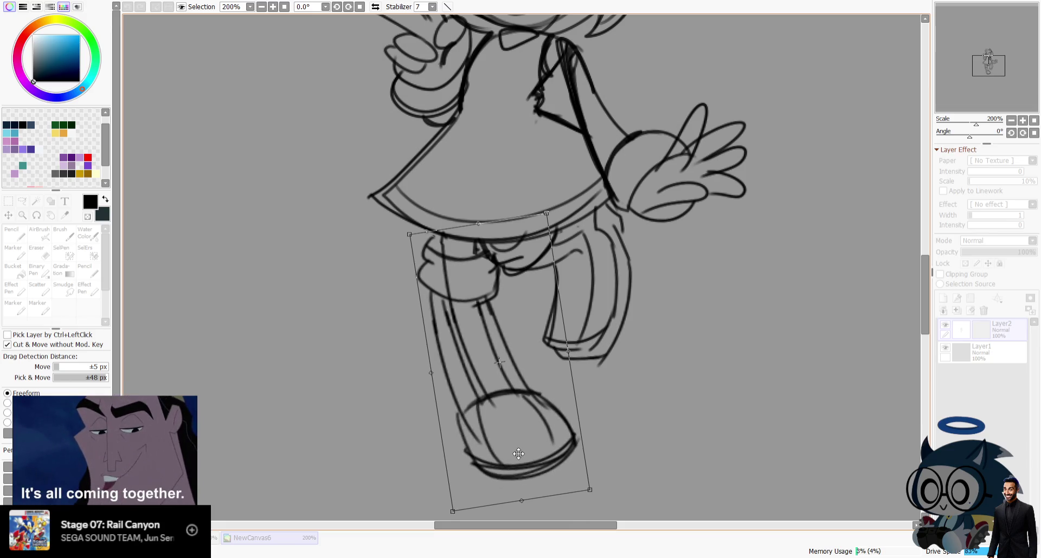
{"action": "key", "text": "Return"}
{"action": "key", "text": "ctrl+d"}
Select the raised back leg, move it into place, and deselect.
{"action": "left_click_drag", "start_coordinate": [614, 264], "coordinate": [603, 243]}
{"action": "key", "text": "ctrl+t"}
{"action": "left_click_drag", "start_coordinate": [590, 318], "coordinate": [586, 324]}
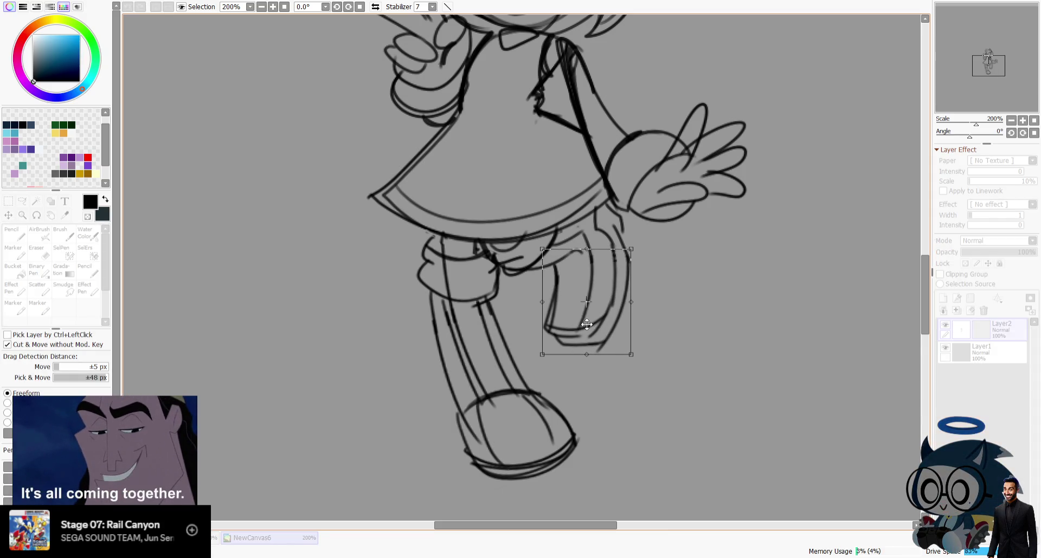
{"action": "key", "text": "Return"}
{"action": "key", "text": "ctrl+d"}
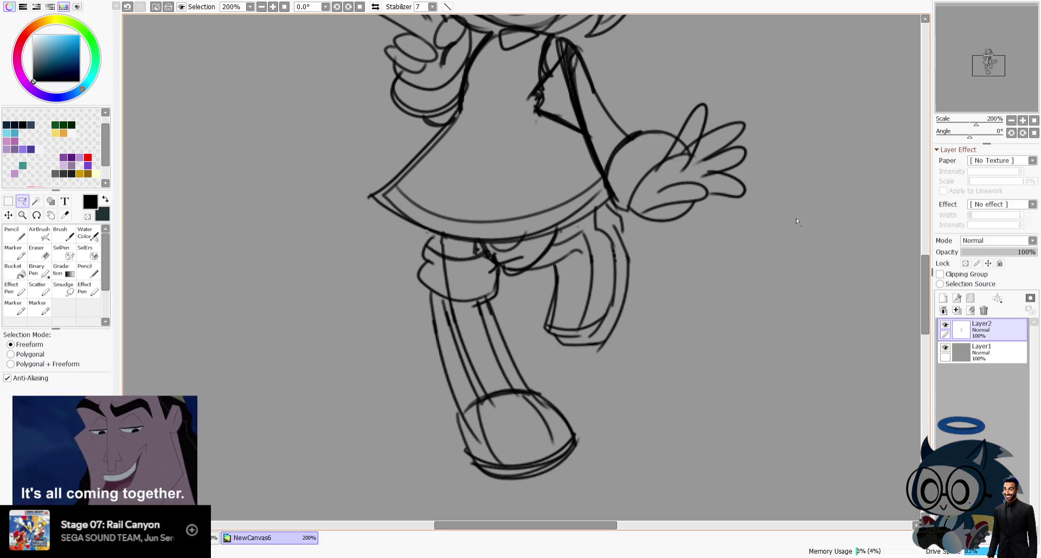
{"action": "left_click_drag", "start_coordinate": [999, 76], "coordinate": [1000, 70]}
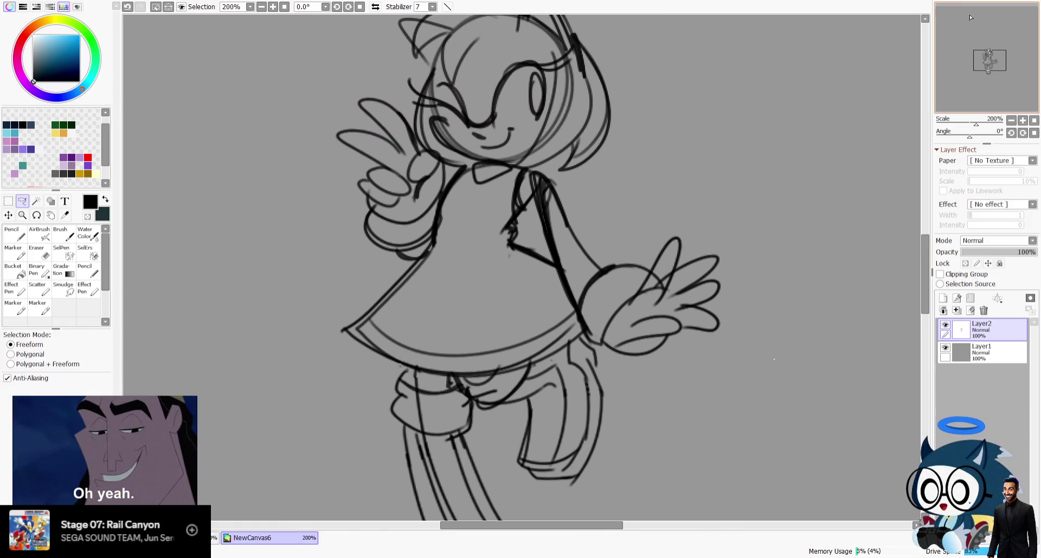
Zoom out, clear the old selection, and lasso the skirt and both legs.
{"action": "left_click", "coordinate": [1011, 120]}
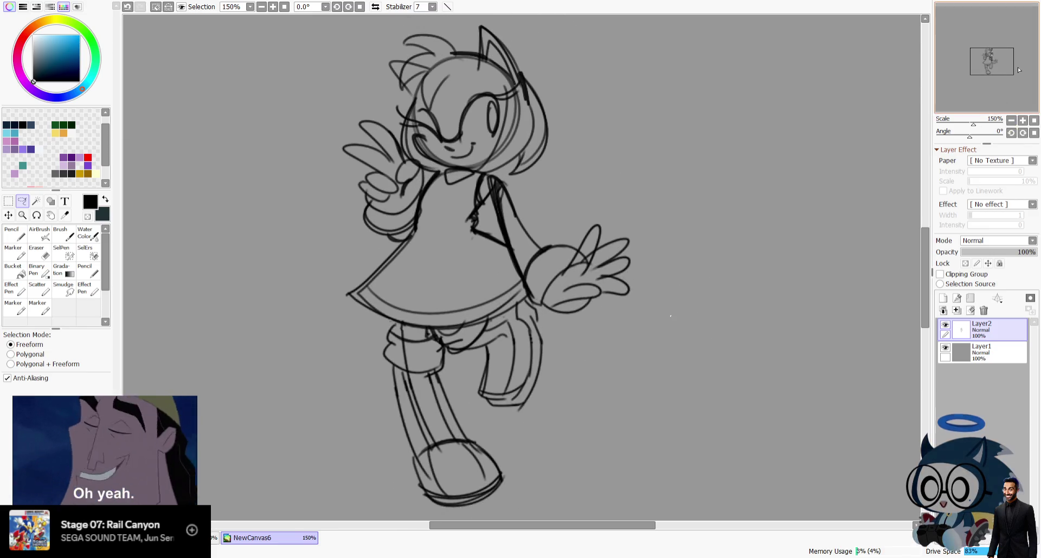
{"action": "key", "text": "h"}
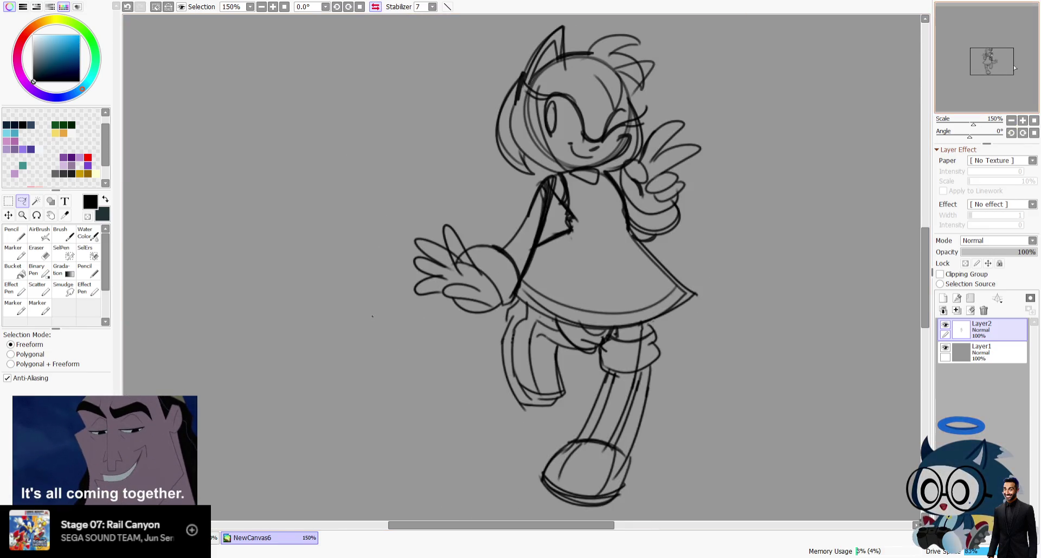
{"action": "key", "text": "h"}
{"action": "key", "text": "h"}
{"action": "key", "text": "ctrl+d"}
{"action": "left_click_drag", "start_coordinate": [379, 309], "coordinate": [596, 314]}
{"action": "left_click_drag", "start_coordinate": [637, 258], "coordinate": [483, 261]}
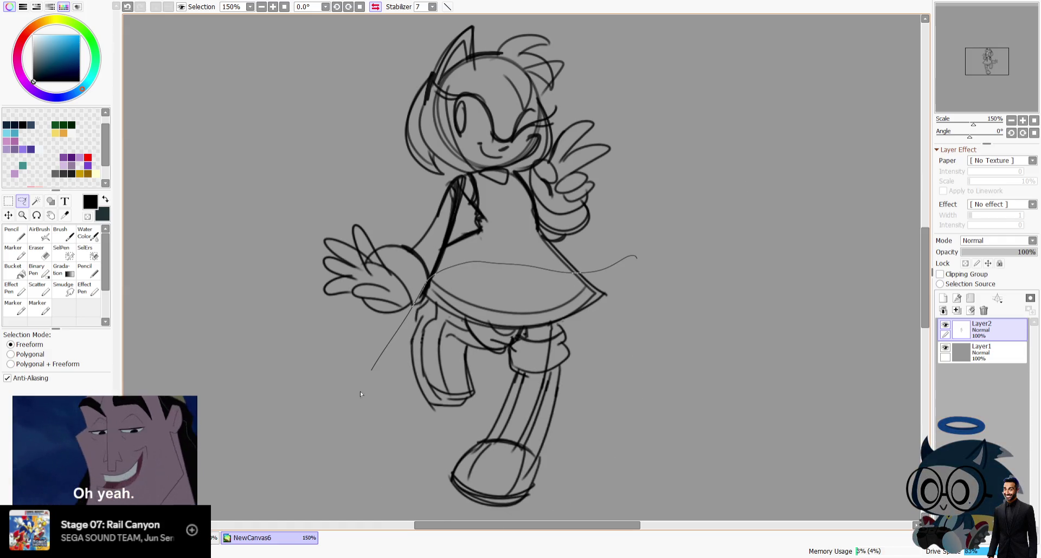
Move the selected skirt and legs up slightly, deselect, and restore the unmirrored view.
{"action": "left_click_drag", "start_coordinate": [564, 258], "coordinate": [574, 260]}
{"action": "key", "text": "v"}
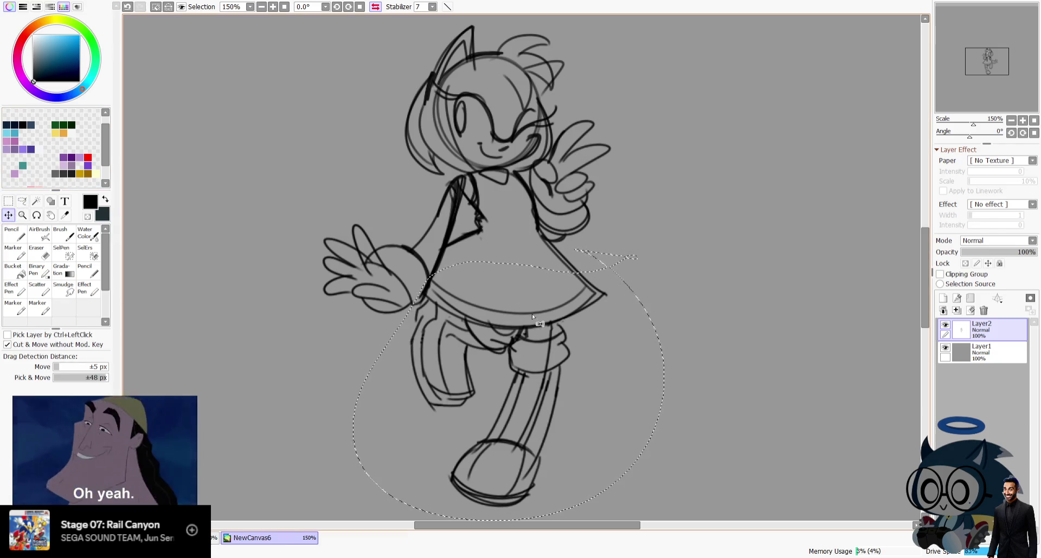
{"action": "left_click_drag", "start_coordinate": [532, 313], "coordinate": [538, 308]}
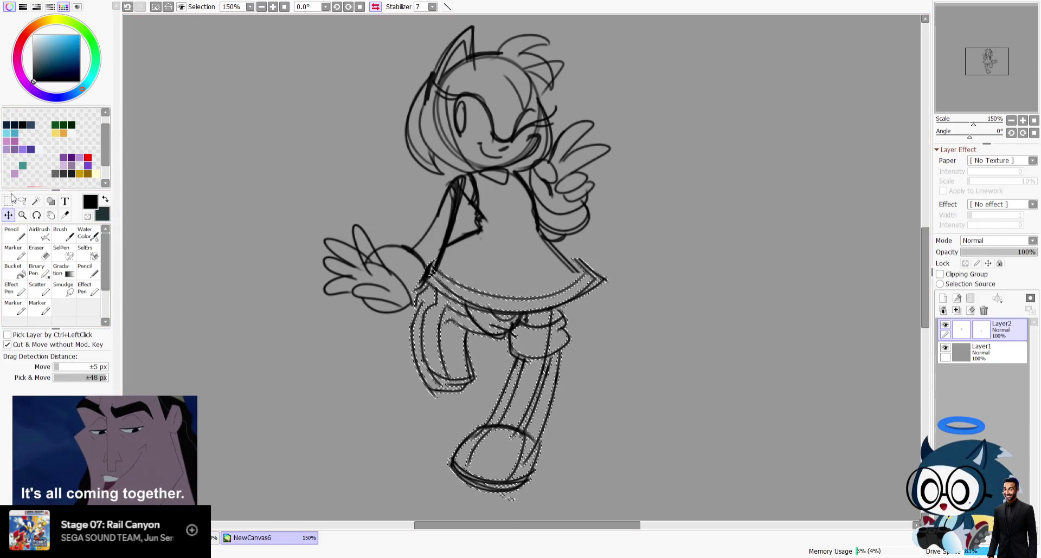
{"action": "key", "text": "m"}
{"action": "key", "text": "ctrl+d"}
{"action": "left_click", "coordinate": [375, 6]}
{"action": "left_click_drag", "start_coordinate": [980, 58], "coordinate": [987, 59]}
{"action": "left_click", "coordinate": [45, 284]}
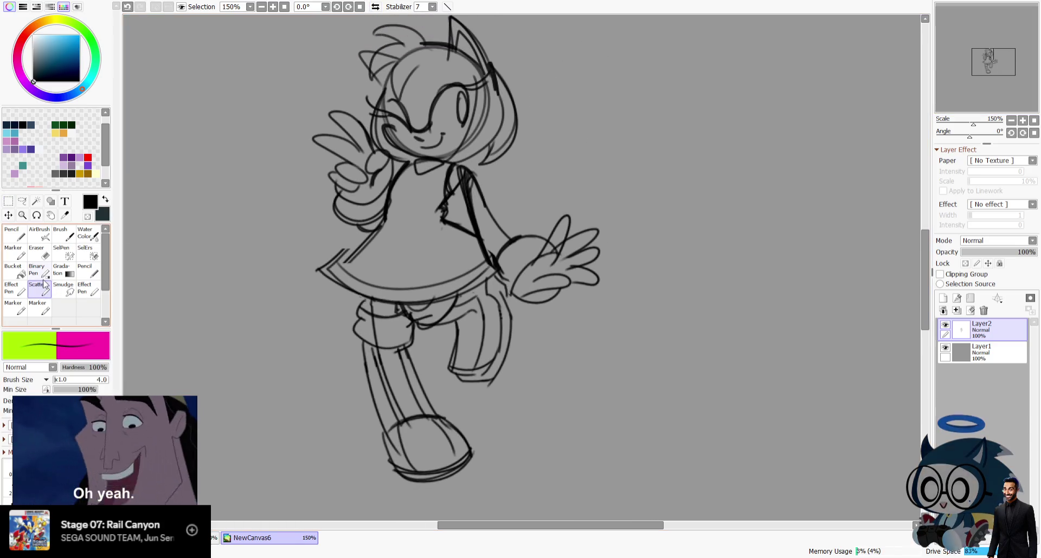
Redraw the skirt's left edge and erase the splayed fingertips of the outstretched hand.
{"action": "left_click_drag", "start_coordinate": [320, 271], "coordinate": [367, 234]}
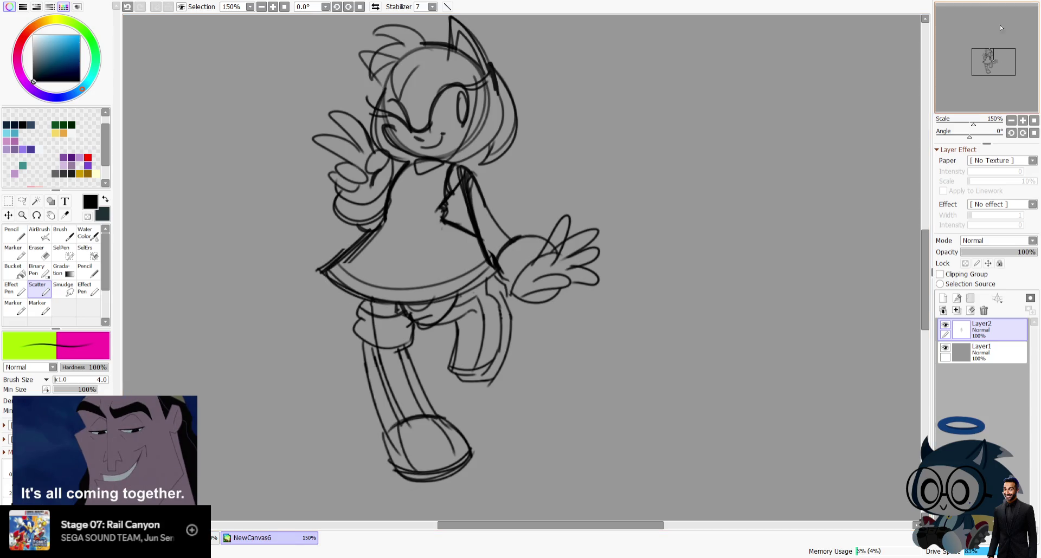
{"action": "left_click_drag", "start_coordinate": [1009, 50], "coordinate": [1015, 50]}
{"action": "key", "text": "e"}
{"action": "left_click_drag", "start_coordinate": [73, 382], "coordinate": [81, 381]}
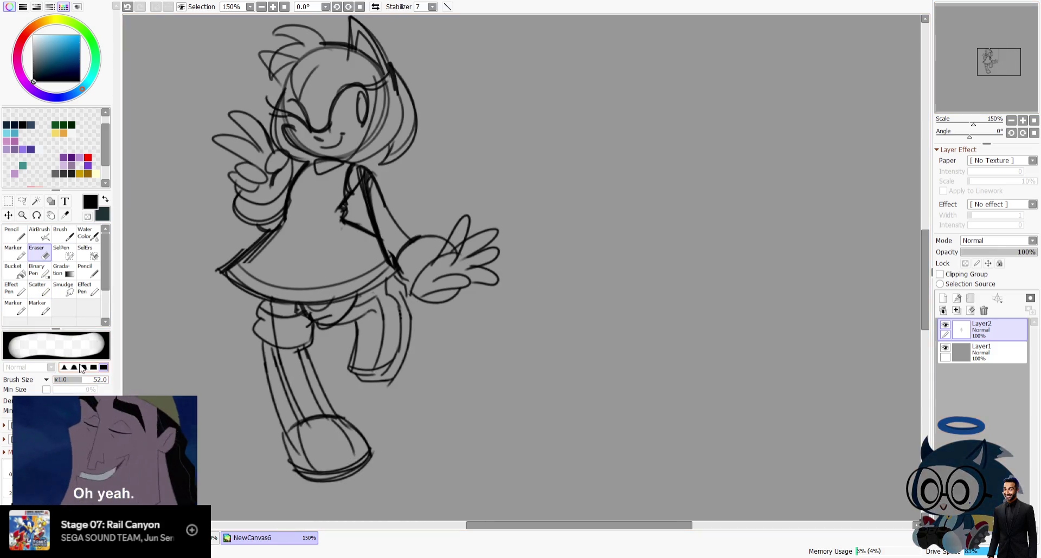
{"action": "left_click_drag", "start_coordinate": [464, 239], "coordinate": [478, 255]}
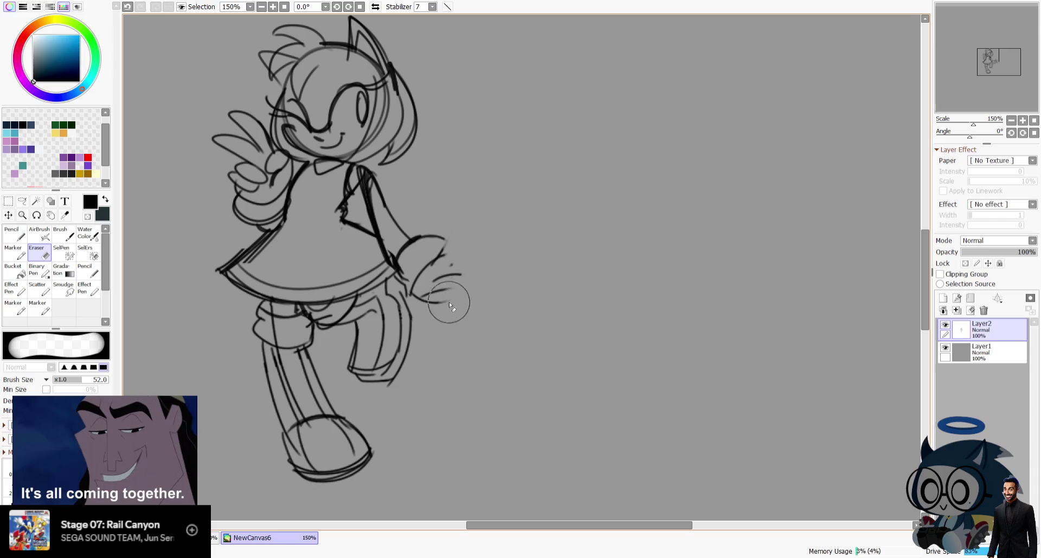
{"action": "left_click_drag", "start_coordinate": [452, 307], "coordinate": [470, 263]}
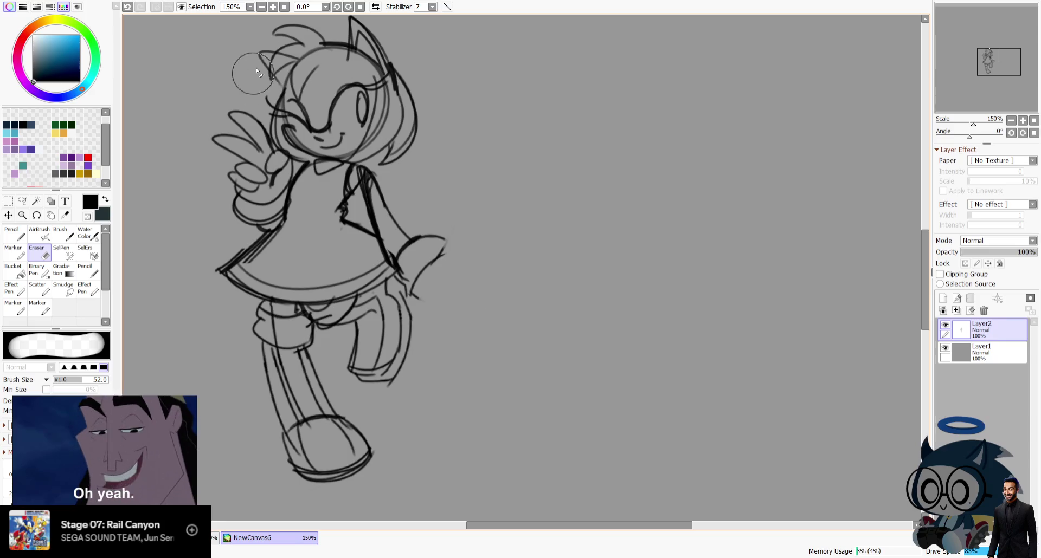
Sketch a first glove stroke in mirrored view, then undo the unsatisfactory hand strokes.
{"action": "key", "text": "h"}
{"action": "left_click", "coordinate": [37, 287]}
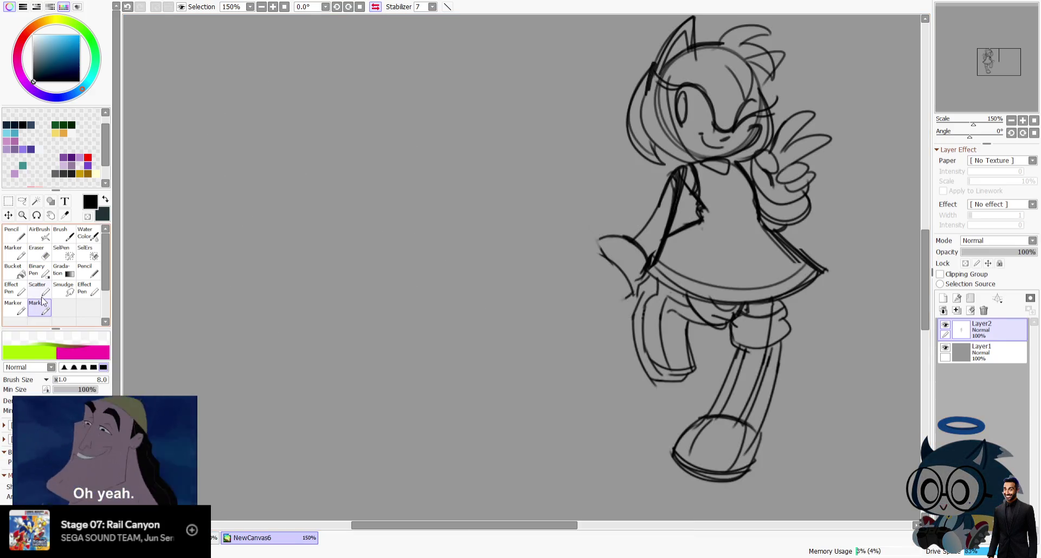
{"action": "left_click_drag", "start_coordinate": [1002, 50], "coordinate": [989, 50]}
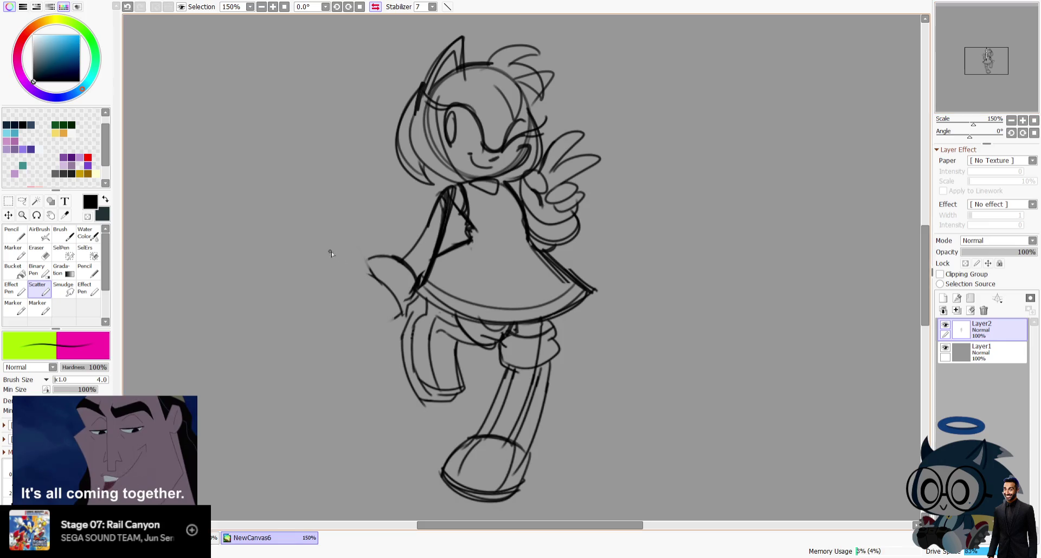
{"action": "left_click_drag", "start_coordinate": [376, 281], "coordinate": [336, 270]}
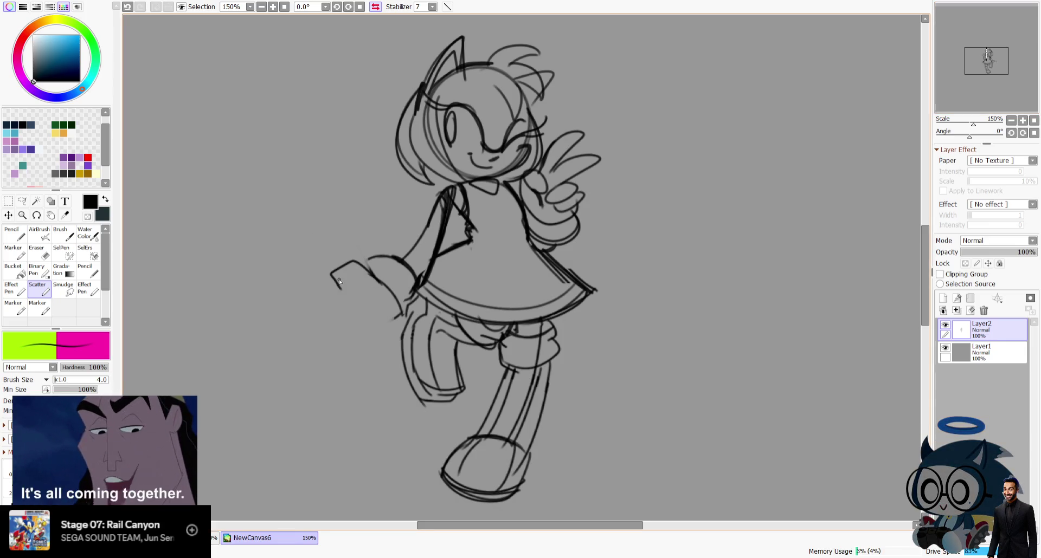
{"action": "key", "text": "h"}
{"action": "left_click_drag", "start_coordinate": [1006, 68], "coordinate": [1015, 68]}
{"action": "key", "text": "ctrl+z"}
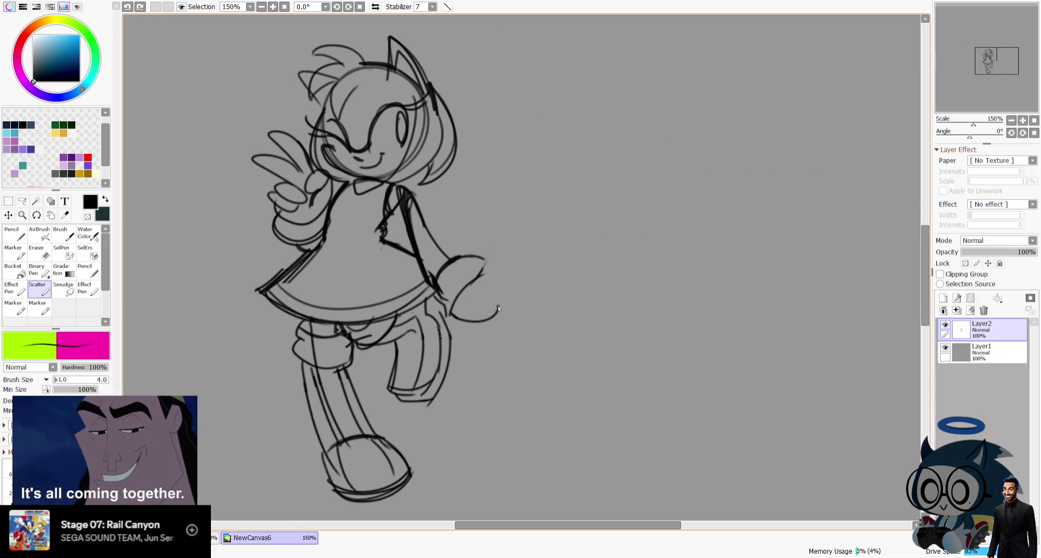
{"action": "key", "text": "ctrl+z"}
Redraw the hand as a rounded glove loop, discarding the mitten and thumb attempts.
{"action": "left_click_drag", "start_coordinate": [482, 266], "coordinate": [496, 297]}
{"action": "left_click", "coordinate": [375, 6]}
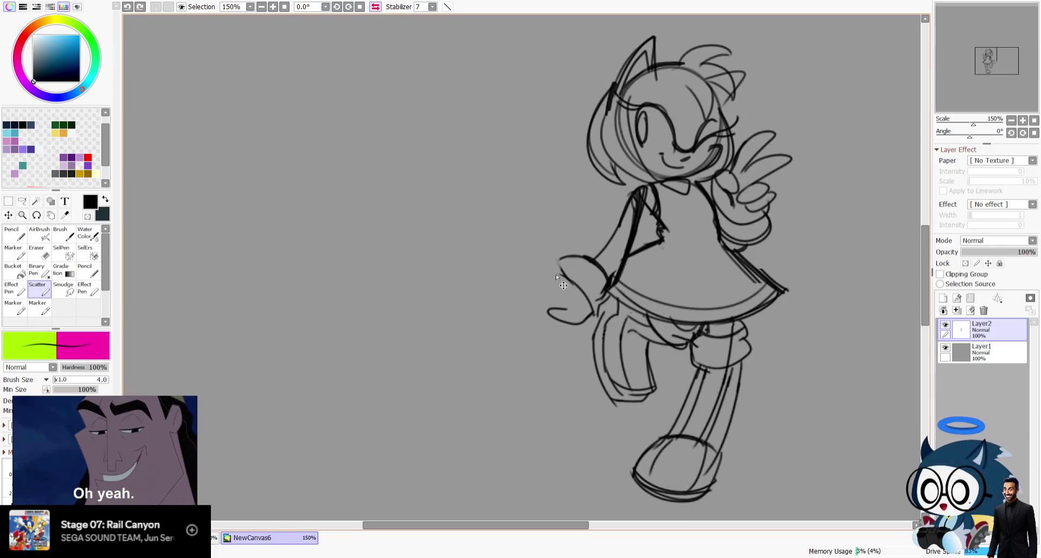
{"action": "key", "text": "ctrl+z"}
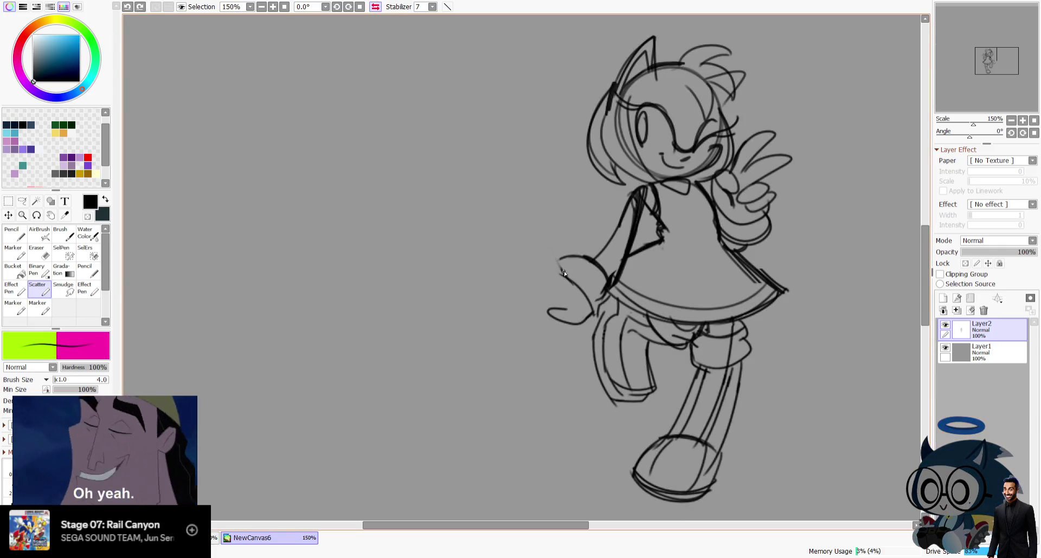
{"action": "key", "text": "ctrl+z"}
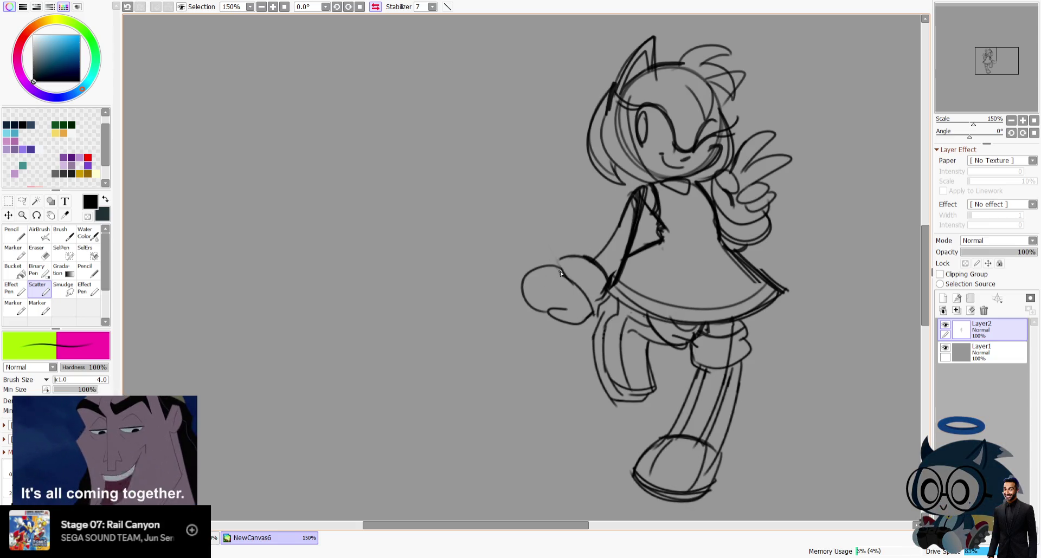
{"action": "left_click_drag", "start_coordinate": [527, 268], "coordinate": [521, 301]}
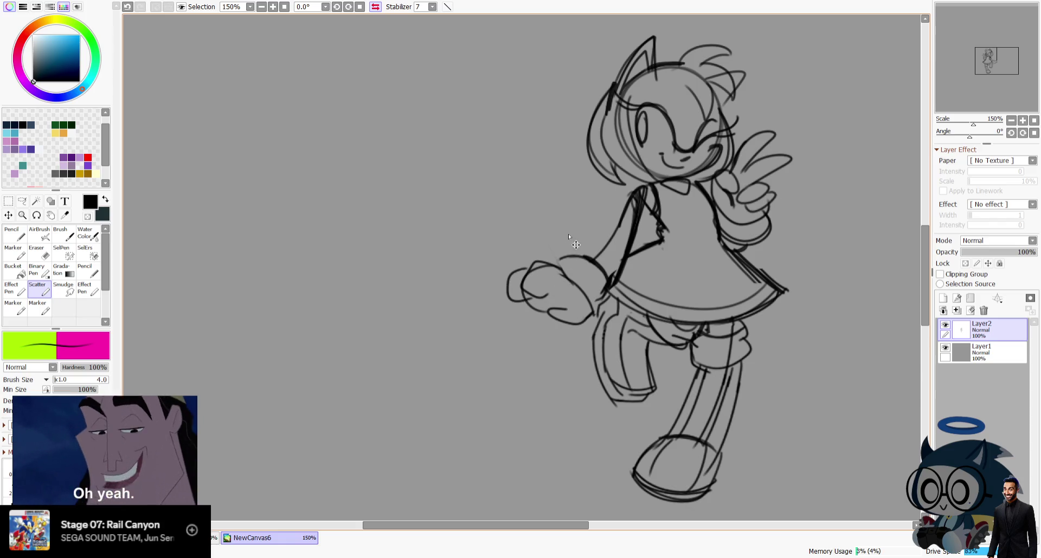
Replace the last hand stroke with a curved outline forming the pointing glove.
{"action": "key", "text": "ctrl+z"}
{"action": "key", "text": "h"}
{"action": "mouse_move", "coordinate": [496, 264]}
{"action": "left_mouse_down"}
{"action": "mouse_move", "coordinate": [509, 296]}
{"action": "mouse_move", "coordinate": [529, 270]}
{"action": "left_mouse_up"}
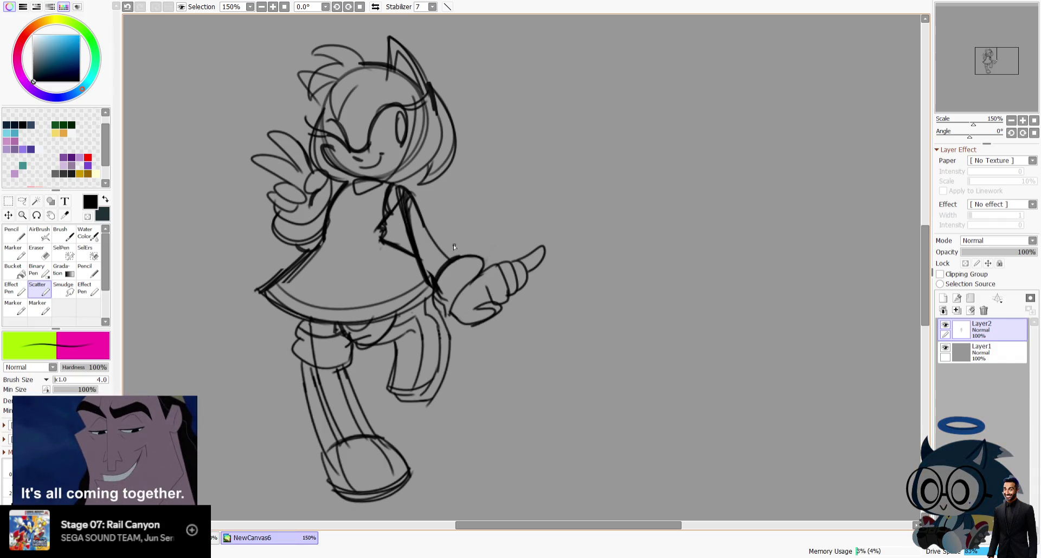
Redraw the shorts' left edge further left and thicken the shoe's bottom outline.
{"action": "scroll", "coordinate": [449, 301], "scroll_direction": "down", "scroll_amount": 3}
{"action": "scroll", "coordinate": [412, 287], "scroll_direction": "left", "scroll_amount": 3}
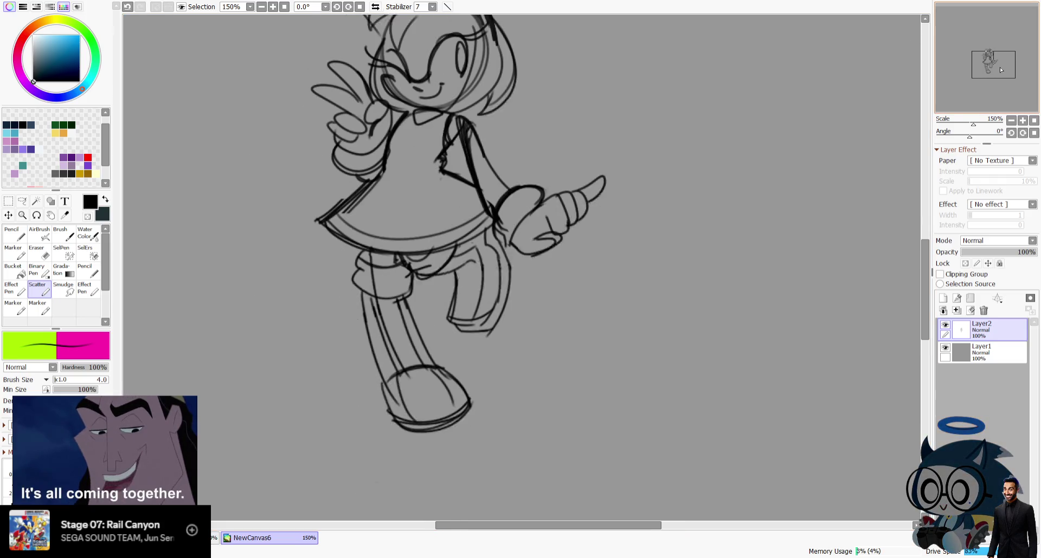
{"action": "left_click_drag", "start_coordinate": [369, 265], "coordinate": [383, 307]}
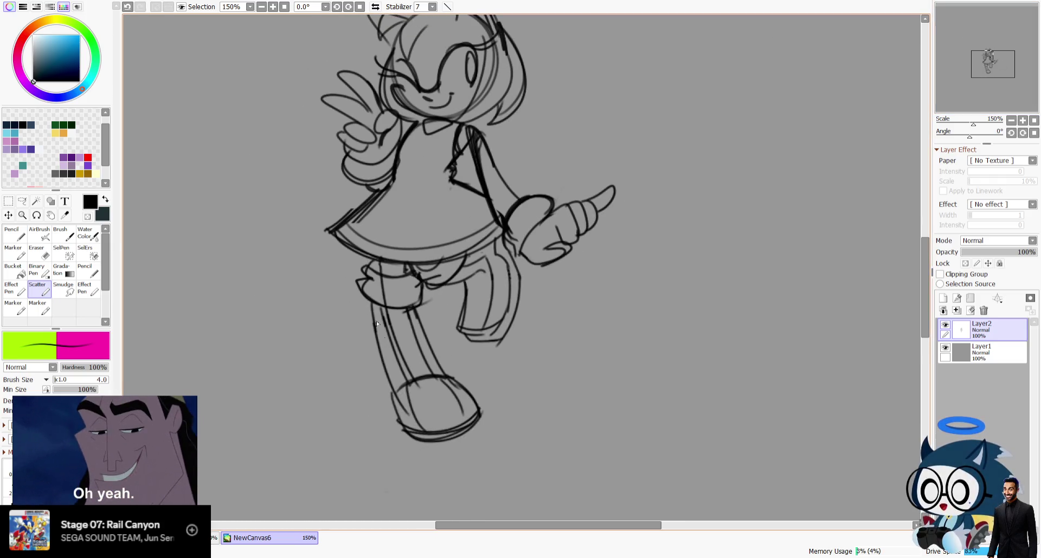
{"action": "left_click_drag", "start_coordinate": [398, 428], "coordinate": [460, 436]}
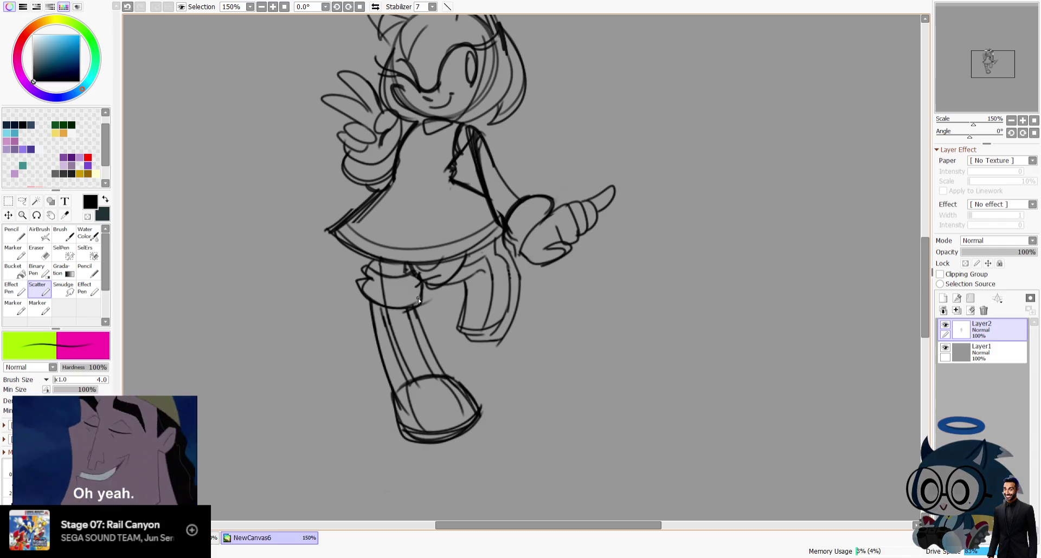
{"action": "left_click_drag", "start_coordinate": [988, 65], "coordinate": [990, 64]}
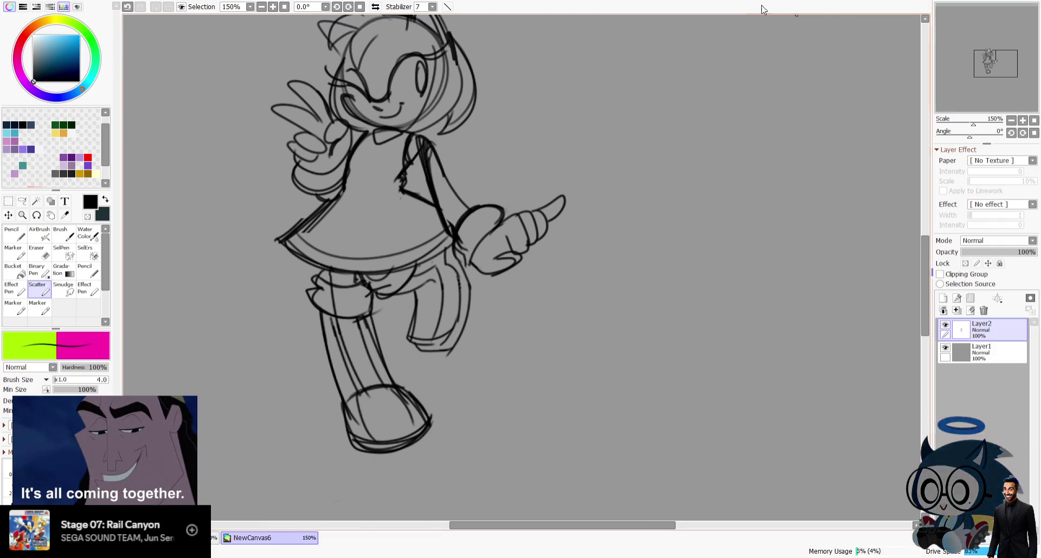
{"action": "left_click_drag", "start_coordinate": [1003, 92], "coordinate": [1006, 90]}
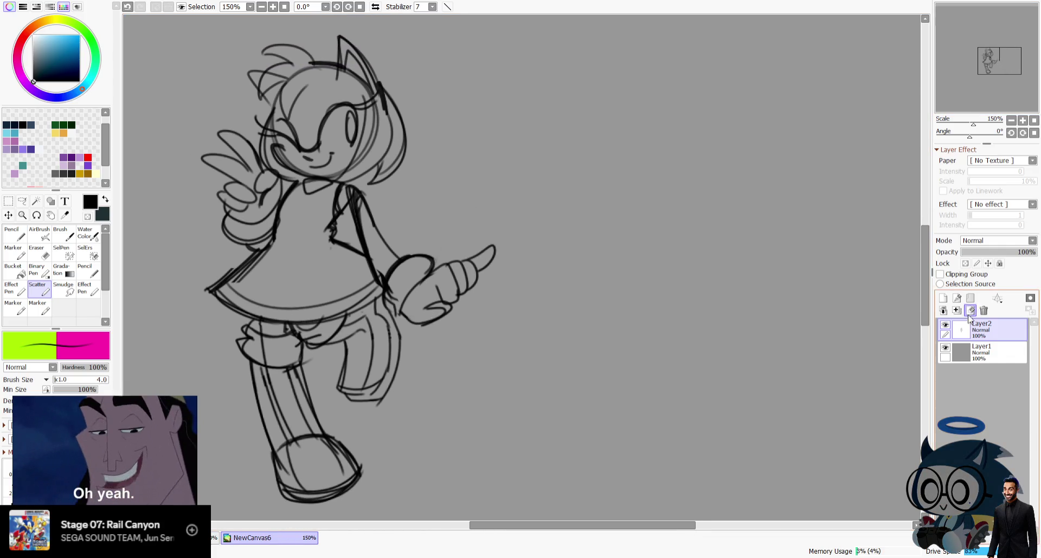
Add a new layer, sketch a second head circle with a curve below, then undo those lower strokes.
{"action": "left_click", "coordinate": [943, 298]}
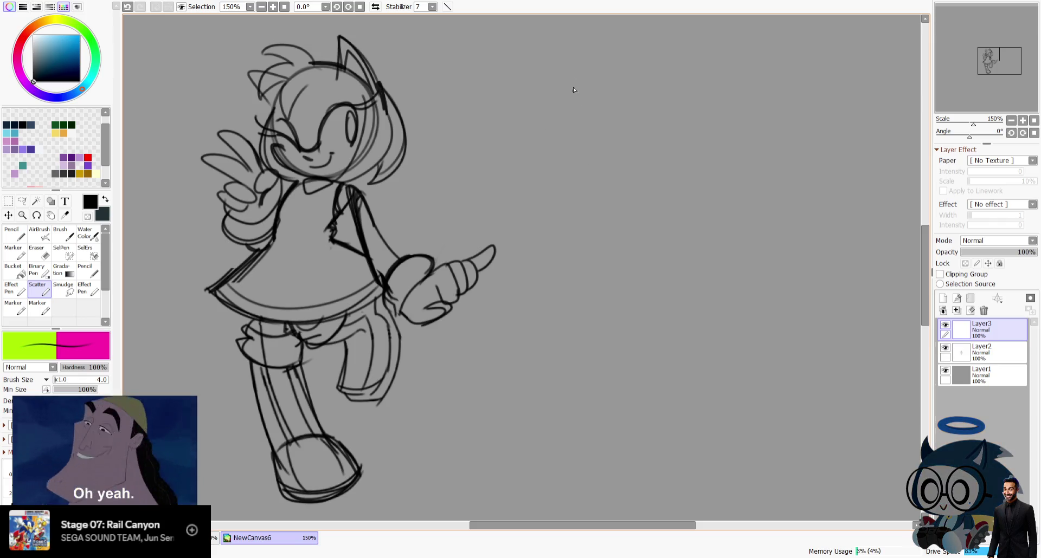
{"action": "left_click_drag", "start_coordinate": [645, 86], "coordinate": [687, 106]}
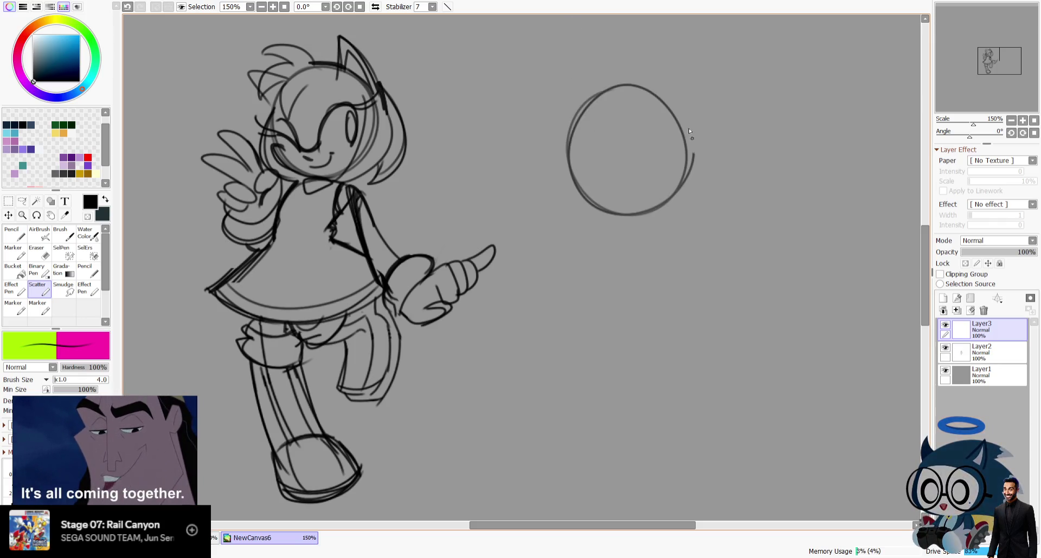
{"action": "left_click_drag", "start_coordinate": [604, 87], "coordinate": [695, 139]}
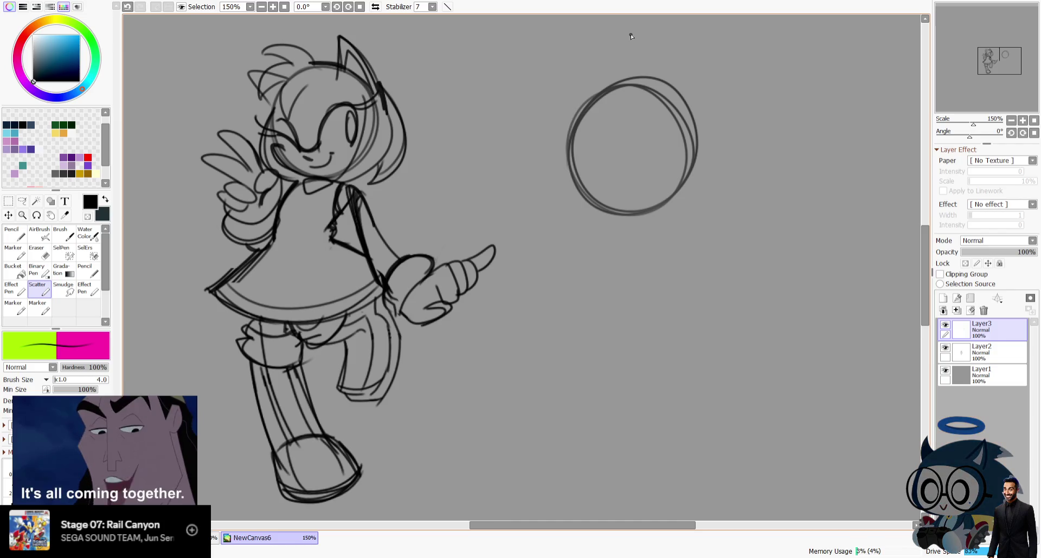
{"action": "left_click_drag", "start_coordinate": [611, 220], "coordinate": [684, 235]}
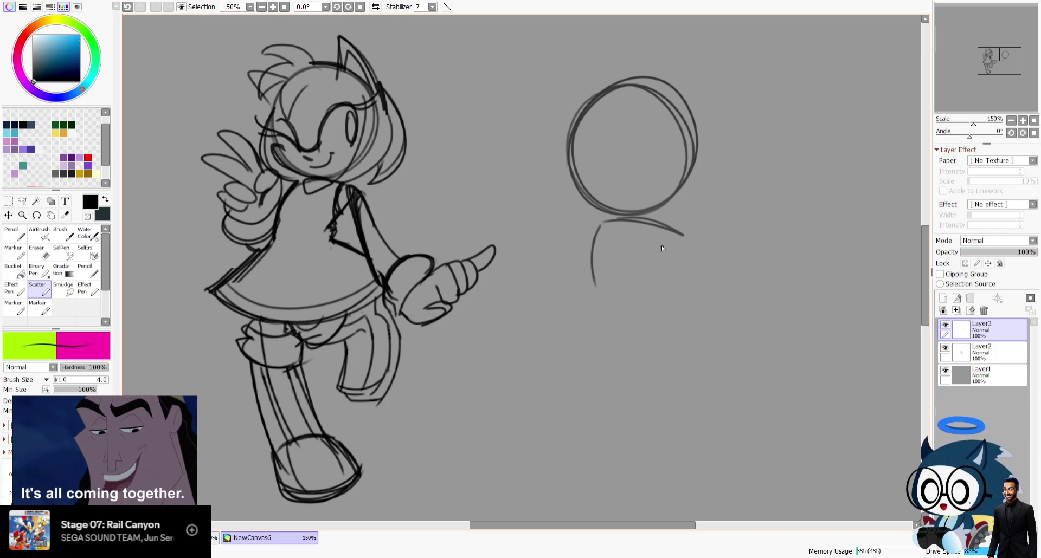
{"action": "key", "text": "ctrl+z"}
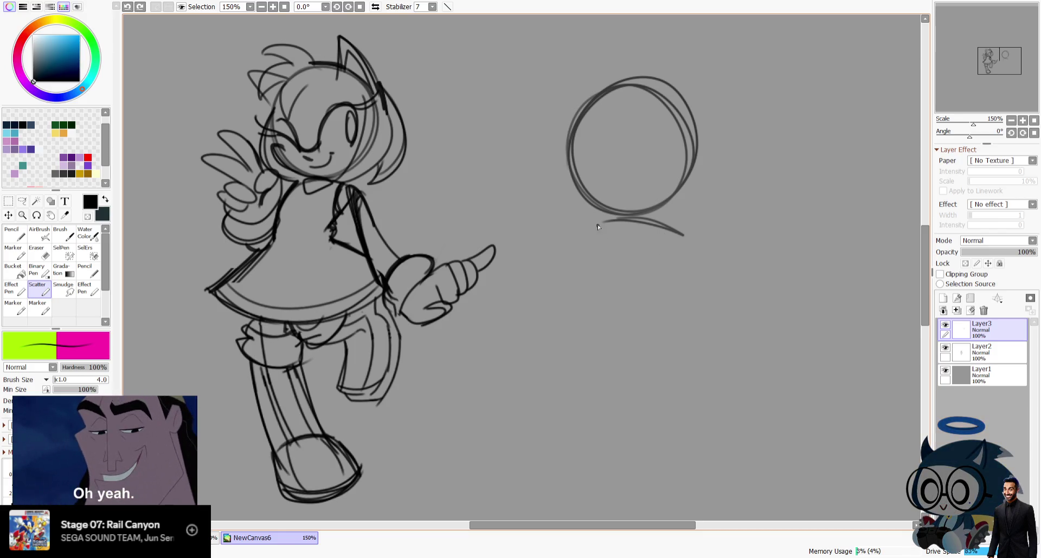
{"action": "key", "text": "ctrl+z"}
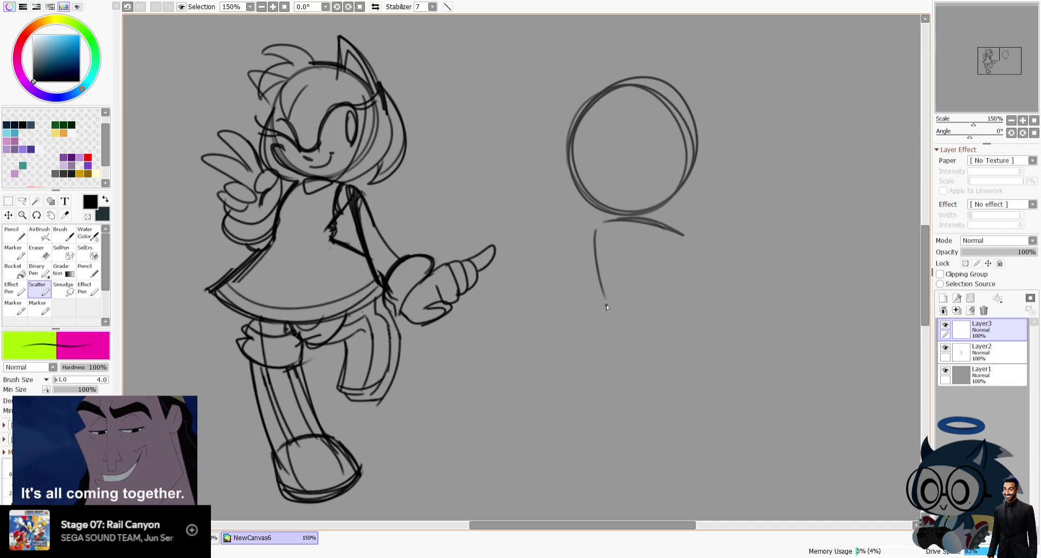
{"action": "key", "text": "ctrl+z"}
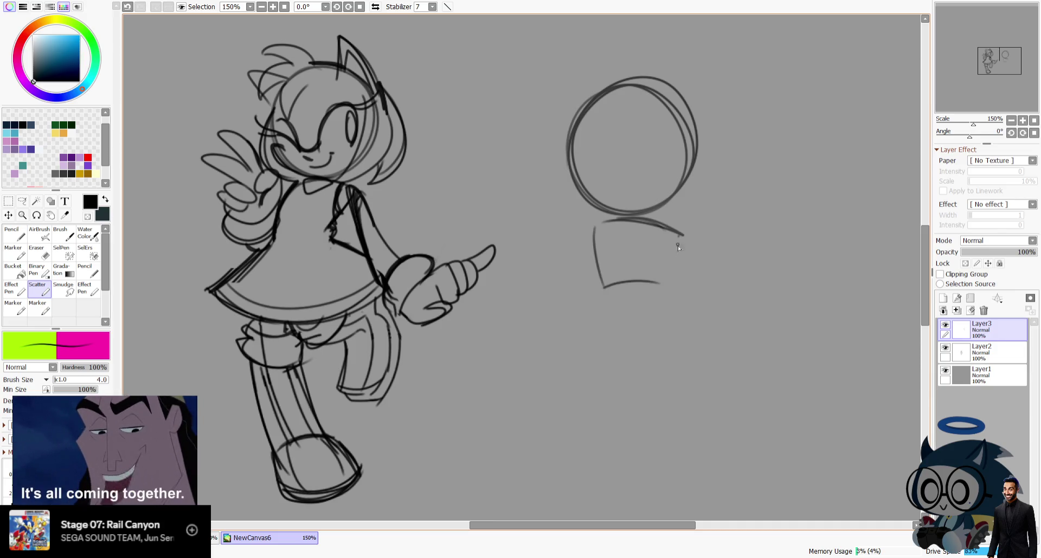
Try several torso-bottom curves under the circle, keeping the final closing curve.
{"action": "left_click_drag", "start_coordinate": [594, 288], "coordinate": [651, 353]}
{"action": "key", "text": "ctrl+z"}
{"action": "key", "text": "ctrl+z"}
{"action": "key", "text": "ctrl+z"}
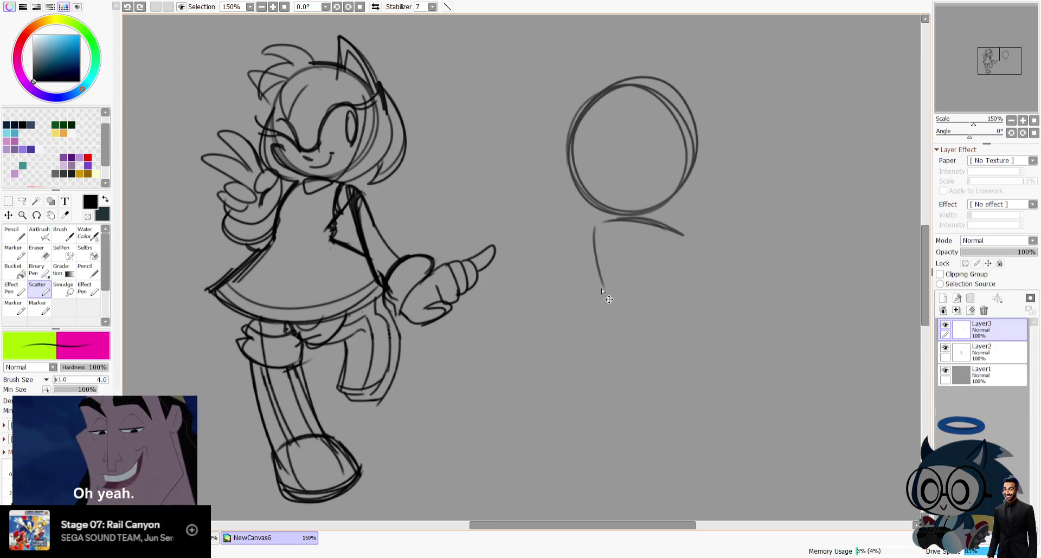
{"action": "left_click_drag", "start_coordinate": [600, 286], "coordinate": [670, 293]}
{"action": "key", "text": "ctrl+z"}
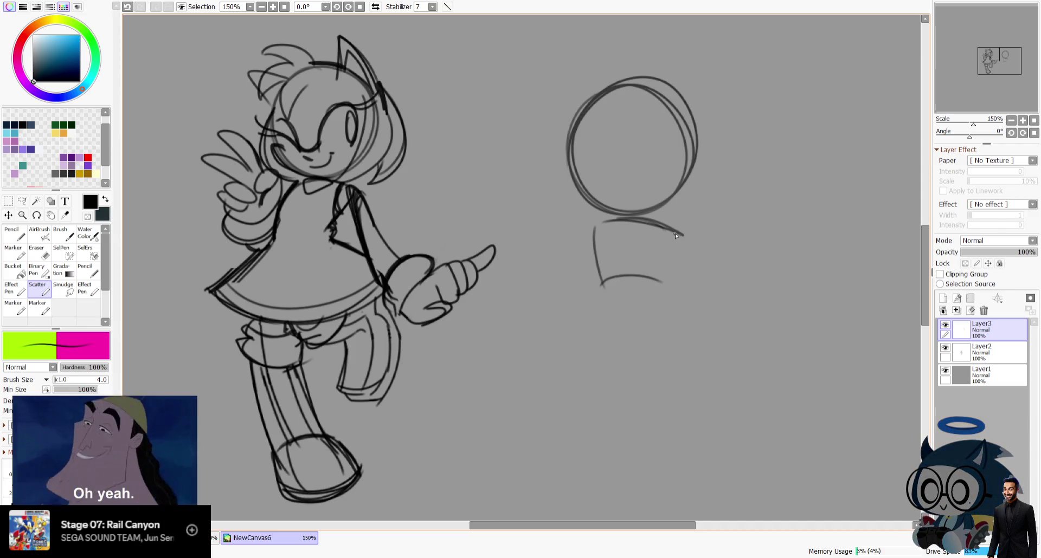
{"action": "left_click_drag", "start_coordinate": [578, 327], "coordinate": [696, 347]}
{"action": "key", "text": "ctrl+z"}
{"action": "mouse_move", "coordinate": [596, 282]}
{"action": "left_mouse_down"}
{"action": "mouse_move", "coordinate": [573, 340]}
{"action": "mouse_move", "coordinate": [683, 274]}
{"action": "left_mouse_up"}
{"action": "key", "text": "ctrl+z"}
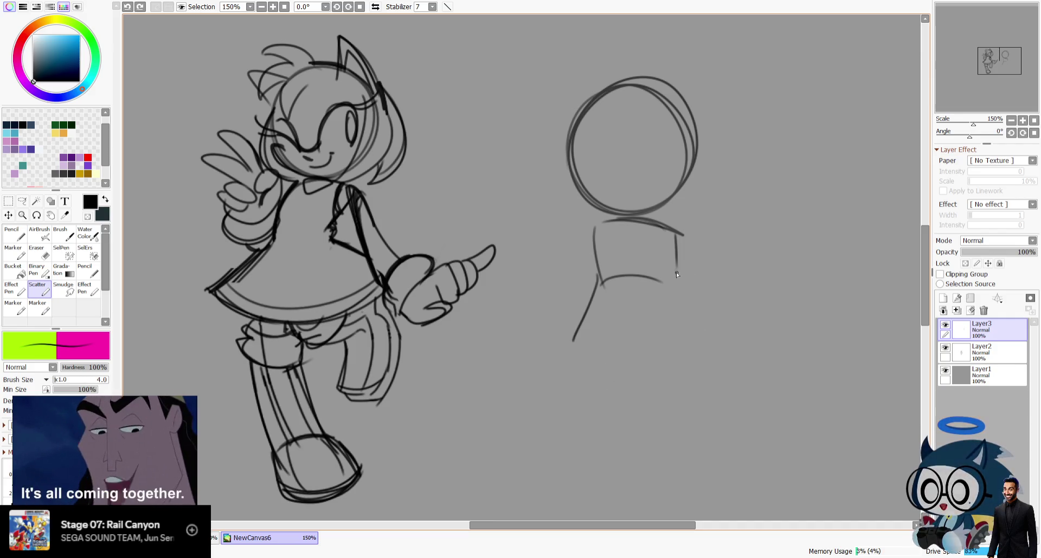
{"action": "left_click_drag", "start_coordinate": [575, 329], "coordinate": [711, 305]}
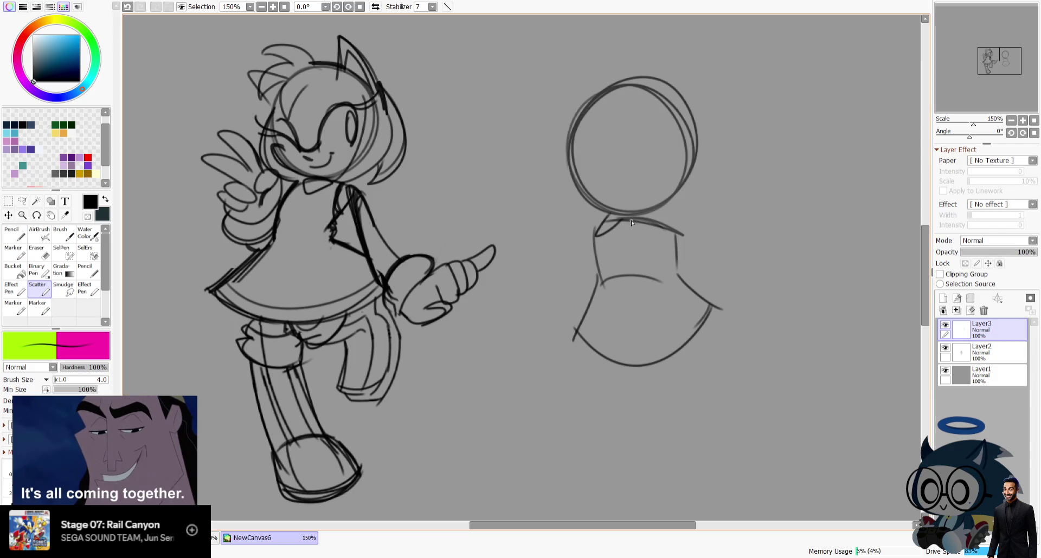
Add a collar and a leg line, then undo to discard the second figure.
{"action": "left_click_drag", "start_coordinate": [632, 220], "coordinate": [642, 224]}
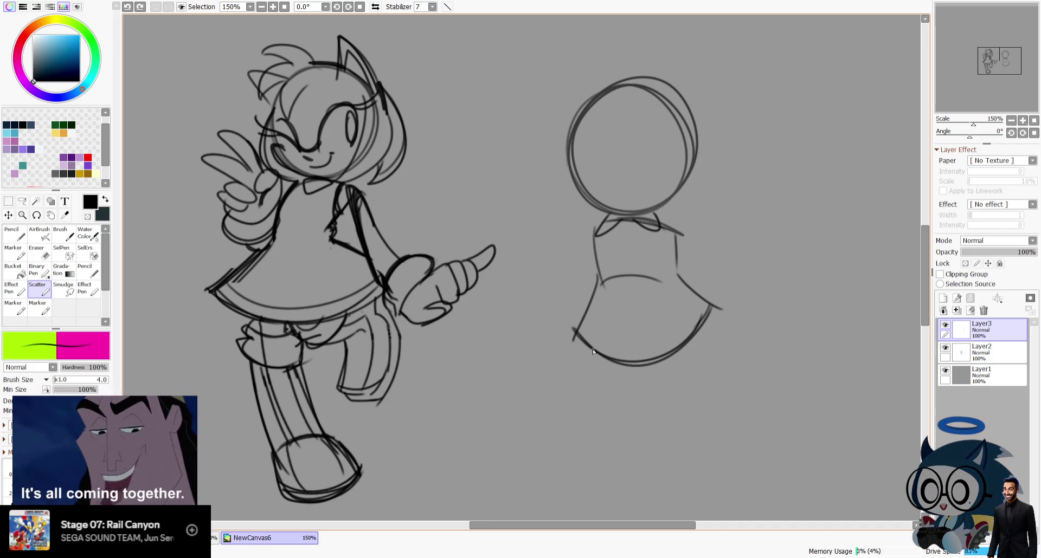
{"action": "left_click_drag", "start_coordinate": [592, 351], "coordinate": [612, 413]}
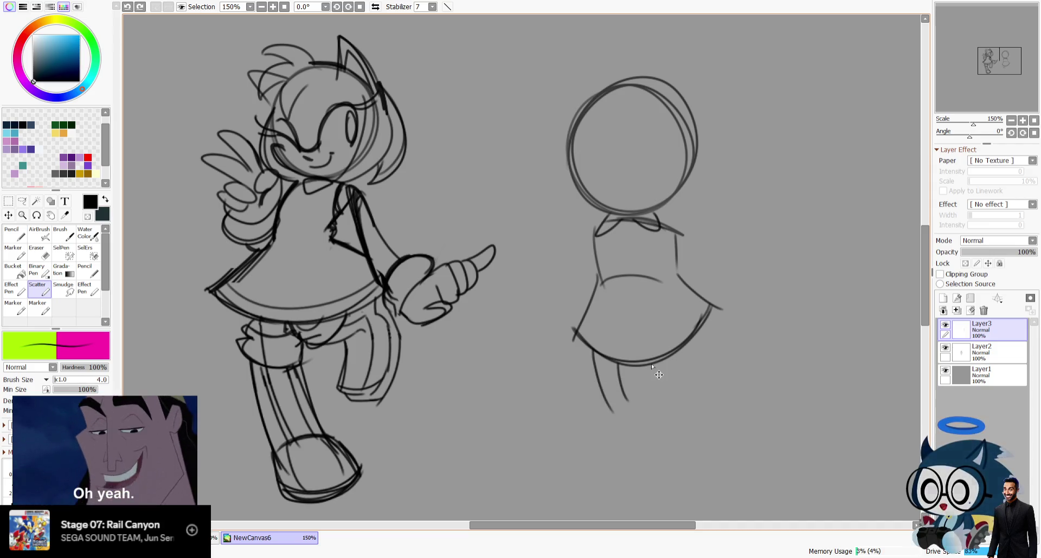
{"action": "key", "text": "ctrl+z"}
{"action": "key", "text": "ctrl+z"}
{"action": "key", "text": "ctrl+z"}
{"action": "key", "text": "ctrl+z"}
{"action": "key", "text": "ctrl+z"}
{"action": "key", "text": "ctrl+z"}
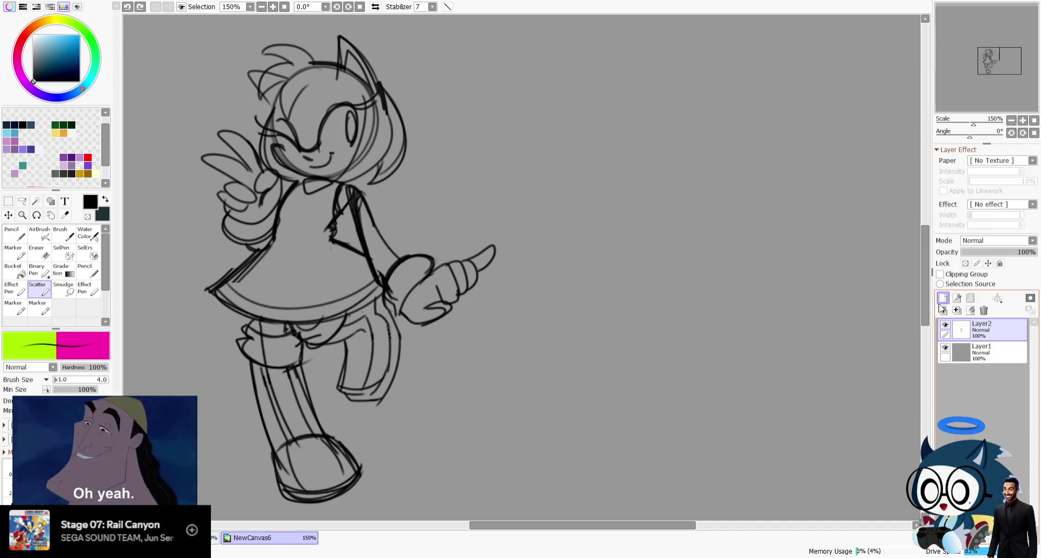
On a new layer, draw a head circle with a pointed ear and a long hair strand.
{"action": "key", "text": "ctrl+shift+n"}
{"action": "left_click_drag", "start_coordinate": [987, 37], "coordinate": [1005, 54]}
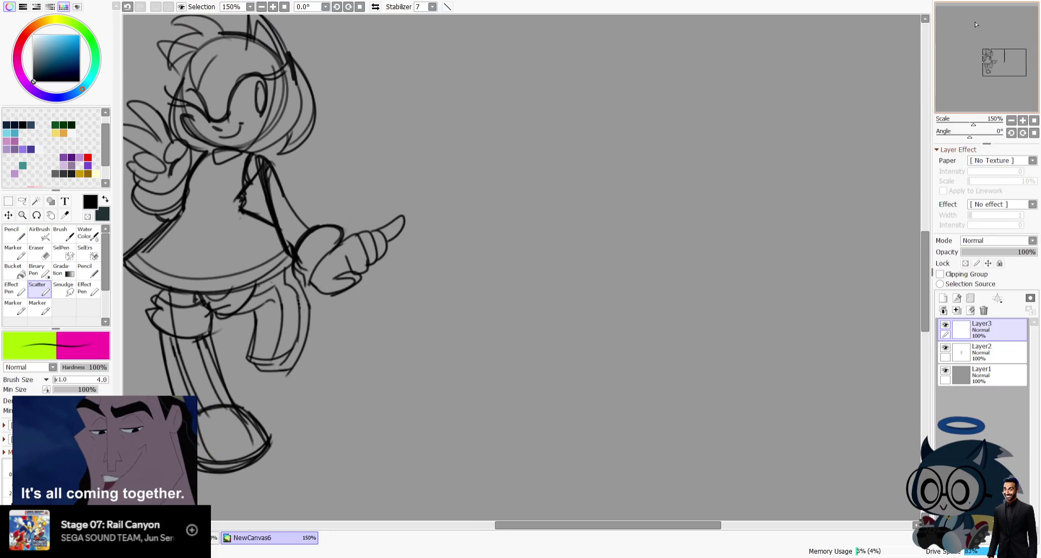
{"action": "left_click_drag", "start_coordinate": [542, 133], "coordinate": [626, 238]}
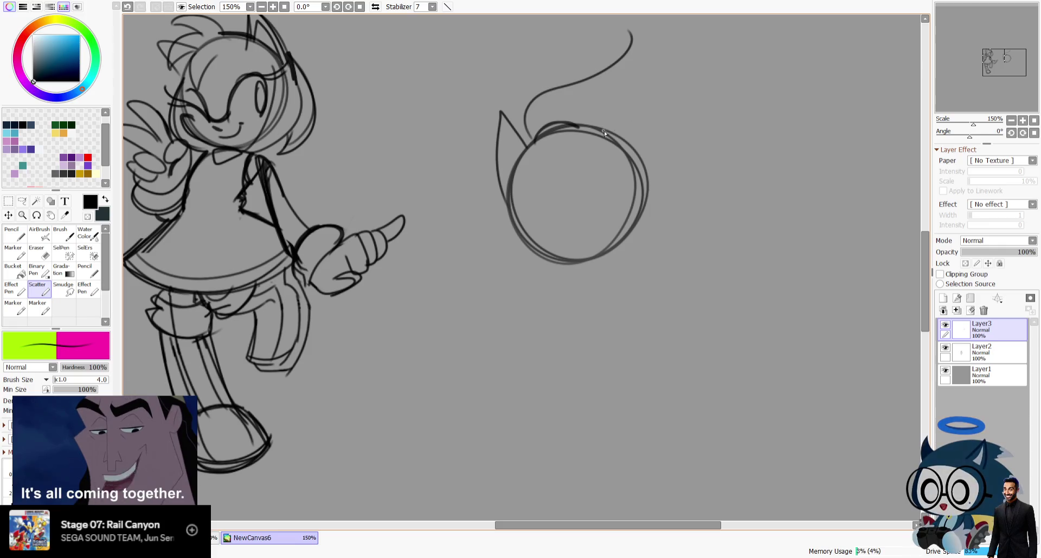
{"action": "left_click_drag", "start_coordinate": [649, 171], "coordinate": [606, 130]}
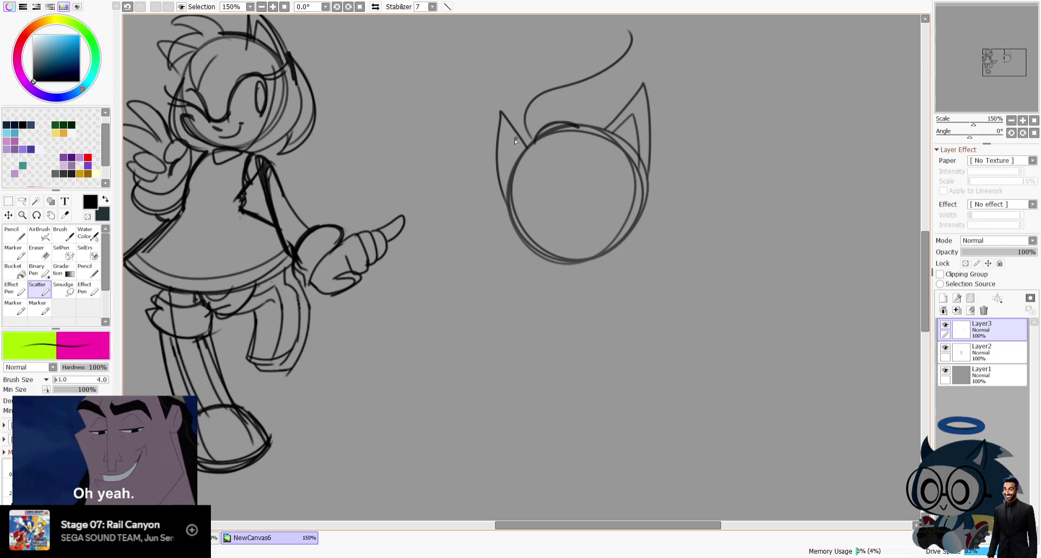
Draw the face line across the head, redrawing it with a better curve.
{"action": "mouse_move", "coordinate": [486, 190]}
{"action": "left_mouse_down"}
{"action": "mouse_move", "coordinate": [557, 245]}
{"action": "mouse_move", "coordinate": [551, 228]}
{"action": "mouse_move", "coordinate": [563, 201]}
{"action": "left_mouse_up"}
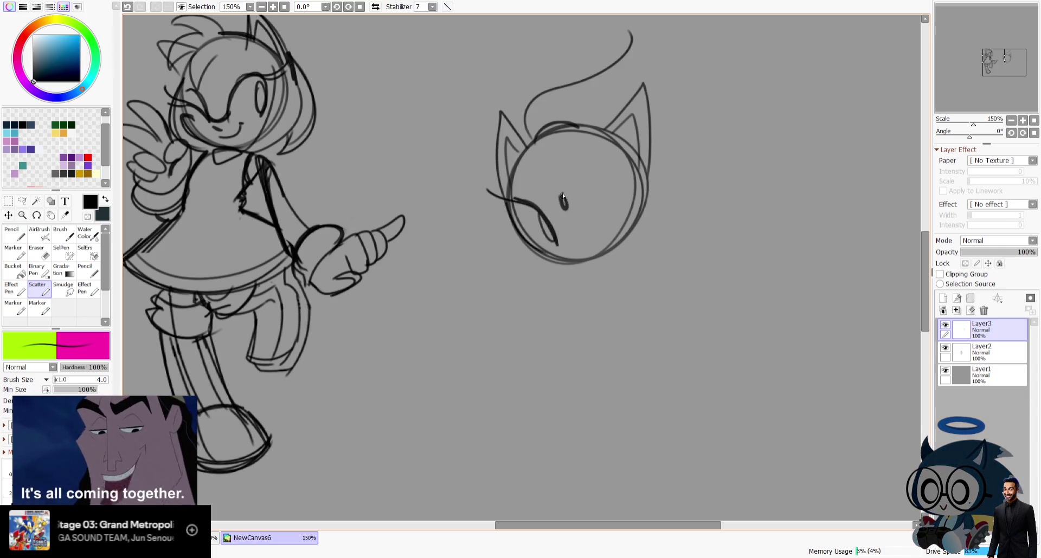
{"action": "key", "text": "ctrl+z"}
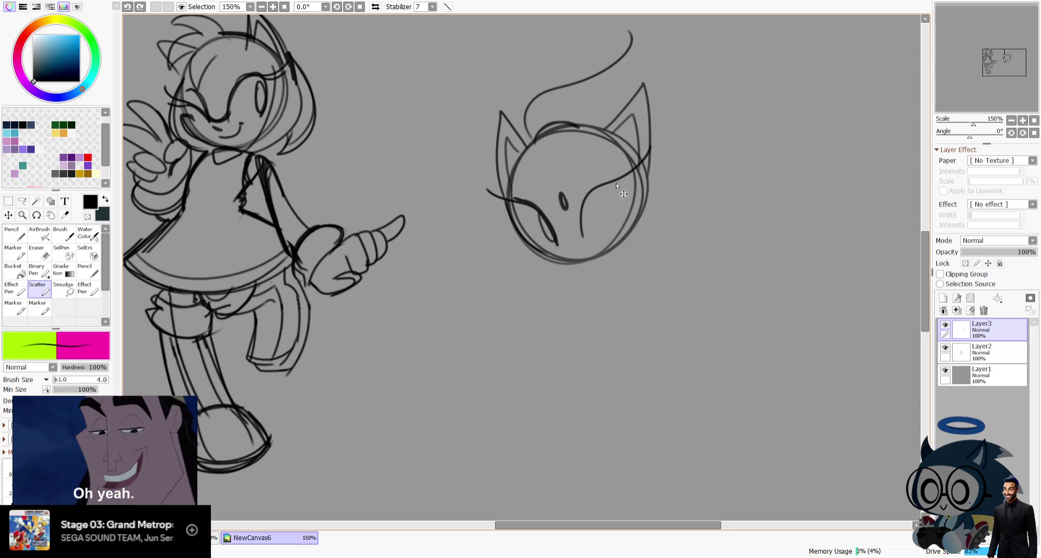
{"action": "key", "text": "ctrl+z"}
{"action": "left_click_drag", "start_coordinate": [582, 237], "coordinate": [632, 179]}
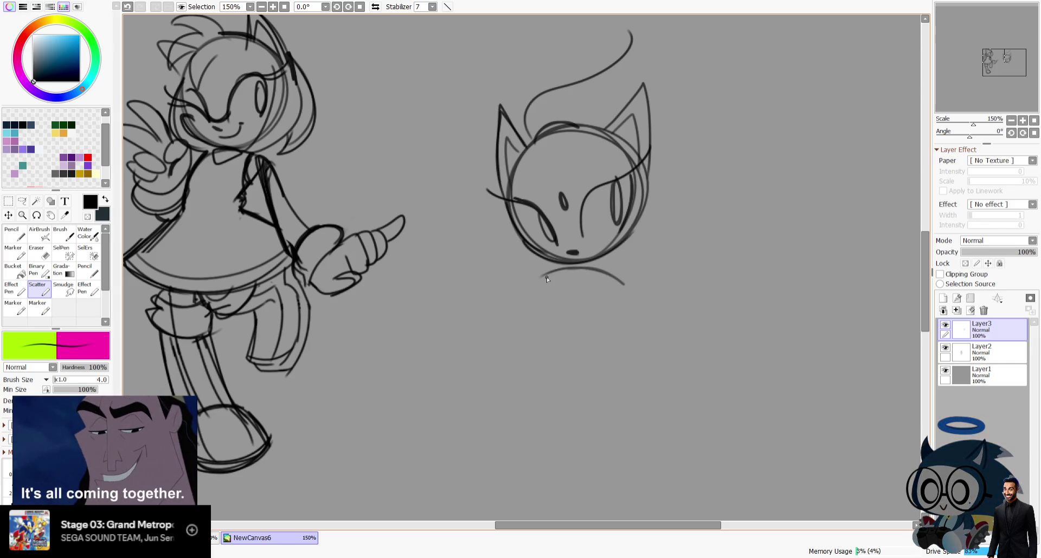
{"action": "key", "text": "ctrl+z"}
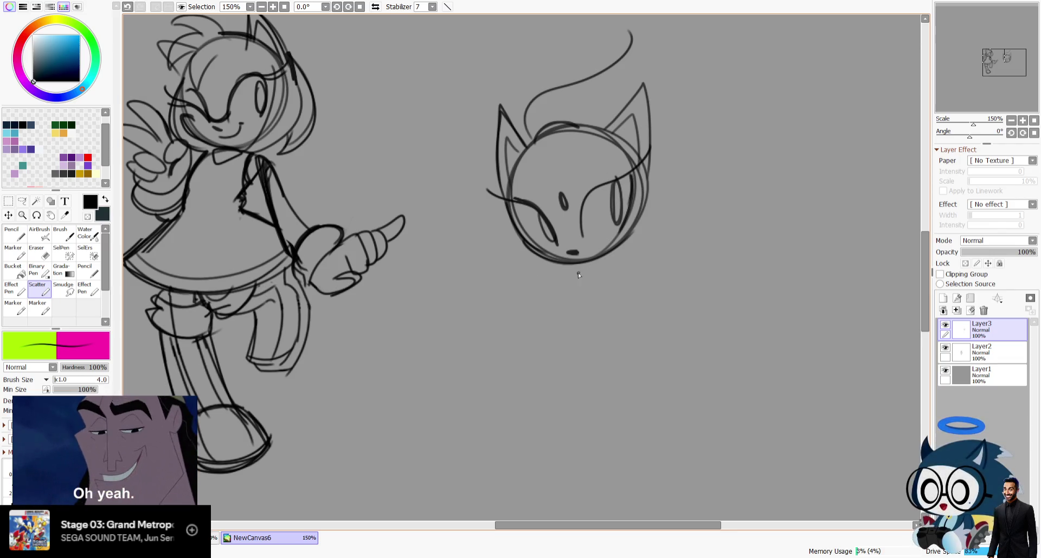
Add a short, flat line under the chin and a curved stroke left of the head.
{"action": "left_click_drag", "start_coordinate": [570, 270], "coordinate": [640, 268]}
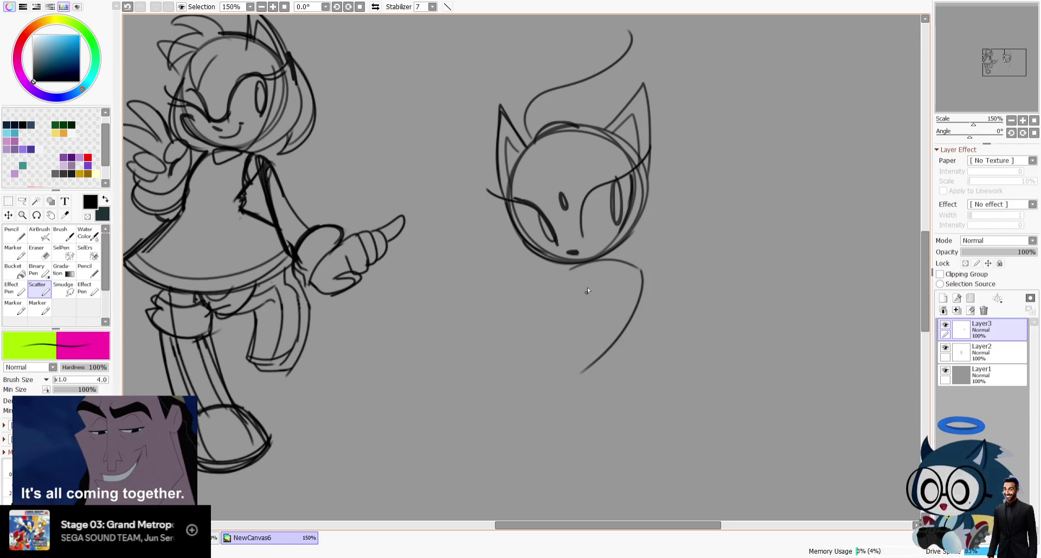
{"action": "key", "text": "ctrl+z"}
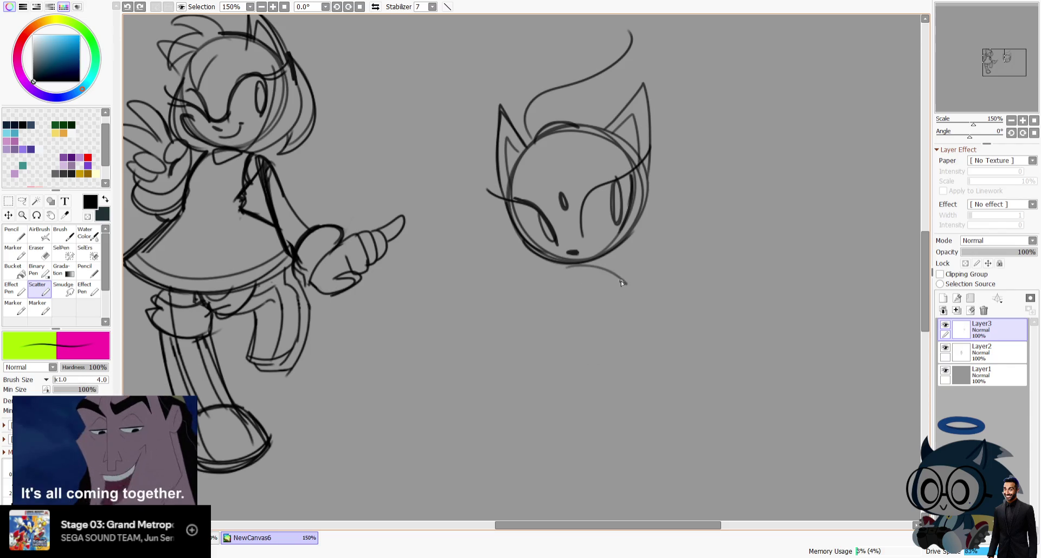
{"action": "key", "text": "ctrl+z"}
{"action": "left_click_drag", "start_coordinate": [558, 270], "coordinate": [615, 275]}
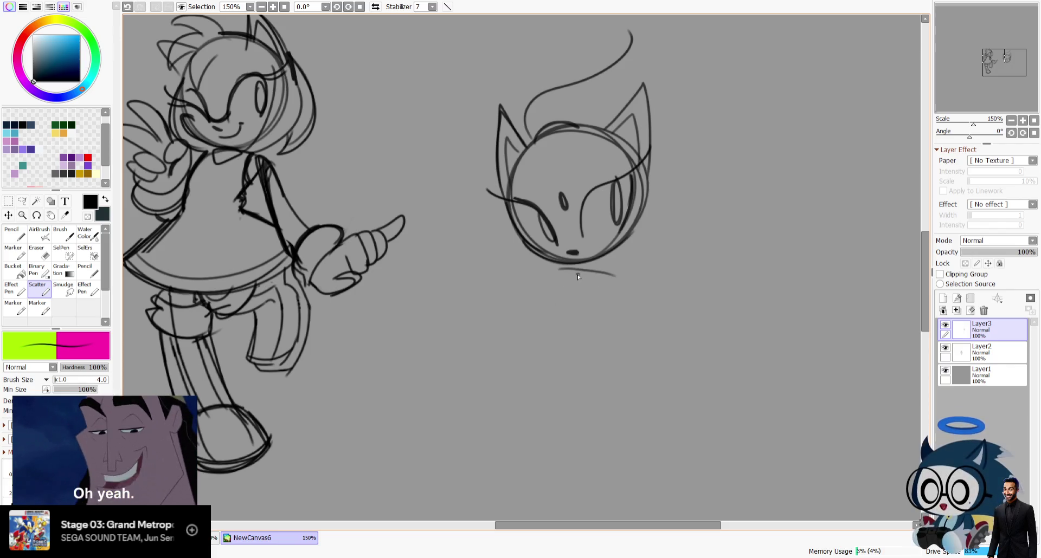
{"action": "left_click_drag", "start_coordinate": [432, 218], "coordinate": [451, 261]}
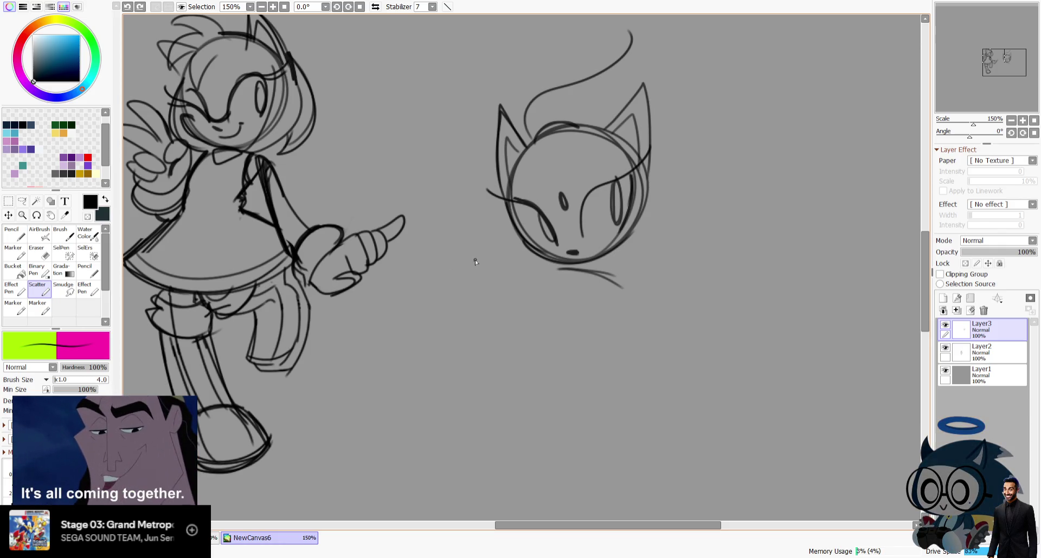
Try a leaf-like shape beside the head, then remove its inner strokes and lower loop.
{"action": "key", "text": "ctrl+z"}
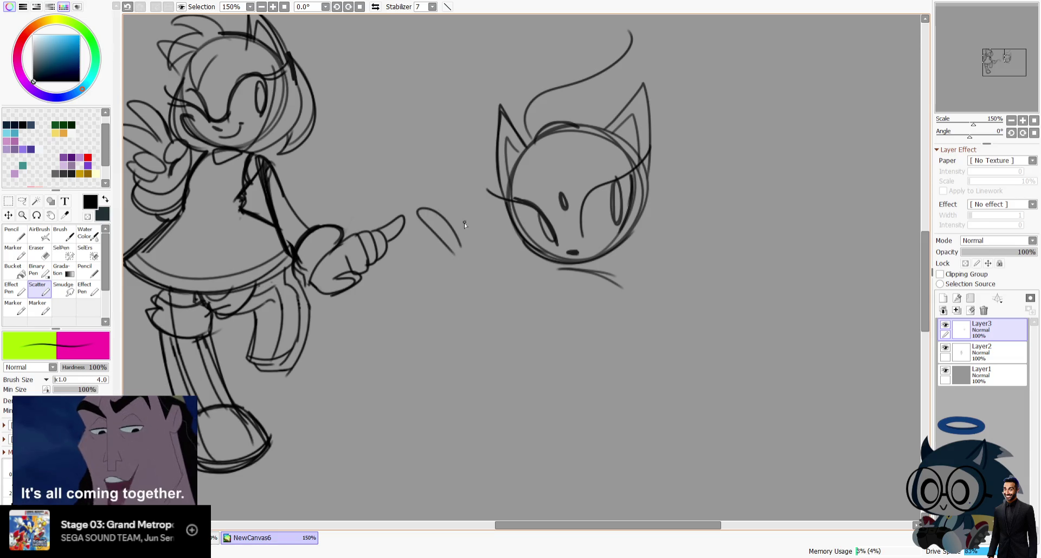
{"action": "key", "text": "ctrl+z"}
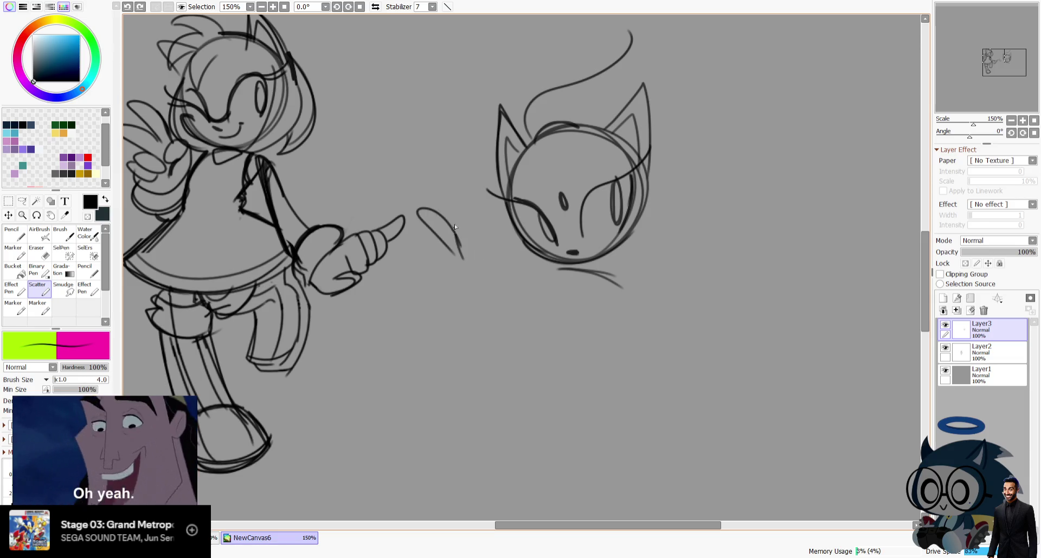
{"action": "left_click_drag", "start_coordinate": [454, 219], "coordinate": [477, 259]}
{"action": "left_click_drag", "start_coordinate": [456, 219], "coordinate": [496, 290]}
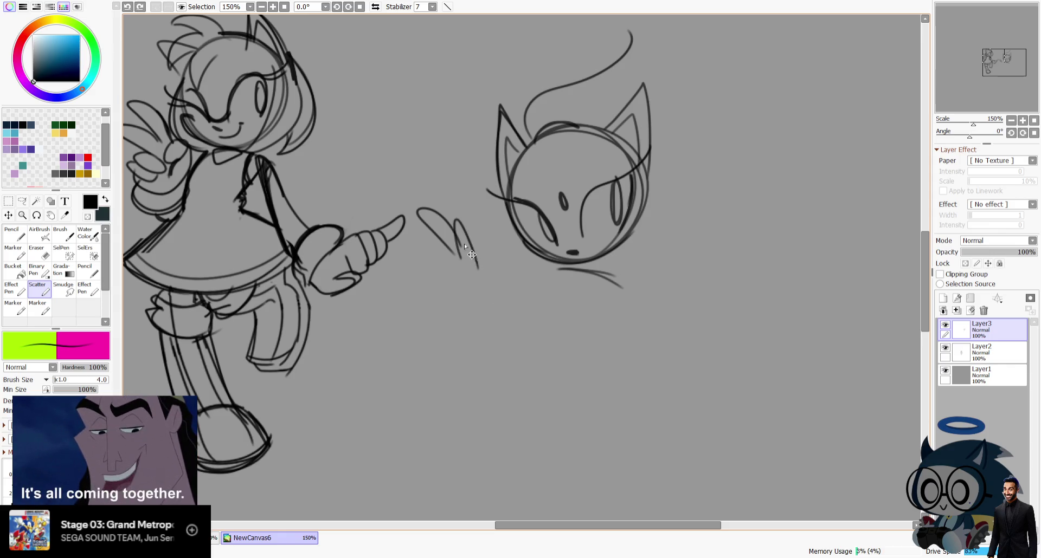
{"action": "left_click_drag", "start_coordinate": [453, 251], "coordinate": [484, 272]}
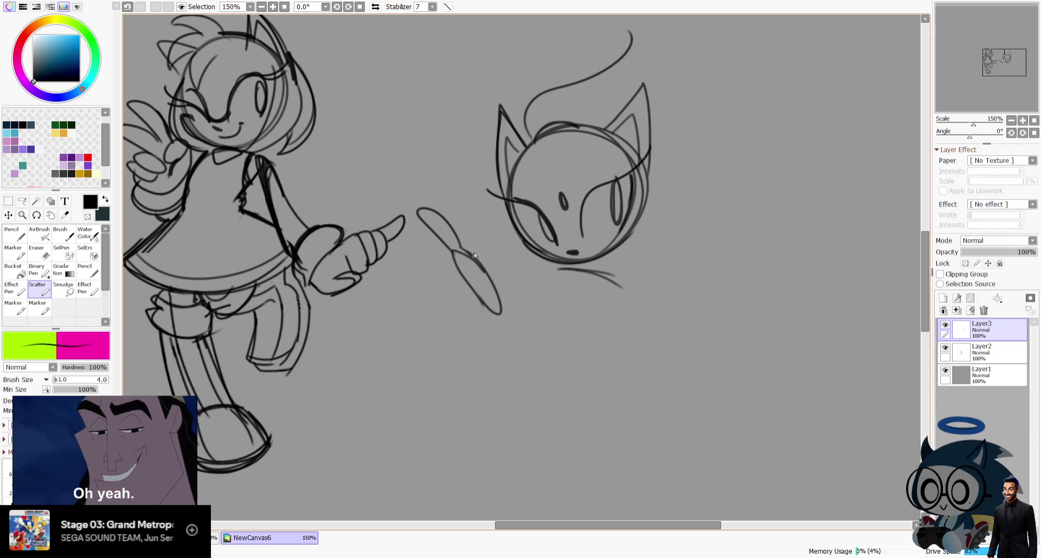
{"action": "left_click_drag", "start_coordinate": [434, 269], "coordinate": [491, 294]}
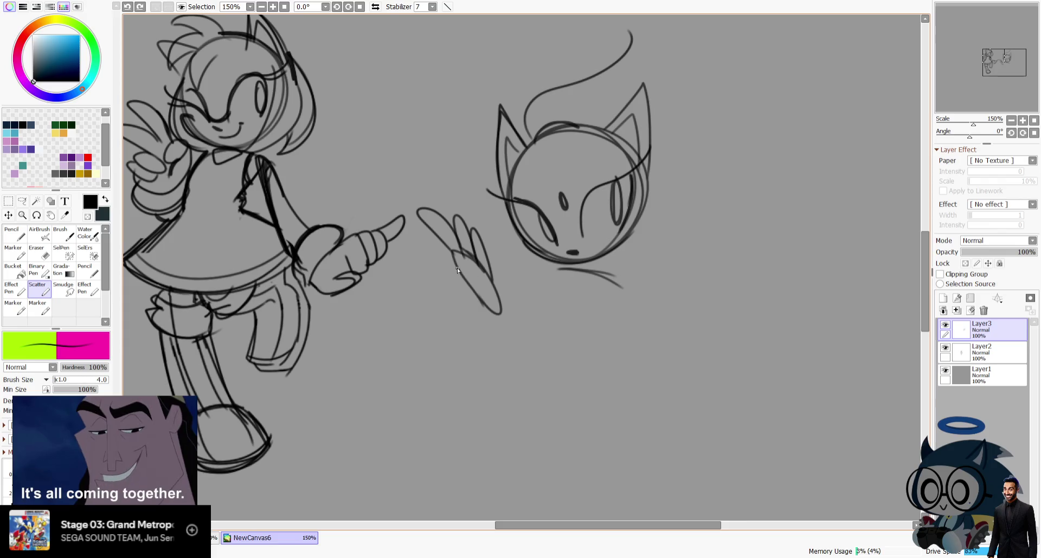
{"action": "key", "text": "ctrl+z"}
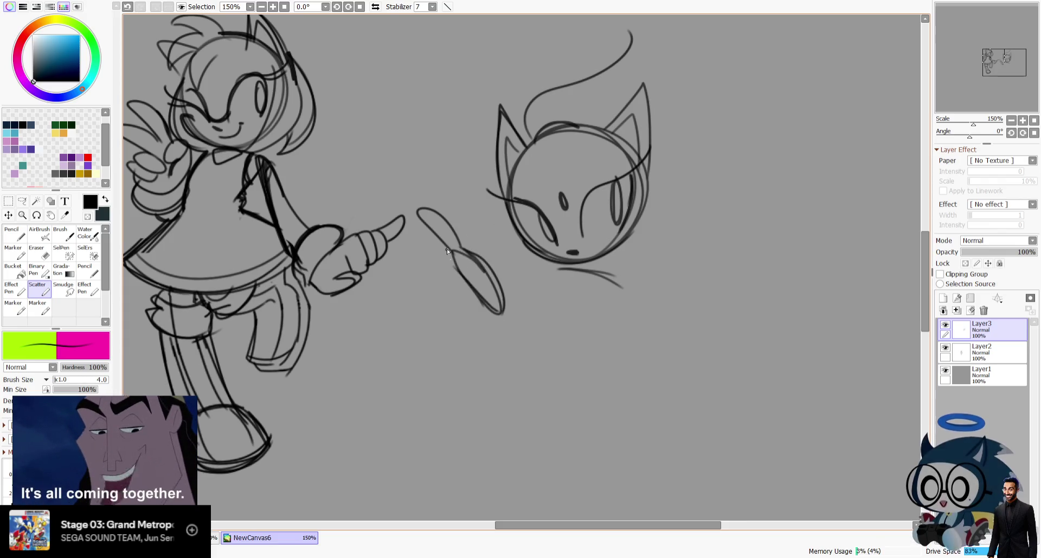
{"action": "key", "text": "ctrl+z"}
{"action": "key", "text": "ctrl+z"}
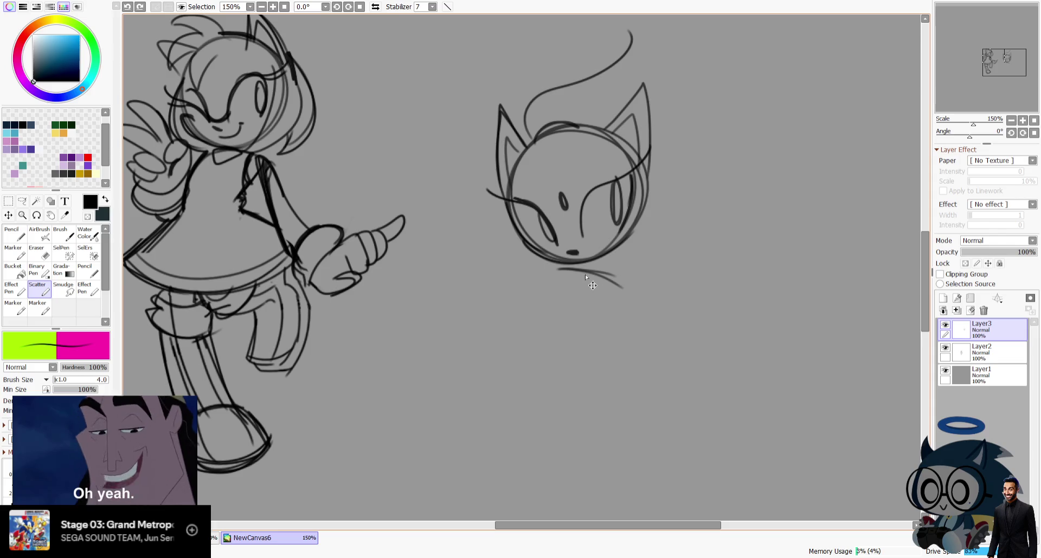
Draw the shoulder line below the head and an oval hand beside the pointing finger.
{"action": "left_click_drag", "start_coordinate": [539, 262], "coordinate": [521, 274]}
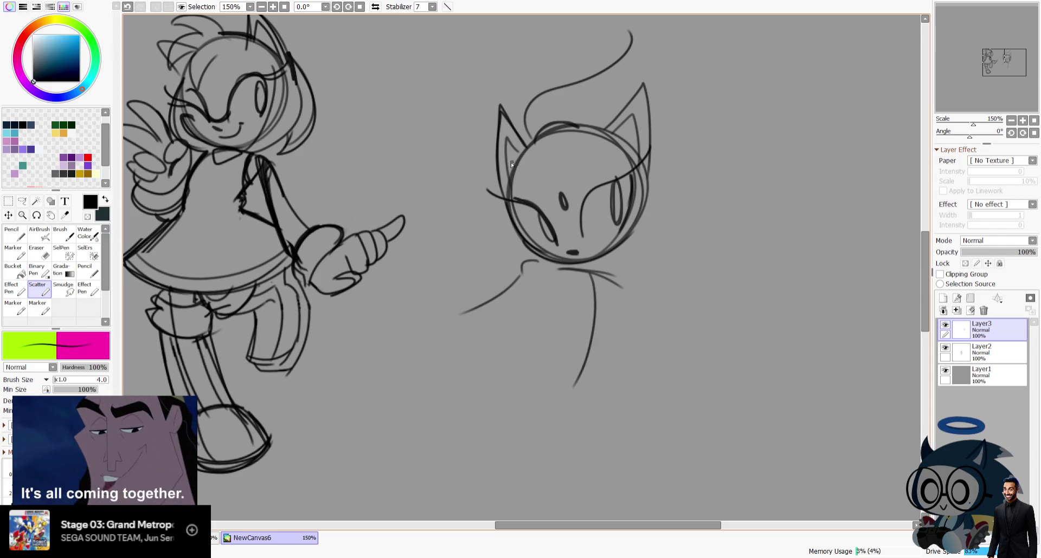
{"action": "left_click_drag", "start_coordinate": [446, 252], "coordinate": [488, 317]}
{"action": "key", "text": "ctrl+z"}
{"action": "mouse_move", "coordinate": [408, 217]}
{"action": "left_mouse_down"}
{"action": "mouse_move", "coordinate": [463, 273]}
{"action": "mouse_move", "coordinate": [471, 342]}
{"action": "left_mouse_up"}
{"action": "key", "text": "ctrl+z"}
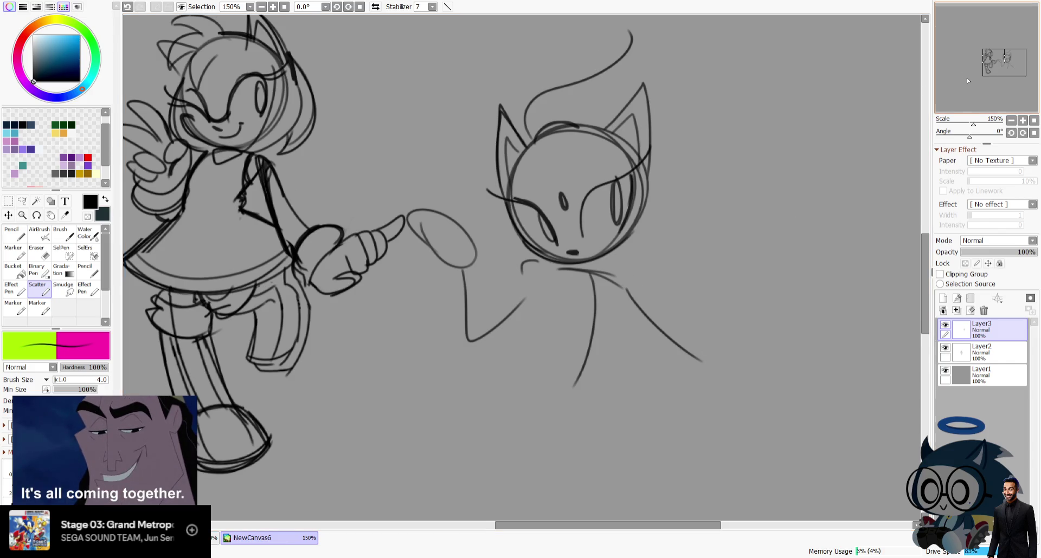
{"action": "left_click_drag", "start_coordinate": [966, 77], "coordinate": [967, 80]}
{"action": "left_click", "coordinate": [374, 7]}
Draw a curved body line and a line below the neck, dropping the head quill strokes.
{"action": "left_click_drag", "start_coordinate": [434, 296], "coordinate": [455, 312]}
{"action": "key", "text": "ctrl+z"}
{"action": "left_click_drag", "start_coordinate": [419, 229], "coordinate": [432, 297]}
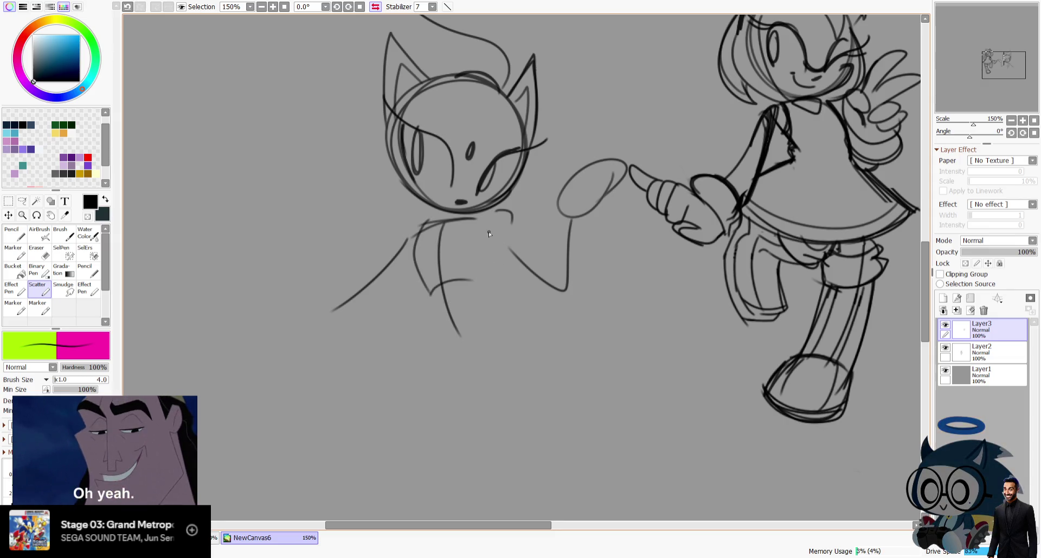
{"action": "left_click_drag", "start_coordinate": [489, 230], "coordinate": [480, 273]}
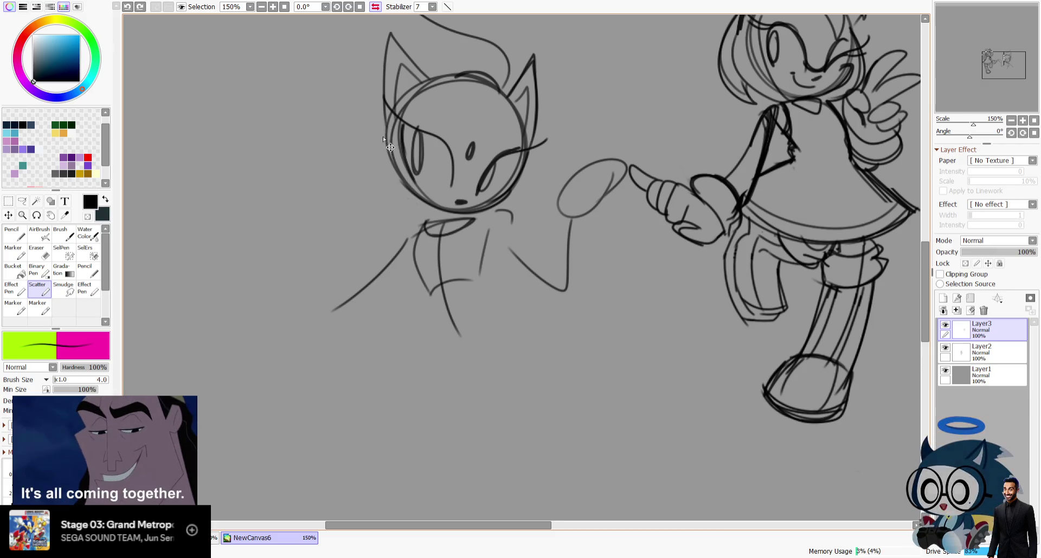
{"action": "left_click", "coordinate": [375, 7]}
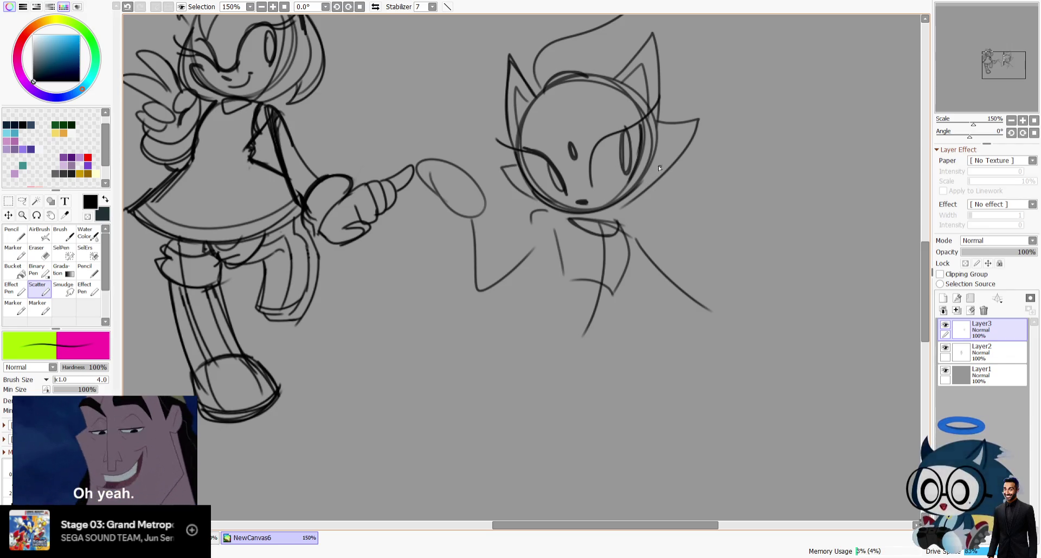
{"action": "key", "text": "ctrl+z"}
Sketch fingers on the reaching hand and a V-shaped leg stroke below the body.
{"action": "left_click_drag", "start_coordinate": [514, 152], "coordinate": [515, 163]}
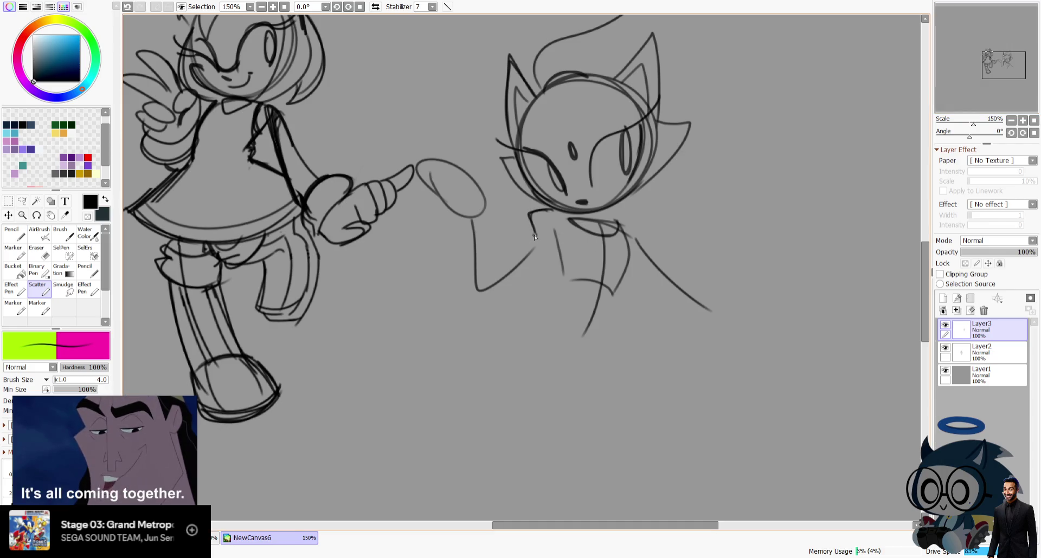
{"action": "mouse_move", "coordinate": [431, 217]}
{"action": "left_mouse_down"}
{"action": "mouse_move", "coordinate": [455, 249]}
{"action": "mouse_move", "coordinate": [498, 238]}
{"action": "mouse_move", "coordinate": [472, 298]}
{"action": "left_mouse_up"}
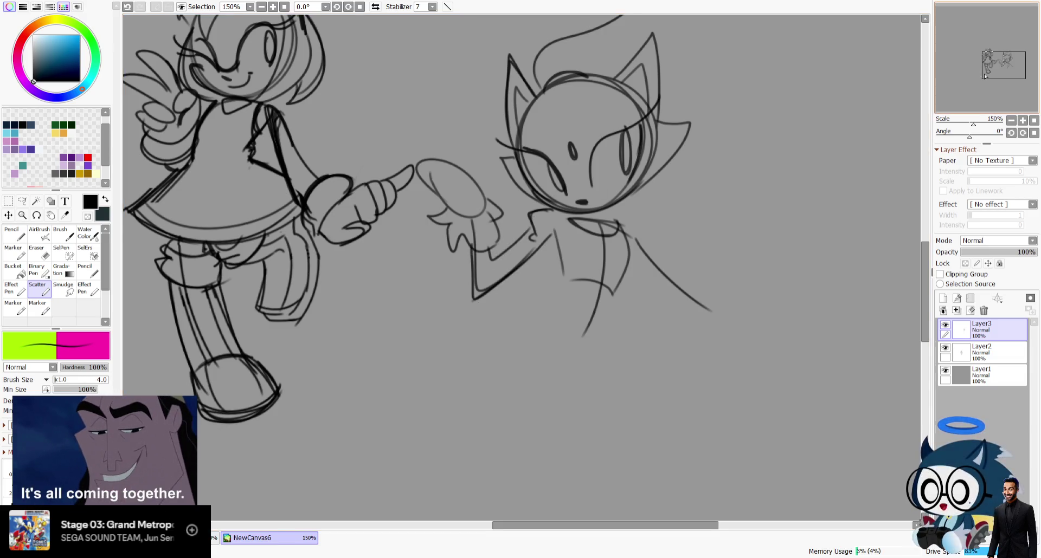
{"action": "left_click_drag", "start_coordinate": [572, 207], "coordinate": [581, 227]}
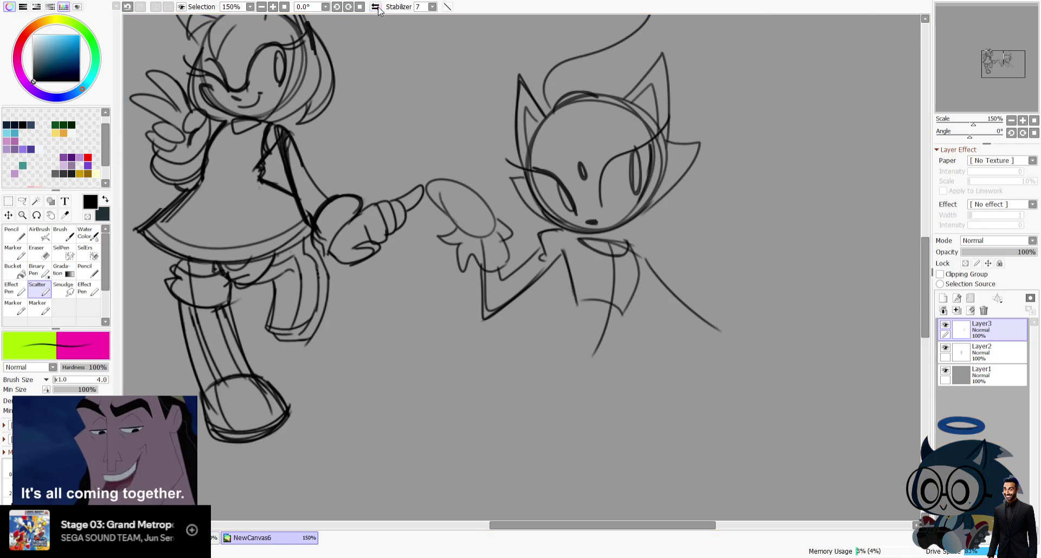
{"action": "key", "text": "h"}
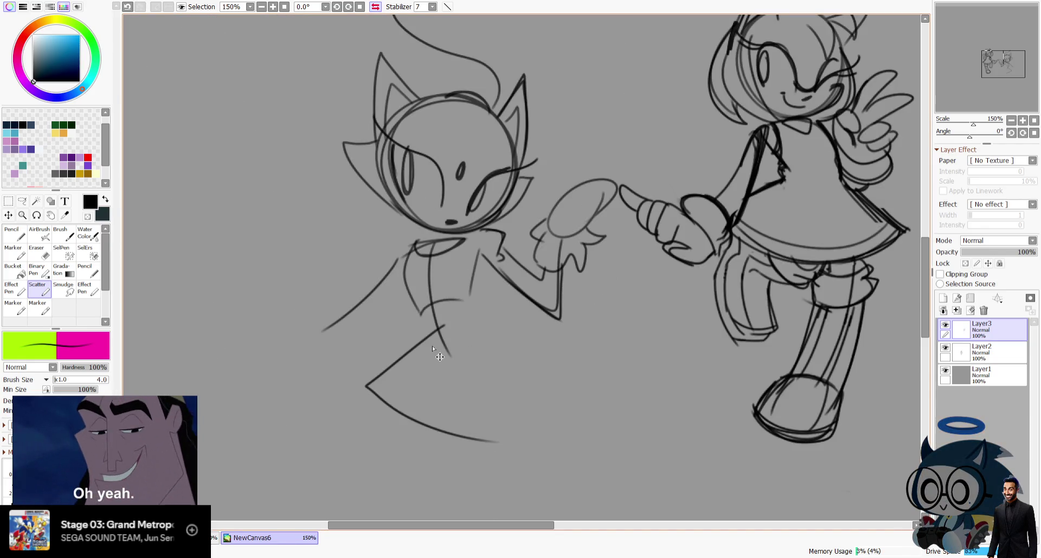
{"action": "key", "text": "ctrl+z"}
{"action": "key", "text": "ctrl+z"}
{"action": "left_click_drag", "start_coordinate": [440, 336], "coordinate": [492, 440]}
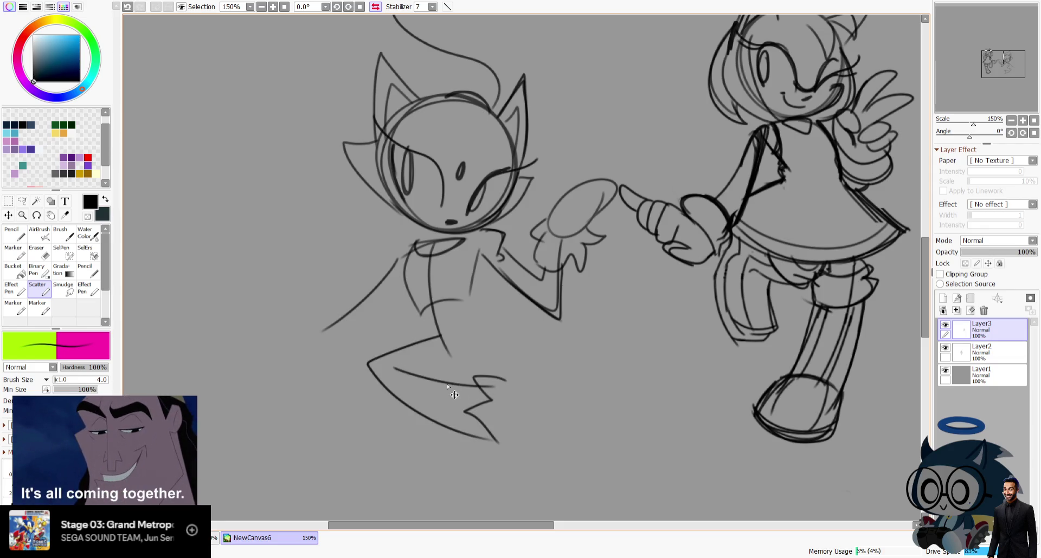
Redraw the foot curve more smoothly and extend its upper outline rightward.
{"action": "key", "text": "ctrl+z"}
{"action": "mouse_move", "coordinate": [387, 371]}
{"action": "left_mouse_down"}
{"action": "mouse_move", "coordinate": [498, 390]}
{"action": "mouse_move", "coordinate": [513, 437]}
{"action": "left_mouse_up"}
{"action": "key", "text": "ctrl+z"}
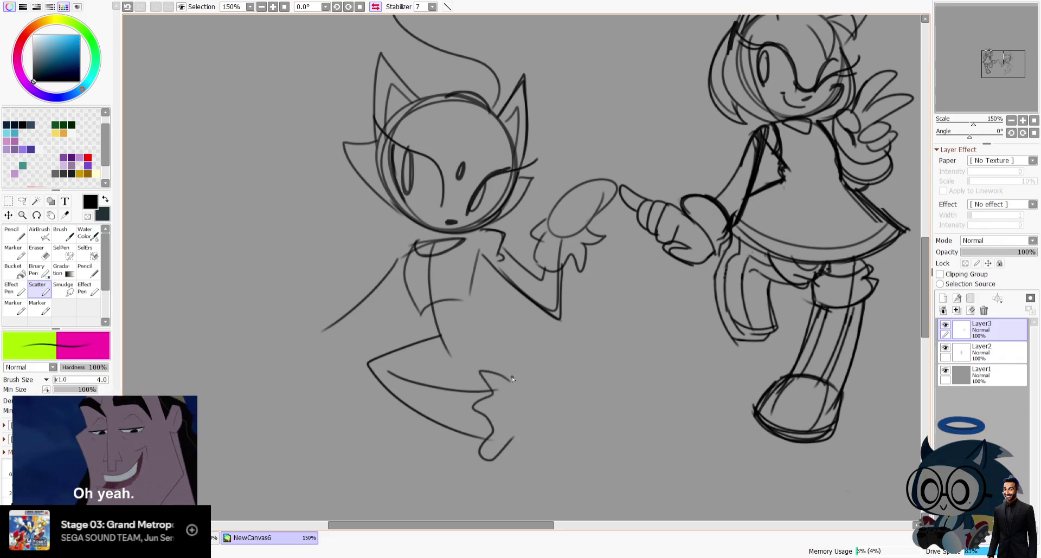
{"action": "left_click_drag", "start_coordinate": [400, 374], "coordinate": [455, 375]}
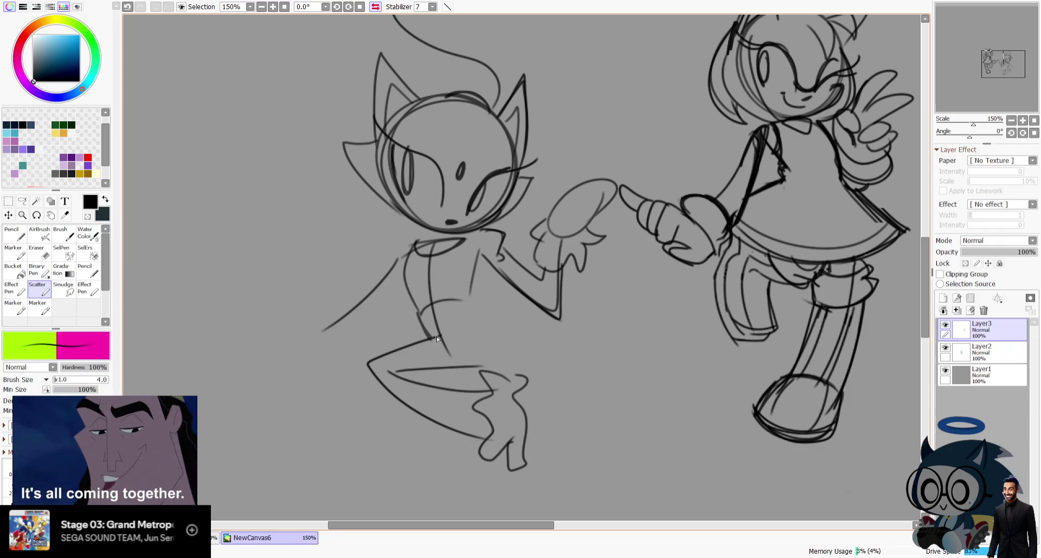
In mirrored view, draw a long tapering curve from the hip to the leg tip.
{"action": "key", "text": "h"}
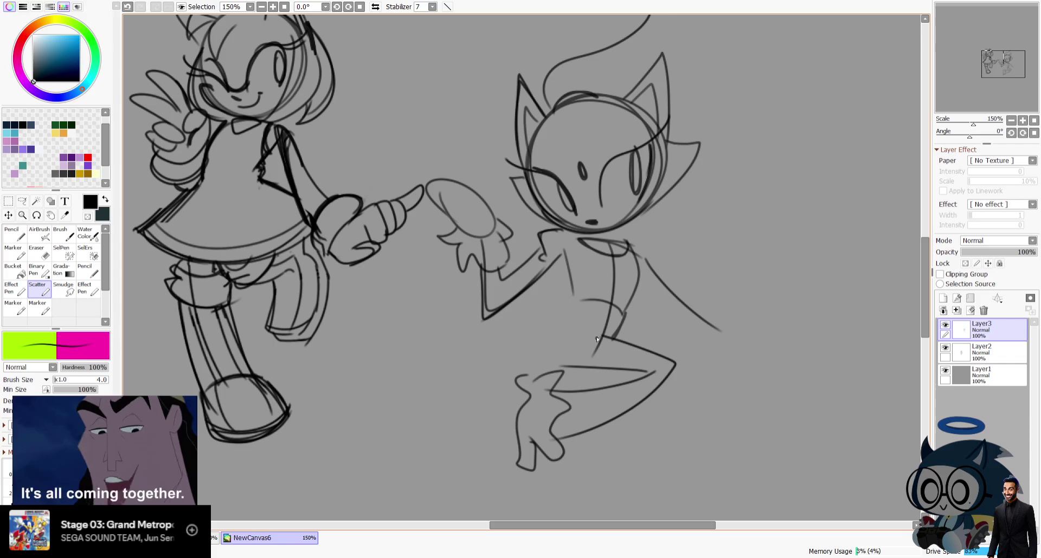
{"action": "left_click_drag", "start_coordinate": [585, 335], "coordinate": [378, 457]}
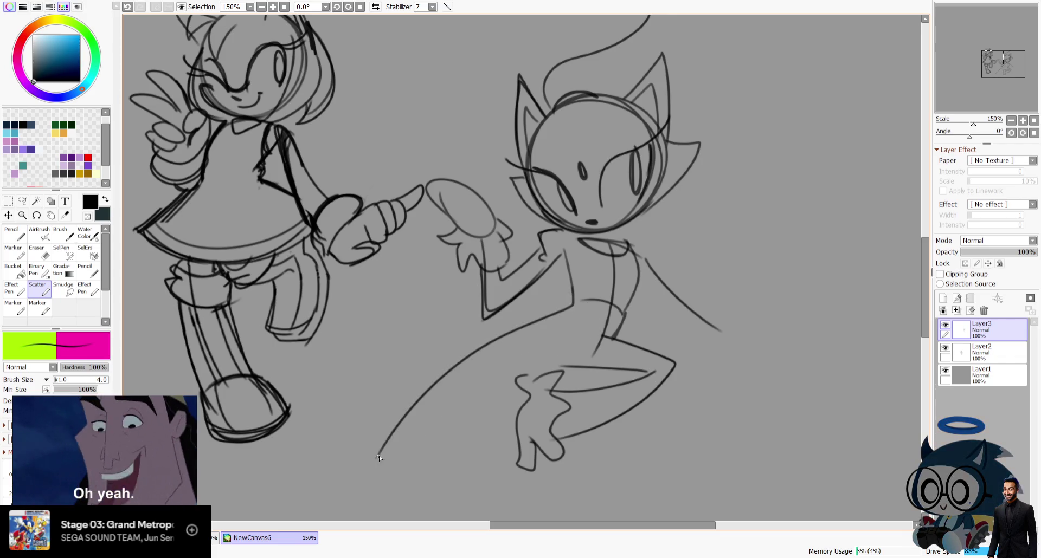
{"action": "key", "text": "ctrl+z"}
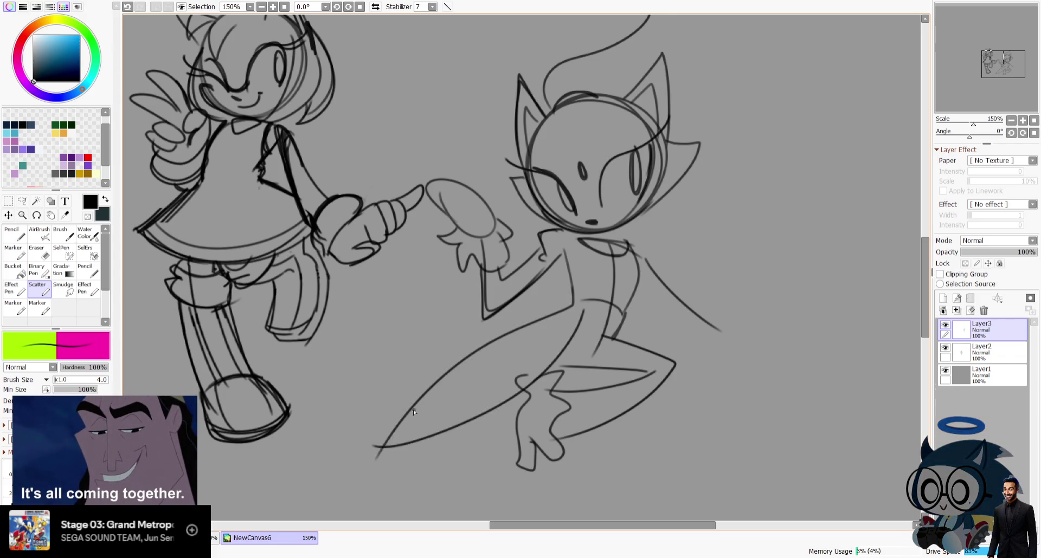
{"action": "mouse_move", "coordinate": [639, 259]}
{"action": "left_mouse_down"}
{"action": "mouse_move", "coordinate": [619, 317]}
{"action": "mouse_move", "coordinate": [374, 439]}
{"action": "left_mouse_up"}
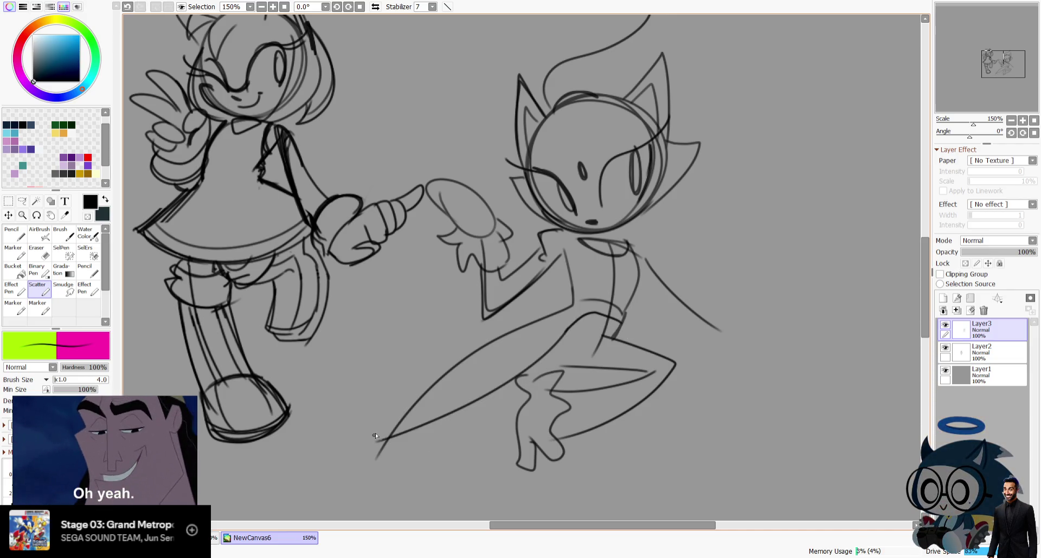
{"action": "left_click_drag", "start_coordinate": [619, 312], "coordinate": [397, 405]}
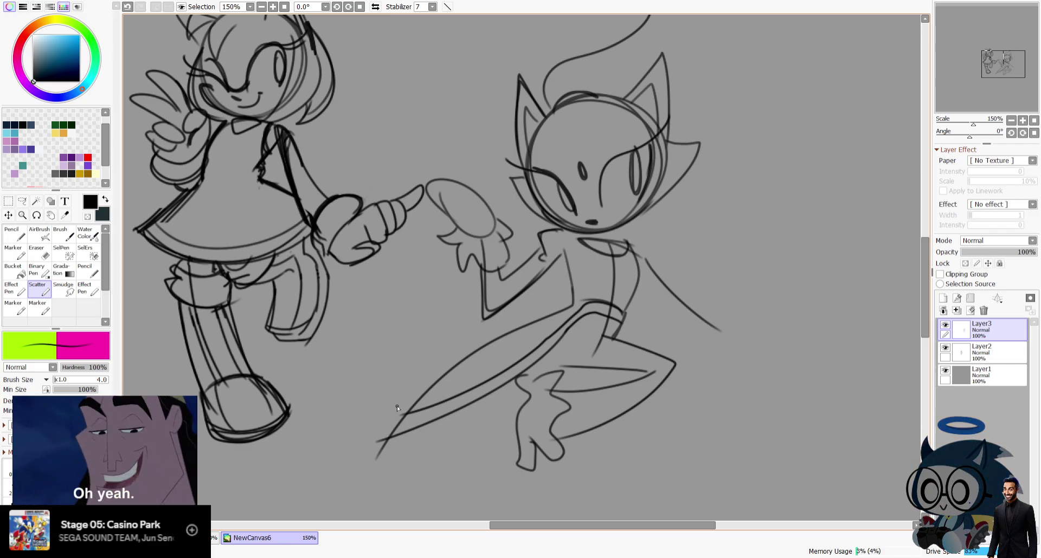
Redraw the stroke along the leg and its lower edge in mirrored view.
{"action": "key", "text": "h"}
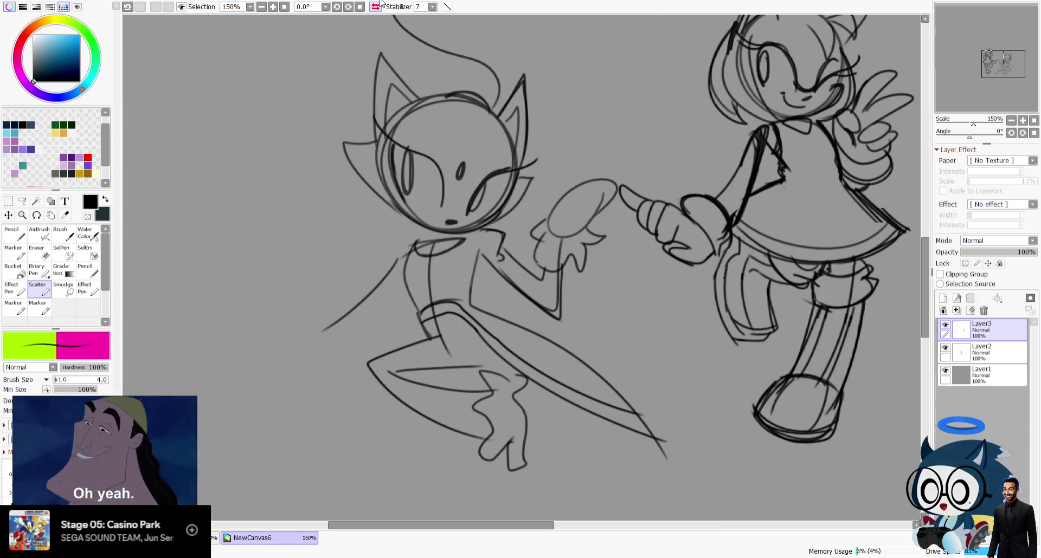
{"action": "key", "text": "ctrl+z"}
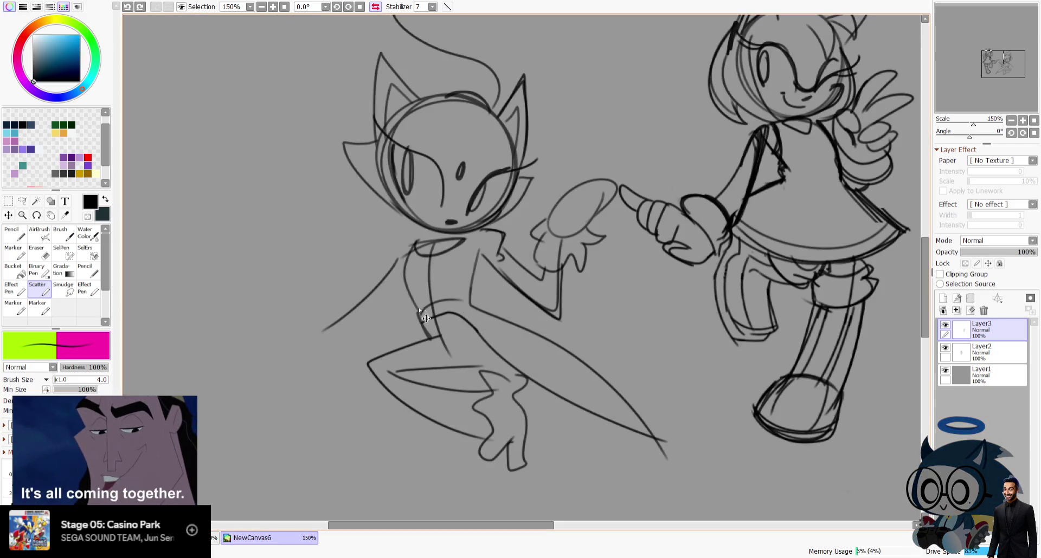
{"action": "left_click_drag", "start_coordinate": [487, 329], "coordinate": [565, 398]}
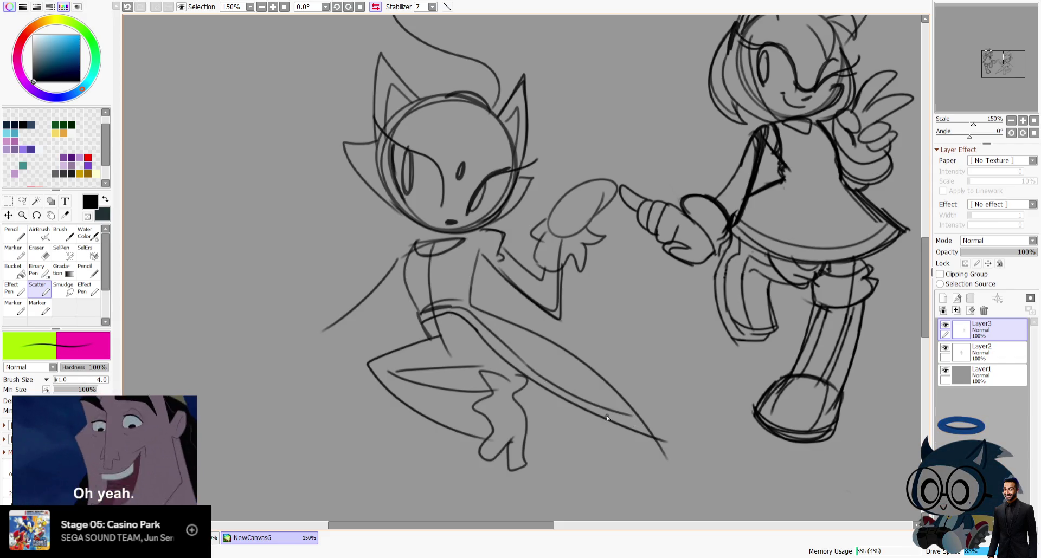
{"action": "key", "text": "ctrl+z"}
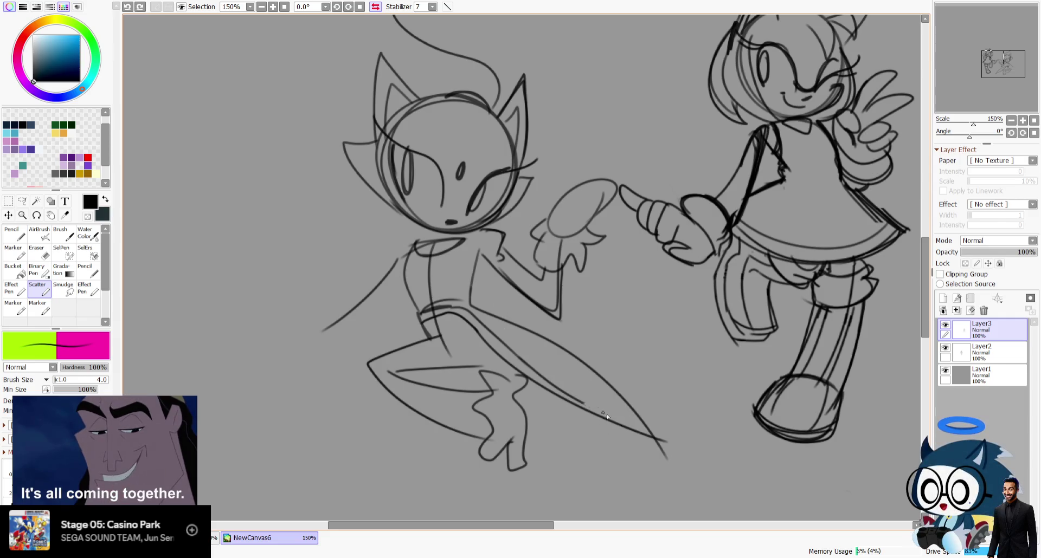
{"action": "left_click_drag", "start_coordinate": [634, 424], "coordinate": [542, 384]}
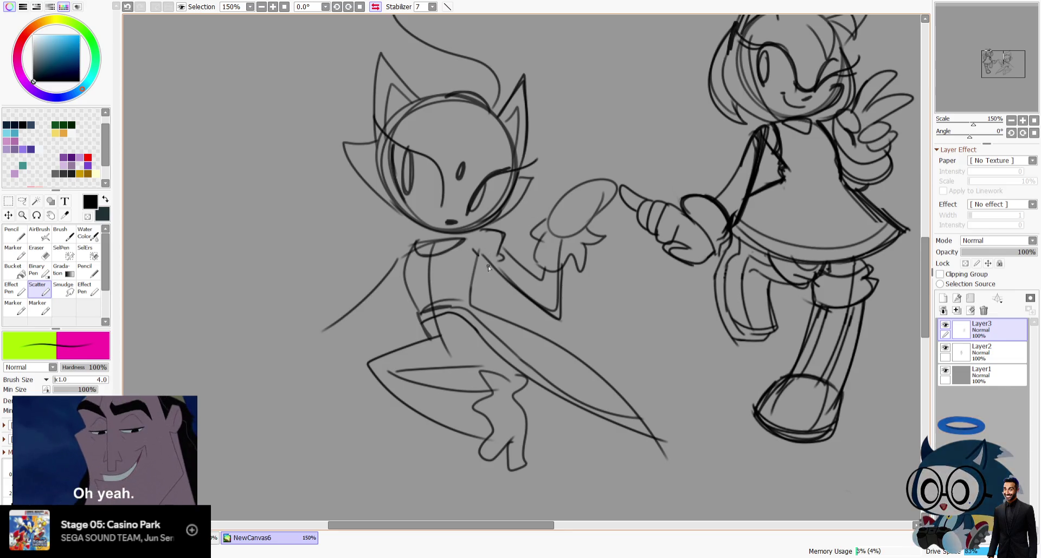
{"action": "key", "text": "h"}
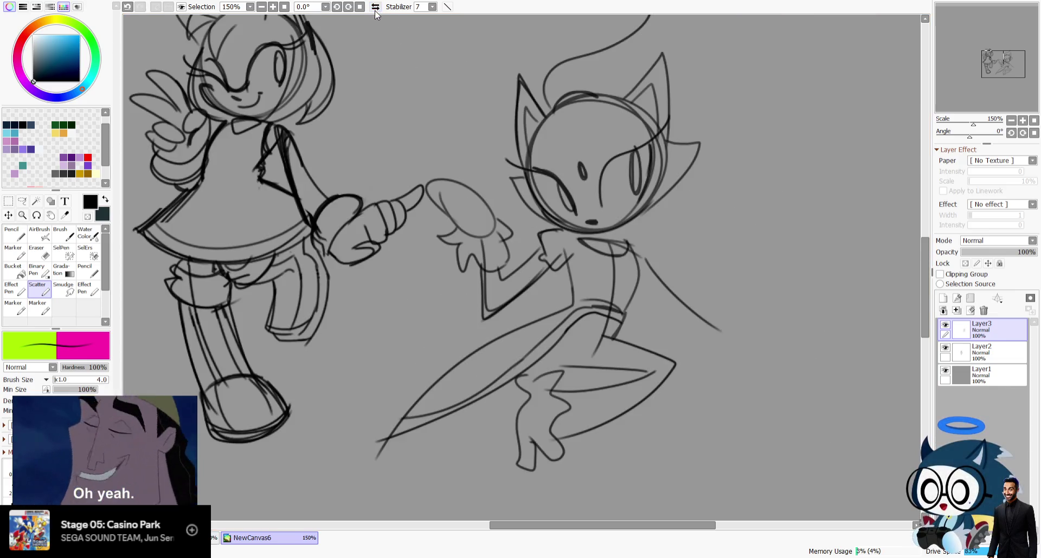
Reposition the view and try band strokes across the leg, undoing the rejected ones.
{"action": "left_click_drag", "start_coordinate": [521, 314], "coordinate": [557, 250]}
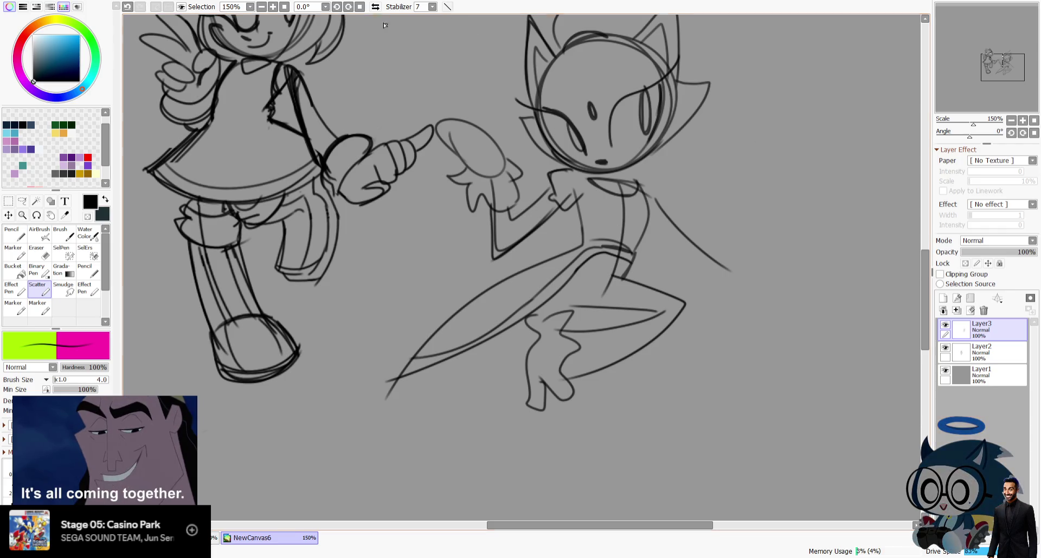
{"action": "key", "text": "h"}
{"action": "left_click_drag", "start_coordinate": [473, 305], "coordinate": [504, 296]}
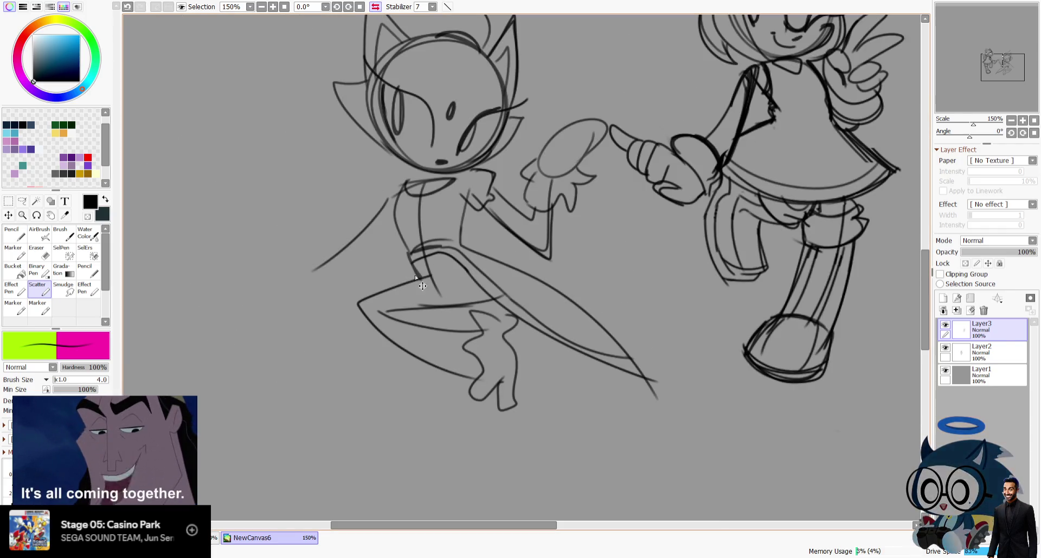
{"action": "left_click_drag", "start_coordinate": [425, 308], "coordinate": [501, 282]}
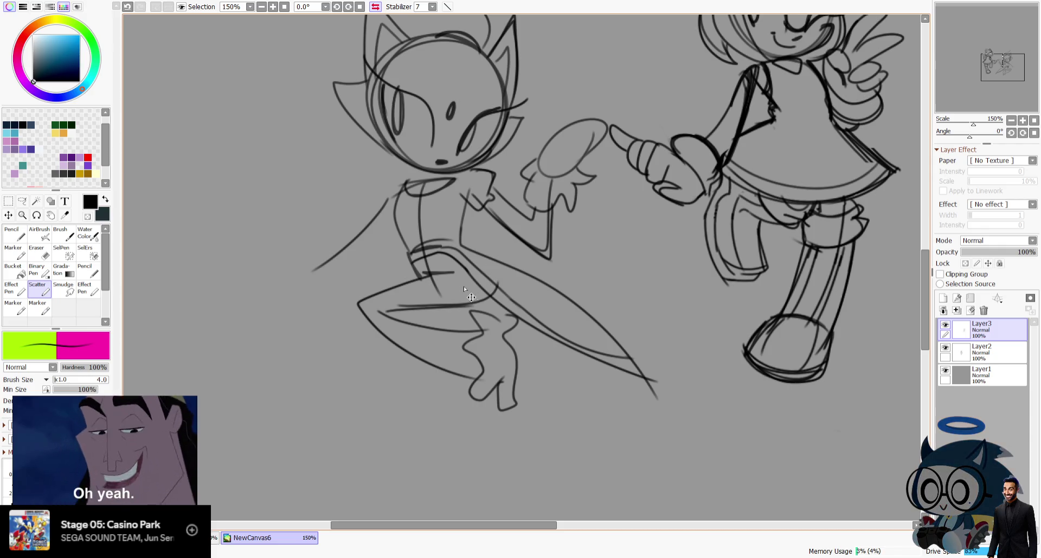
{"action": "key", "text": "ctrl+z"}
{"action": "left_click_drag", "start_coordinate": [442, 251], "coordinate": [544, 345]}
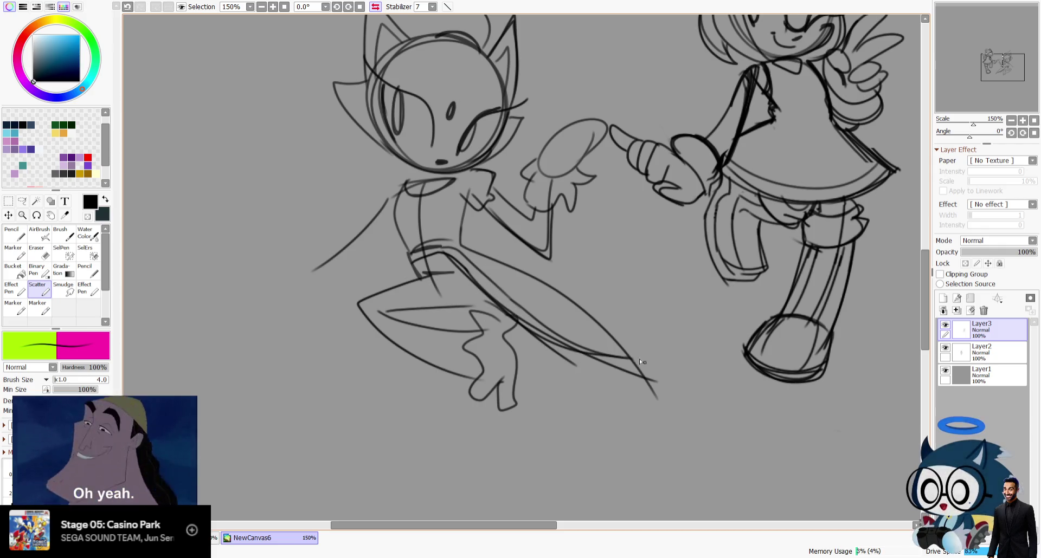
{"action": "key", "text": "ctrl+z"}
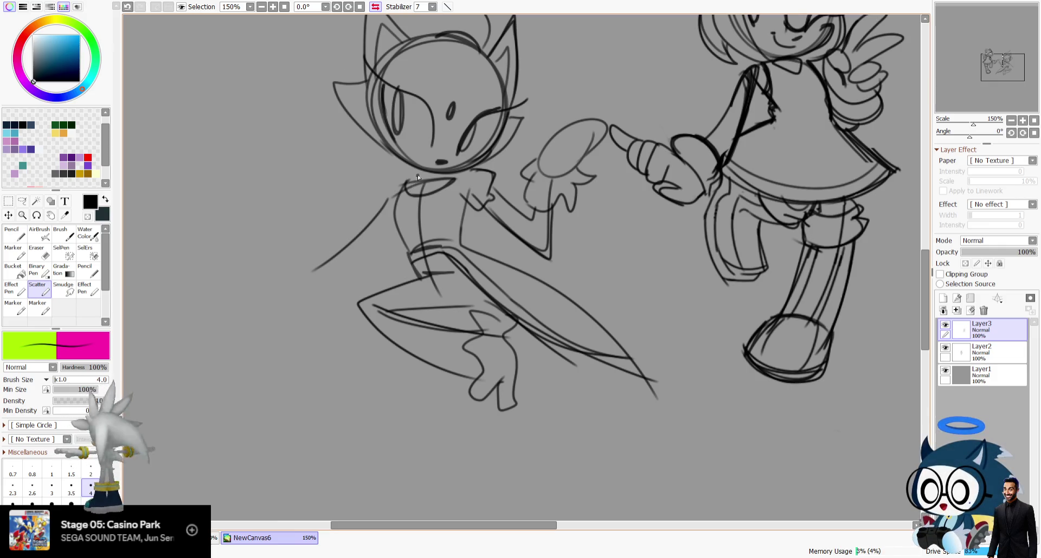
Extend the lower leg into a pointed boot tip and darken its right edge.
{"action": "left_click", "coordinate": [375, 6]}
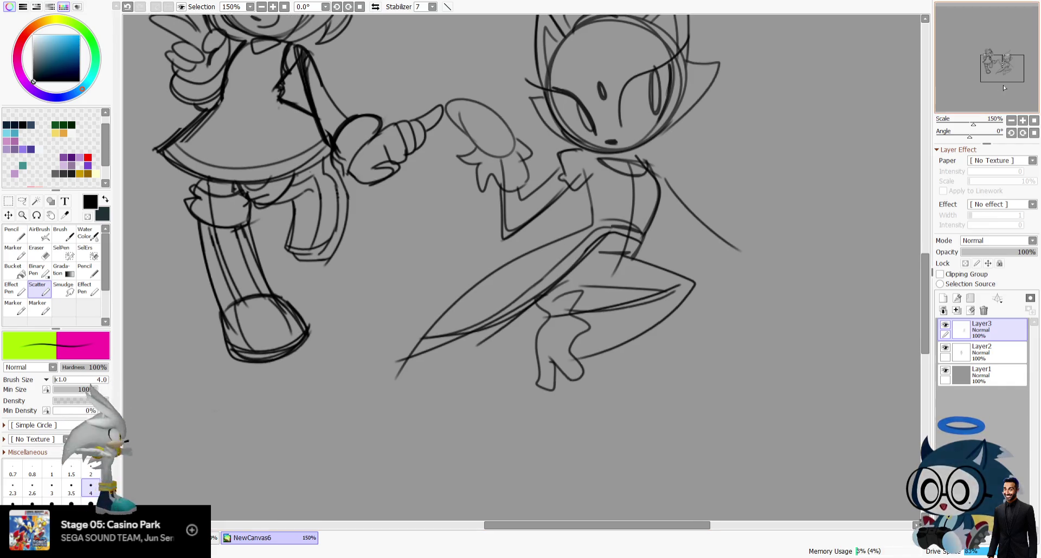
{"action": "key", "text": "h"}
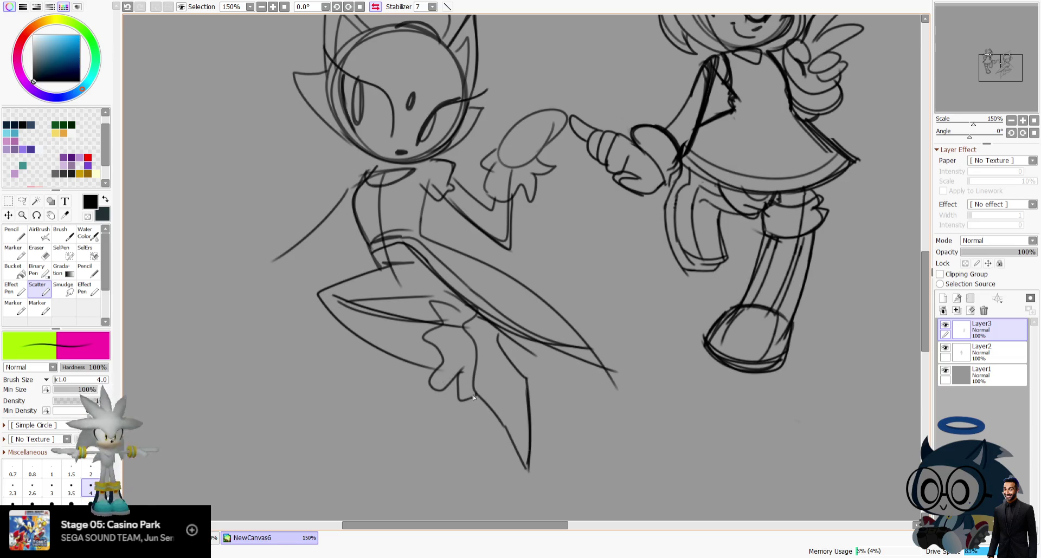
{"action": "mouse_move", "coordinate": [532, 486]}
{"action": "left_mouse_down"}
{"action": "mouse_move", "coordinate": [525, 392]}
{"action": "mouse_move", "coordinate": [526, 407]}
{"action": "left_mouse_up"}
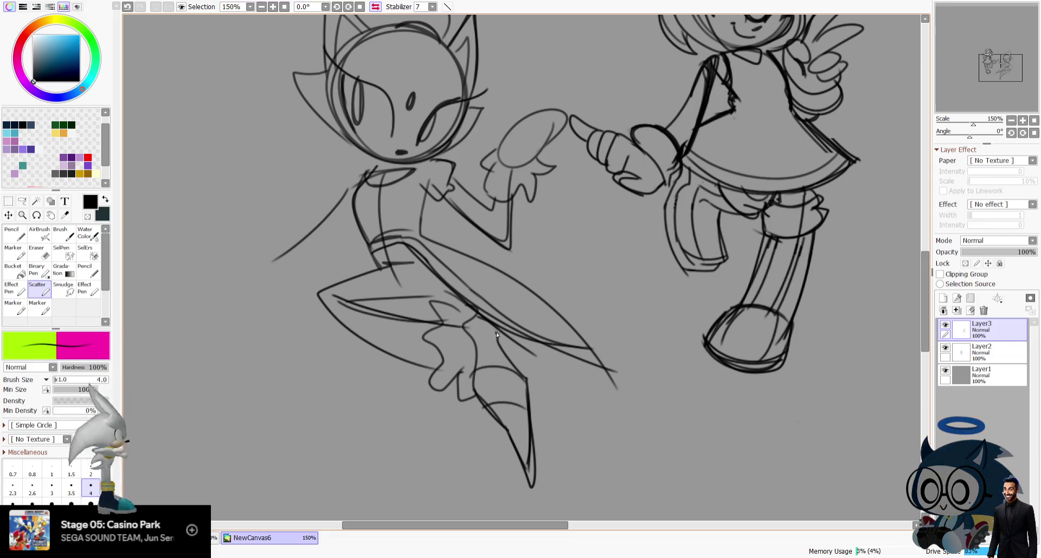
{"action": "left_click_drag", "start_coordinate": [532, 486], "coordinate": [525, 429]}
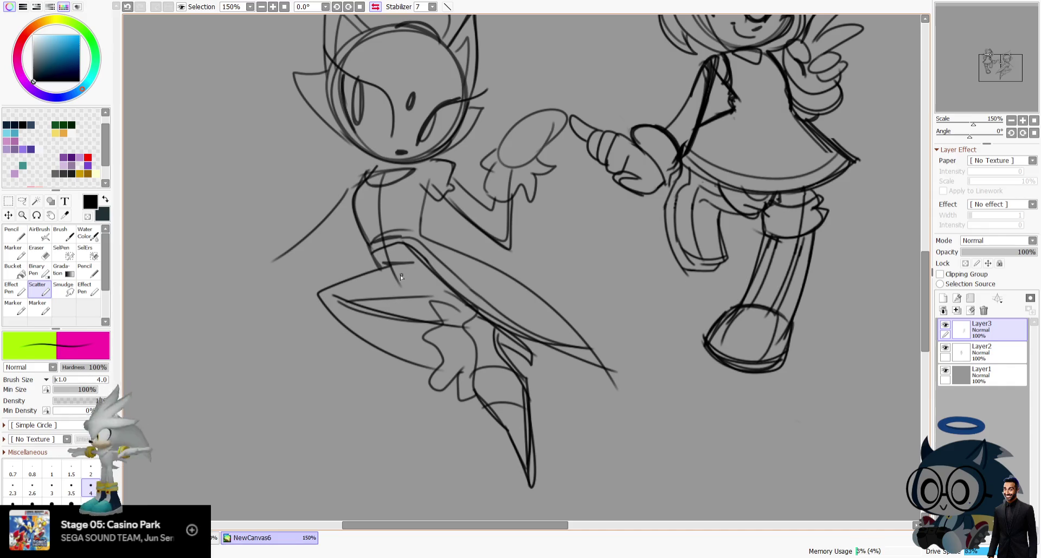
Draw a line across the thigh, discarding a stray curve above the raised hand.
{"action": "left_click_drag", "start_coordinate": [349, 298], "coordinate": [444, 288]}
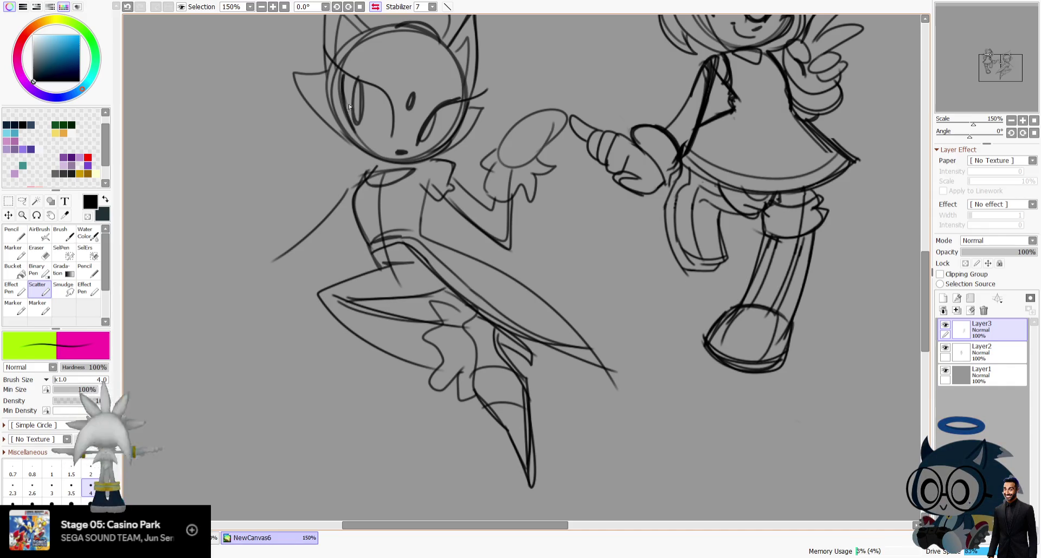
{"action": "left_click", "coordinate": [375, 7]}
{"action": "mouse_move", "coordinate": [446, 93]}
{"action": "left_mouse_down"}
{"action": "mouse_move", "coordinate": [491, 97]}
{"action": "mouse_move", "coordinate": [460, 96]}
{"action": "left_mouse_up"}
{"action": "key", "text": "ctrl+z"}
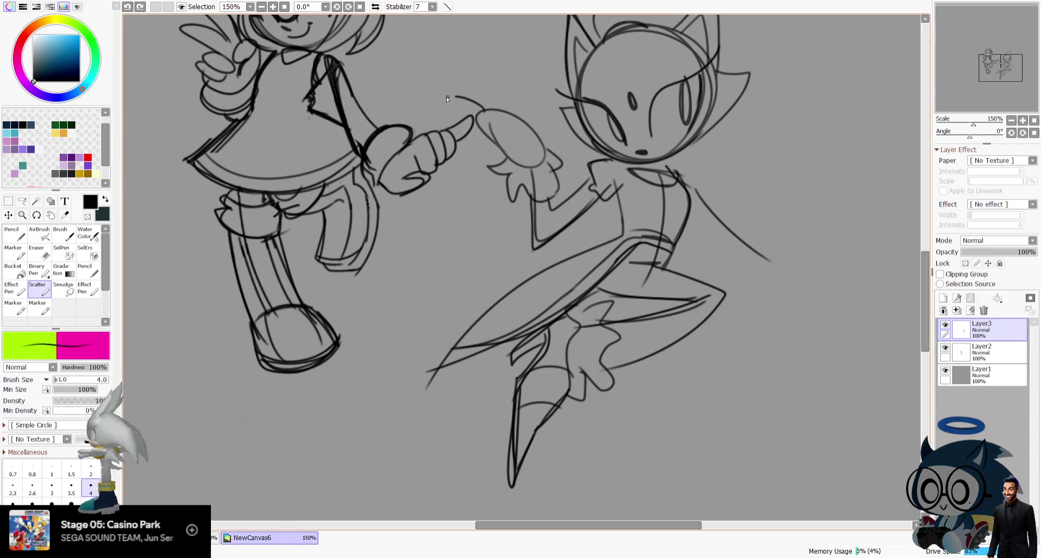
Try a curved stroke near the raised hand, then undo it.
{"action": "key", "text": "ctrl+z"}
{"action": "key", "text": "ctrl+z"}
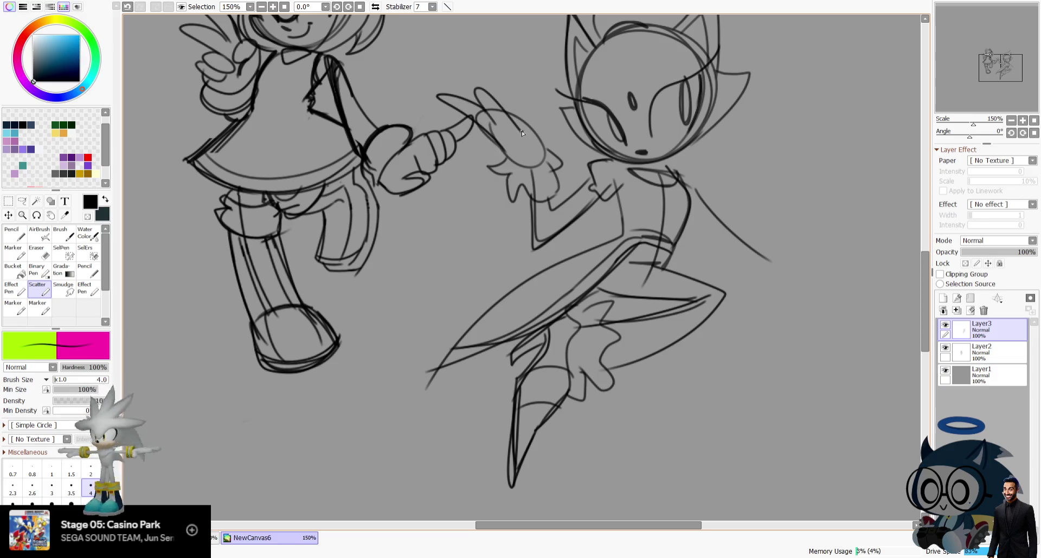
{"action": "key", "text": "ctrl+z"}
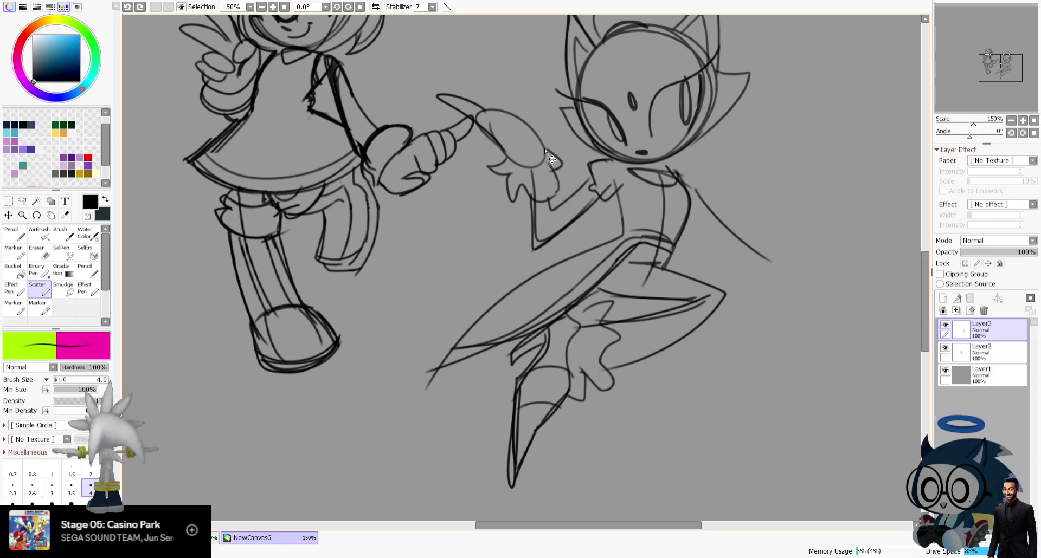
{"action": "left_click_drag", "start_coordinate": [536, 104], "coordinate": [537, 136]}
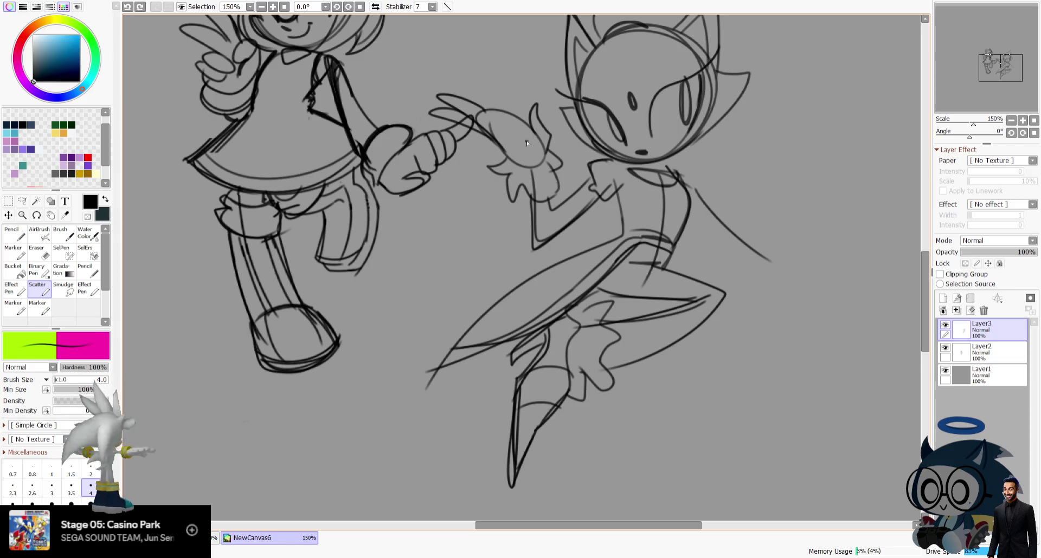
{"action": "key", "text": "ctrl+z"}
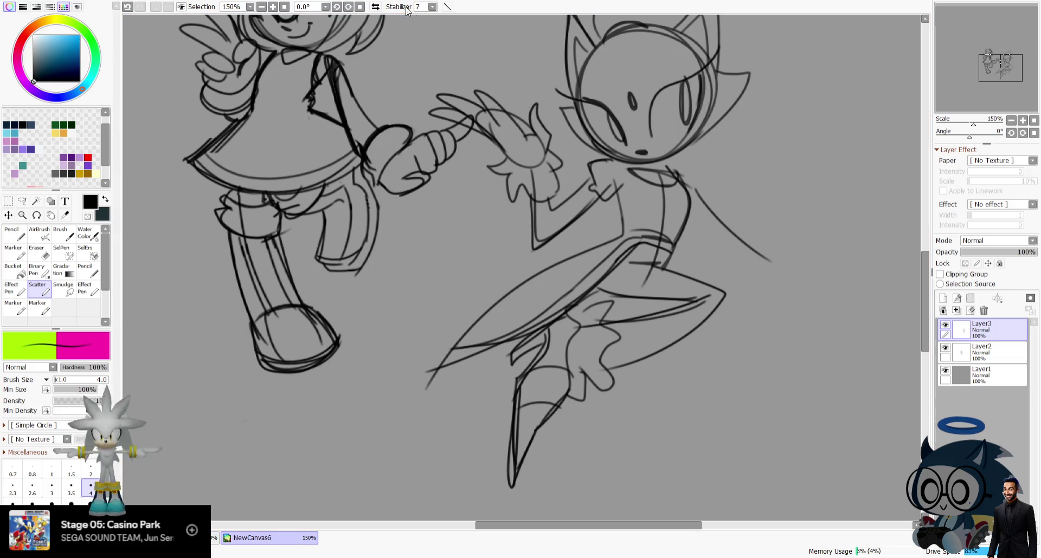
{"action": "key", "text": "h"}
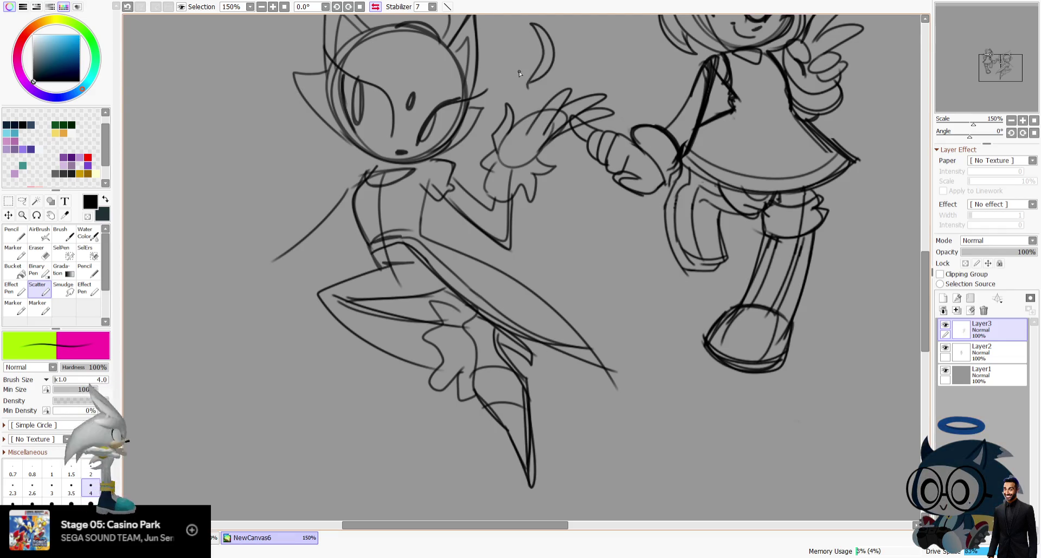
{"action": "key", "text": "h"}
Reframe the view and remove the stray strokes drawn beside the leg.
{"action": "left_click_drag", "start_coordinate": [993, 55], "coordinate": [990, 58]}
{"action": "key", "text": "h"}
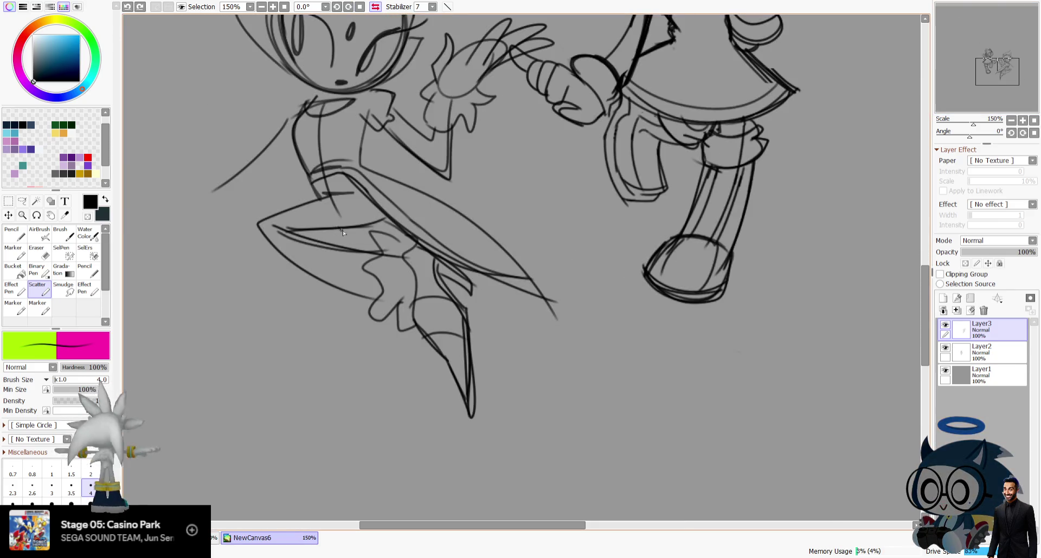
{"action": "left_click_drag", "start_coordinate": [338, 230], "coordinate": [376, 253]}
{"action": "key", "text": "ctrl+z"}
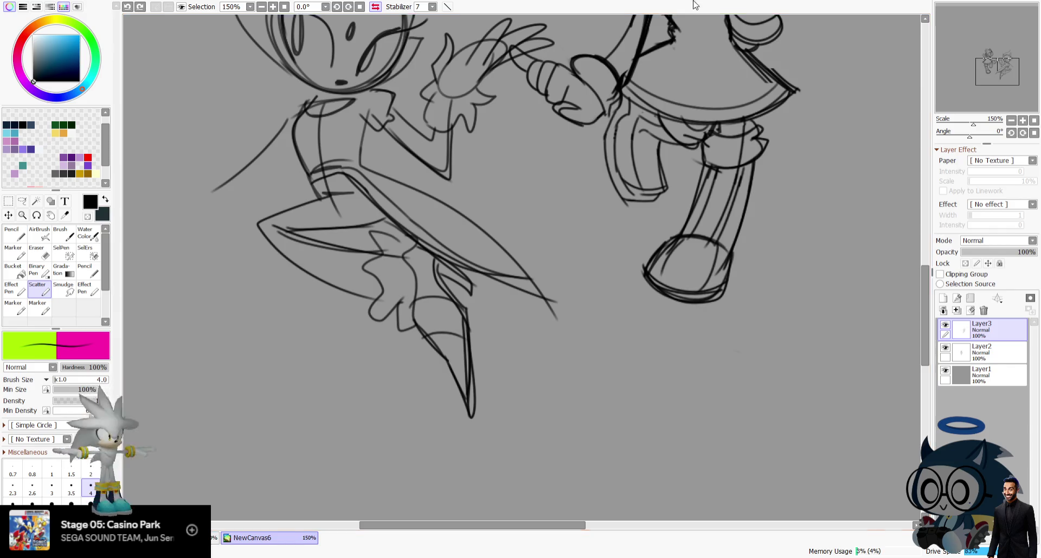
{"action": "mouse_move", "coordinate": [996, 29]}
{"action": "left_mouse_down"}
{"action": "mouse_move", "coordinate": [997, 21]}
{"action": "mouse_move", "coordinate": [1002, 32]}
{"action": "left_mouse_up"}
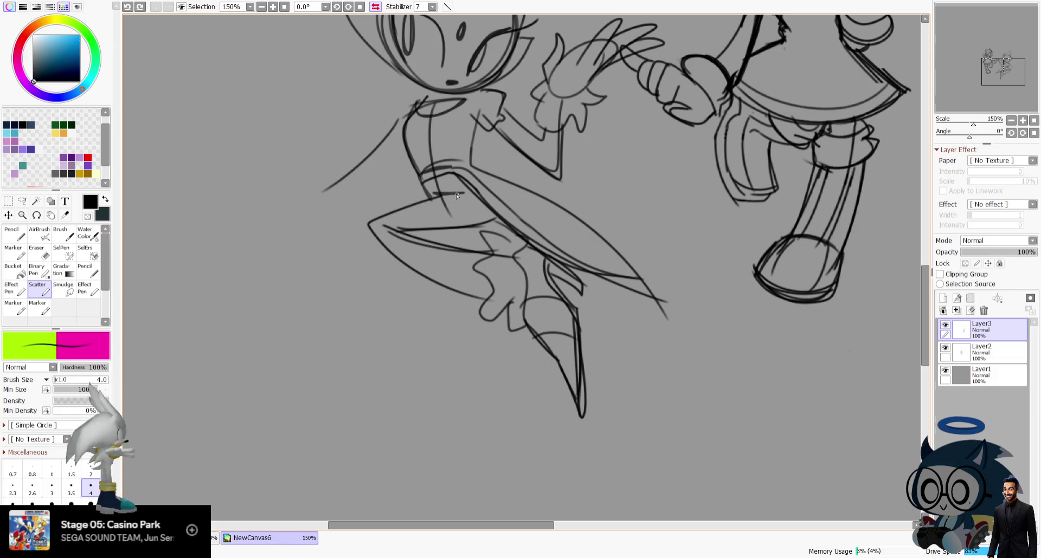
{"action": "key", "text": "ctrl+z"}
{"action": "key", "text": "ctrl+y"}
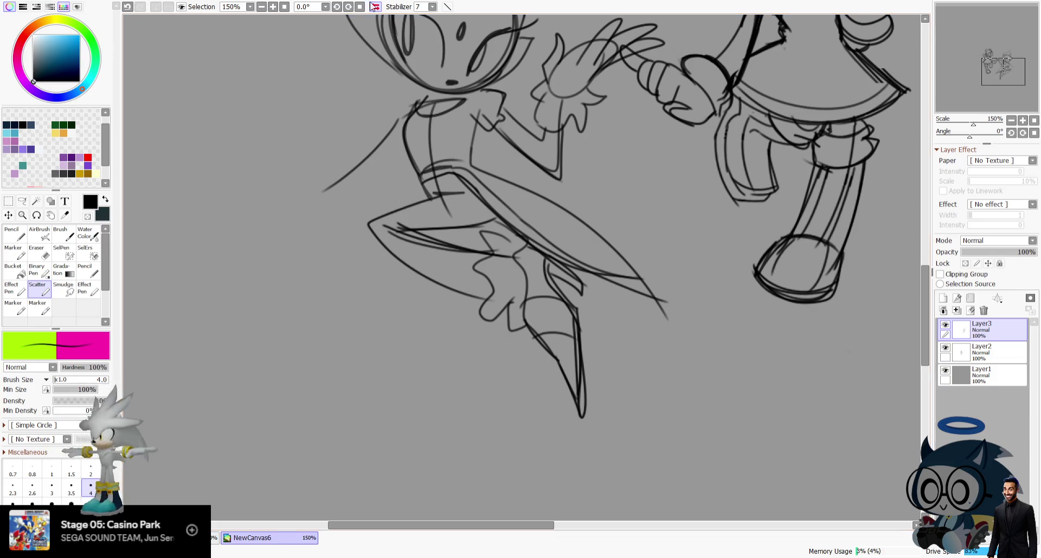
Extend the pointed shape of the leg, discarding trial lines drawn down the leg.
{"action": "key", "text": "h"}
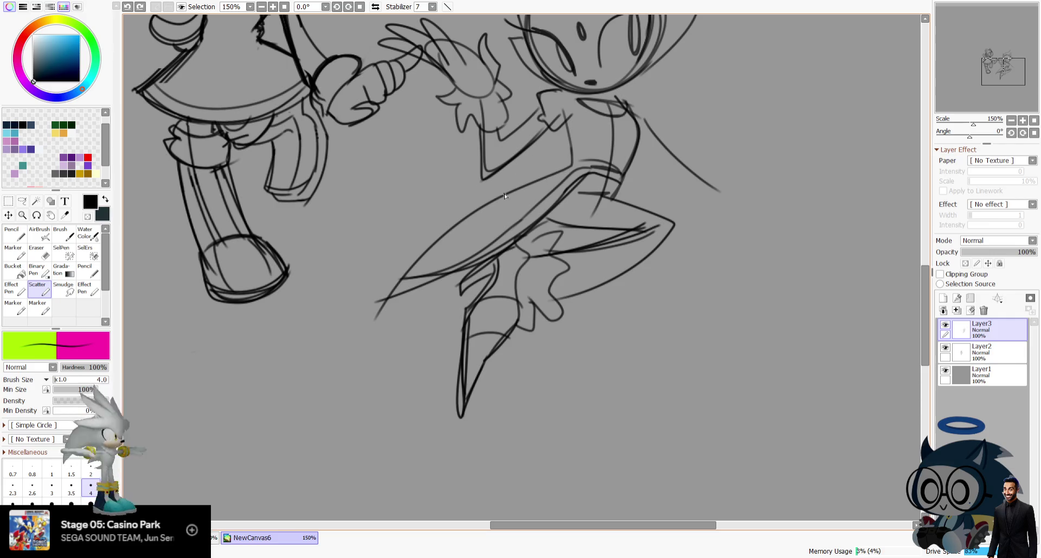
{"action": "left_click_drag", "start_coordinate": [358, 254], "coordinate": [392, 220]}
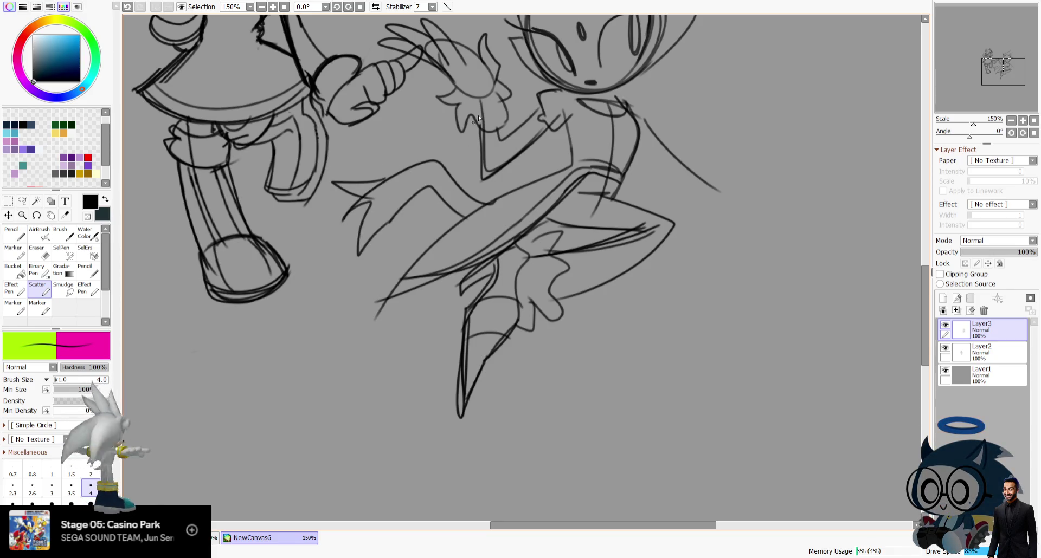
{"action": "scroll", "coordinate": [987, 26], "scroll_direction": "up", "scroll_amount": 3}
{"action": "key", "text": "Insert"}
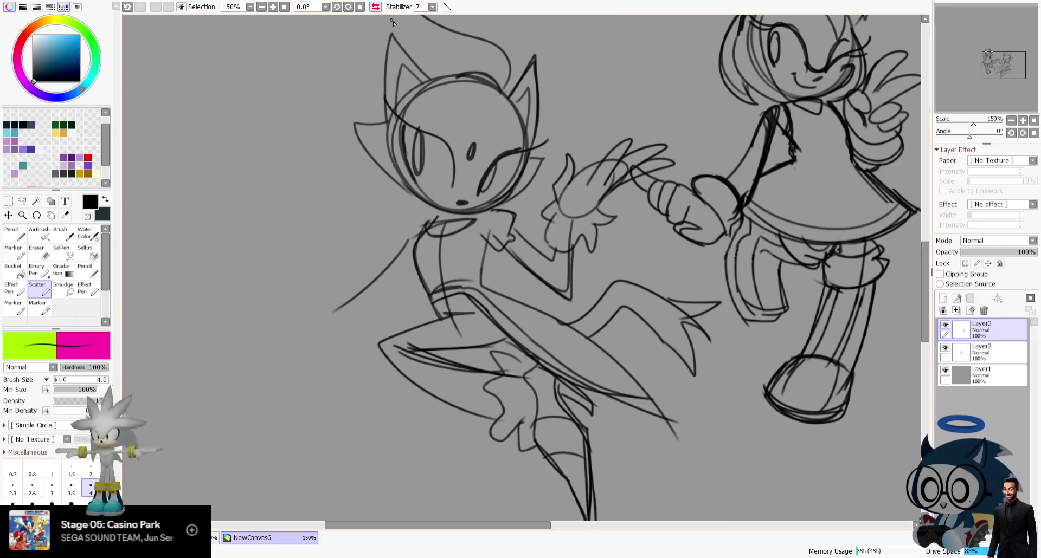
{"action": "left_click_drag", "start_coordinate": [487, 281], "coordinate": [577, 326]}
{"action": "key", "text": "ctrl+z"}
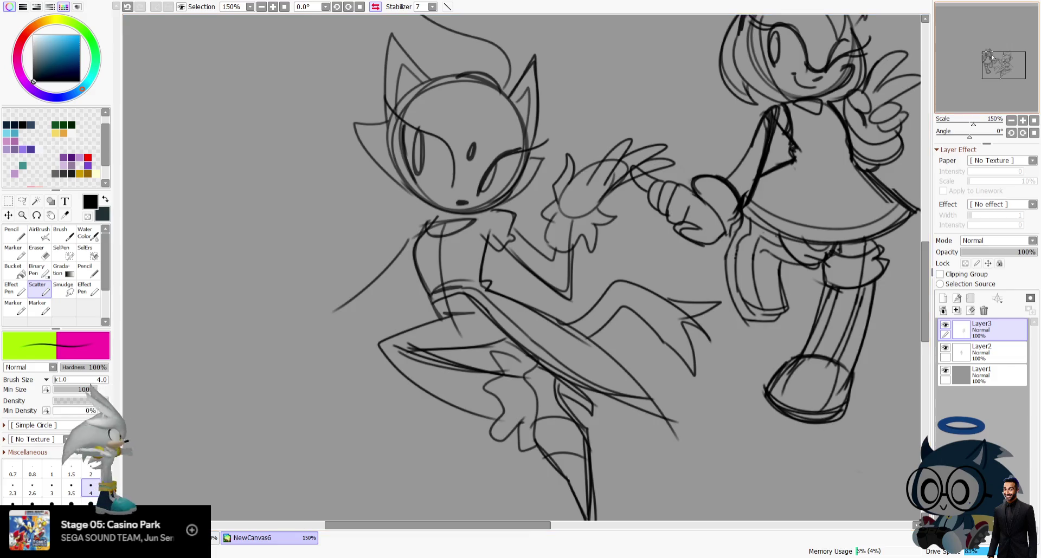
{"action": "left_click_drag", "start_coordinate": [598, 360], "coordinate": [658, 140]}
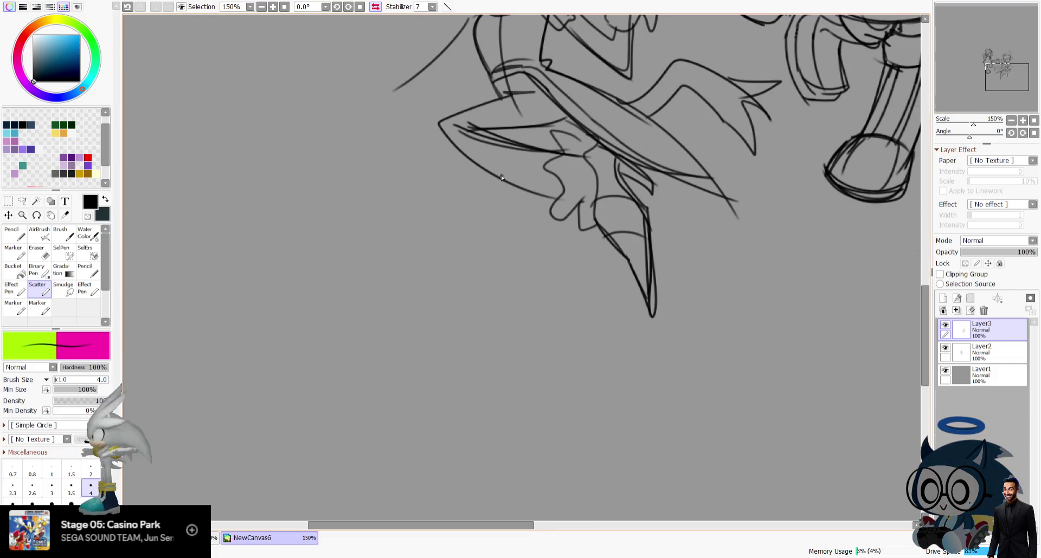
{"action": "left_click_drag", "start_coordinate": [493, 167], "coordinate": [592, 367]}
{"action": "key", "text": "ctrl+z"}
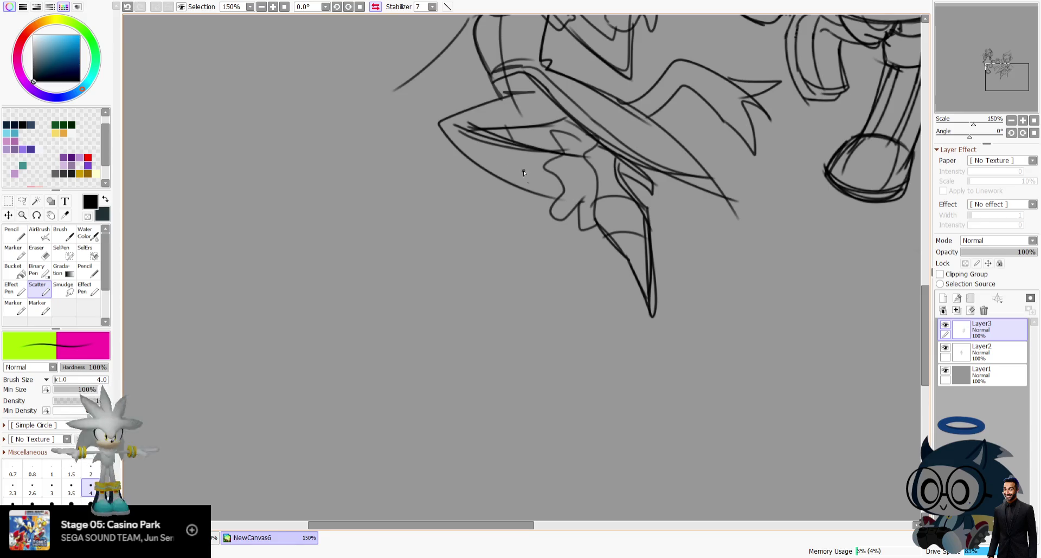
Sketch jagged zigzag strokes at the lower foot to form the boot outline.
{"action": "mouse_move", "coordinate": [576, 285]}
{"action": "left_mouse_down"}
{"action": "mouse_move", "coordinate": [647, 379]}
{"action": "mouse_move", "coordinate": [600, 329]}
{"action": "mouse_move", "coordinate": [599, 294]}
{"action": "mouse_move", "coordinate": [600, 335]}
{"action": "left_mouse_up"}
{"action": "left_click_drag", "start_coordinate": [567, 208], "coordinate": [610, 303]}
{"action": "key", "text": "h"}
{"action": "key", "text": "ctrl+z"}
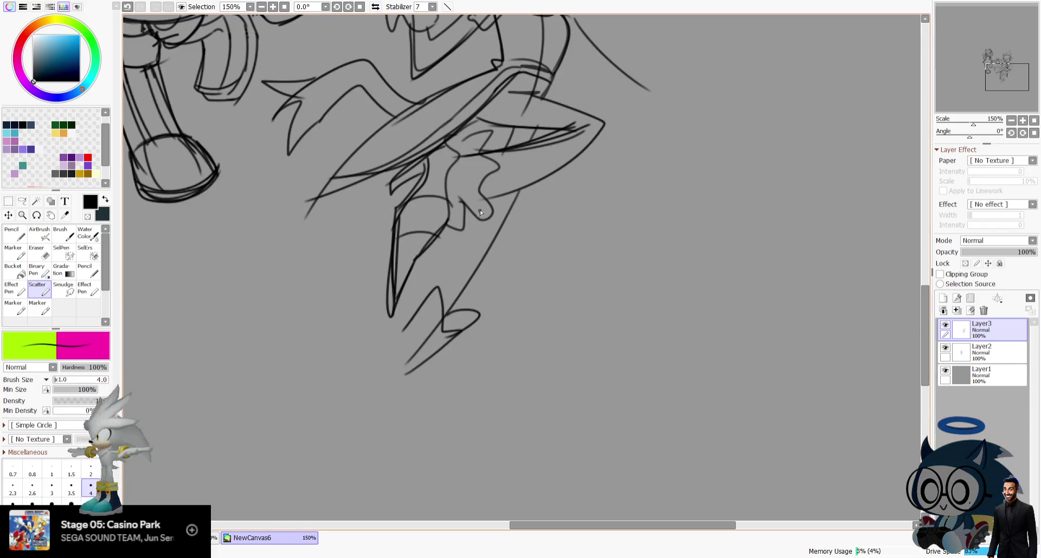
{"action": "key", "text": "h"}
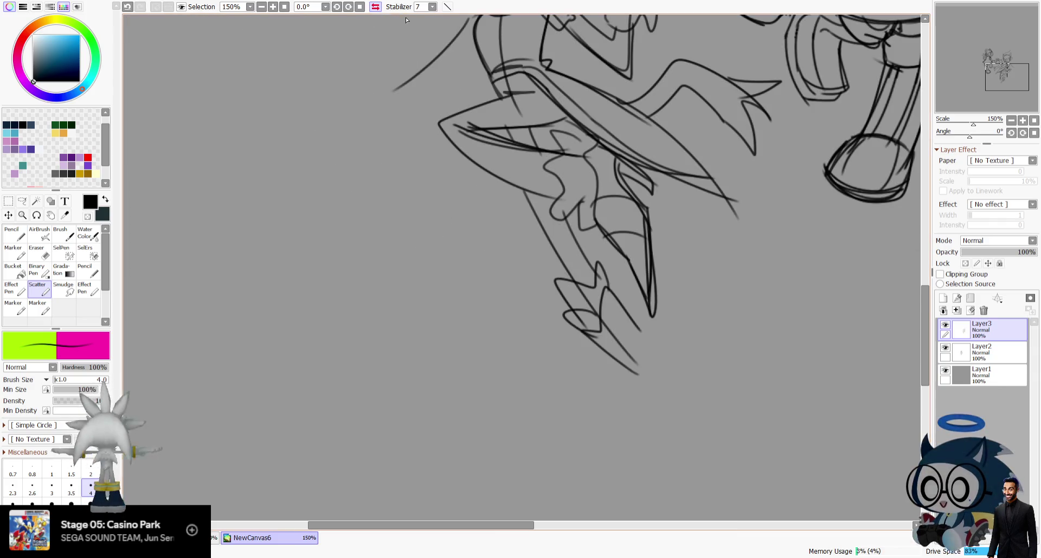
{"action": "mouse_move", "coordinate": [552, 290]}
{"action": "left_mouse_down"}
{"action": "mouse_move", "coordinate": [544, 326]}
{"action": "mouse_move", "coordinate": [640, 328]}
{"action": "left_mouse_up"}
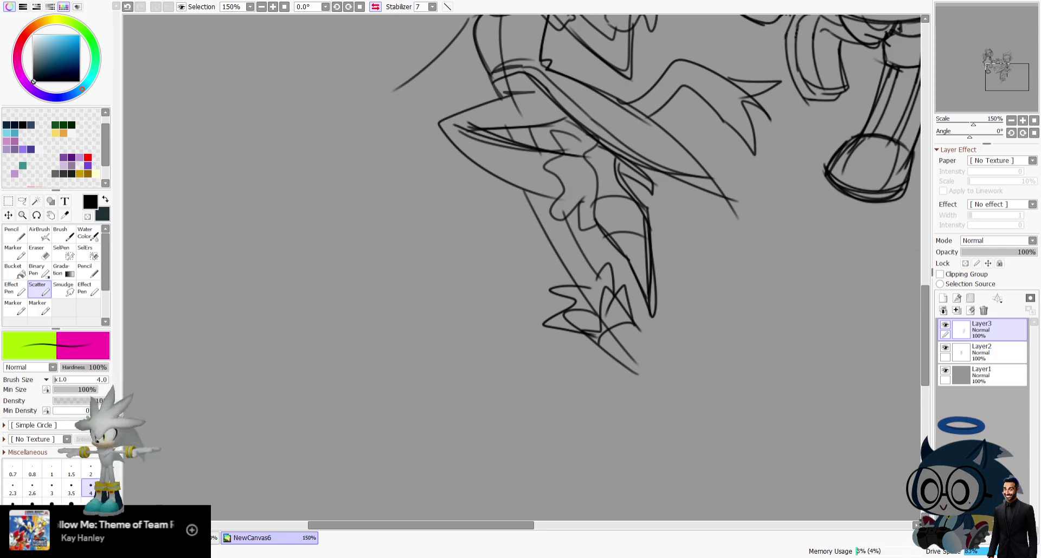
{"action": "left_click_drag", "start_coordinate": [989, 81], "coordinate": [987, 83]}
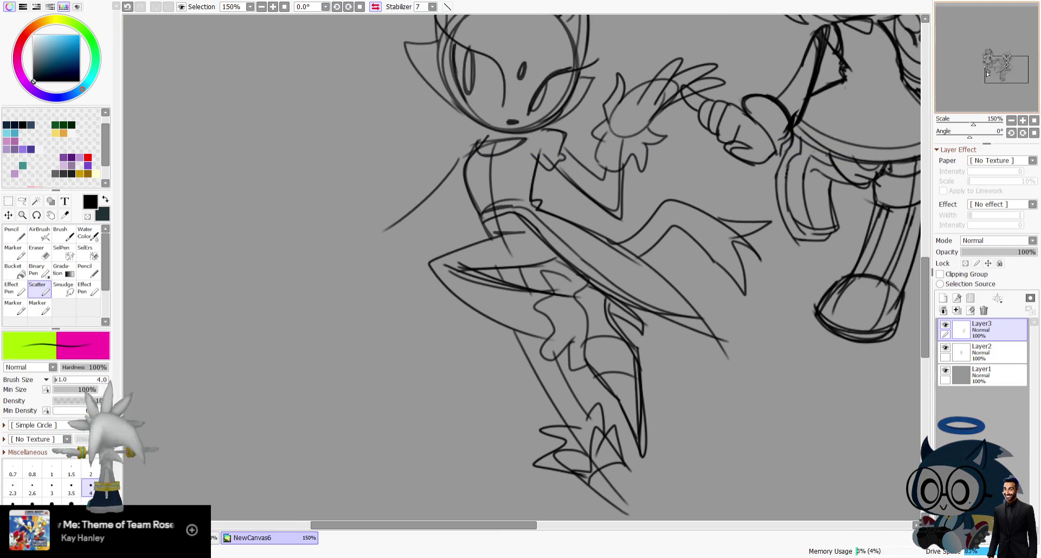
Lasso the lower foot, shift it up and left, and deselect.
{"action": "left_click", "coordinate": [22, 202]}
{"action": "mouse_move", "coordinate": [564, 223]}
{"action": "left_mouse_down"}
{"action": "mouse_move", "coordinate": [494, 343]}
{"action": "mouse_move", "coordinate": [650, 342]}
{"action": "mouse_move", "coordinate": [618, 282]}
{"action": "mouse_move", "coordinate": [599, 290]}
{"action": "left_mouse_up"}
{"action": "left_click", "coordinate": [8, 215]}
{"action": "key", "text": "ctrl+d"}
{"action": "key", "text": "ctrl+t"}
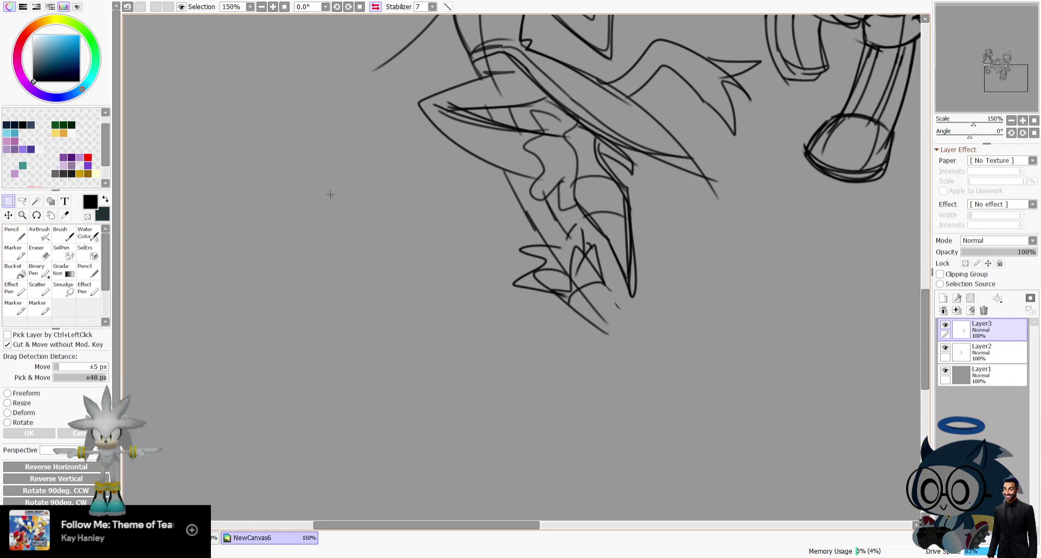
{"action": "left_click", "coordinate": [39, 290]}
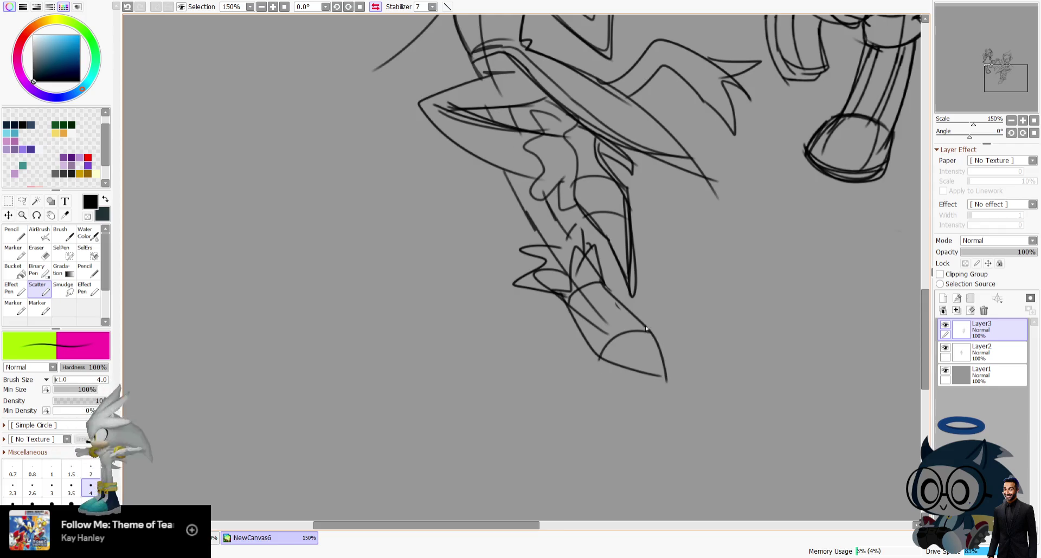
Select and delete the stray scribble near the foot.
{"action": "mouse_move", "coordinate": [987, 48]}
{"action": "left_mouse_down"}
{"action": "mouse_move", "coordinate": [987, 36]}
{"action": "mouse_move", "coordinate": [1000, 60]}
{"action": "left_mouse_up"}
{"action": "left_click", "coordinate": [375, 7]}
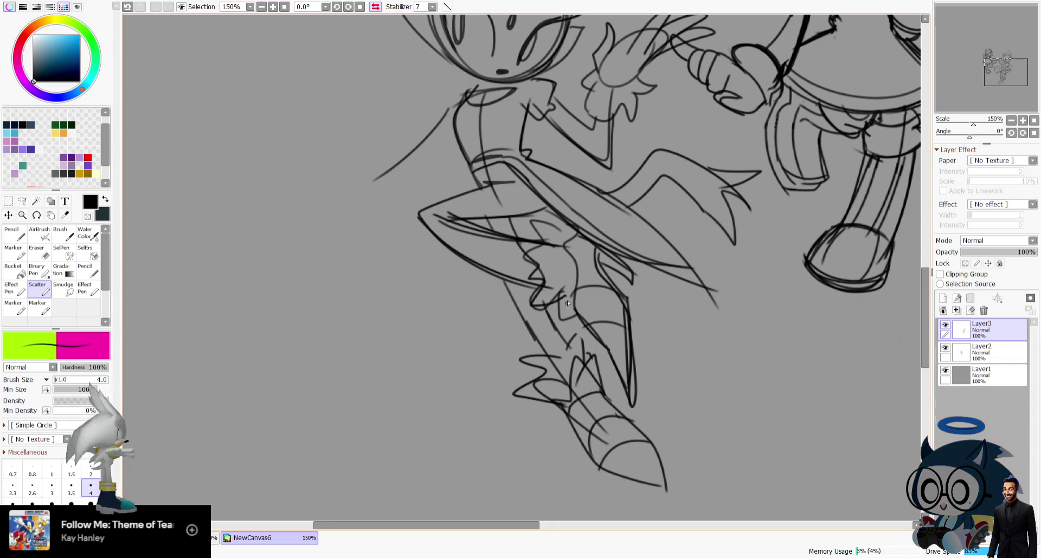
{"action": "left_click_drag", "start_coordinate": [489, 221], "coordinate": [467, 180]}
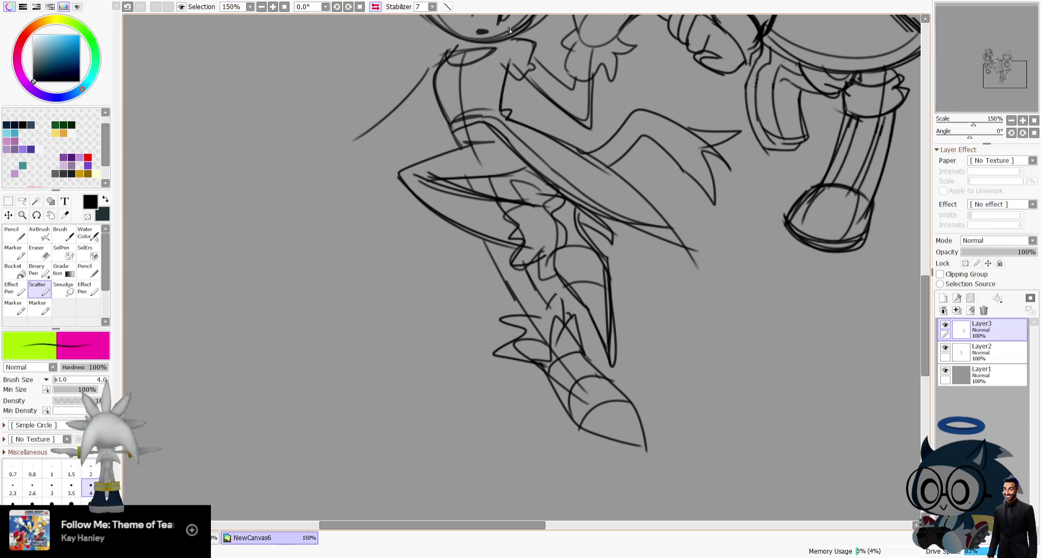
{"action": "key", "text": "ctrl+z"}
{"action": "left_click_drag", "start_coordinate": [1005, 74], "coordinate": [1003, 59]}
{"action": "key", "text": "Delete"}
{"action": "key", "text": "ctrl+d"}
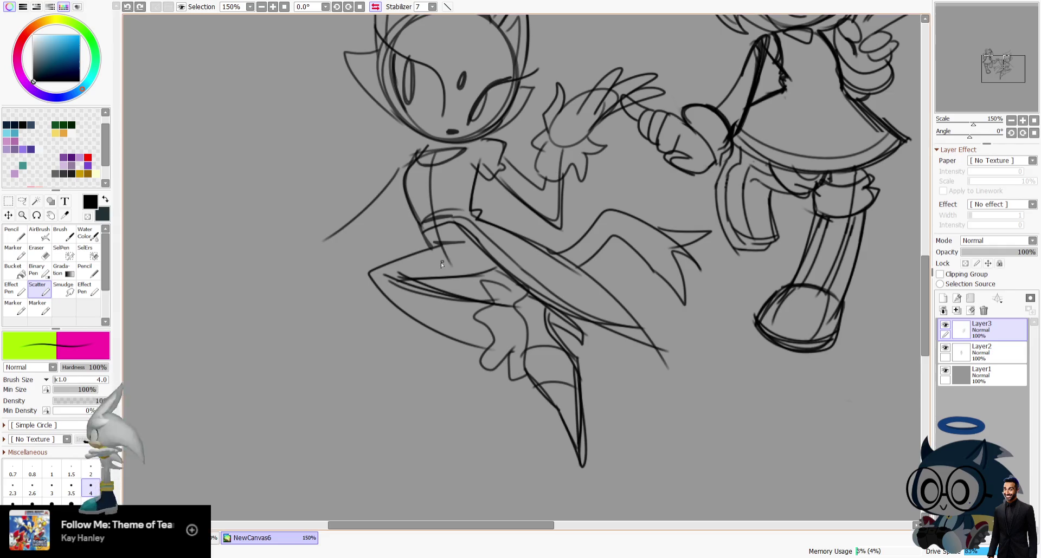
Redraw the boot with a pointed tip ending in a curled hook.
{"action": "left_click_drag", "start_coordinate": [432, 238], "coordinate": [451, 266]}
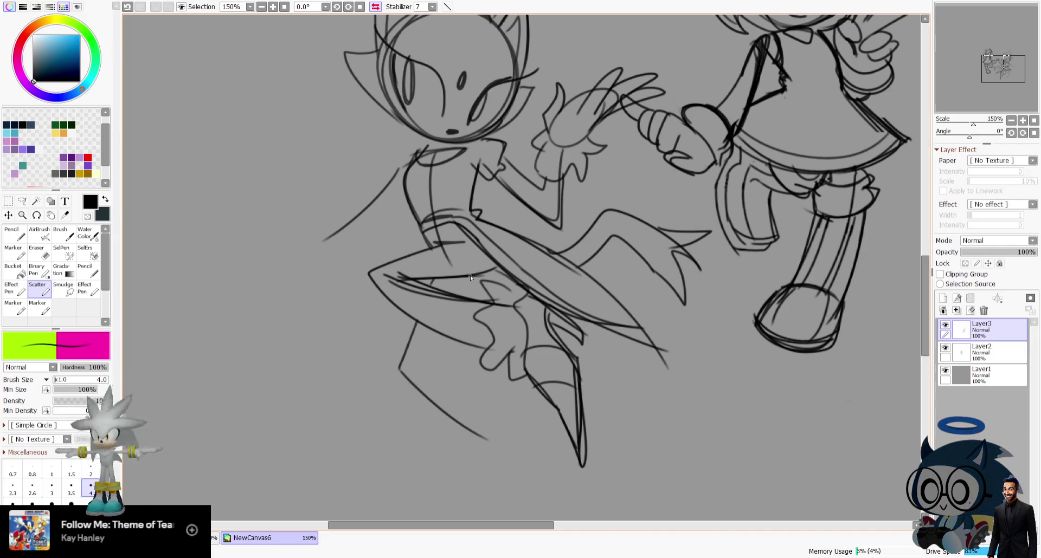
{"action": "mouse_move", "coordinate": [441, 330]}
{"action": "left_mouse_down"}
{"action": "mouse_move", "coordinate": [426, 356]}
{"action": "mouse_move", "coordinate": [433, 239]}
{"action": "left_mouse_up"}
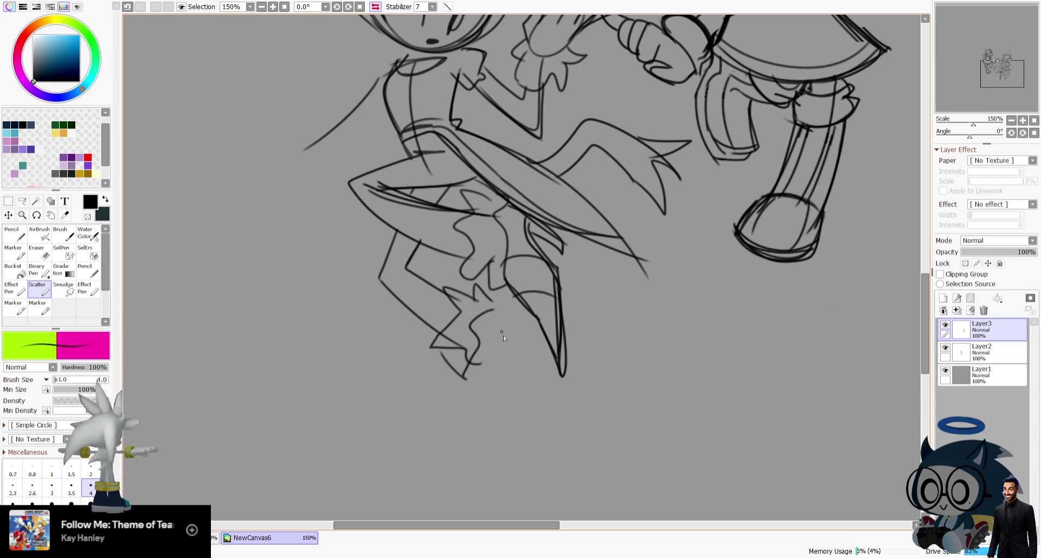
{"action": "key", "text": "ctrl+z"}
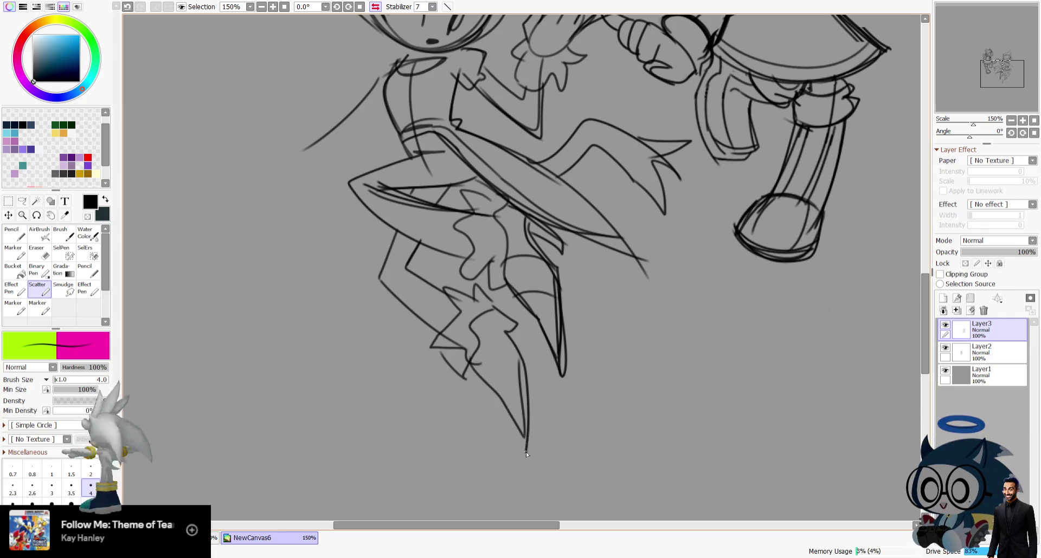
{"action": "key", "text": "ctrl+z"}
{"action": "key", "text": "ctrl+z"}
{"action": "left_click_drag", "start_coordinate": [517, 325], "coordinate": [507, 334]}
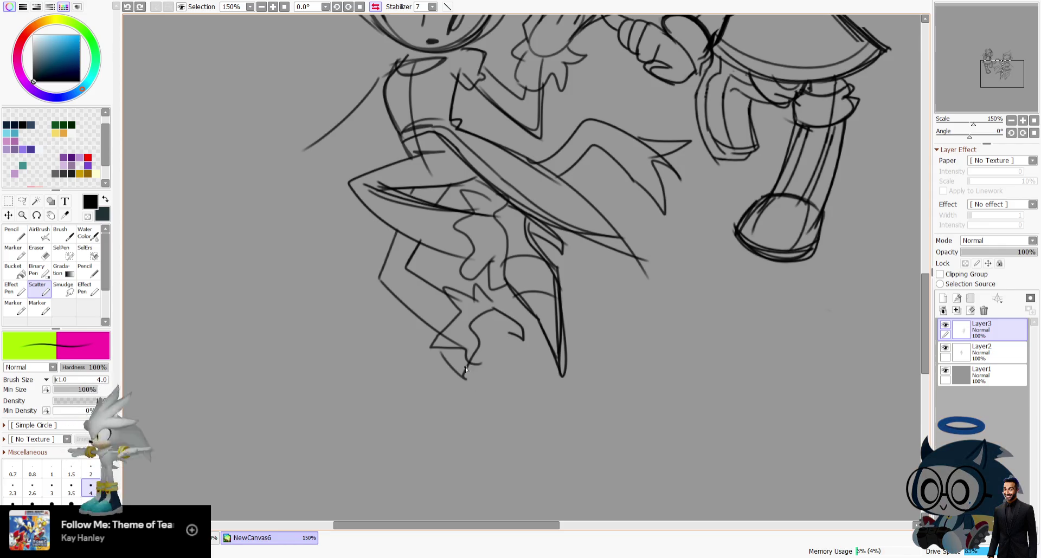
{"action": "key", "text": "ctrl+z"}
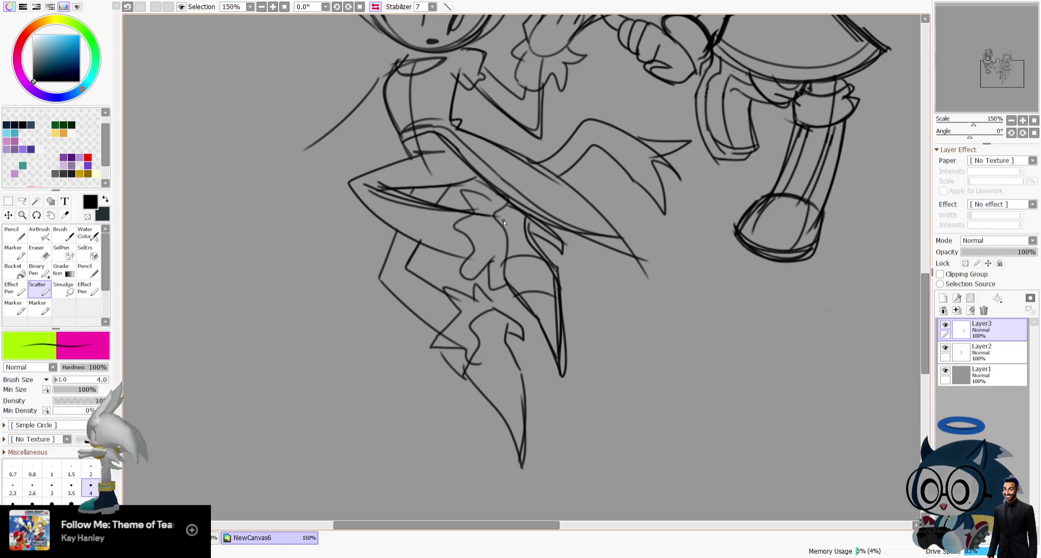
Pan up to the figure's head, checking it in mirrored and normal views.
{"action": "key", "text": "h"}
{"action": "mouse_move", "coordinate": [992, 76]}
{"action": "left_mouse_down"}
{"action": "mouse_move", "coordinate": [994, 54]}
{"action": "mouse_move", "coordinate": [995, 63]}
{"action": "left_mouse_up"}
{"action": "key", "text": "h"}
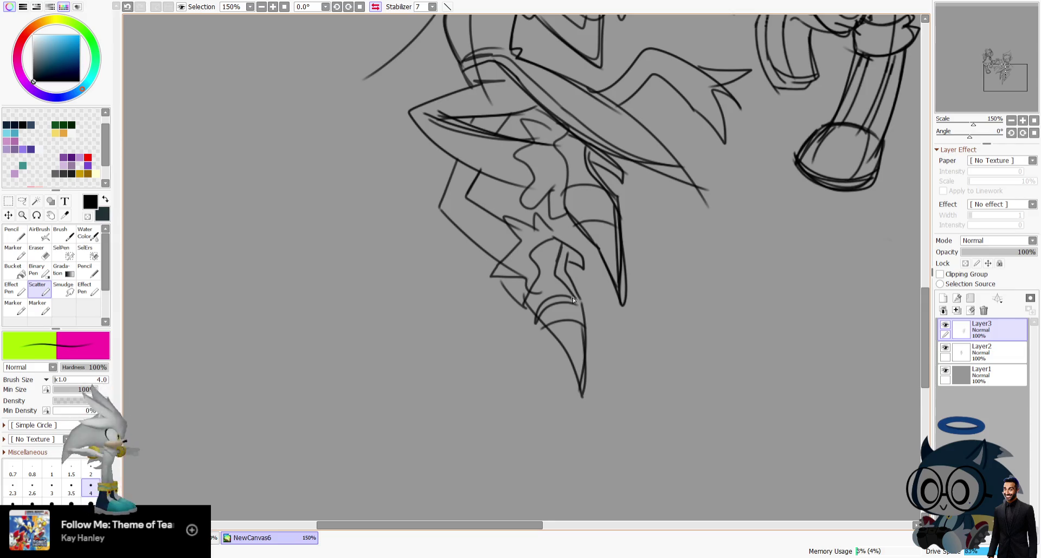
{"action": "left_click_drag", "start_coordinate": [1001, 76], "coordinate": [1001, 70]}
{"action": "key", "text": "h"}
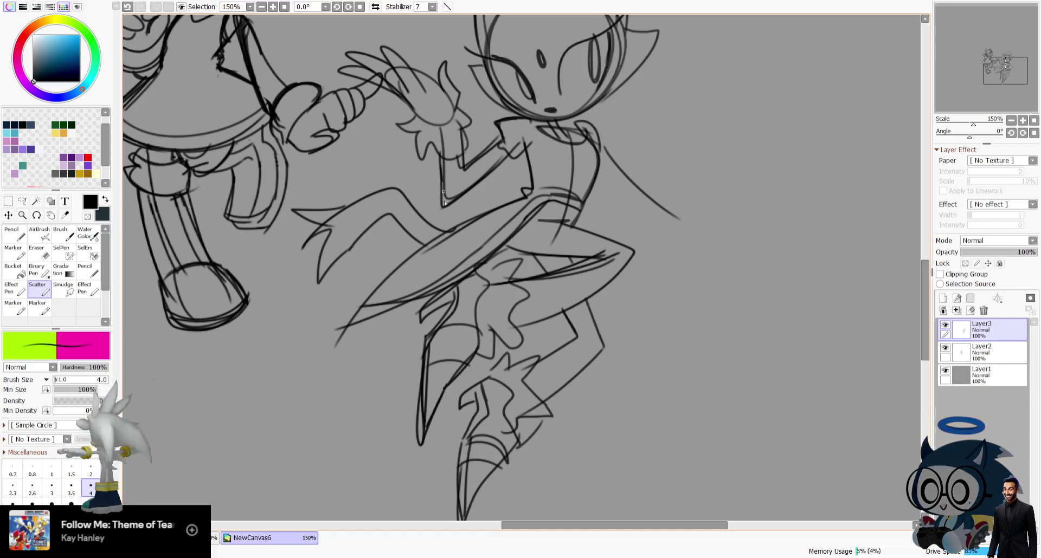
{"action": "left_click_drag", "start_coordinate": [988, 69], "coordinate": [989, 61]}
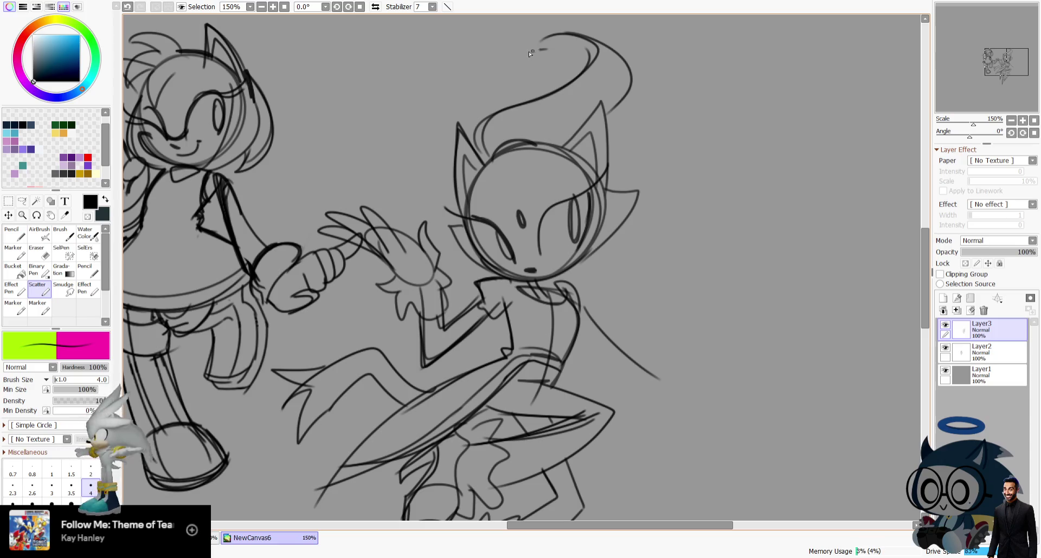
Remove stray strokes above and beside the head, checking the hair in mirrored view.
{"action": "key", "text": "ctrl+z"}
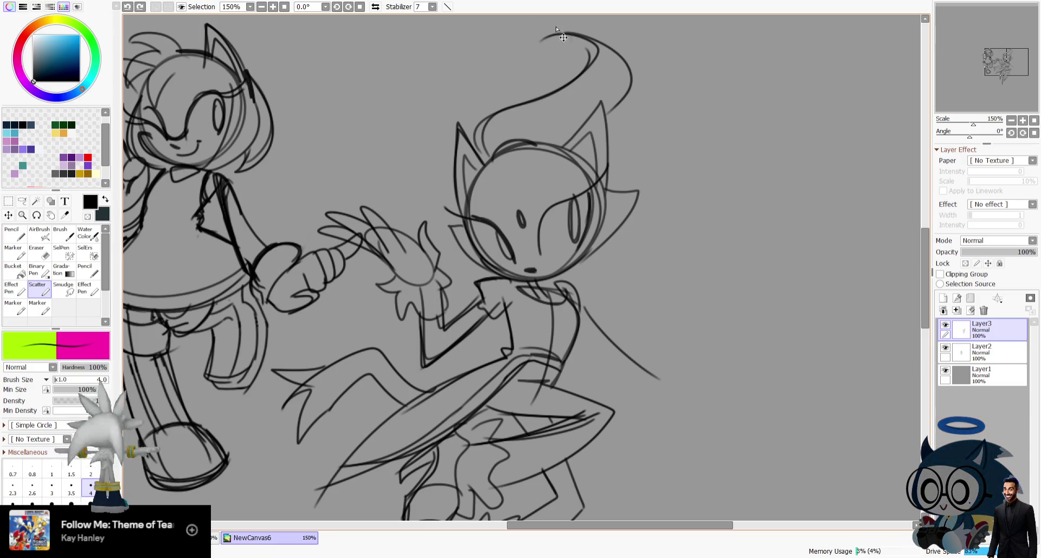
{"action": "left_click", "coordinate": [375, 7]}
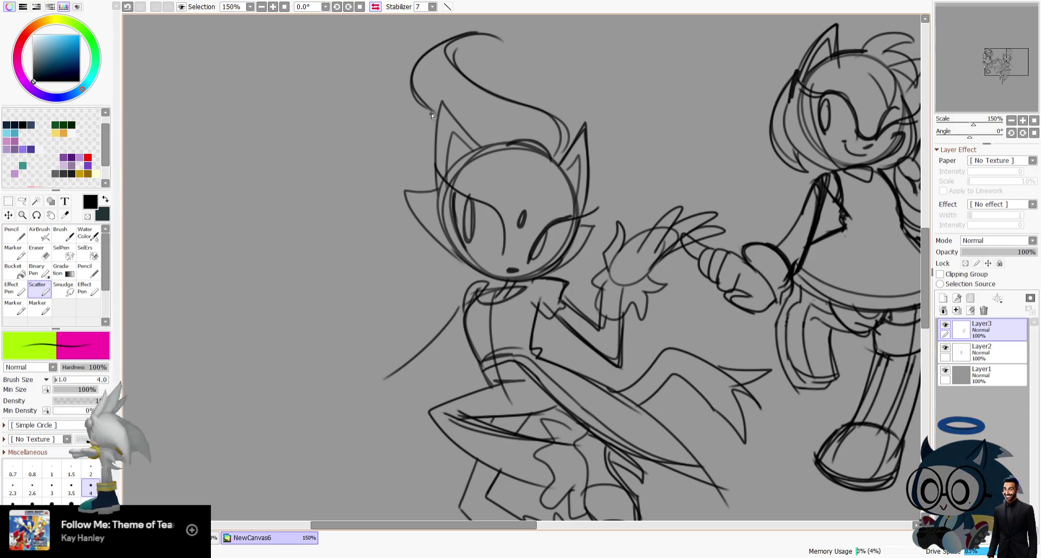
{"action": "key", "text": "ctrl+z"}
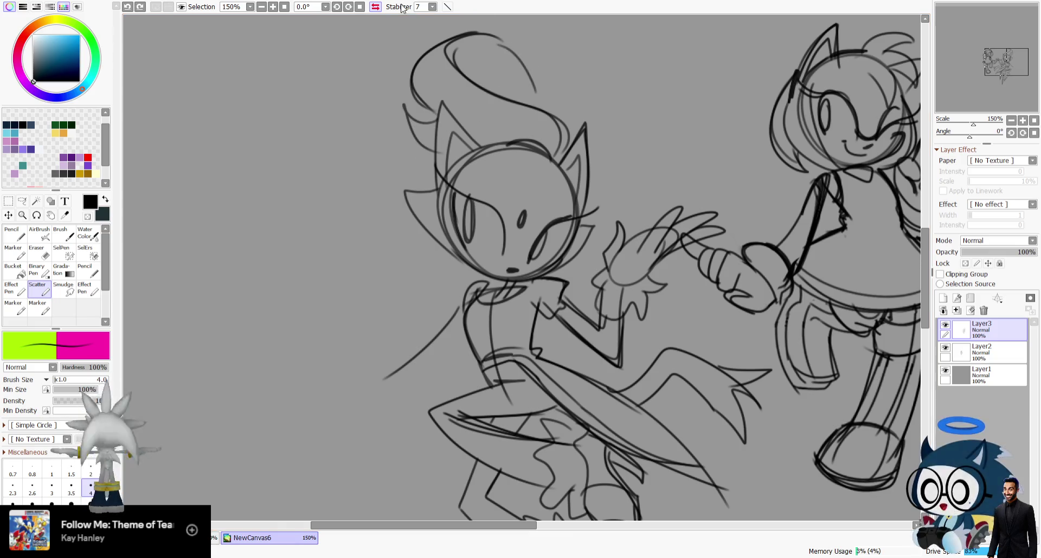
{"action": "key", "text": "h"}
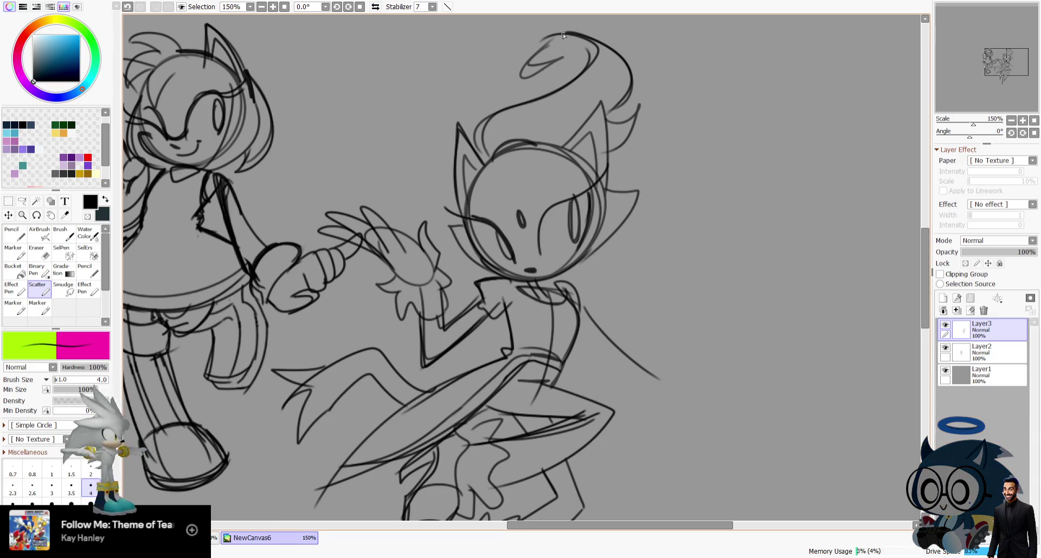
{"action": "left_click_drag", "start_coordinate": [1005, 48], "coordinate": [1005, 54]}
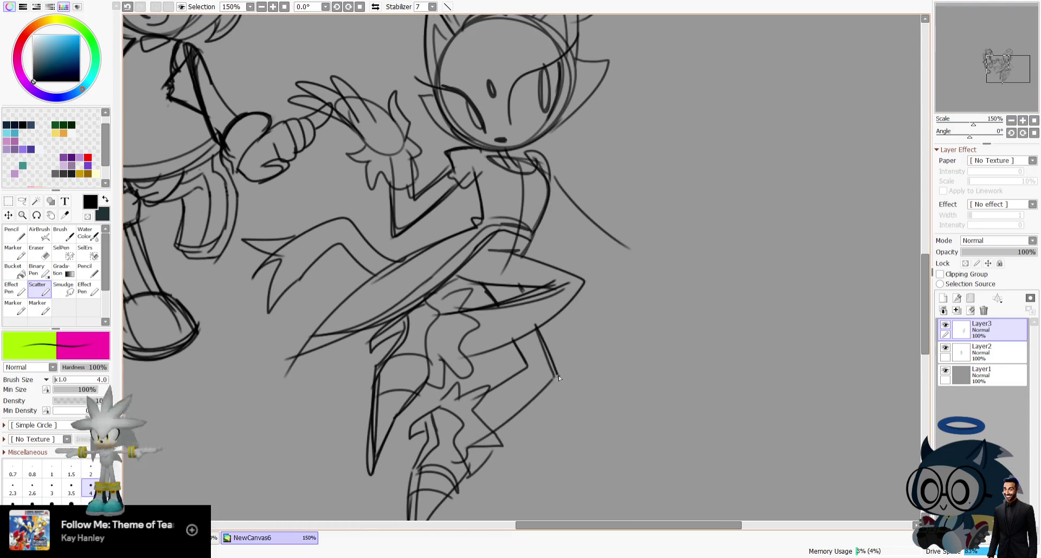
Check the sketch mirrored, then draw a curved stroke on the hedgehog-girl's face.
{"action": "key", "text": "h"}
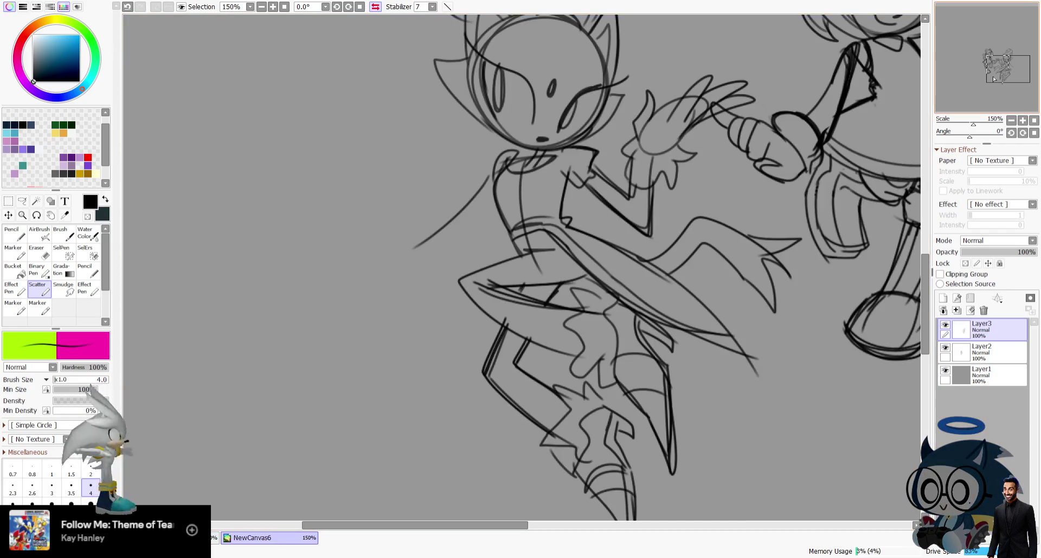
{"action": "left_click_drag", "start_coordinate": [643, 355], "coordinate": [734, 150]}
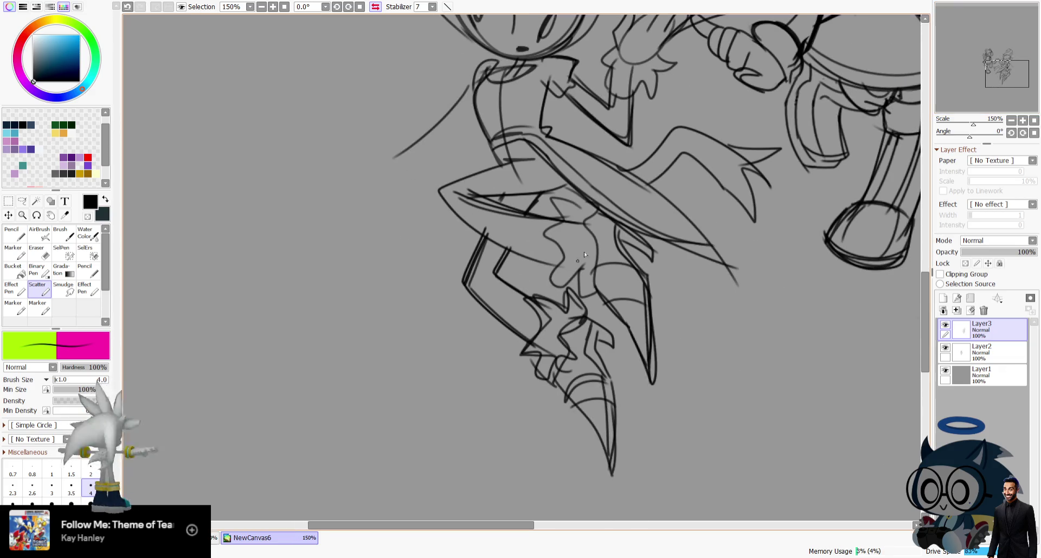
{"action": "left_click", "coordinate": [998, 53]}
{"action": "scroll", "coordinate": [707, 110], "scroll_direction": "up", "scroll_amount": 1}
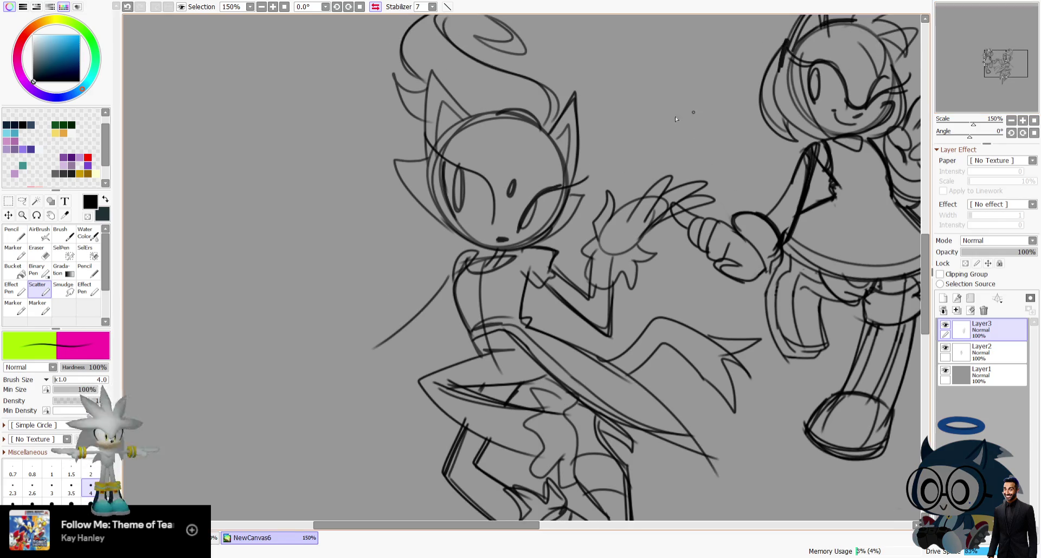
{"action": "left_click", "coordinate": [376, 7]}
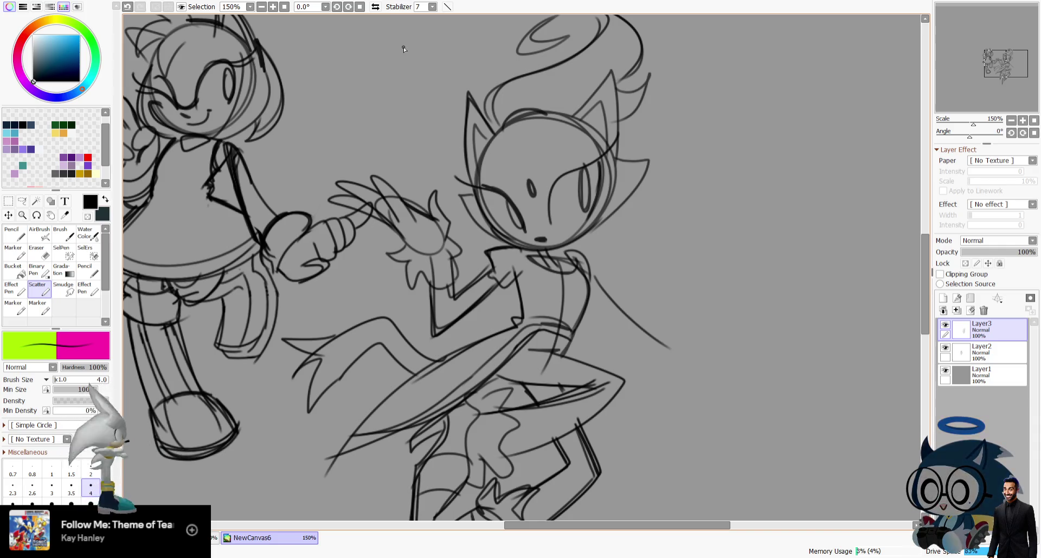
{"action": "left_click_drag", "start_coordinate": [976, 49], "coordinate": [953, 47]}
{"action": "left_click_drag", "start_coordinate": [605, 218], "coordinate": [674, 140]}
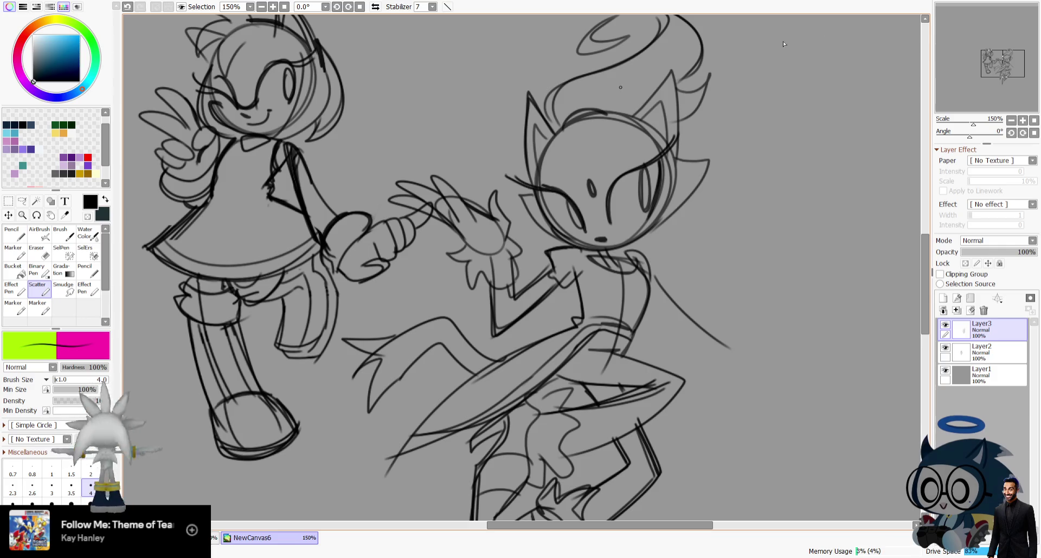
Redraw the lower leg as a V-shaped boot line, undoing two unwanted strokes.
{"action": "left_click_drag", "start_coordinate": [1002, 64], "coordinate": [1007, 72]}
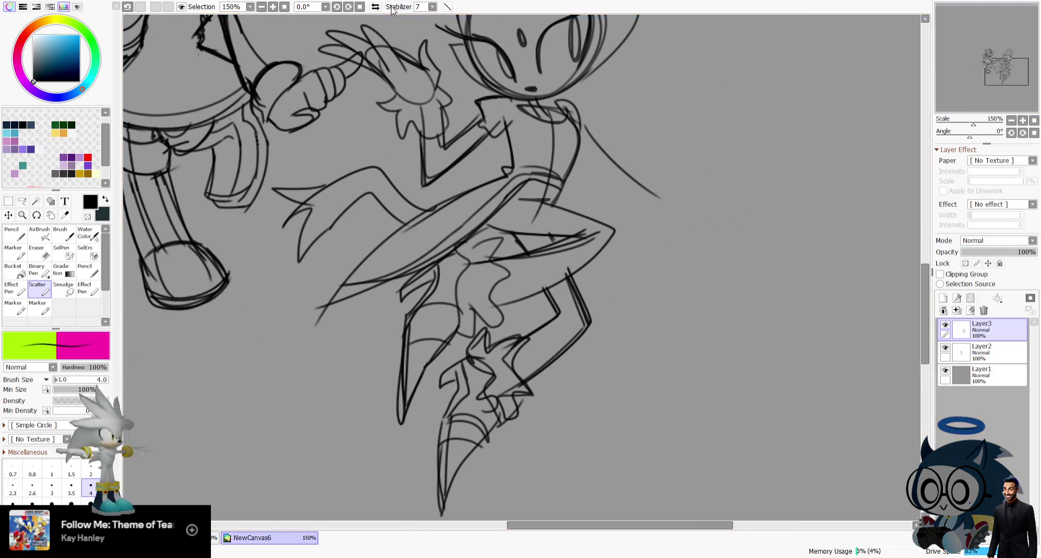
{"action": "left_click", "coordinate": [375, 7]}
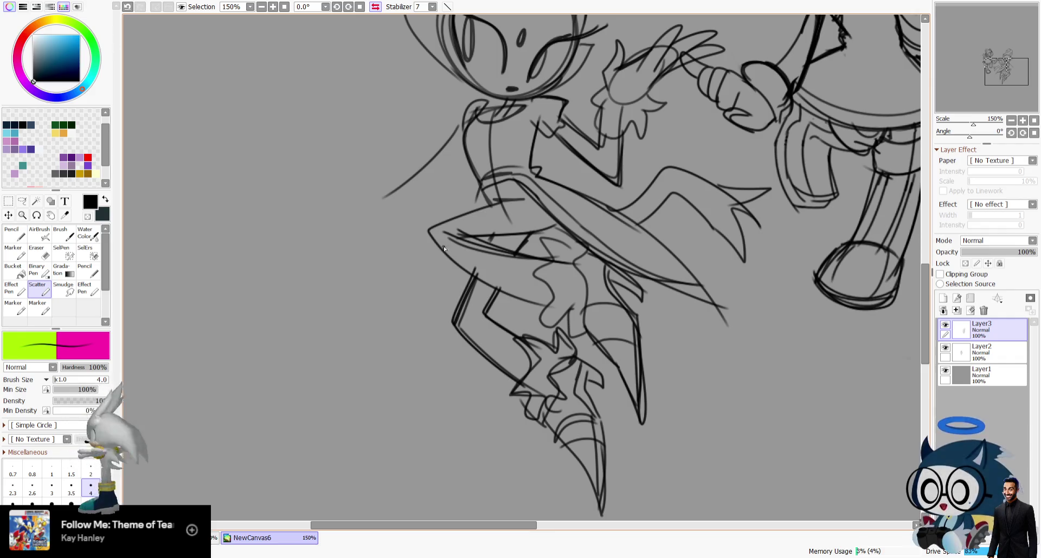
{"action": "left_click_drag", "start_coordinate": [482, 184], "coordinate": [412, 317]}
{"action": "key", "text": "ctrl+z"}
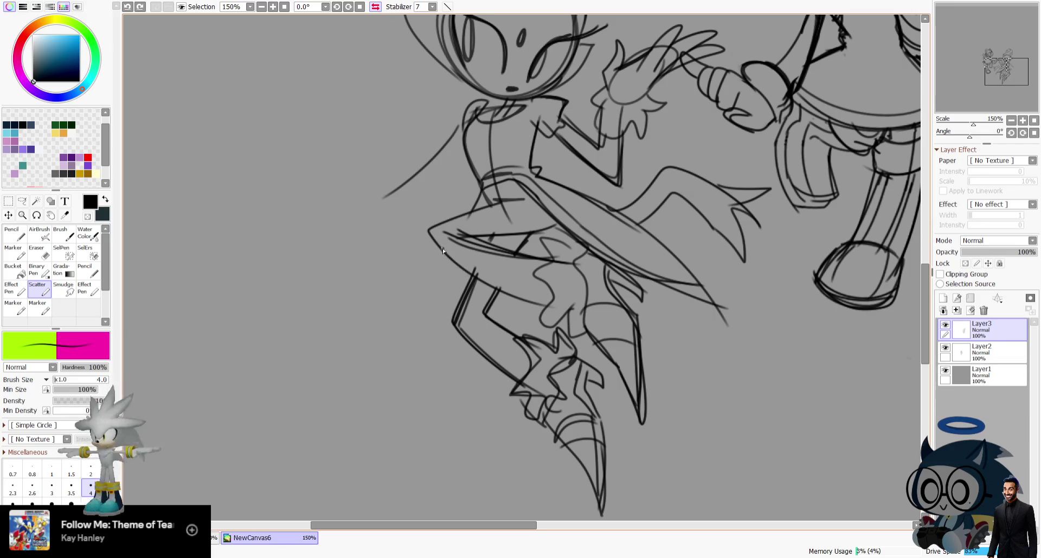
{"action": "key", "text": "ctrl+z"}
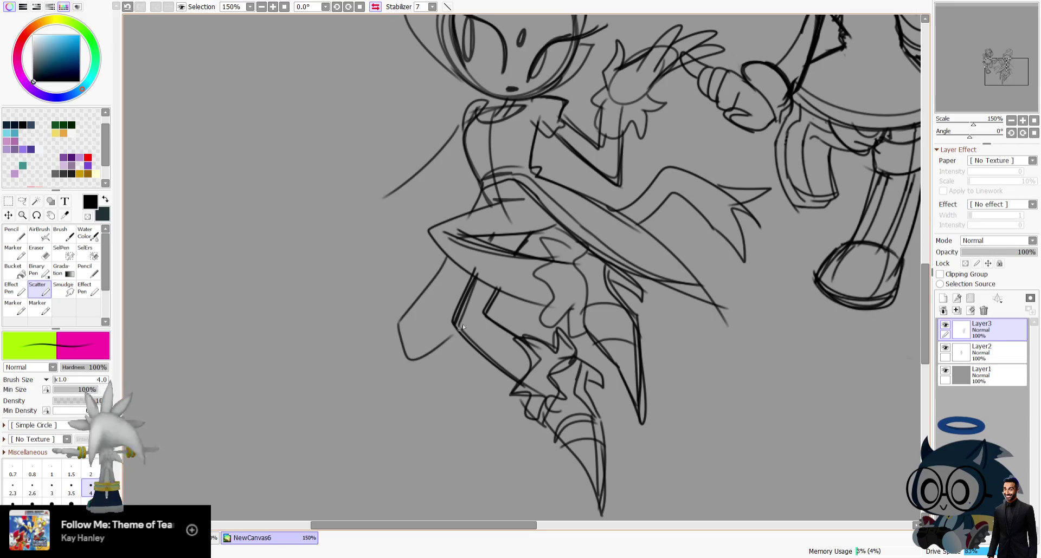
{"action": "left_click_drag", "start_coordinate": [405, 316], "coordinate": [458, 335]}
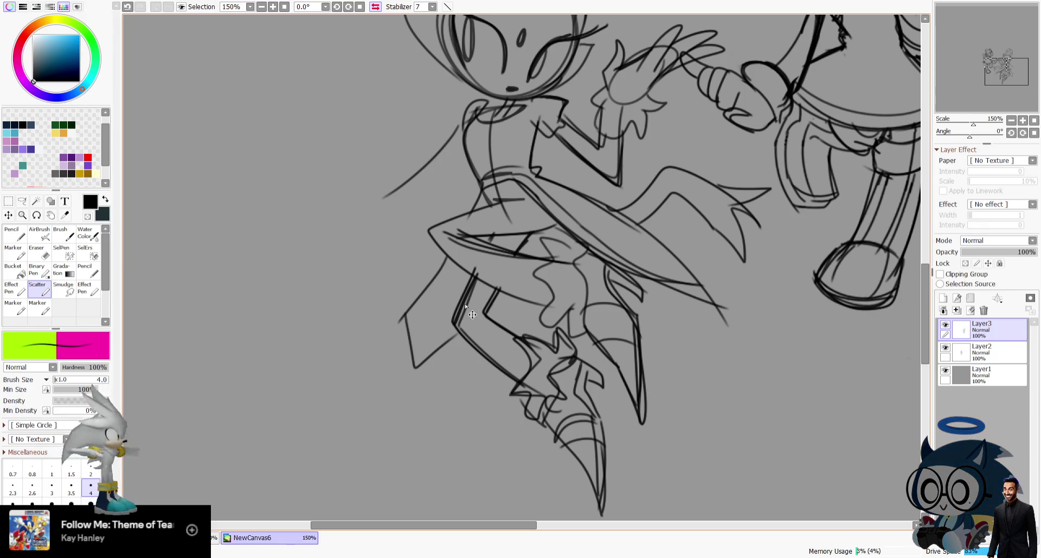
Flip the view back and forth to review the legs mirrored.
{"action": "key", "text": "h"}
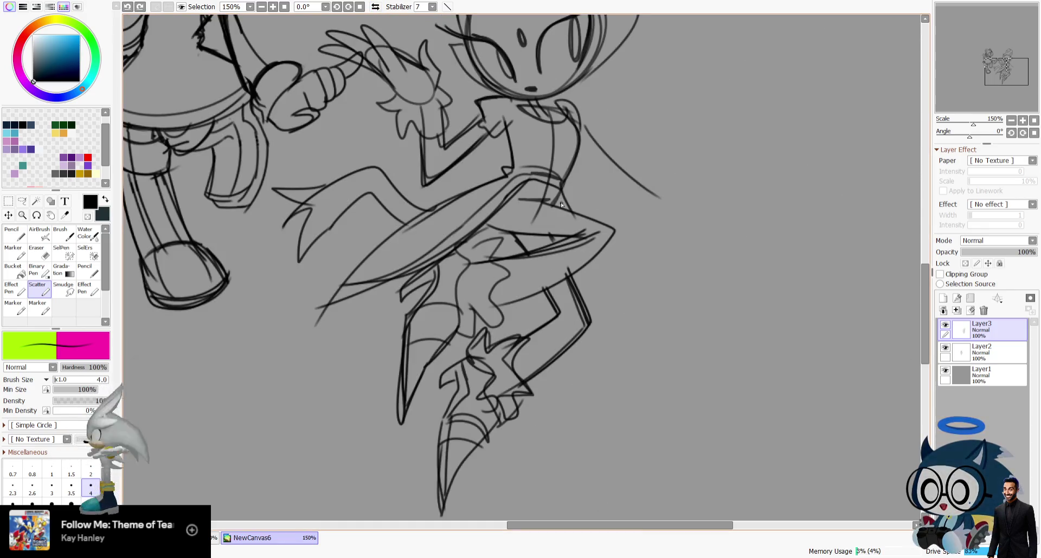
{"action": "scroll", "coordinate": [612, 146], "scroll_direction": "up", "scroll_amount": 1}
{"action": "scroll", "coordinate": [759, 103], "scroll_direction": "up", "scroll_amount": 1}
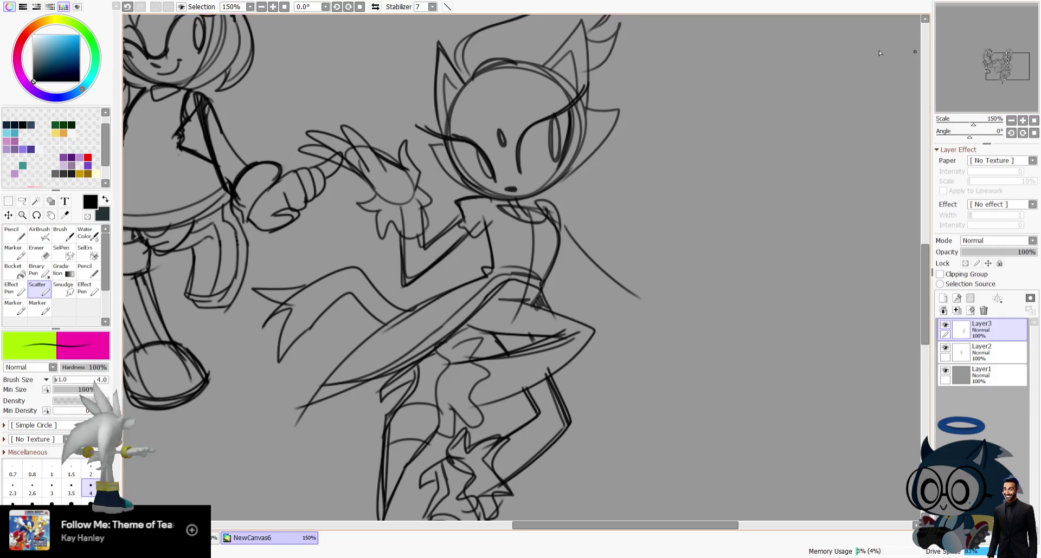
{"action": "left_click", "coordinate": [376, 7]}
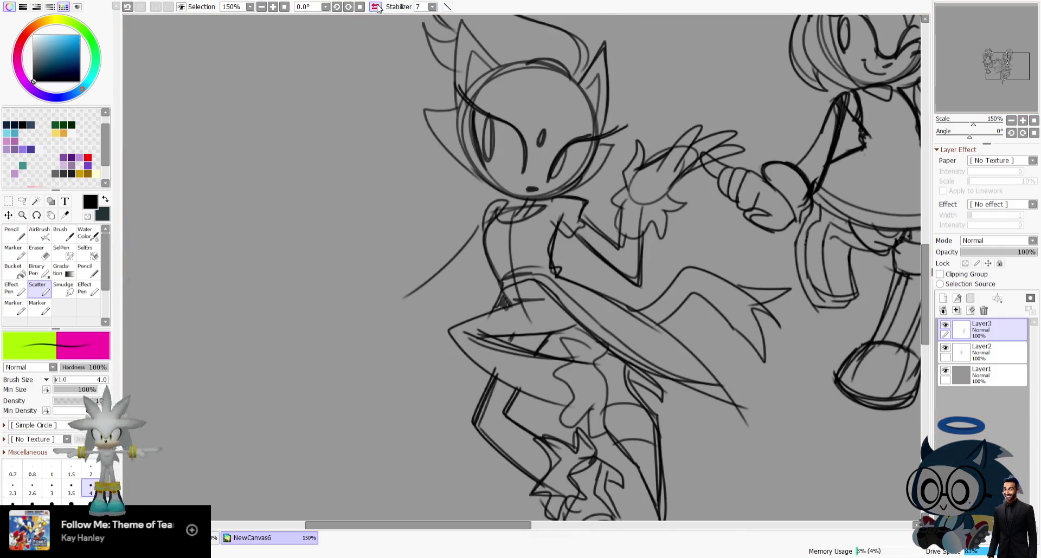
{"action": "left_click_drag", "start_coordinate": [1000, 40], "coordinate": [998, 48]}
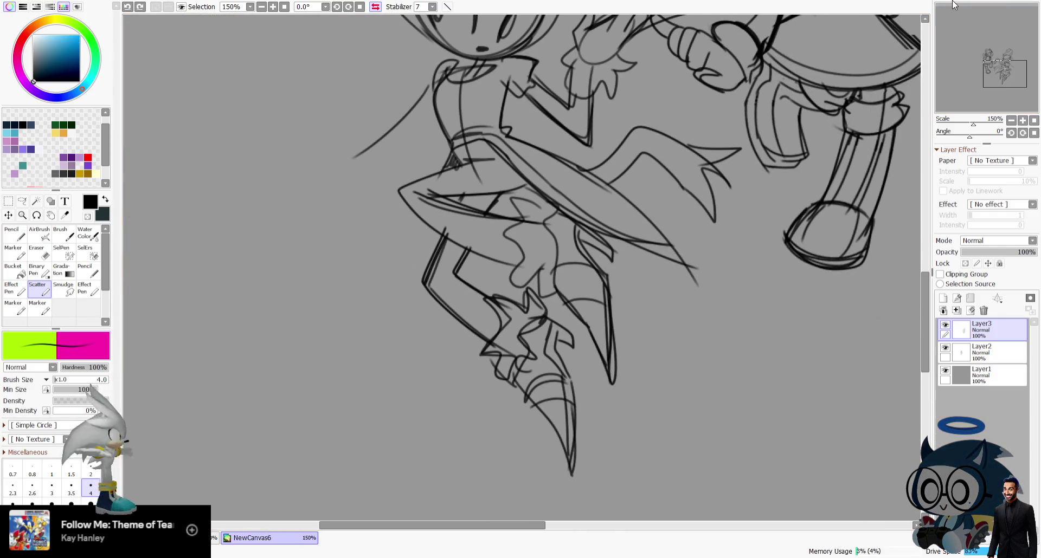
Lasso the skirt and both legs and nudge them slightly upward as one block.
{"action": "left_click", "coordinate": [22, 201]}
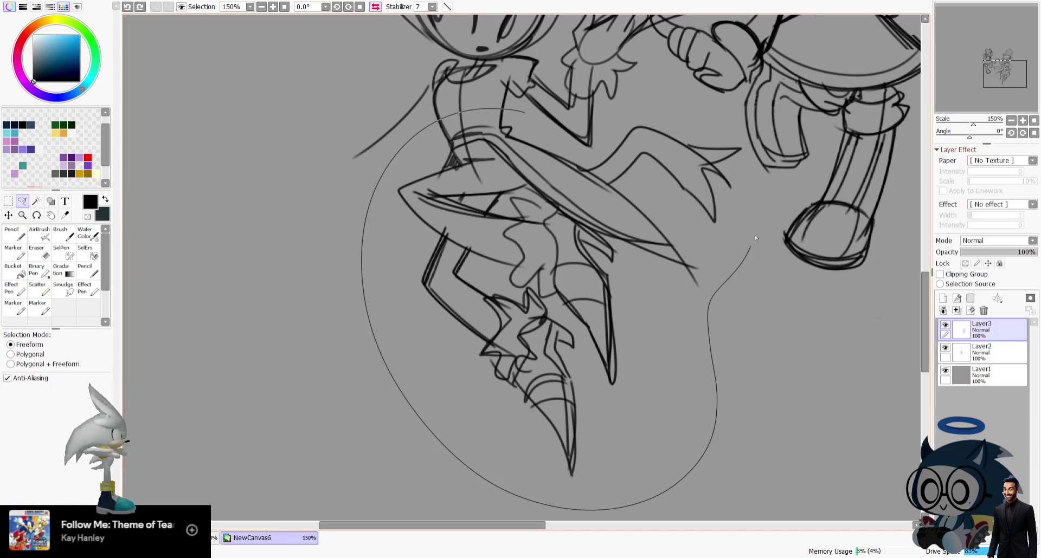
{"action": "left_click_drag", "start_coordinate": [532, 134], "coordinate": [530, 130]}
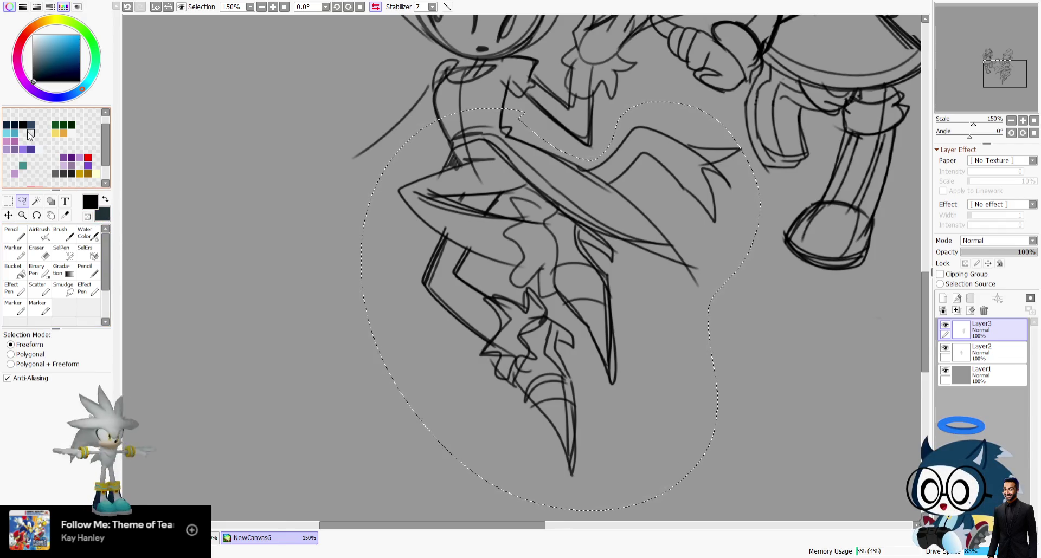
{"action": "left_click", "coordinate": [8, 215]}
{"action": "left_click_drag", "start_coordinate": [539, 285], "coordinate": [541, 277]}
{"action": "key", "text": "ctrl+t"}
{"action": "key", "text": "Return"}
{"action": "key", "text": "ctrl+d"}
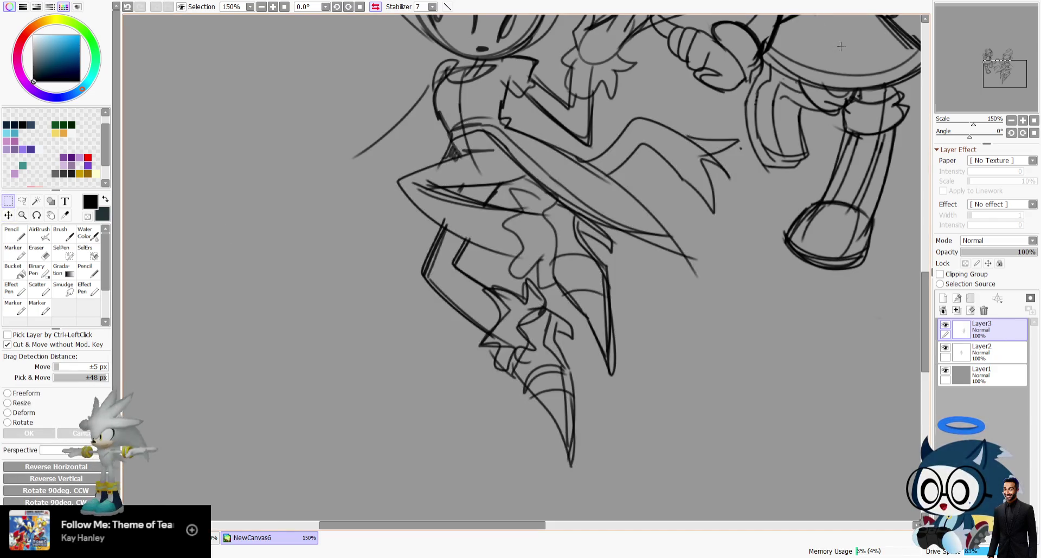
{"action": "left_click_drag", "start_coordinate": [993, 91], "coordinate": [992, 80]}
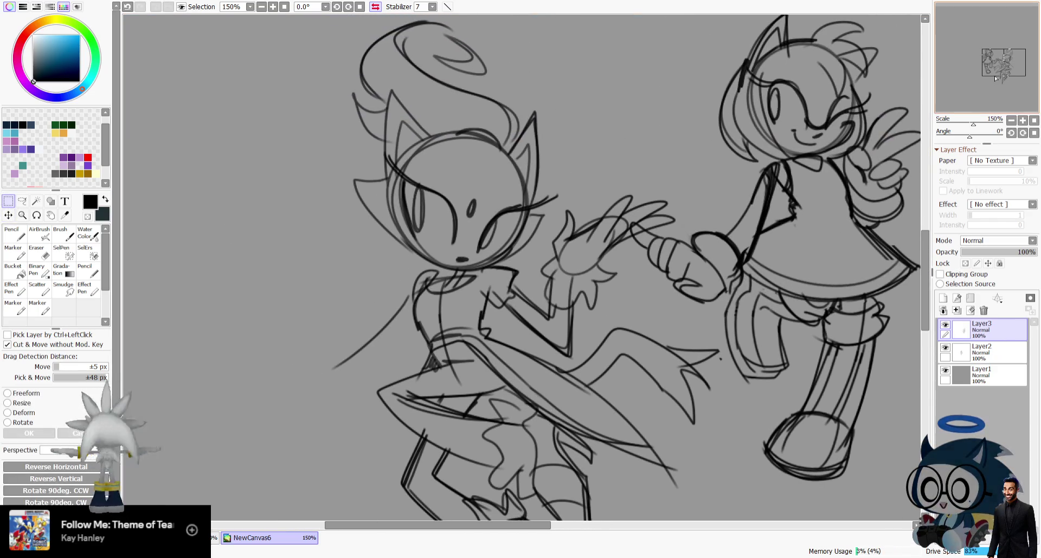
Draw a short chin stroke with the Scatter brush on a view tilted -50°.
{"action": "left_click", "coordinate": [36, 287]}
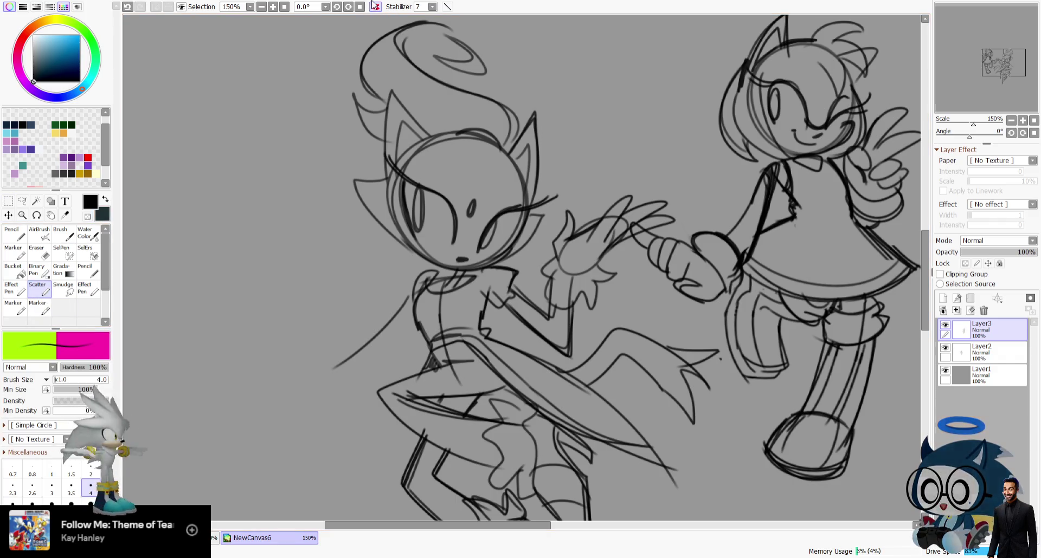
{"action": "key", "text": "h"}
{"action": "left_click_drag", "start_coordinate": [1011, 101], "coordinate": [1013, 97]}
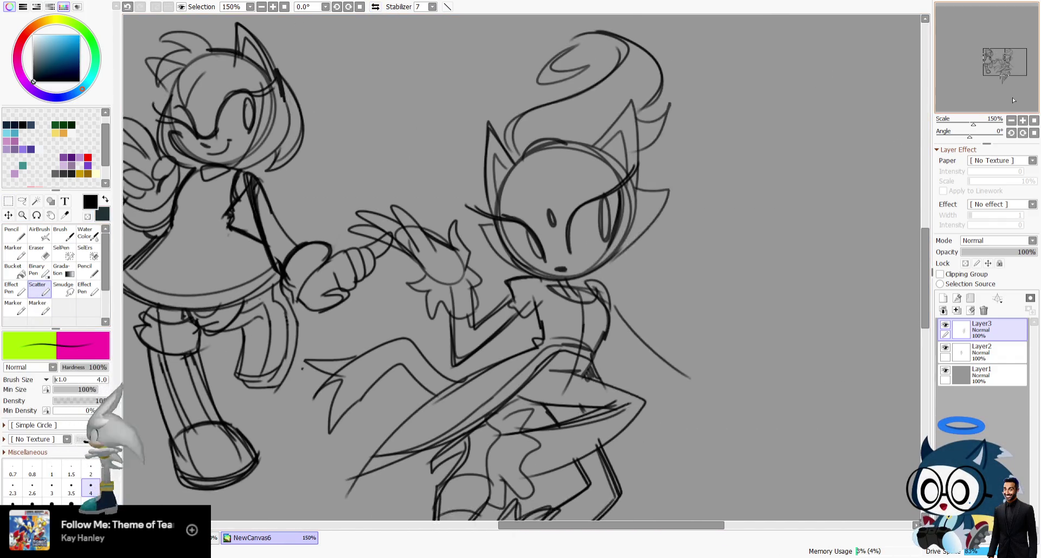
{"action": "left_click_drag", "start_coordinate": [596, 163], "coordinate": [530, 153]}
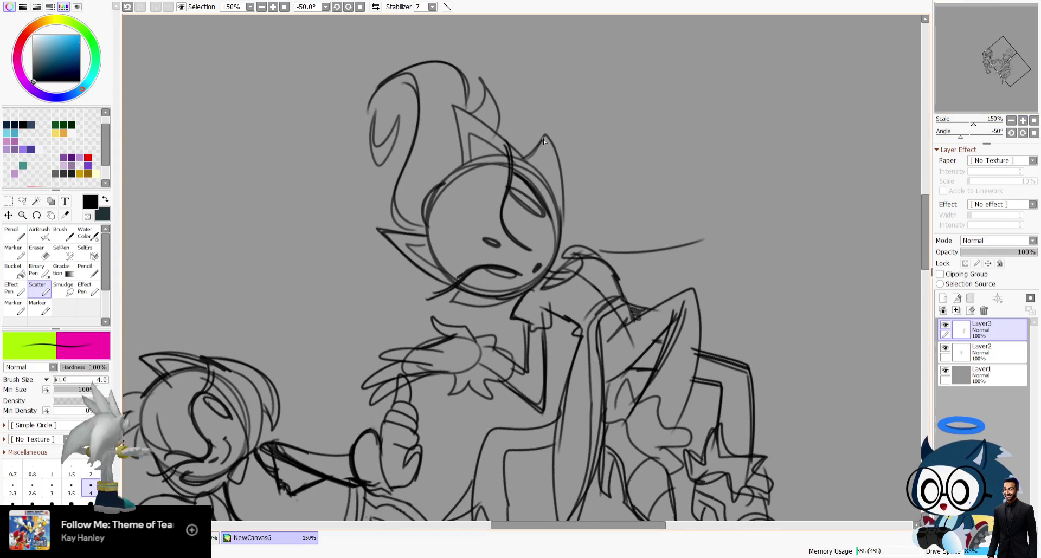
{"action": "left_click_drag", "start_coordinate": [460, 304], "coordinate": [520, 297]}
Reset rotation and zoom, re-centre and mirror the view, and select the companion's layer.
{"action": "key", "text": "Home"}
{"action": "left_click", "coordinate": [1034, 120]}
{"action": "left_click_drag", "start_coordinate": [1008, 68], "coordinate": [1022, 88]}
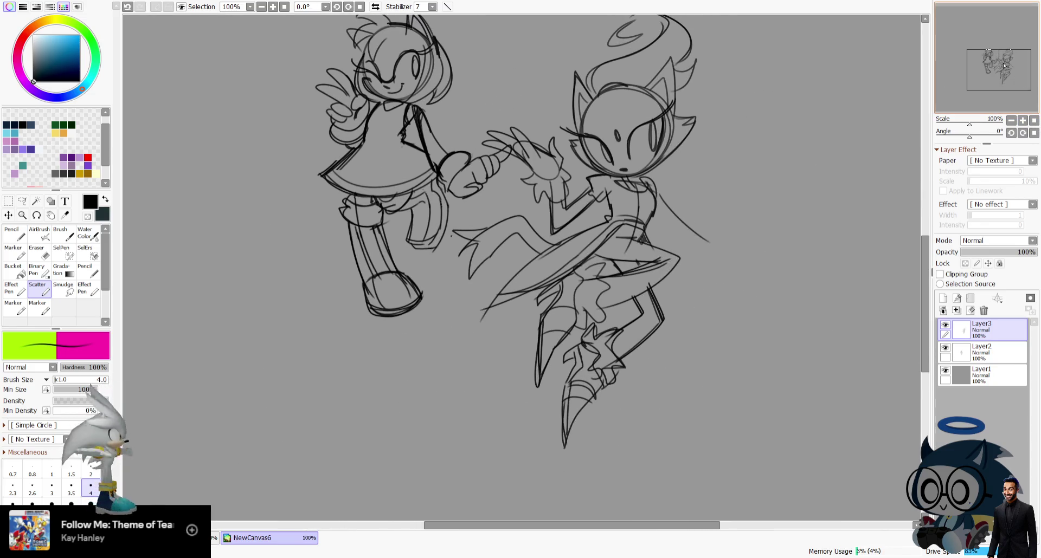
{"action": "left_click", "coordinate": [374, 7]}
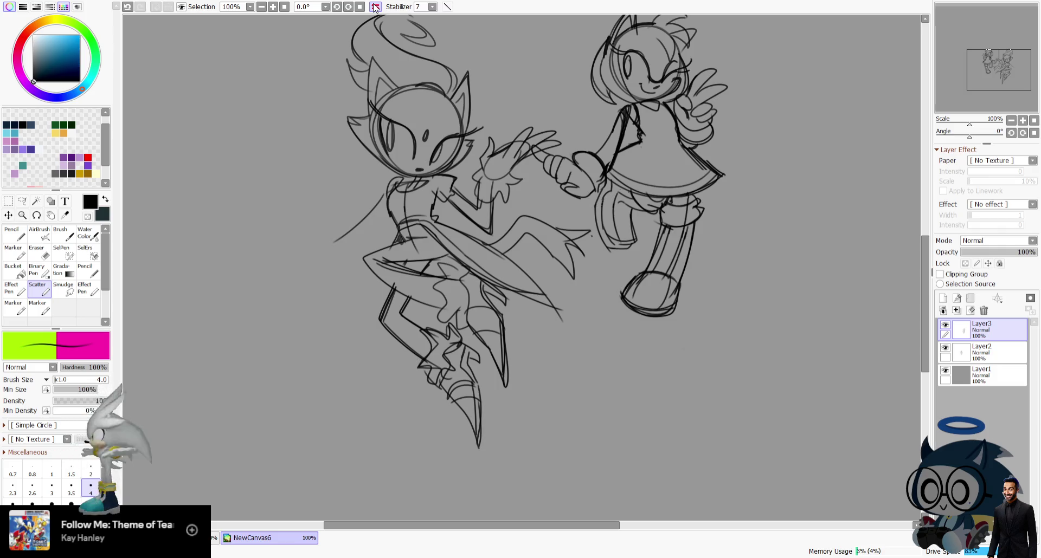
{"action": "left_click_drag", "start_coordinate": [994, 89], "coordinate": [994, 83]}
{"action": "left_click", "coordinate": [997, 357]}
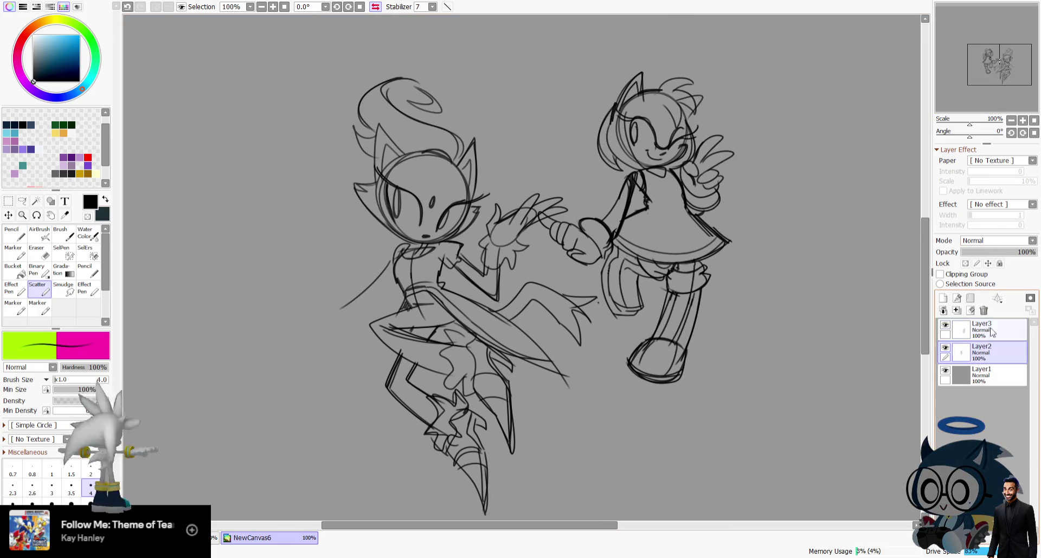
Delete the winking companion girl's sketch layer (Layer2).
{"action": "left_click", "coordinate": [983, 310]}
{"action": "key", "text": "ctrl+t"}
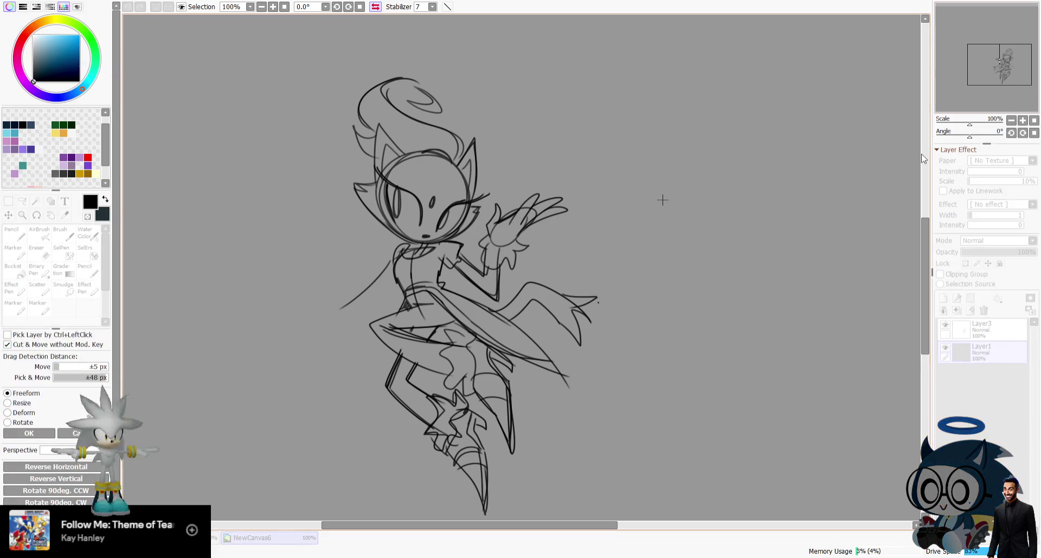
{"action": "key", "text": "Return"}
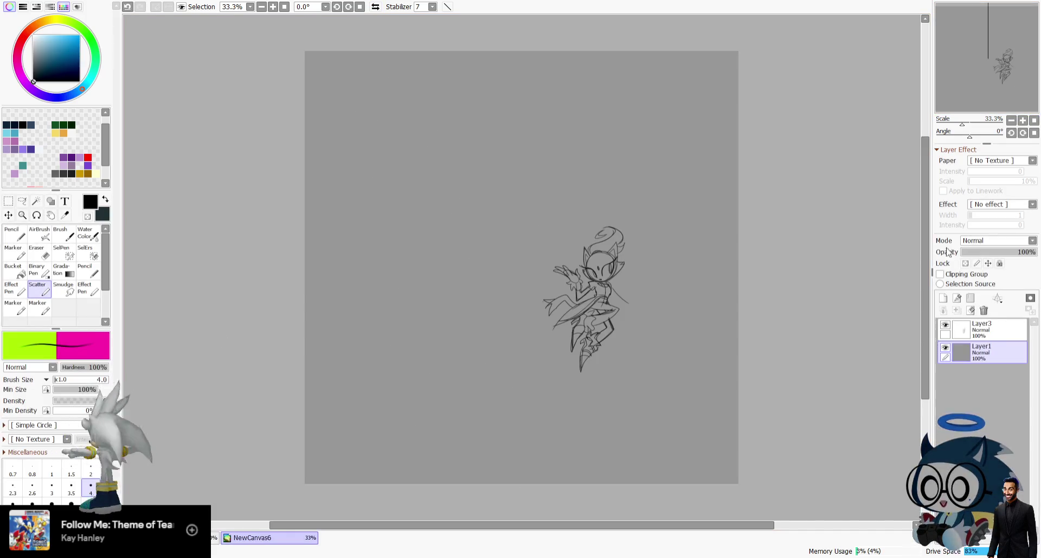
Scale the hedgehog-girl on Layer3 to roughly double size and move her to canvas centre.
{"action": "left_click", "coordinate": [982, 329]}
{"action": "key", "text": "ctrl+t"}
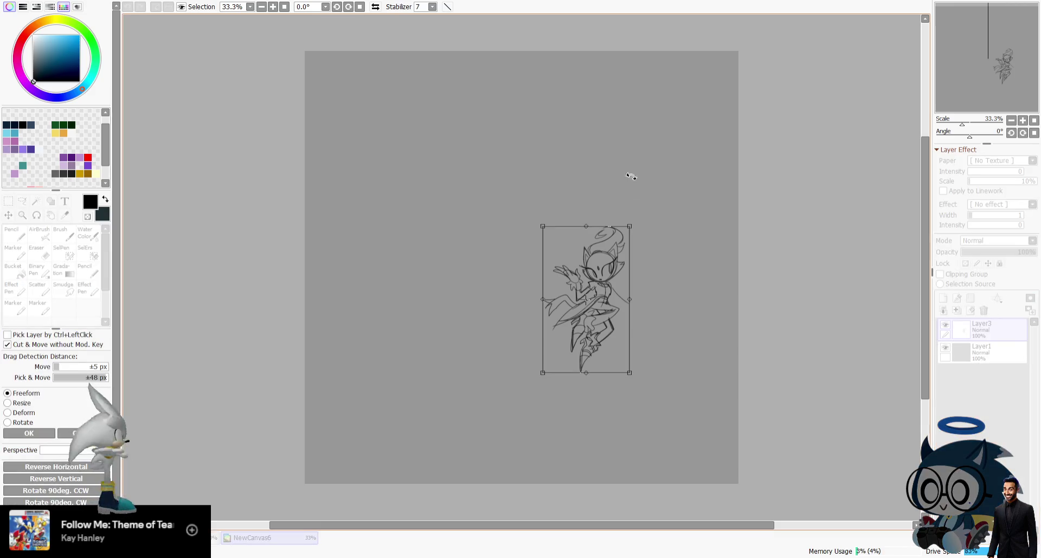
{"action": "left_click_drag", "start_coordinate": [629, 225], "coordinate": [697, 97]}
{"action": "left_click_drag", "start_coordinate": [635, 212], "coordinate": [518, 245]}
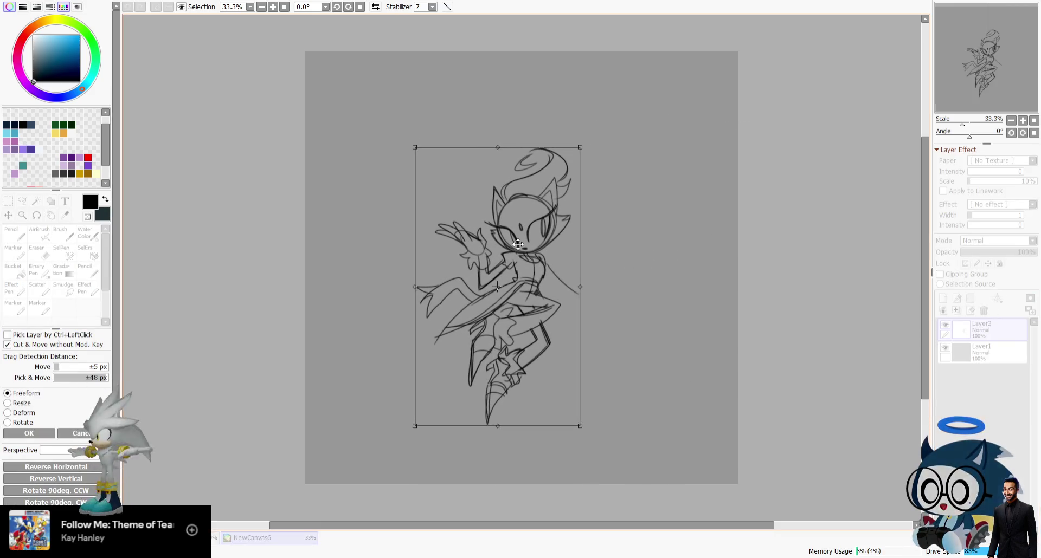
{"action": "key", "text": "Return"}
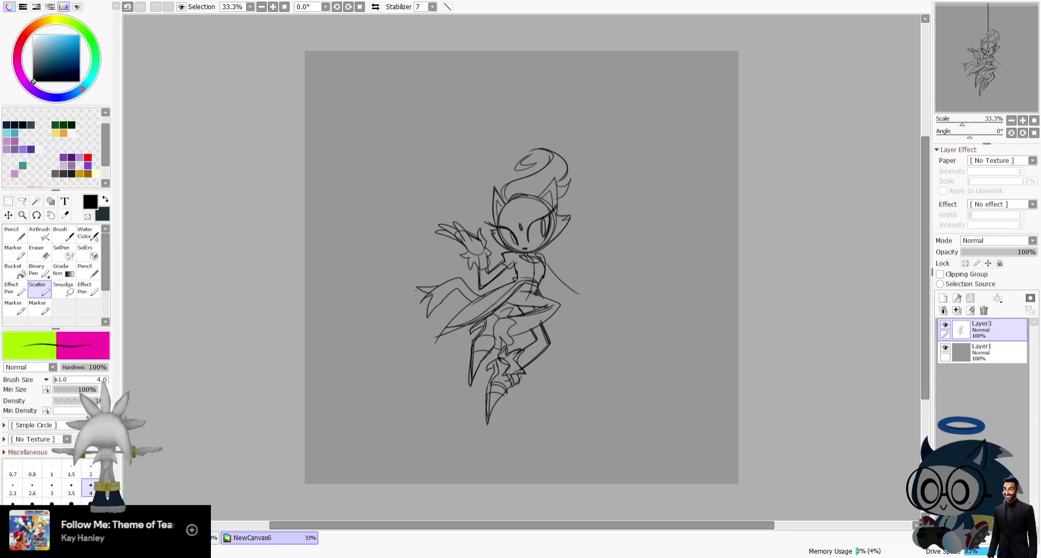
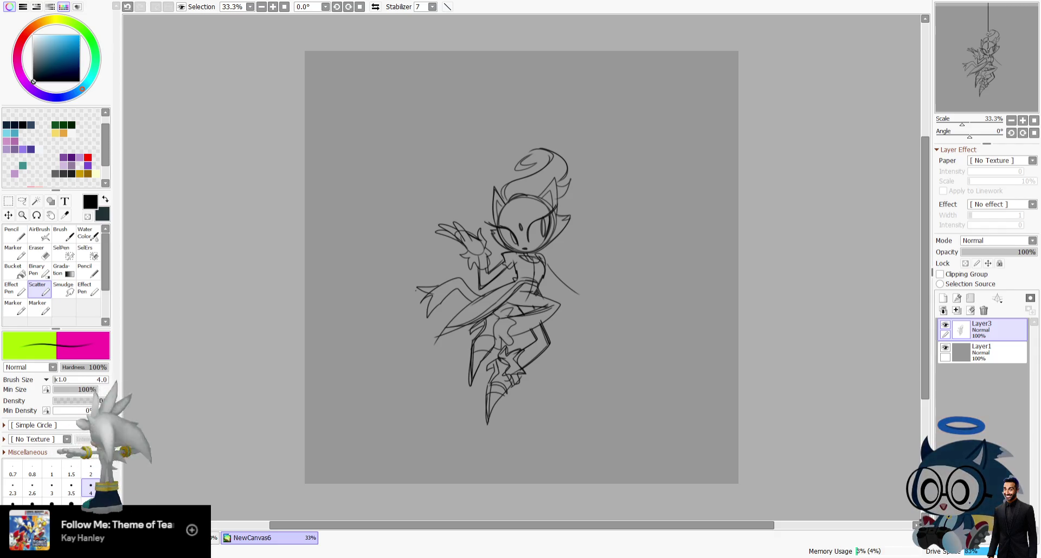
Paste the purple cat reference image and move it beside the sketch.
{"action": "key", "text": "ctrl+v"}
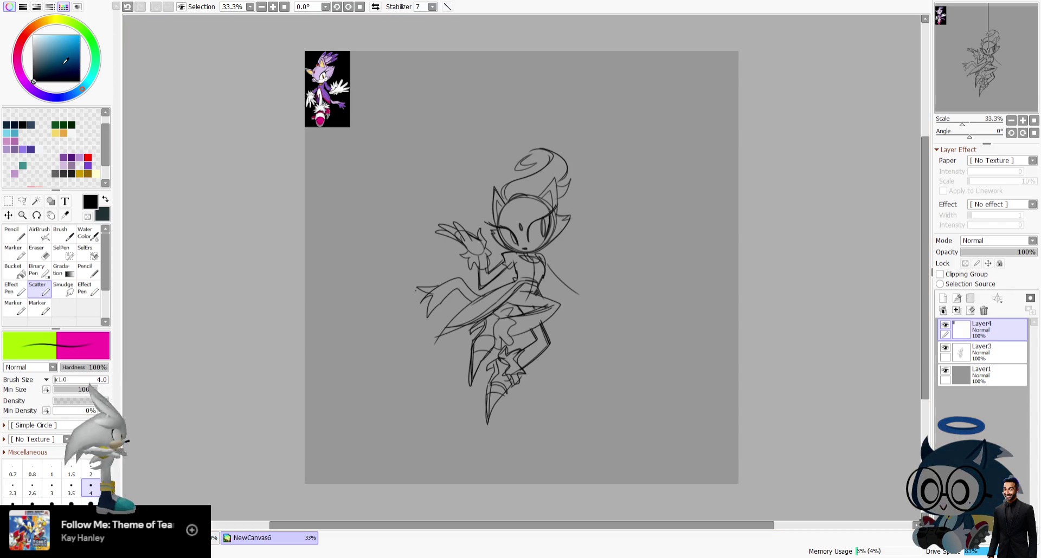
{"action": "left_click", "coordinate": [8, 215]}
{"action": "mouse_move", "coordinate": [355, 151]}
{"action": "left_mouse_down"}
{"action": "mouse_move", "coordinate": [613, 305]}
{"action": "mouse_move", "coordinate": [647, 305]}
{"action": "mouse_move", "coordinate": [630, 285]}
{"action": "left_mouse_up"}
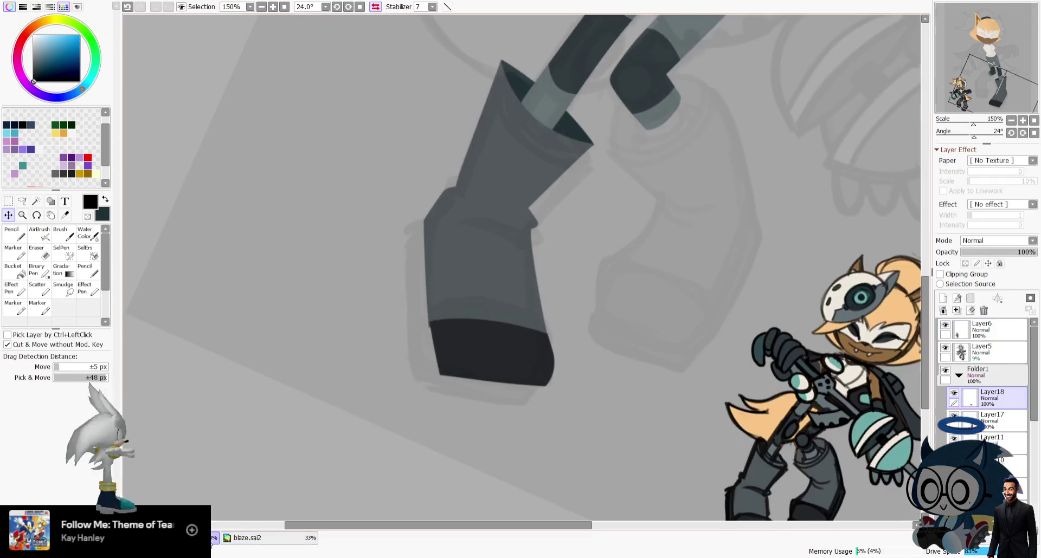
Zoom to 150% on the cat's head and sample its peach colour for the Pencil.
{"action": "left_click", "coordinate": [1034, 120]}
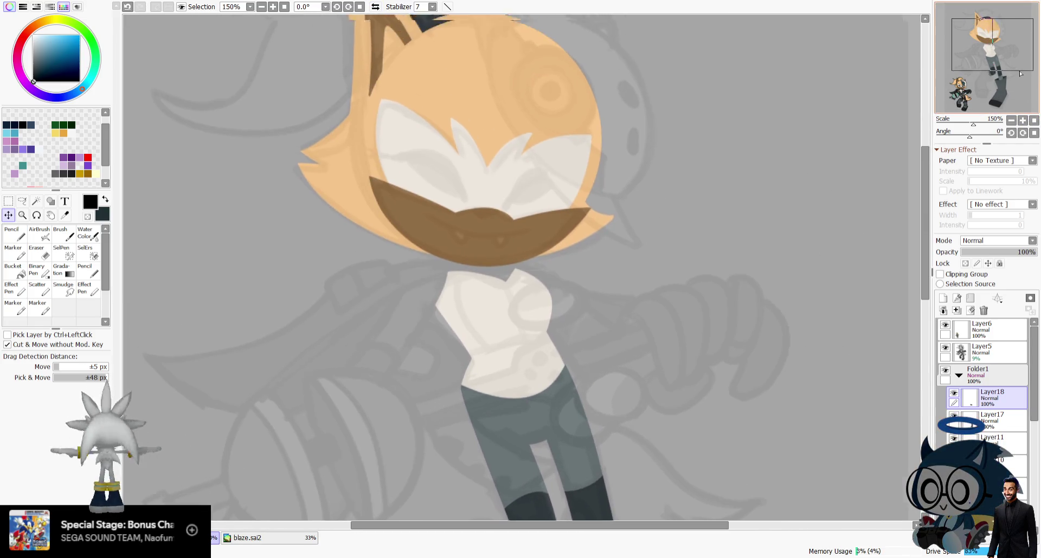
{"action": "left_click", "coordinate": [1022, 120]}
{"action": "left_click_drag", "start_coordinate": [1013, 103], "coordinate": [1009, 118]}
{"action": "left_click", "coordinate": [981, 72]}
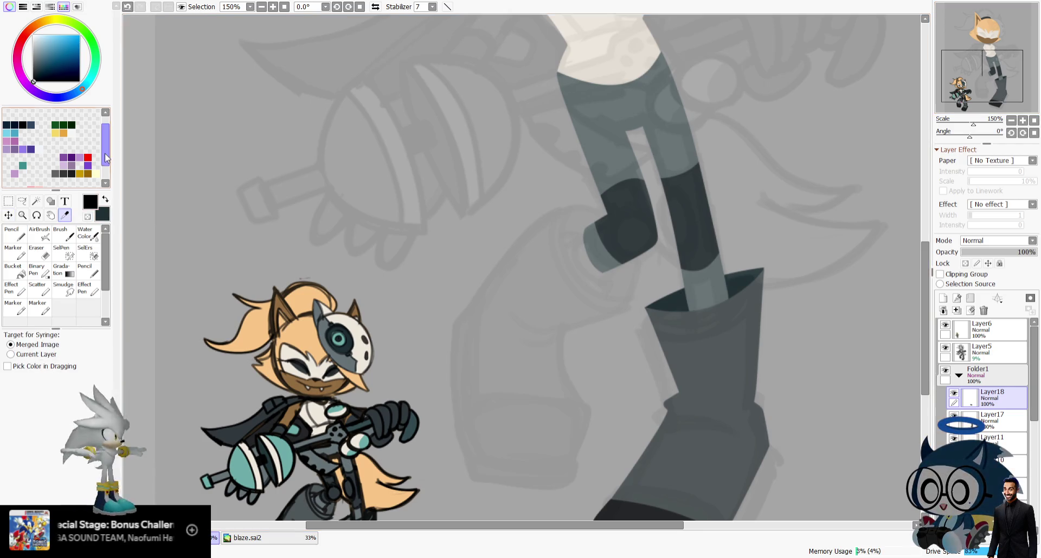
{"action": "left_click_drag", "start_coordinate": [982, 32], "coordinate": [989, 28]}
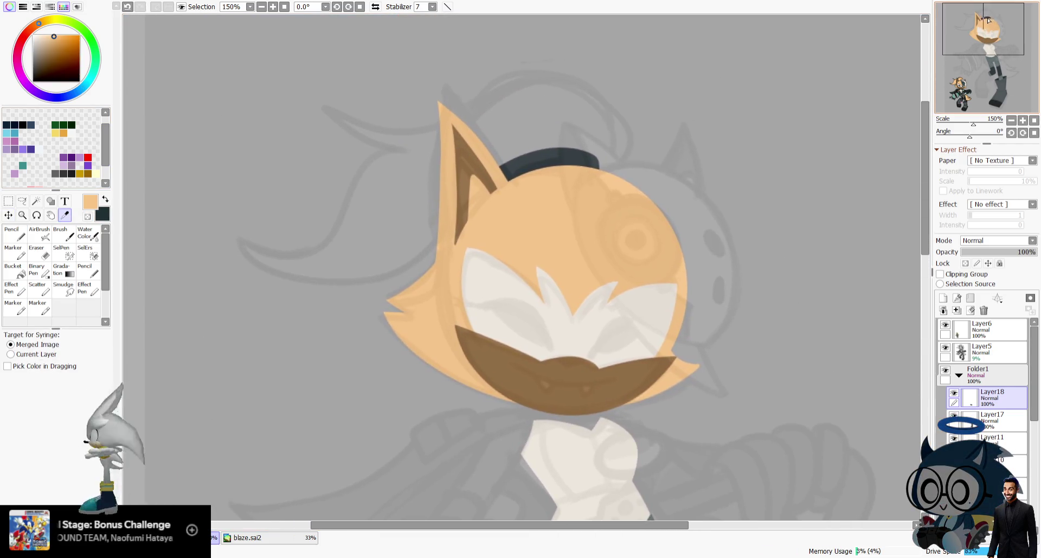
{"action": "scroll", "coordinate": [1029, 372], "scroll_direction": "down", "scroll_amount": 5}
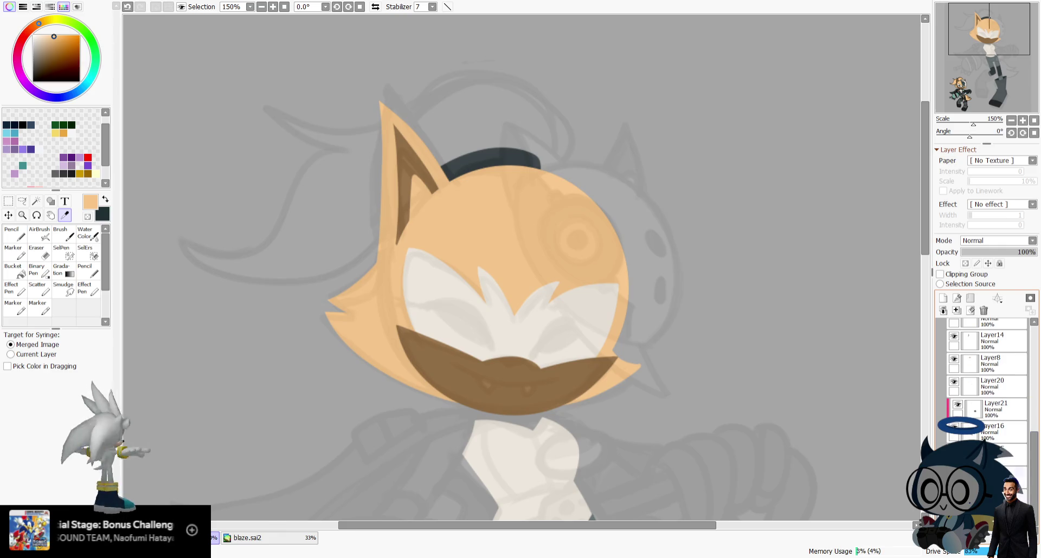
{"action": "key", "text": "n"}
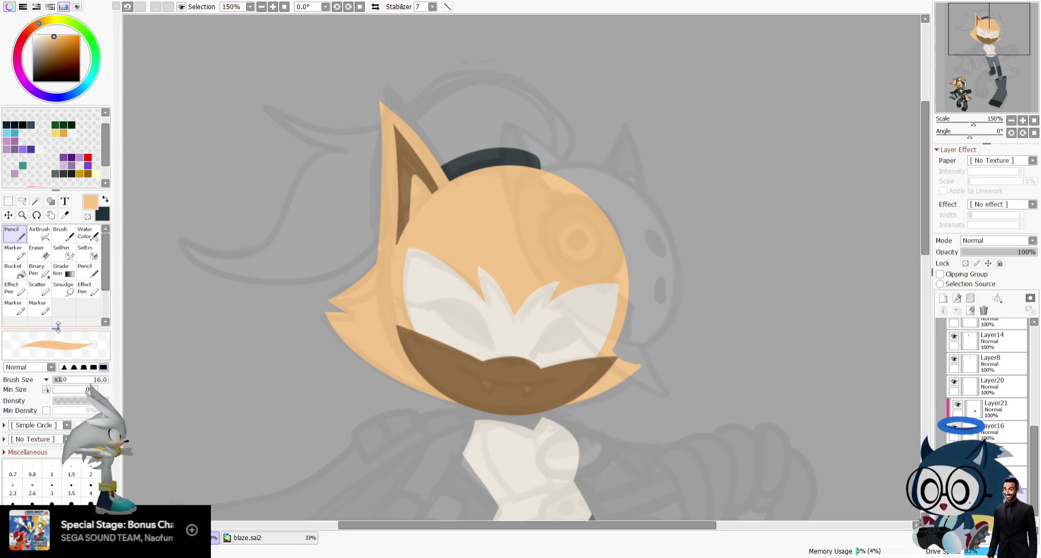
On a mirrored view, draw peach hair strands arcing over the hat and out to the side.
{"action": "left_click", "coordinate": [375, 6]}
{"action": "mouse_move", "coordinate": [511, 165]}
{"action": "left_mouse_down"}
{"action": "mouse_move", "coordinate": [459, 187]}
{"action": "mouse_move", "coordinate": [676, 153]}
{"action": "left_mouse_up"}
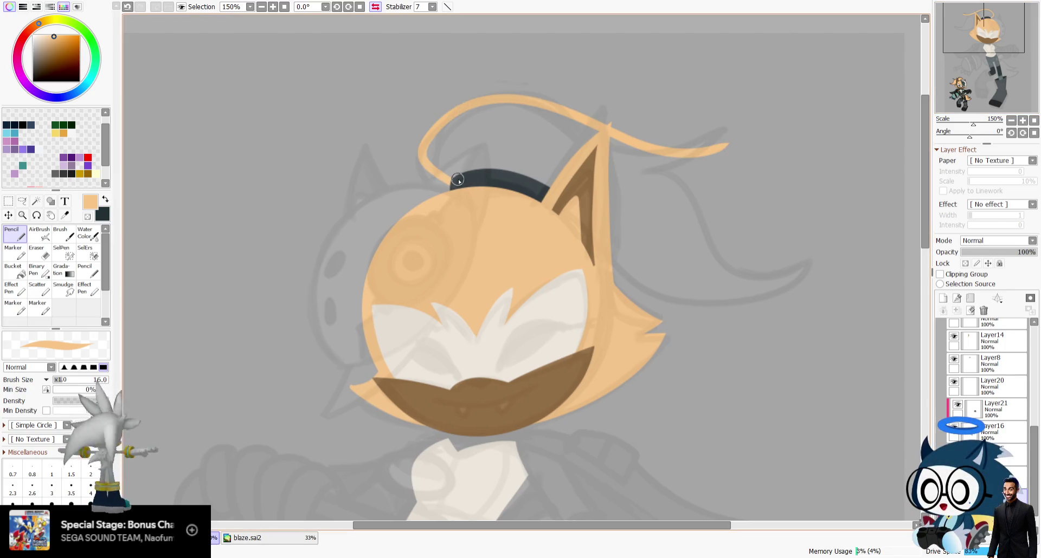
{"action": "key", "text": "ctrl+z"}
{"action": "left_click_drag", "start_coordinate": [460, 184], "coordinate": [748, 121]}
{"action": "key", "text": "ctrl+z"}
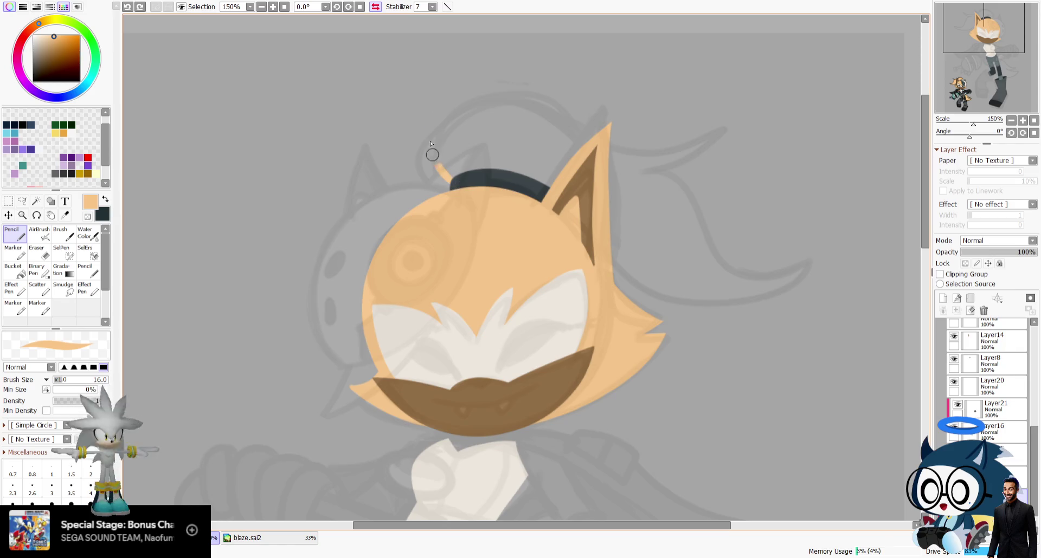
{"action": "left_click_drag", "start_coordinate": [448, 181], "coordinate": [733, 115]}
{"action": "mouse_move", "coordinate": [714, 159]}
{"action": "left_mouse_down"}
{"action": "mouse_move", "coordinate": [653, 174]}
{"action": "mouse_move", "coordinate": [773, 274]}
{"action": "mouse_move", "coordinate": [615, 274]}
{"action": "left_mouse_up"}
Redo the long ponytail strand curling left and taper the upper strand's tip.
{"action": "key", "text": "ctrl+z"}
{"action": "key", "text": "h"}
{"action": "key", "text": "ctrl+z"}
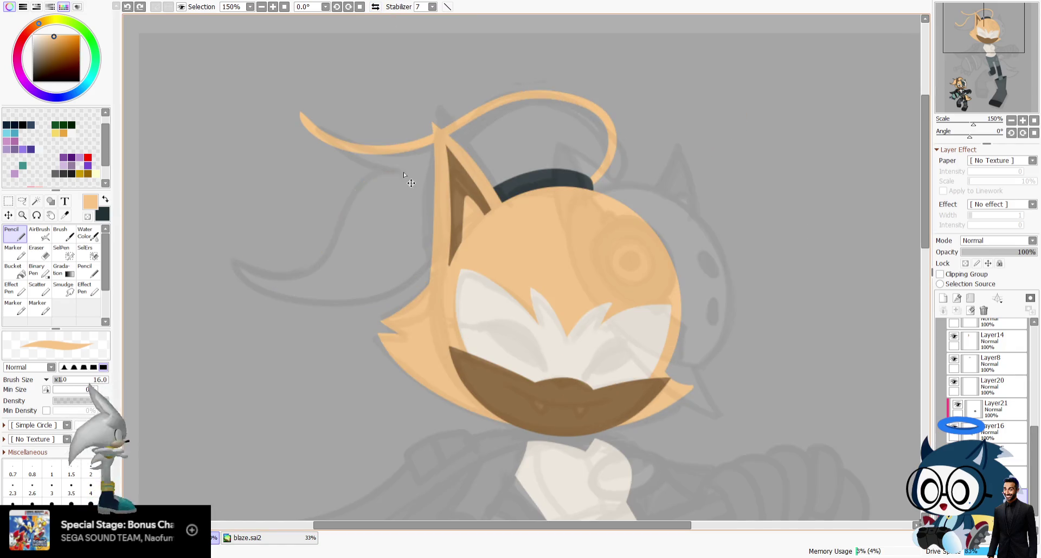
{"action": "key", "text": "ctrl+z"}
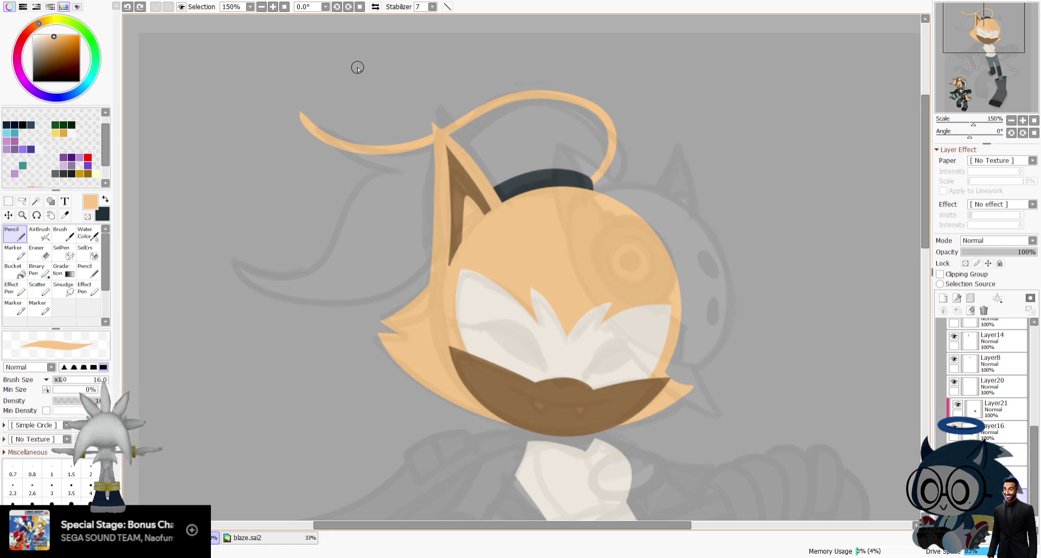
{"action": "mouse_move", "coordinate": [398, 170]}
{"action": "left_mouse_down"}
{"action": "mouse_move", "coordinate": [388, 162]}
{"action": "mouse_move", "coordinate": [225, 263]}
{"action": "mouse_move", "coordinate": [431, 266]}
{"action": "mouse_move", "coordinate": [395, 163]}
{"action": "mouse_move", "coordinate": [226, 244]}
{"action": "mouse_move", "coordinate": [431, 265]}
{"action": "left_mouse_up"}
{"action": "key", "text": "ctrl+z"}
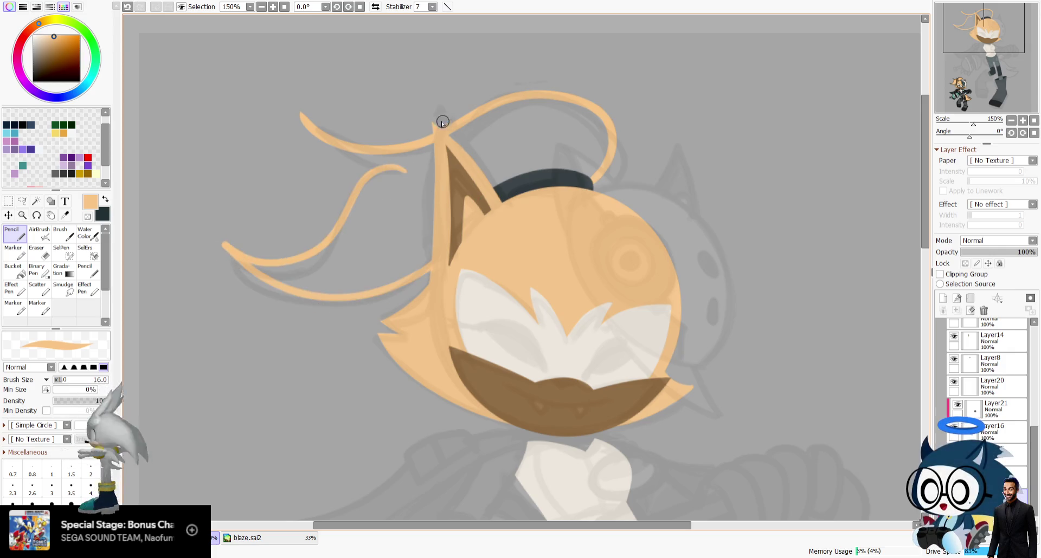
{"action": "left_click_drag", "start_coordinate": [302, 115], "coordinate": [300, 112]}
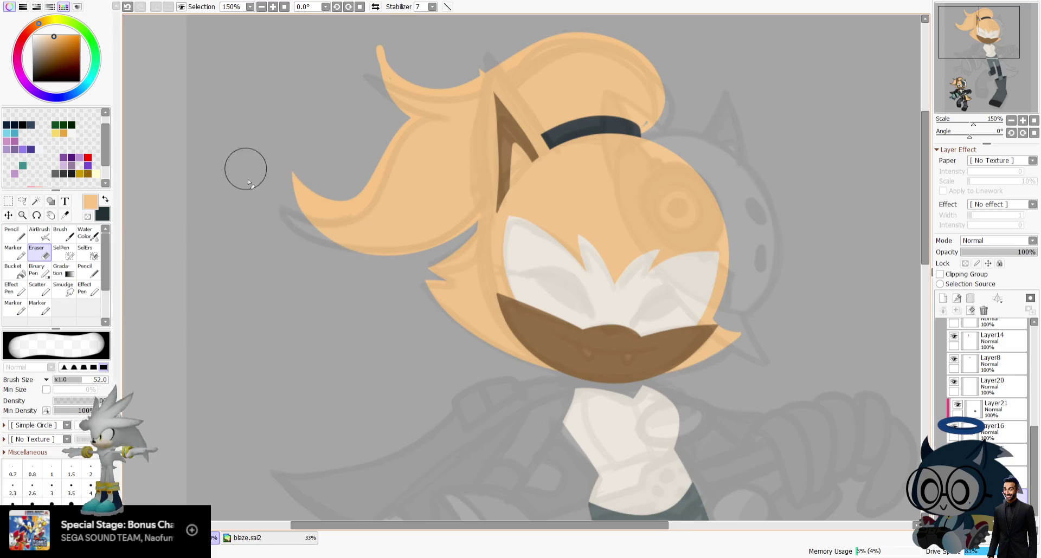
Revert the stray strokes and erases on the ponytail while viewing it mirrored.
{"action": "key", "text": "ctrl+z"}
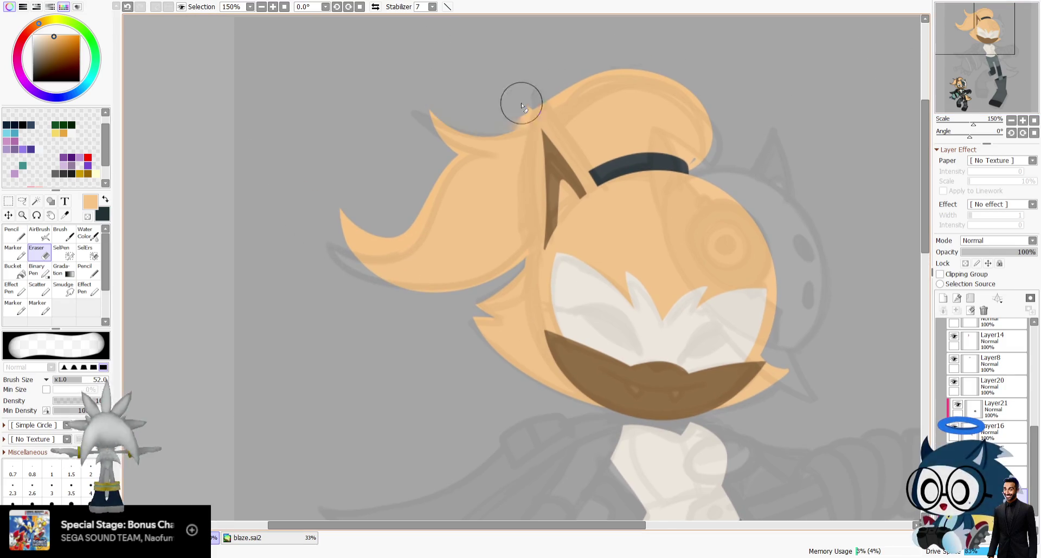
{"action": "key", "text": "h"}
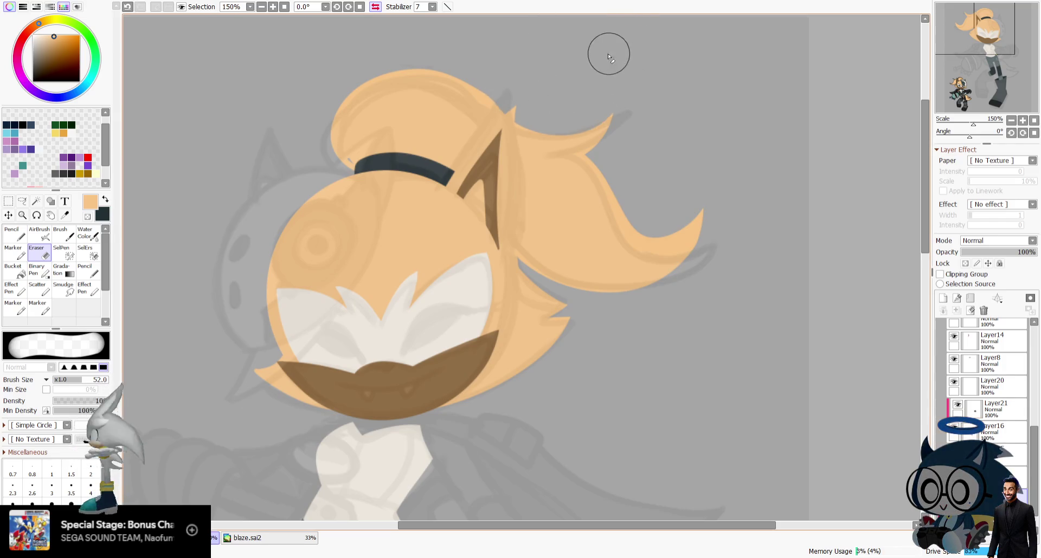
{"action": "key", "text": "ctrl+z"}
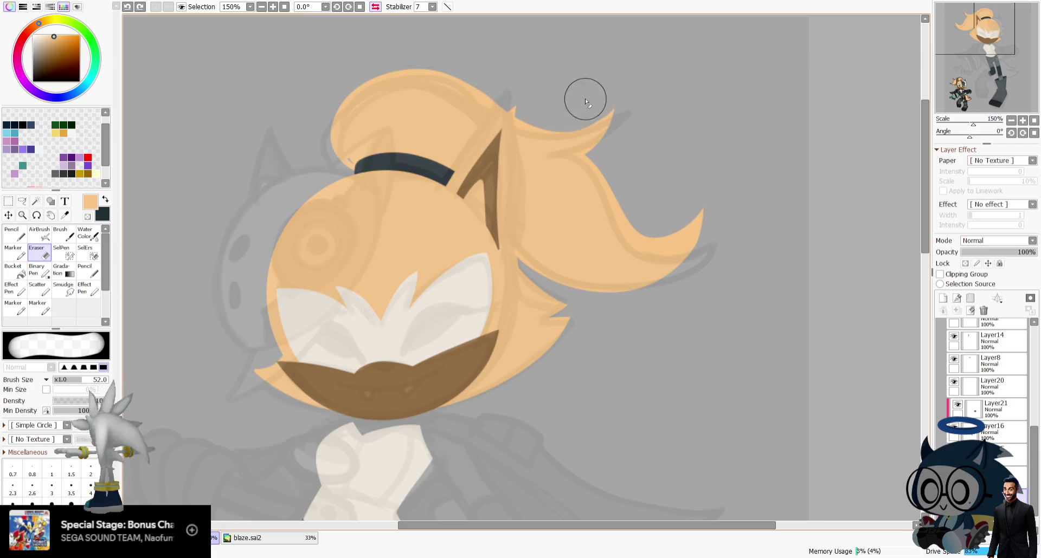
{"action": "key", "text": "ctrl+z"}
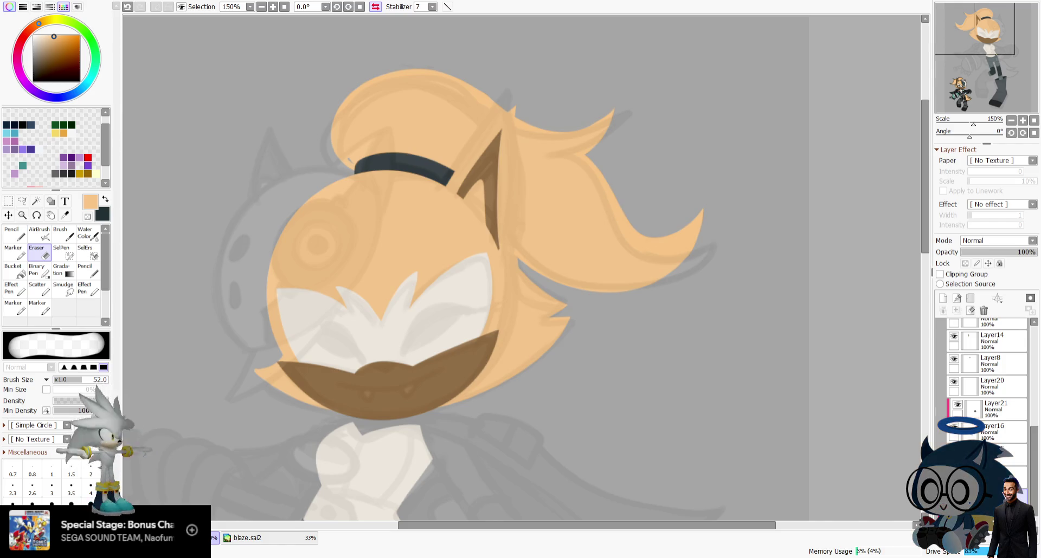
{"action": "left_click", "coordinate": [375, 7]}
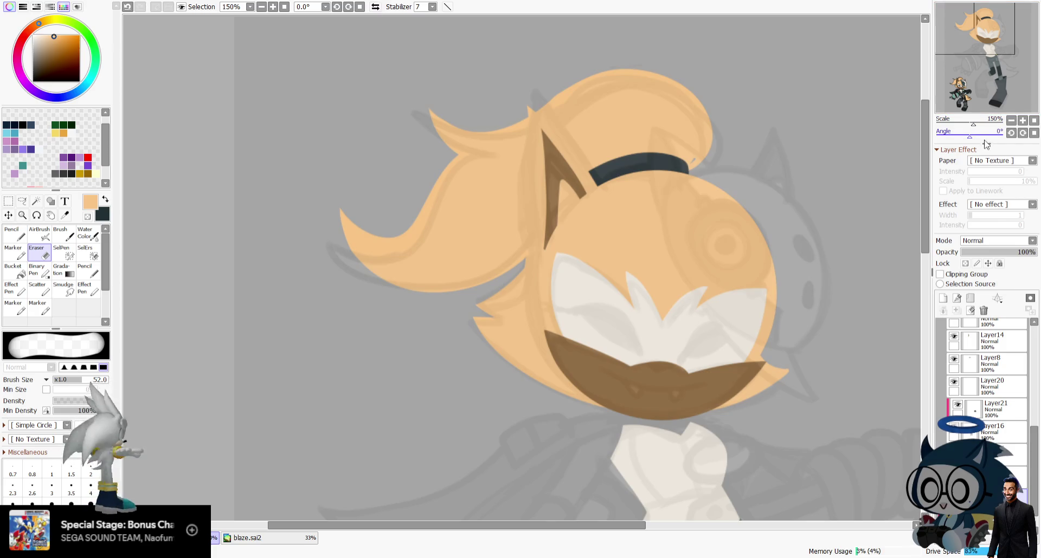
Touch up the ponytail outline with Pencil and Eraser on a rotated view, then reset the view.
{"action": "left_click_drag", "start_coordinate": [970, 136], "coordinate": [958, 136]}
{"action": "left_click", "coordinate": [15, 233]}
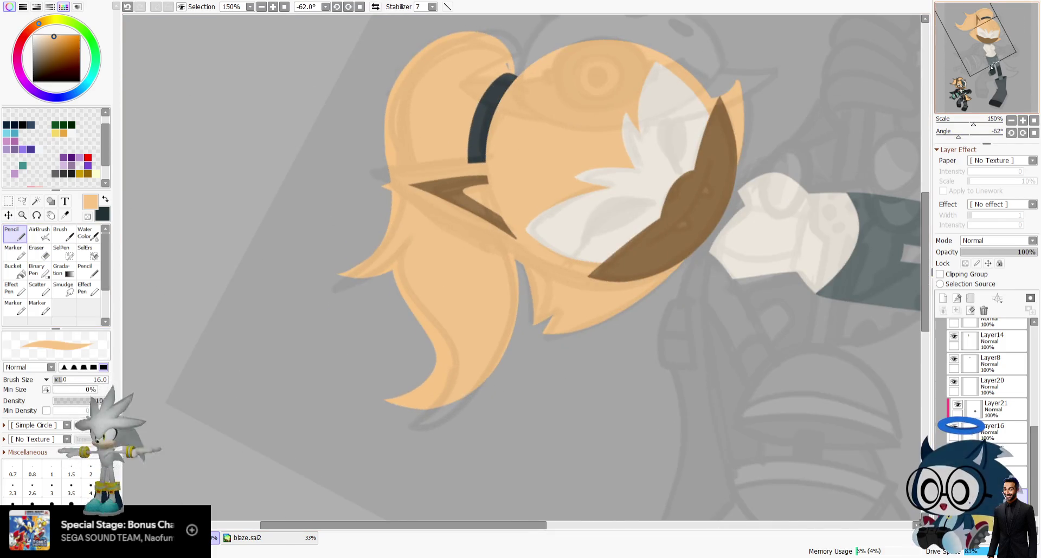
{"action": "left_click_drag", "start_coordinate": [490, 61], "coordinate": [539, 97]}
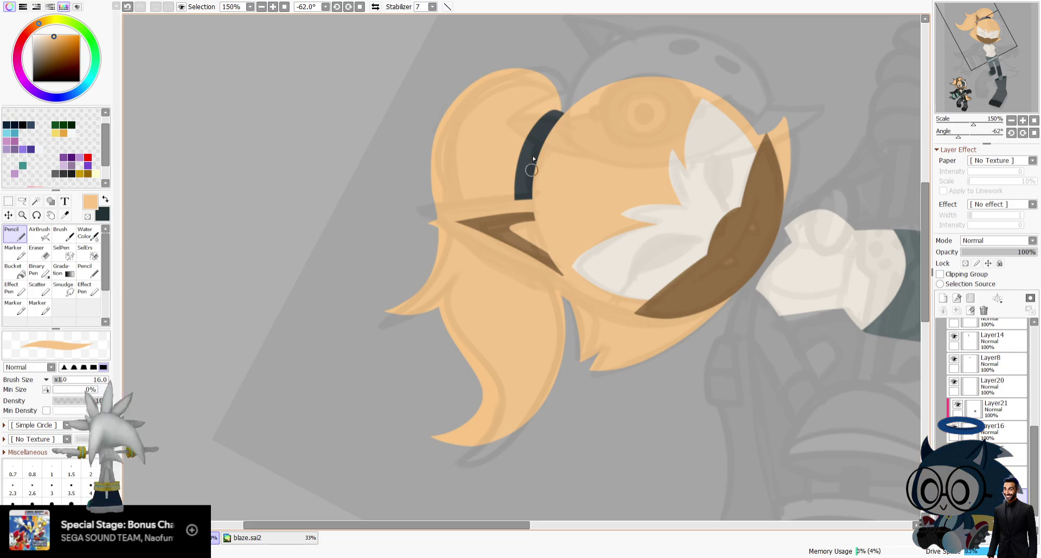
{"action": "key", "text": "e"}
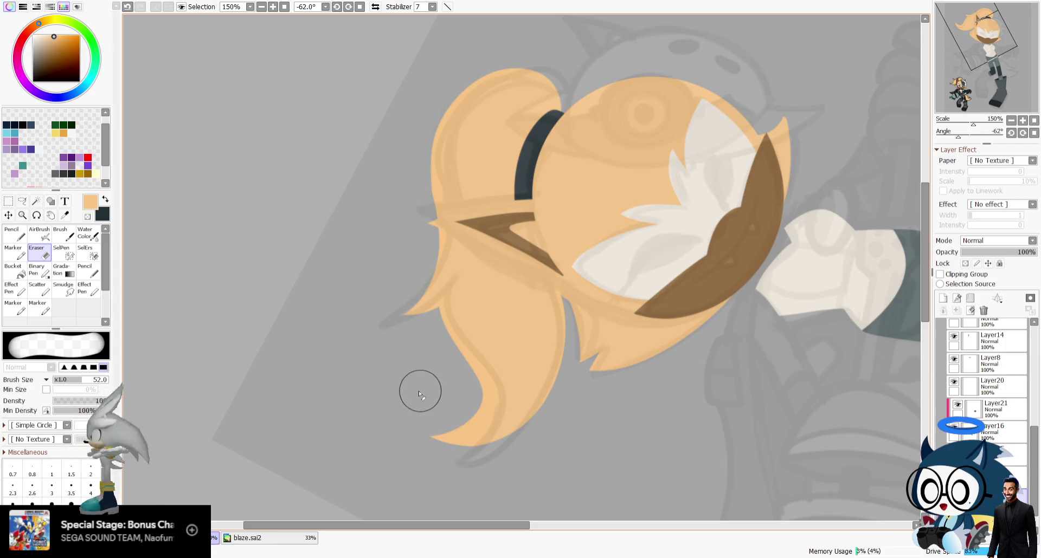
{"action": "left_click_drag", "start_coordinate": [420, 392], "coordinate": [673, 221]}
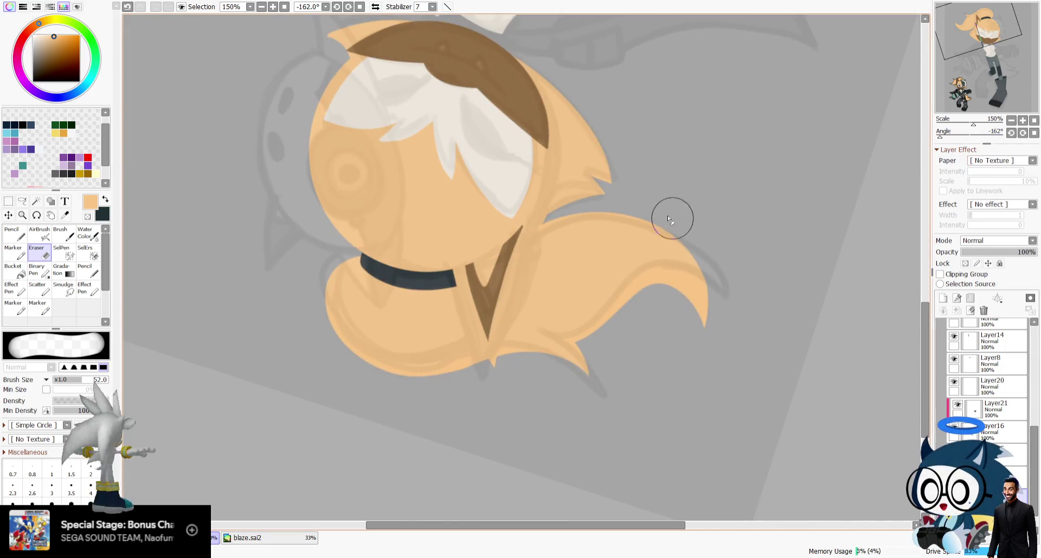
{"action": "key", "text": "Home"}
{"action": "left_click", "coordinate": [1022, 120]}
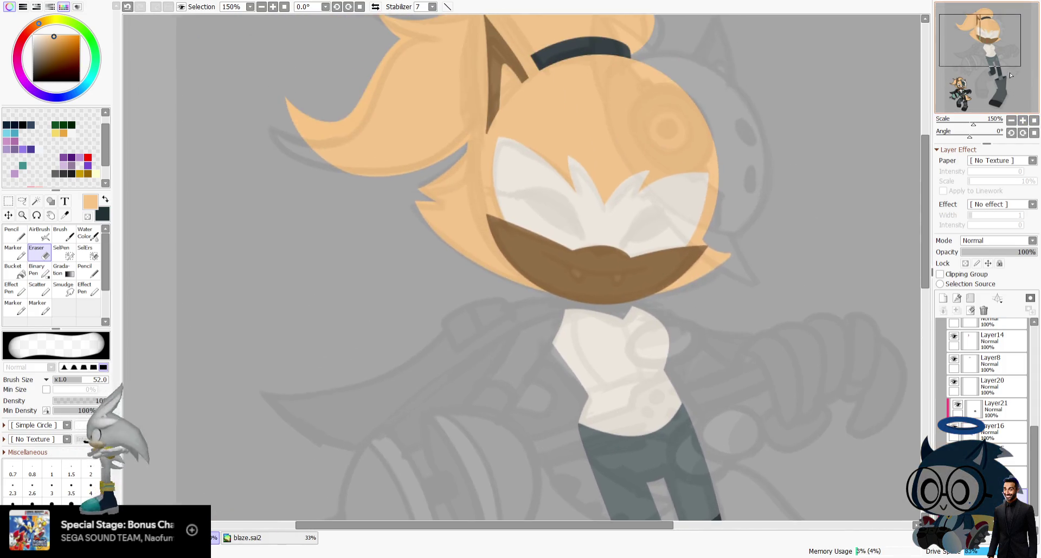
Sample the dark grey from the cat's legs.
{"action": "left_click_drag", "start_coordinate": [1009, 109], "coordinate": [950, 98]}
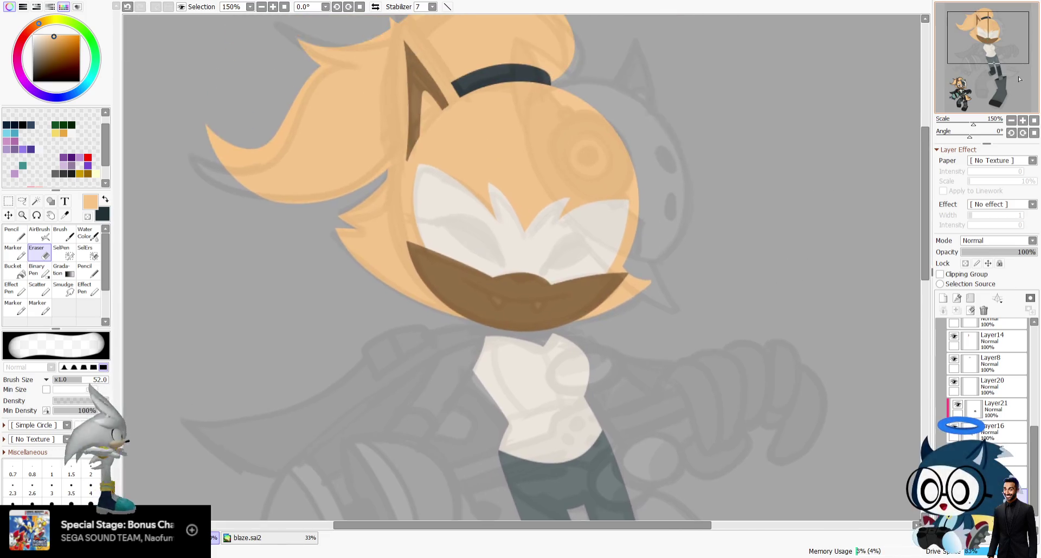
{"action": "key", "text": "alt"}
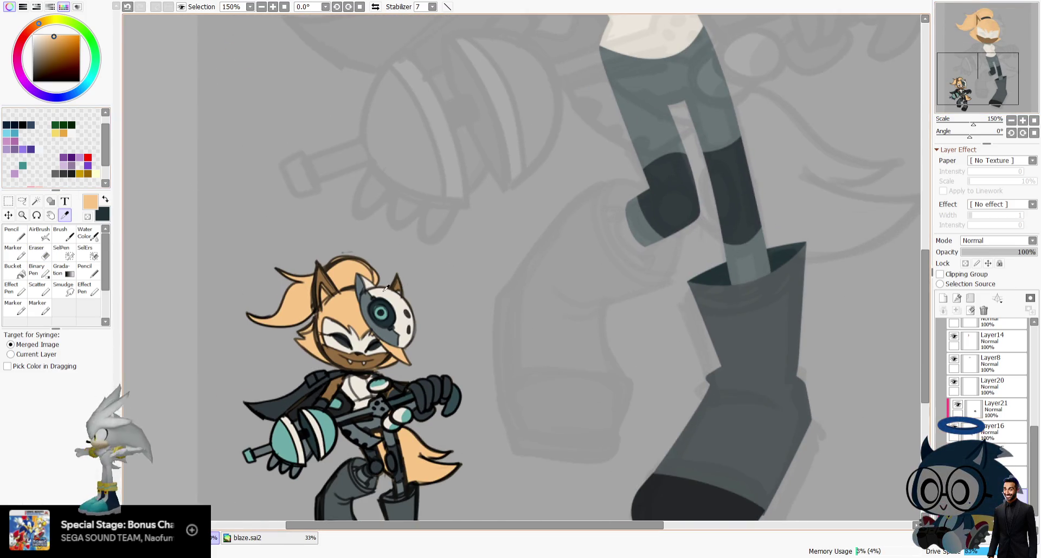
{"action": "left_click", "coordinate": [125, 202]}
{"action": "mouse_move", "coordinate": [1003, 81]}
{"action": "left_mouse_down"}
{"action": "mouse_move", "coordinate": [1003, 49]}
{"action": "mouse_move", "coordinate": [1019, 36]}
{"action": "left_mouse_up"}
{"action": "scroll", "coordinate": [971, 379], "scroll_direction": "up", "scroll_amount": 3}
Add a new layer above the collapsed Folder1 and draw a dark grey arc beside the head.
{"action": "left_click", "coordinate": [958, 376]}
{"action": "left_click", "coordinate": [943, 298]}
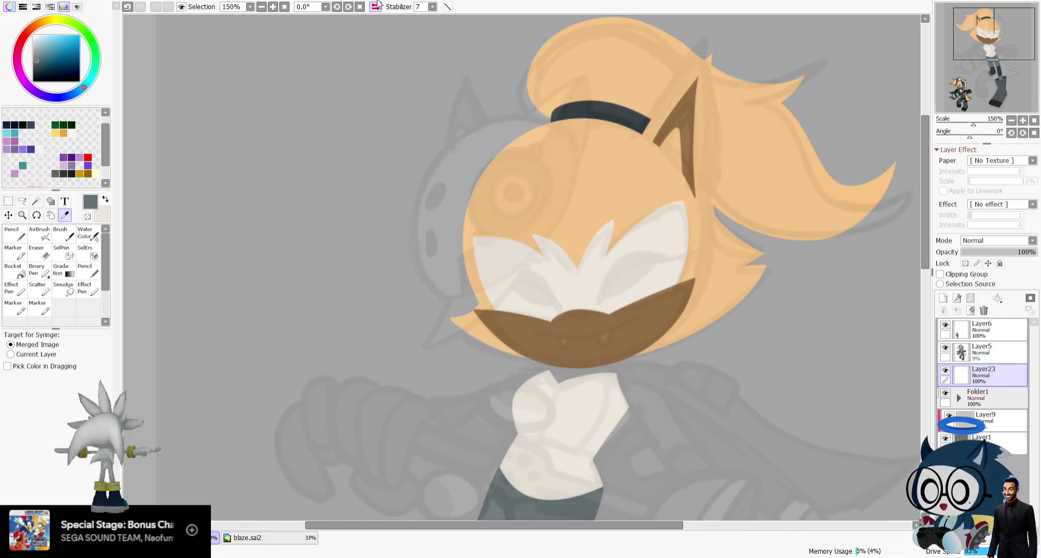
{"action": "key", "text": "h"}
{"action": "left_click_drag", "start_coordinate": [1015, 78], "coordinate": [1006, 68]}
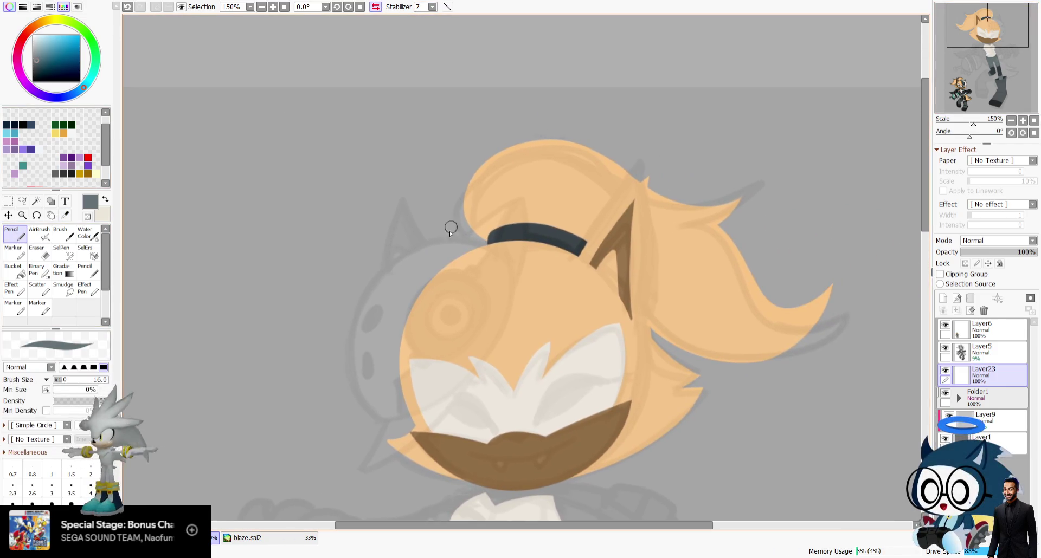
{"action": "left_click_drag", "start_coordinate": [486, 248], "coordinate": [358, 374]}
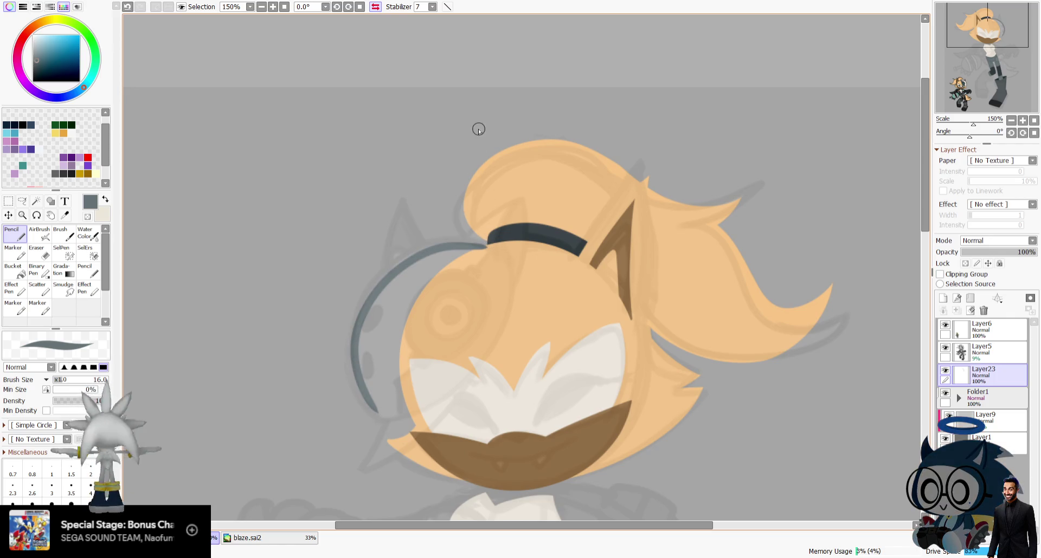
Draw the grey mask outline arcing from the hair tie around the head.
{"action": "key", "text": "ctrl+z"}
{"action": "mouse_move", "coordinate": [493, 251]}
{"action": "left_mouse_down"}
{"action": "mouse_move", "coordinate": [393, 424]}
{"action": "mouse_move", "coordinate": [508, 243]}
{"action": "left_mouse_up"}
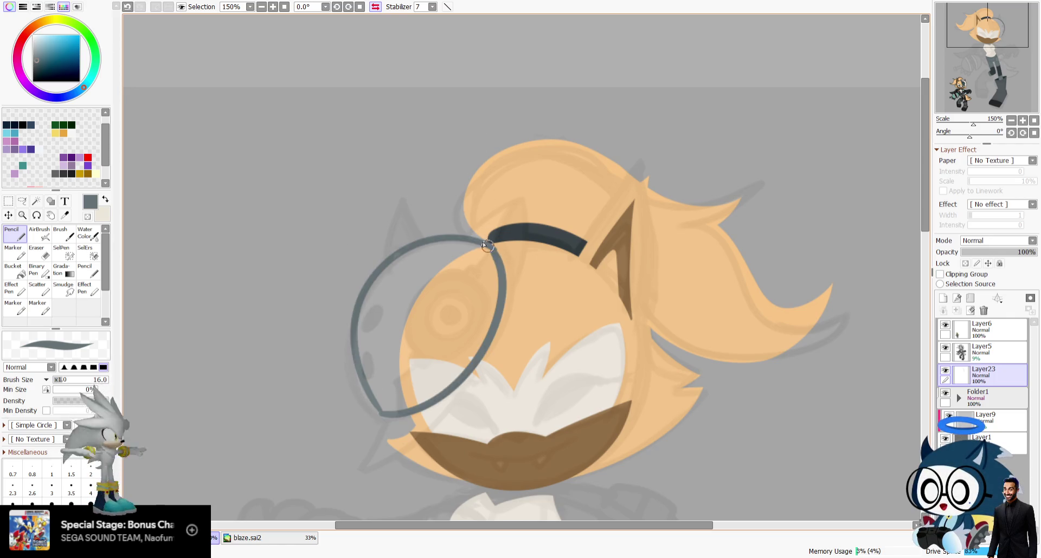
{"action": "key", "text": "ctrl+z"}
{"action": "mouse_move", "coordinate": [372, 411]}
{"action": "left_mouse_down"}
{"action": "mouse_move", "coordinate": [502, 225]}
{"action": "mouse_move", "coordinate": [360, 290]}
{"action": "mouse_move", "coordinate": [375, 417]}
{"action": "mouse_move", "coordinate": [497, 241]}
{"action": "left_mouse_up"}
{"action": "key", "text": "ctrl+z"}
{"action": "key", "text": "ctrl+z"}
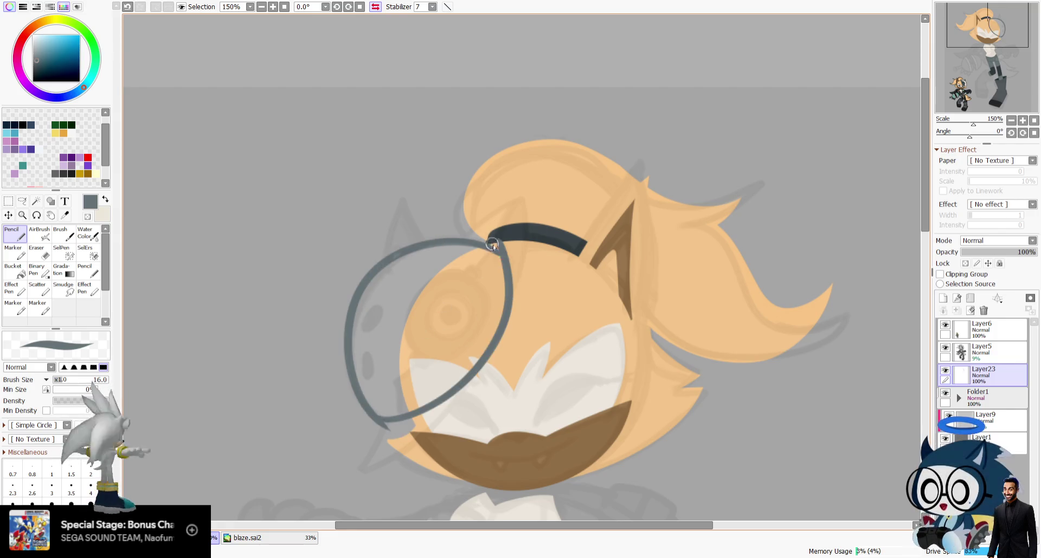
Bucket-fill the mask outline solid grey, including the remaining gaps.
{"action": "left_click", "coordinate": [15, 252]}
{"action": "left_click", "coordinate": [15, 270]}
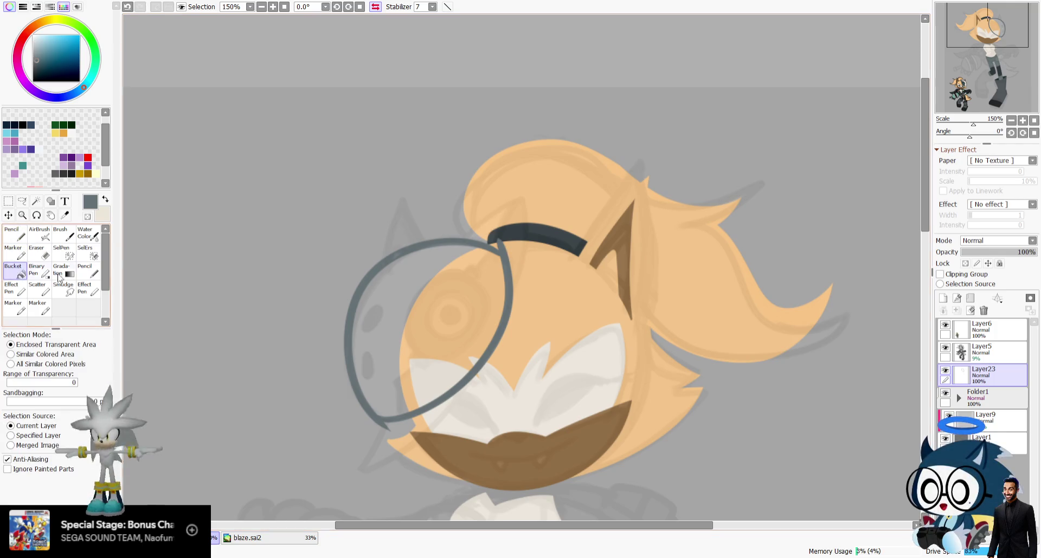
{"action": "left_click", "coordinate": [473, 269]}
{"action": "left_click", "coordinate": [44, 249]}
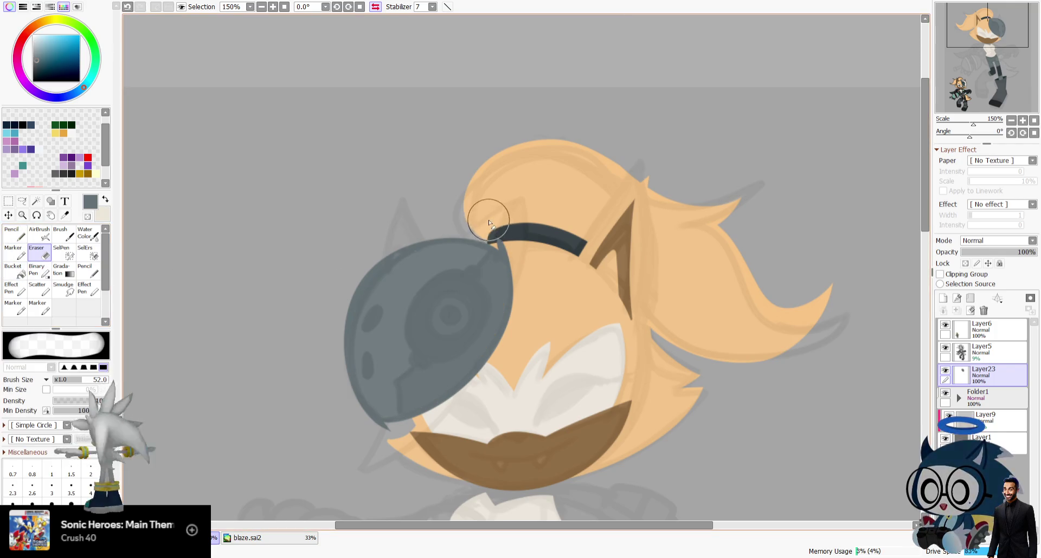
{"action": "left_click_drag", "start_coordinate": [490, 233], "coordinate": [501, 225]}
{"action": "key", "text": "ctrl+z"}
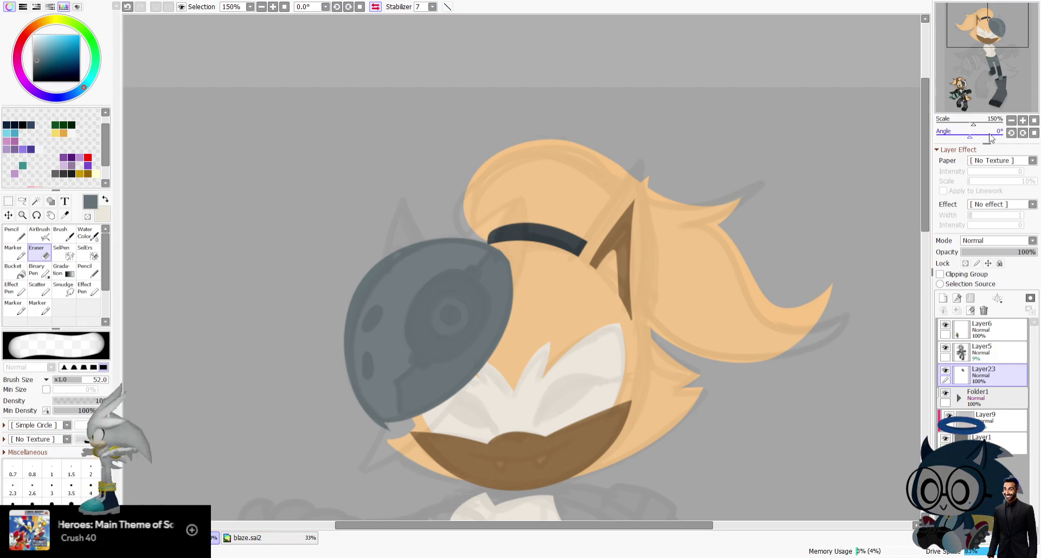
Rotate and mirror the view to check the mask, ending upright at 200% zoom.
{"action": "left_click_drag", "start_coordinate": [531, 261], "coordinate": [750, 101]}
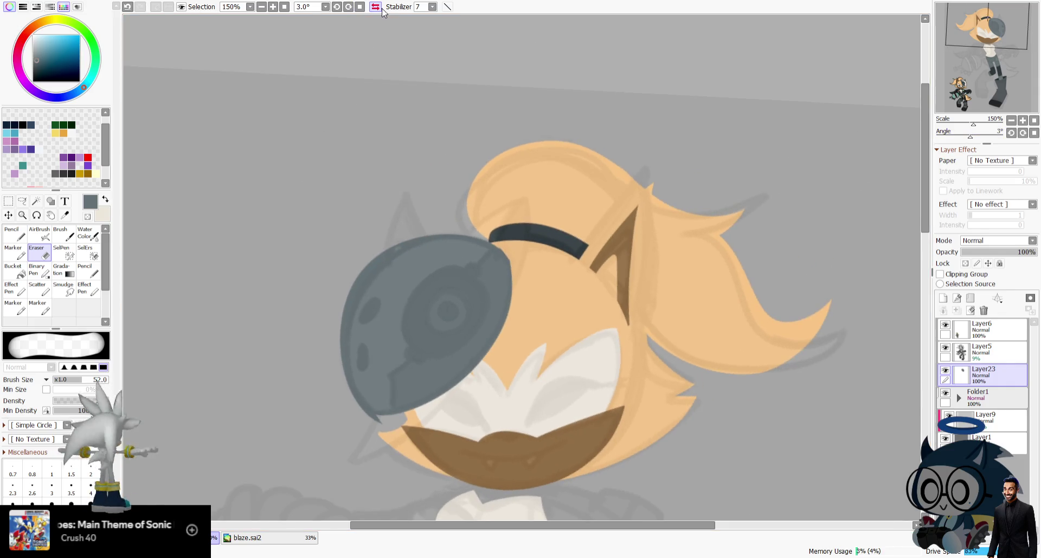
{"action": "left_click", "coordinate": [375, 6]}
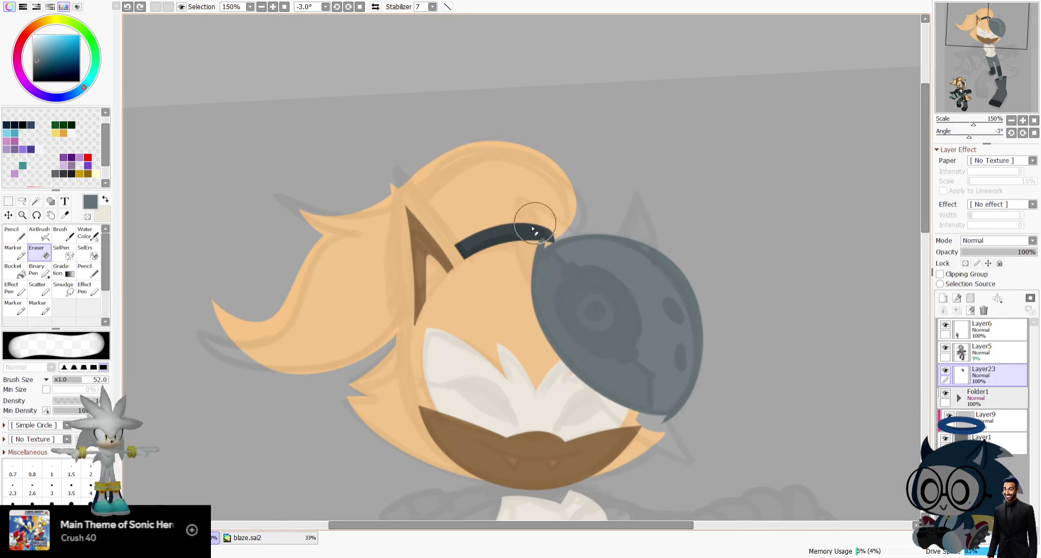
{"action": "left_click", "coordinate": [1024, 134]}
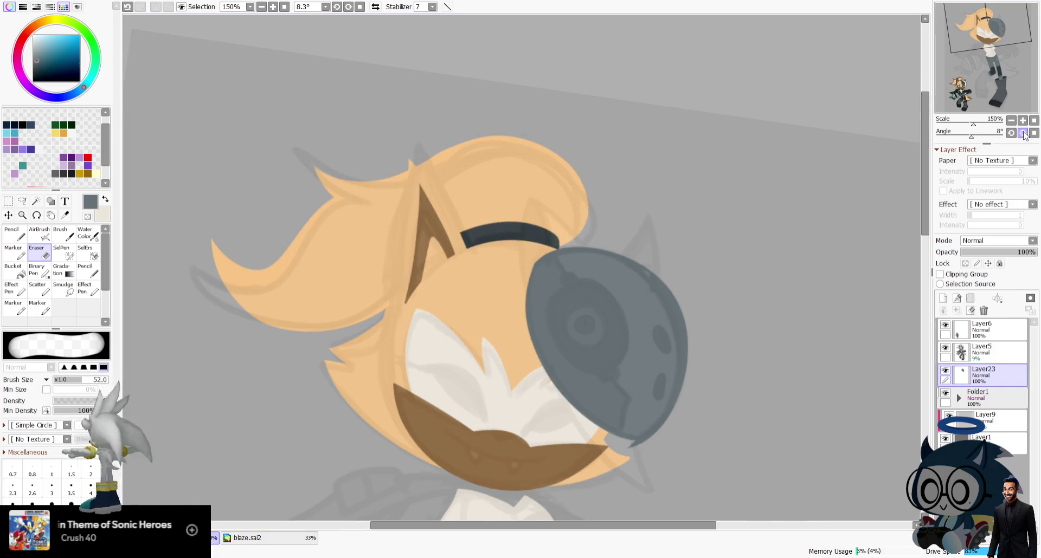
{"action": "left_click", "coordinate": [1011, 133]}
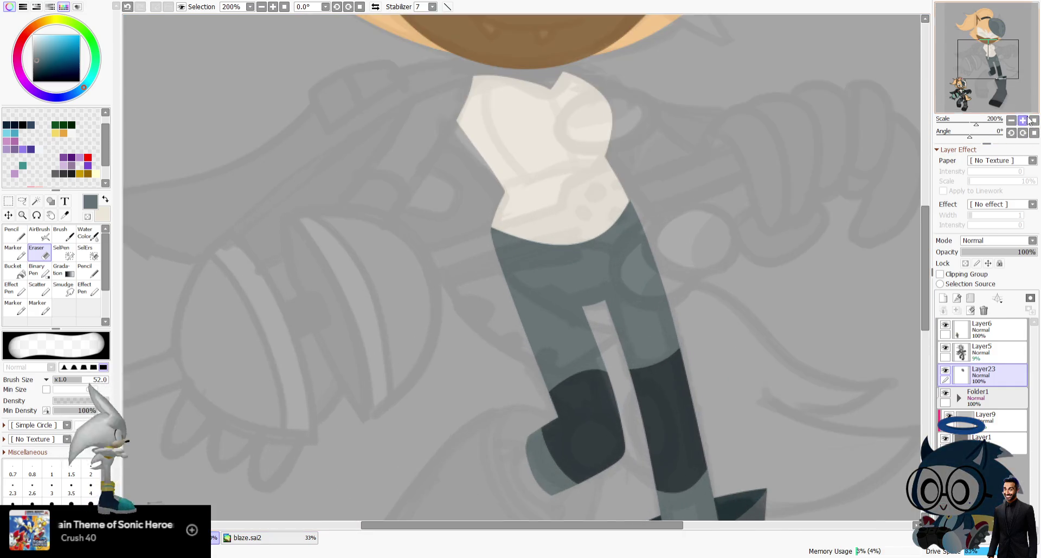
Erase the grey patch beside the orange tip and outline the mask's lower-left edge.
{"action": "scroll", "coordinate": [1025, 74], "scroll_direction": "up", "scroll_amount": 3}
{"action": "left_click_drag", "start_coordinate": [969, 136], "coordinate": [949, 136]}
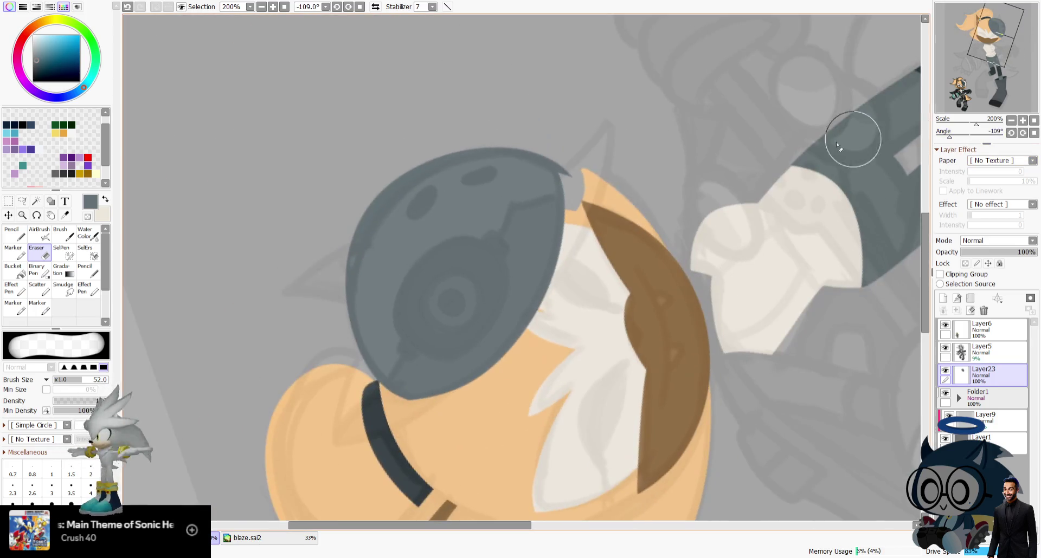
{"action": "left_click_drag", "start_coordinate": [595, 175], "coordinate": [593, 191]}
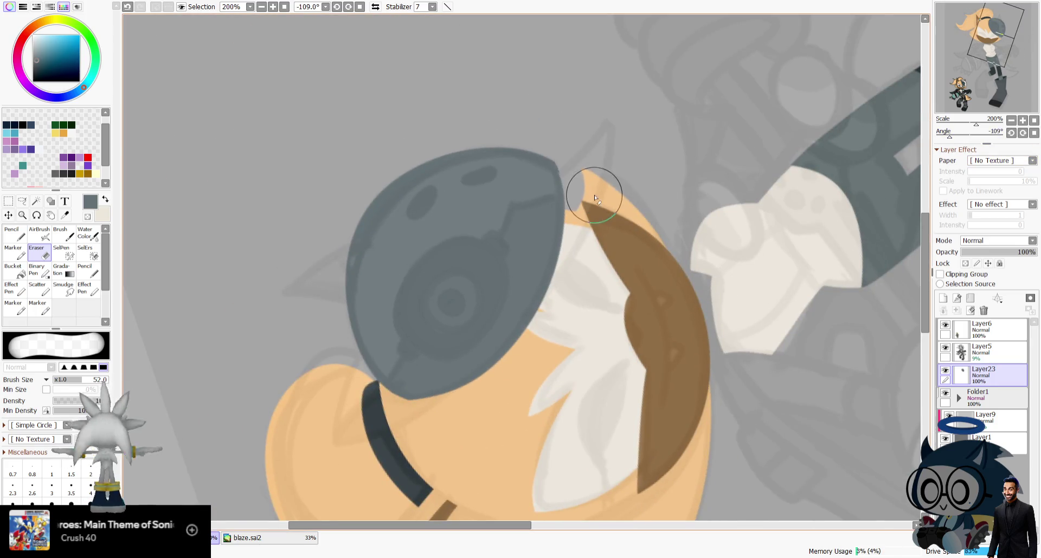
{"action": "key", "text": "ctrl+z"}
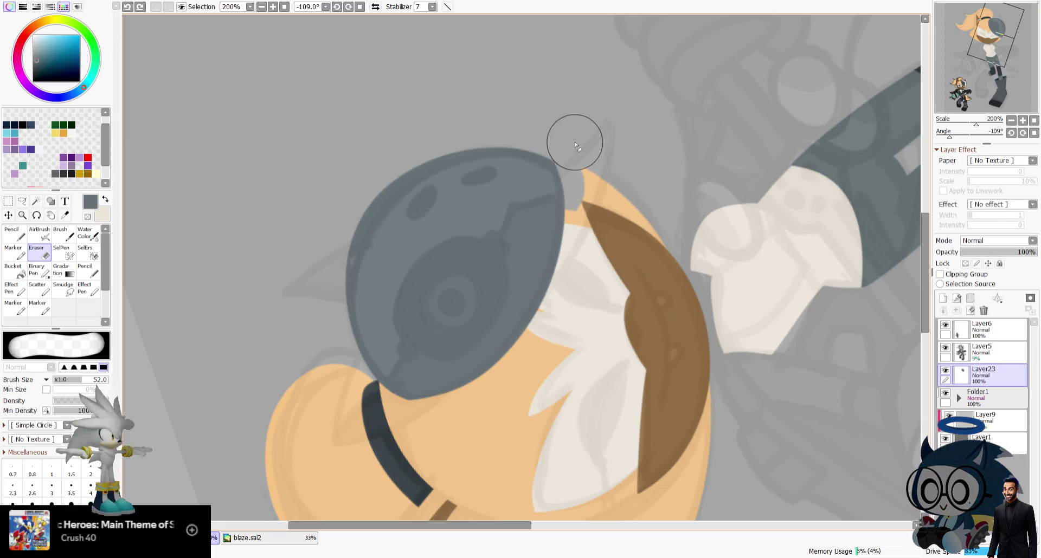
{"action": "left_click", "coordinate": [317, 404]}
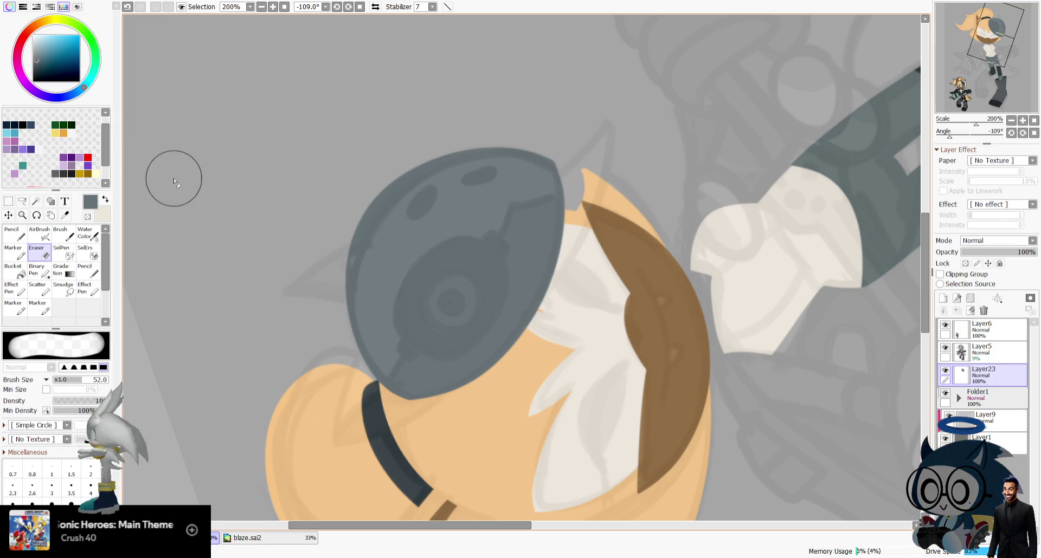
{"action": "key", "text": "n"}
{"action": "left_click_drag", "start_coordinate": [360, 359], "coordinate": [436, 400]}
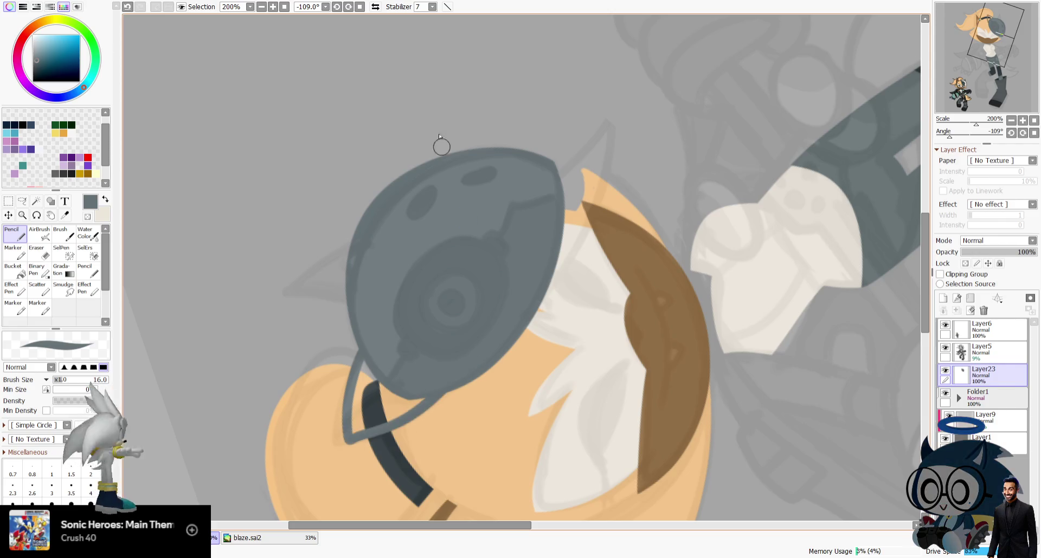
Draw and fill a grey cat ear on top of the mask.
{"action": "key", "text": "h"}
{"action": "left_click_drag", "start_coordinate": [992, 135], "coordinate": [960, 136]}
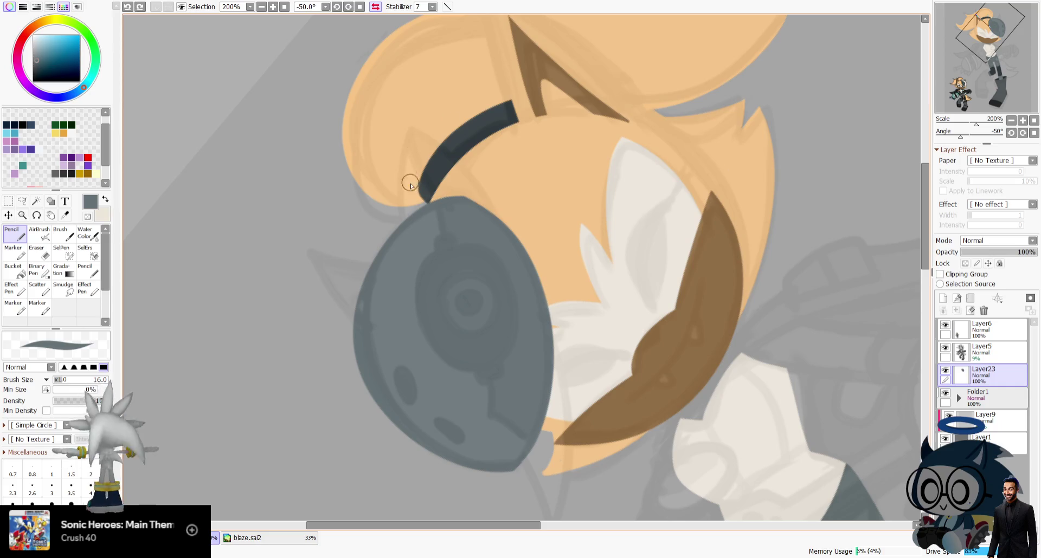
{"action": "left_click_drag", "start_coordinate": [405, 227], "coordinate": [491, 214]}
{"action": "left_click_drag", "start_coordinate": [417, 135], "coordinate": [424, 159]}
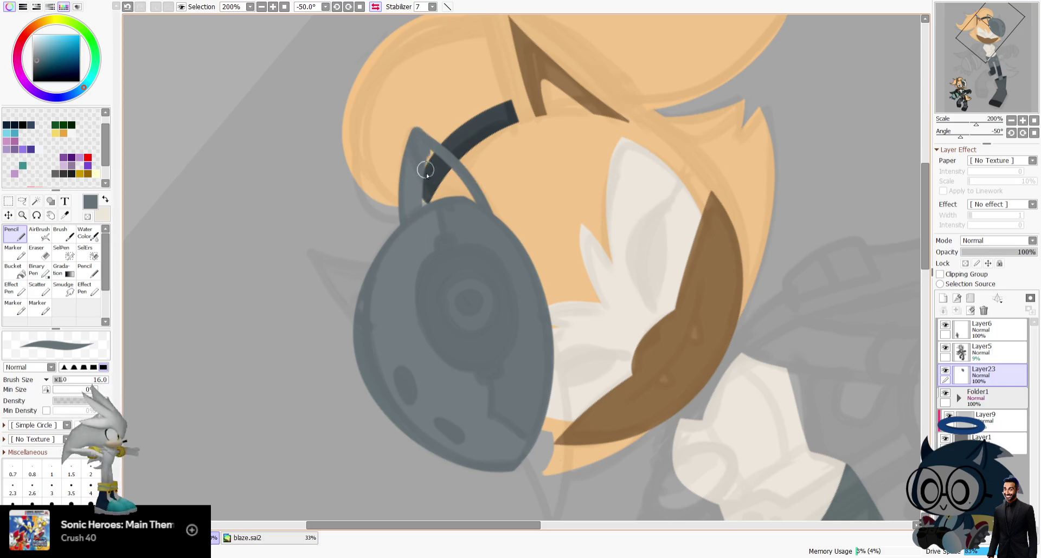
{"action": "key", "text": "ctrl+z"}
{"action": "key", "text": "ctrl+z"}
{"action": "mouse_move", "coordinate": [407, 226]}
{"action": "left_mouse_down"}
{"action": "mouse_move", "coordinate": [417, 123]}
{"action": "mouse_move", "coordinate": [488, 212]}
{"action": "left_mouse_up"}
{"action": "mouse_move", "coordinate": [416, 123]}
{"action": "left_mouse_down"}
{"action": "mouse_move", "coordinate": [407, 217]}
{"action": "mouse_move", "coordinate": [469, 205]}
{"action": "left_mouse_up"}
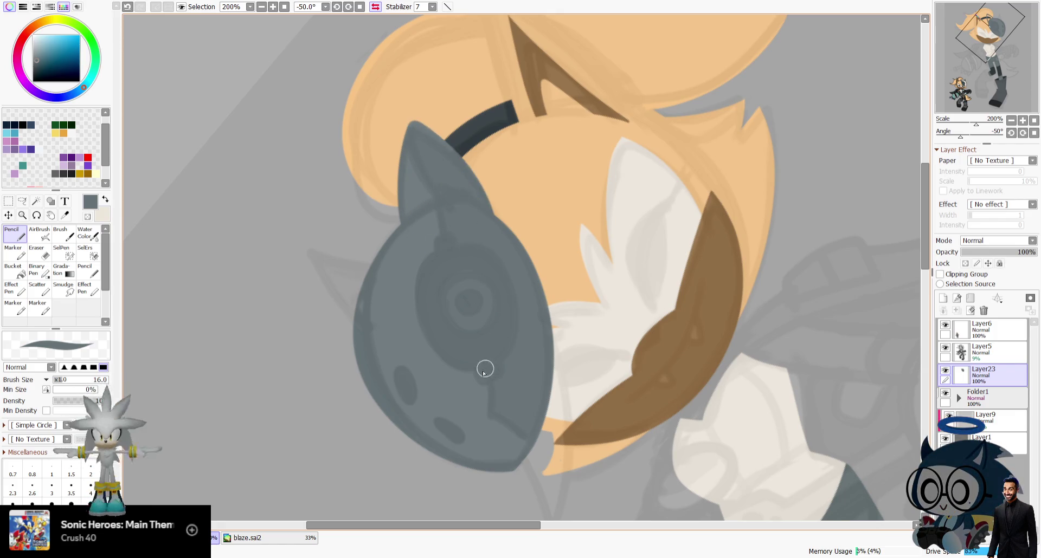
Add a clipping layer above the mask and try cream lines along the ear in cream.
{"action": "key", "text": "ctrl+shift+n"}
{"action": "key", "text": "ctrl+alt+g"}
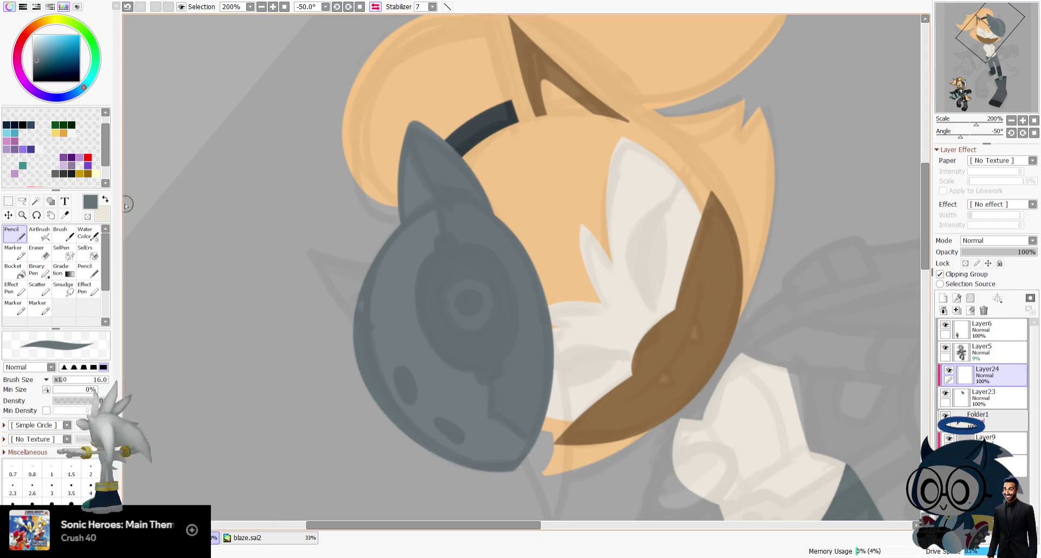
{"action": "key", "text": "x"}
{"action": "left_click_drag", "start_coordinate": [405, 131], "coordinate": [446, 251]}
{"action": "key", "text": "ctrl+z"}
{"action": "left_click_drag", "start_coordinate": [407, 122], "coordinate": [438, 203]}
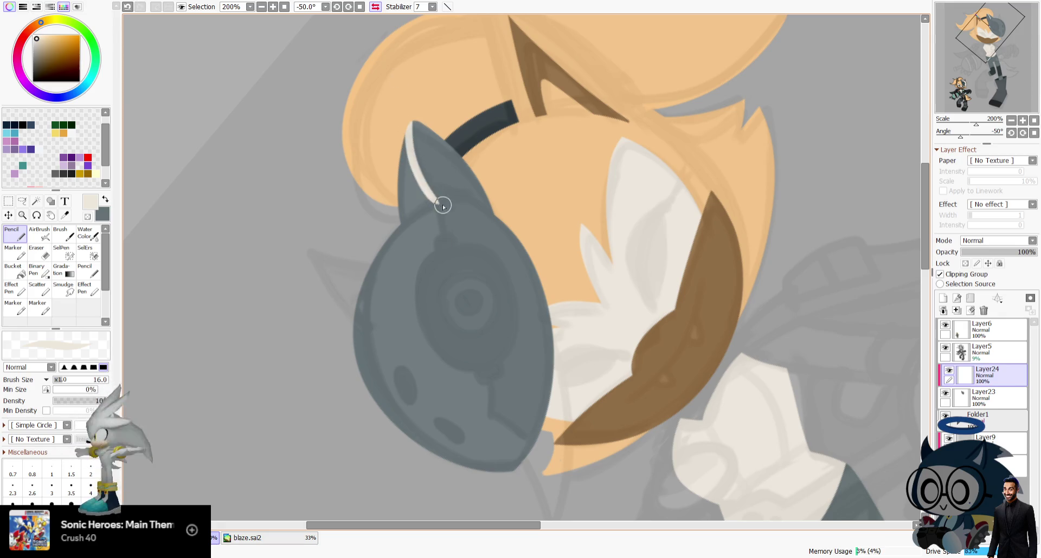
{"action": "key", "text": "ctrl+z"}
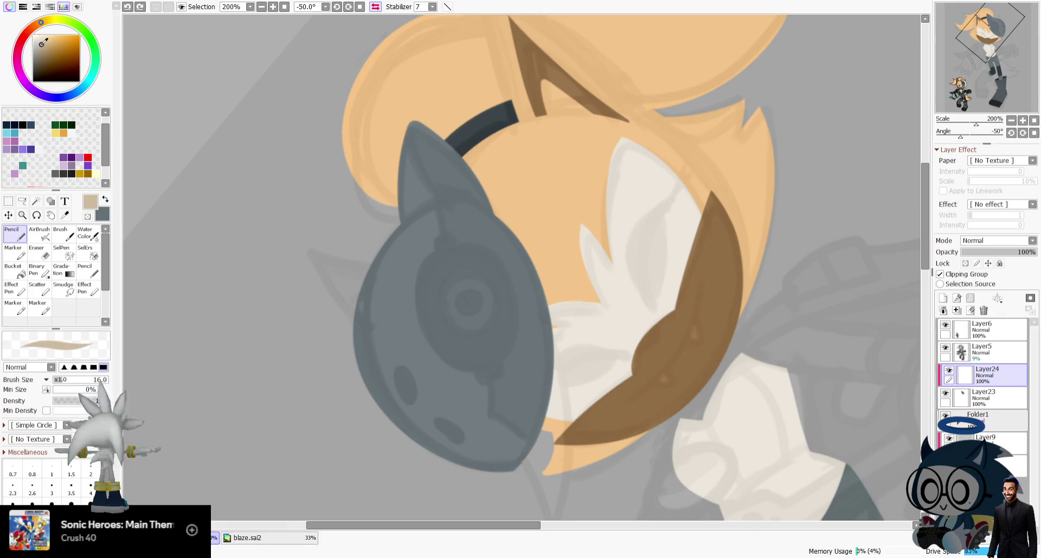
{"action": "left_click_drag", "start_coordinate": [405, 217], "coordinate": [485, 192]}
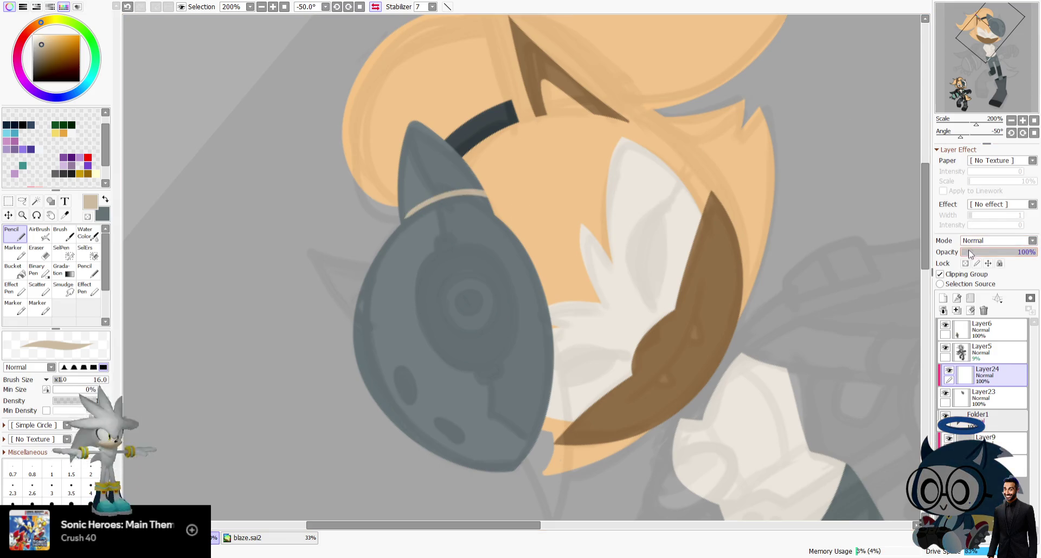
Draw a thin size-8 cream line along the ear base.
{"action": "left_click_drag", "start_coordinate": [966, 138], "coordinate": [945, 136]}
{"action": "key", "text": "ctrl+z"}
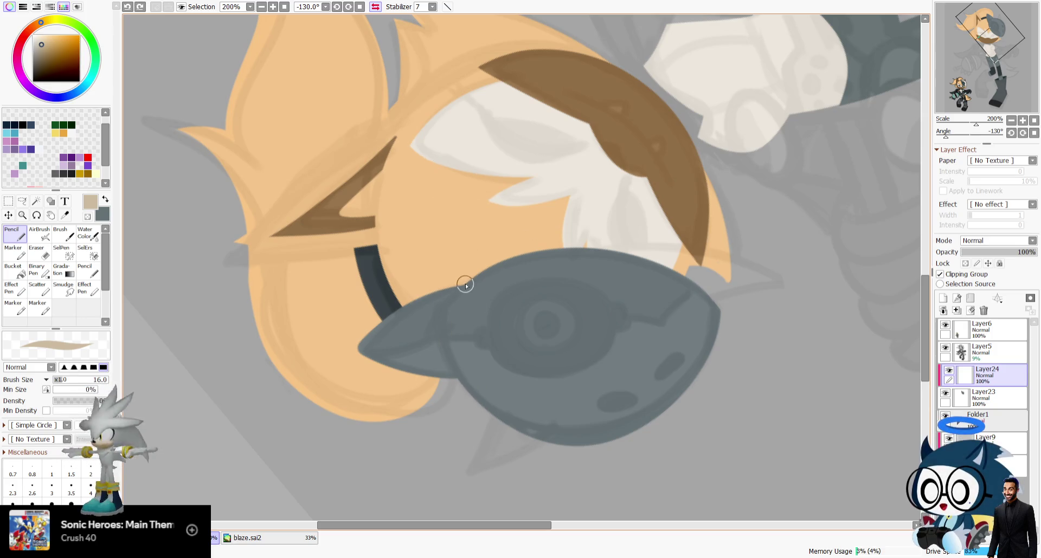
{"action": "key", "text": "ctrl+z"}
{"action": "left_click_drag", "start_coordinate": [458, 286], "coordinate": [450, 369]}
{"action": "key", "text": "ctrl+z"}
{"action": "left_click_drag", "start_coordinate": [458, 286], "coordinate": [453, 370]}
{"action": "key", "text": "ctrl+z"}
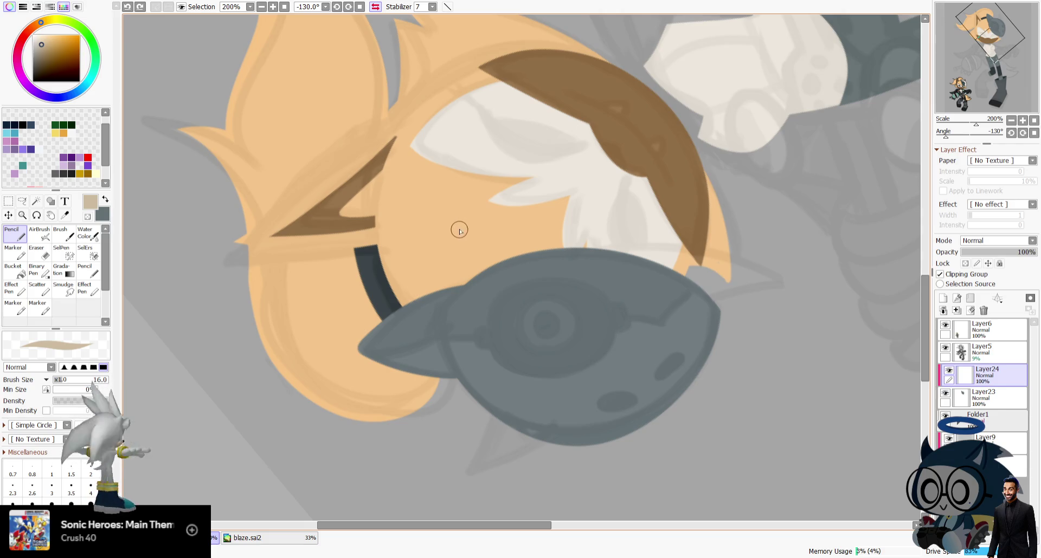
{"action": "left_click", "coordinate": [71, 503]}
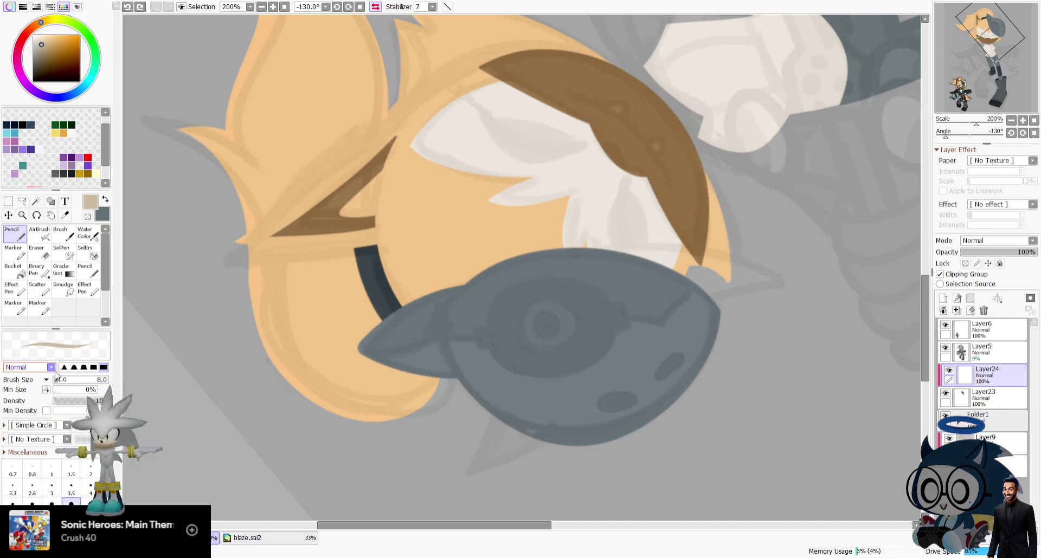
{"action": "mouse_move", "coordinate": [453, 291]}
{"action": "left_mouse_down"}
{"action": "mouse_move", "coordinate": [473, 389]}
{"action": "mouse_move", "coordinate": [463, 291]}
{"action": "left_mouse_up"}
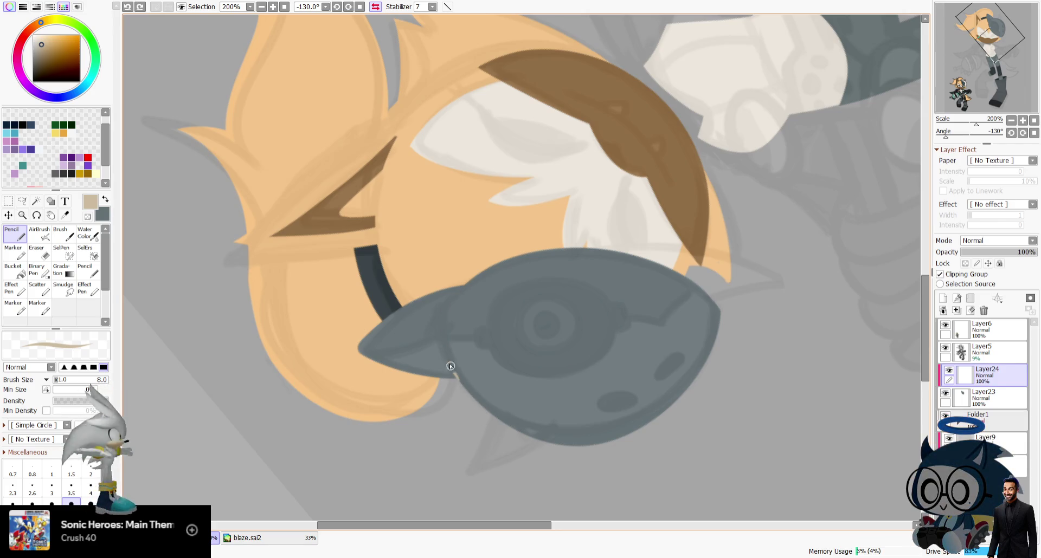
Sample the mask's slate grey and add a new empty layer beneath the clipped layer.
{"action": "left_click", "coordinate": [375, 7]}
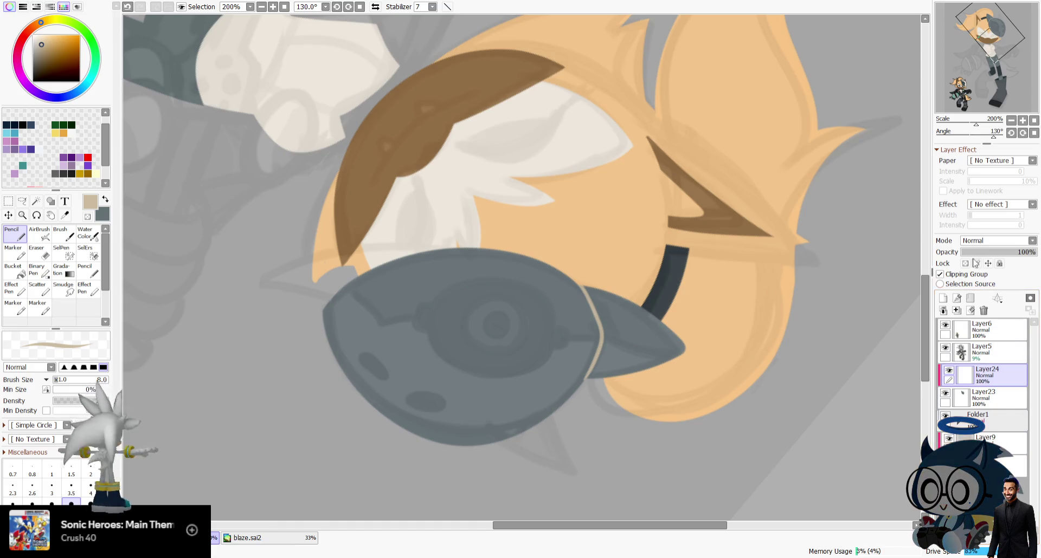
{"action": "left_click", "coordinate": [105, 201]}
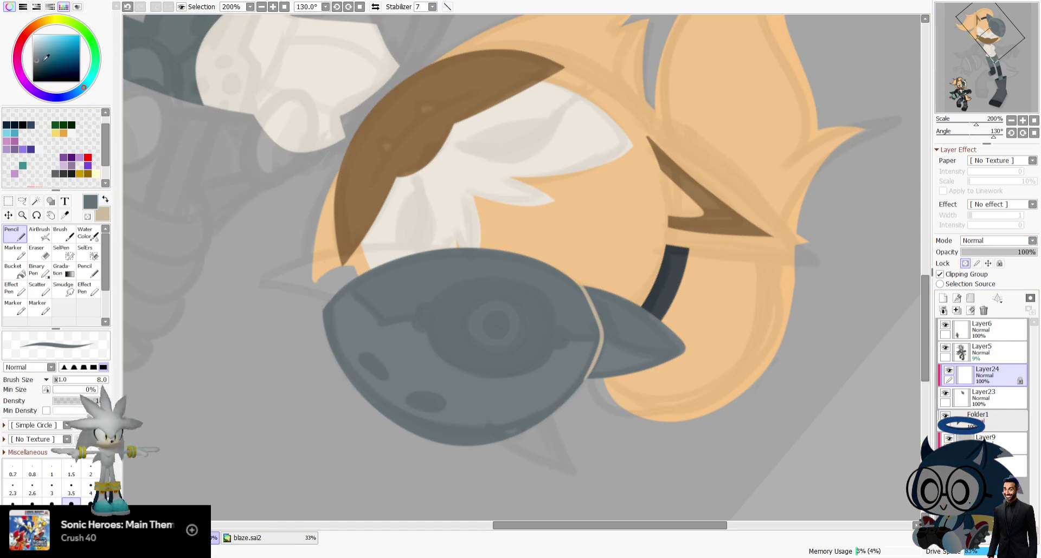
{"action": "left_click", "coordinate": [36, 65]}
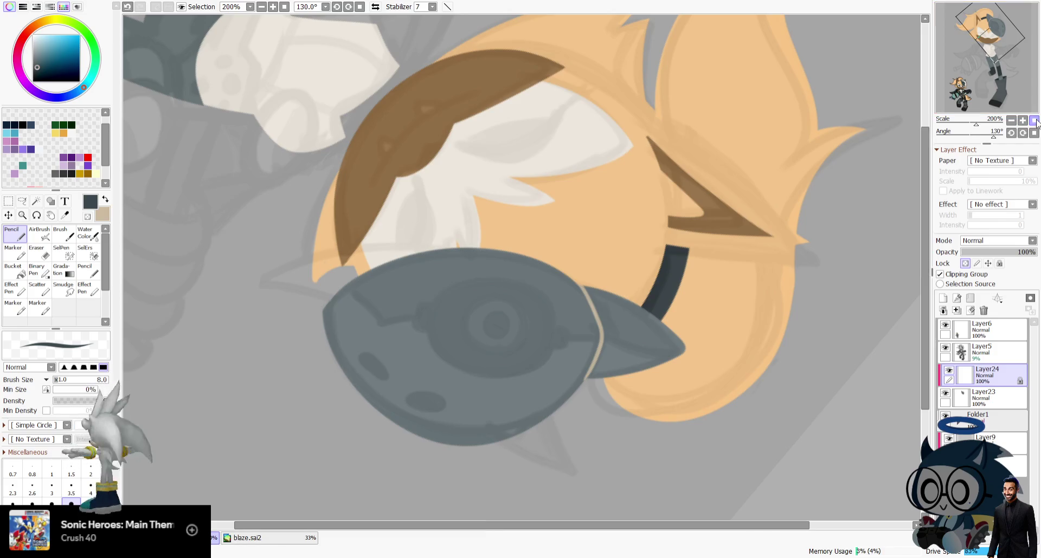
{"action": "left_click", "coordinate": [1034, 120]}
{"action": "left_click", "coordinate": [106, 201]}
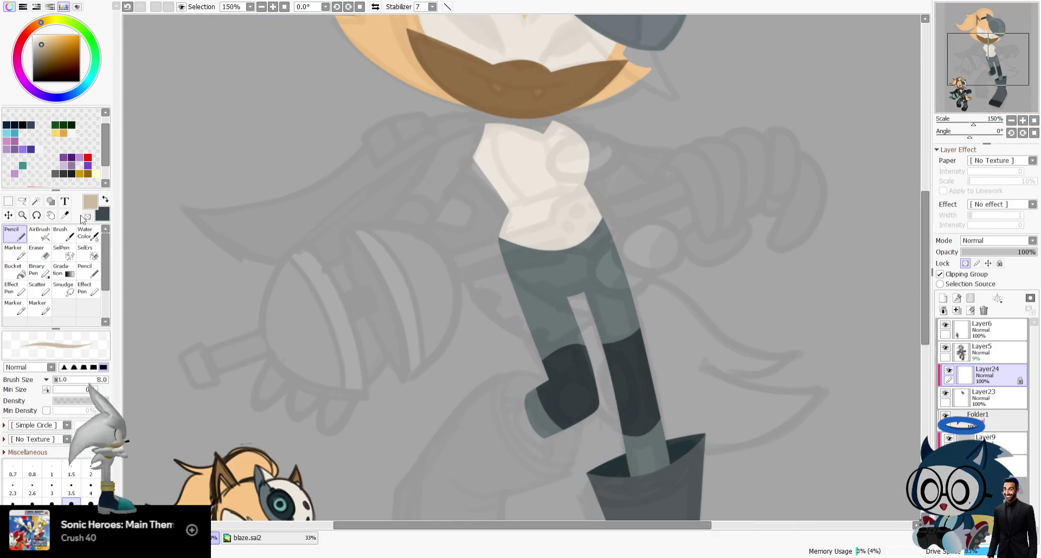
{"action": "key", "text": "alt"}
{"action": "left_click", "coordinate": [530, 225]}
{"action": "left_click_drag", "start_coordinate": [985, 87], "coordinate": [997, 52]}
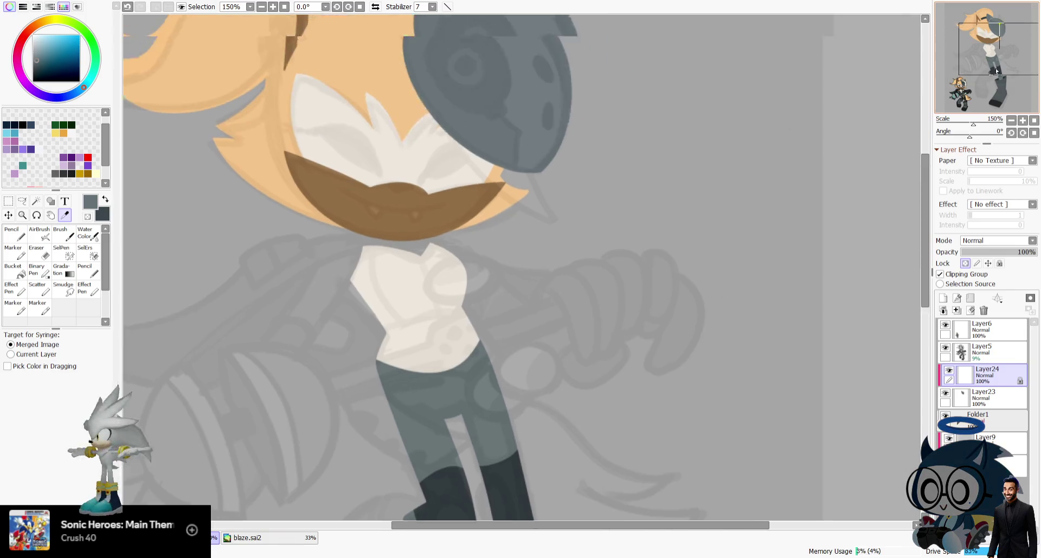
{"action": "left_click", "coordinate": [1022, 122]}
{"action": "left_click", "coordinate": [982, 399]}
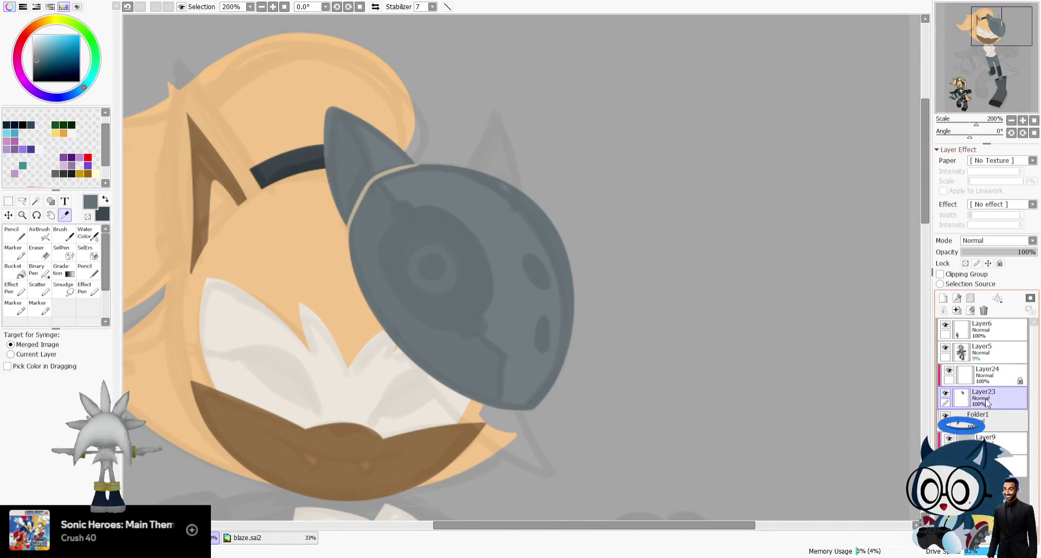
{"action": "left_click", "coordinate": [942, 297]}
{"action": "left_click", "coordinate": [15, 233]}
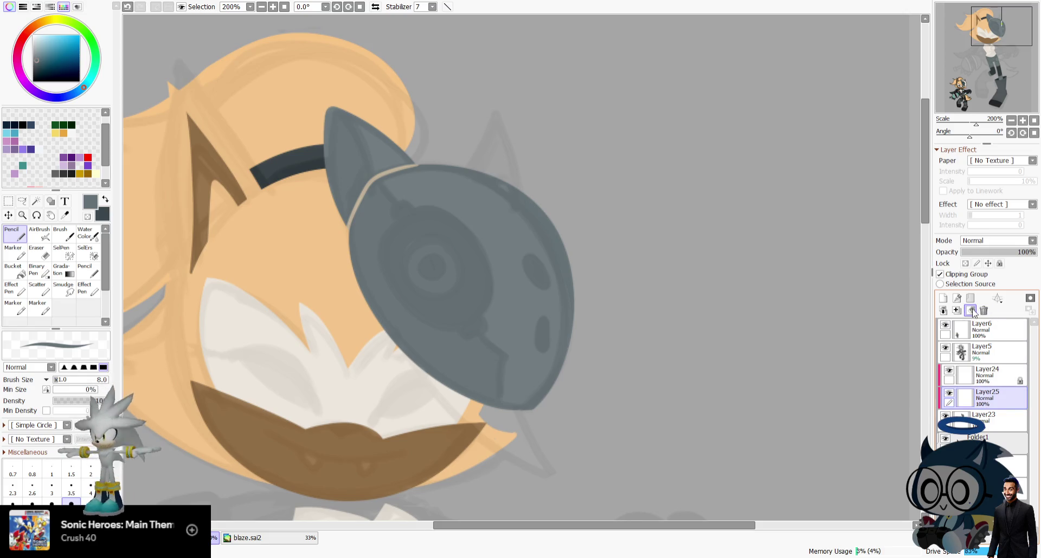
Sample the cream colour from the drawing for the Pencil.
{"action": "key", "text": "alt"}
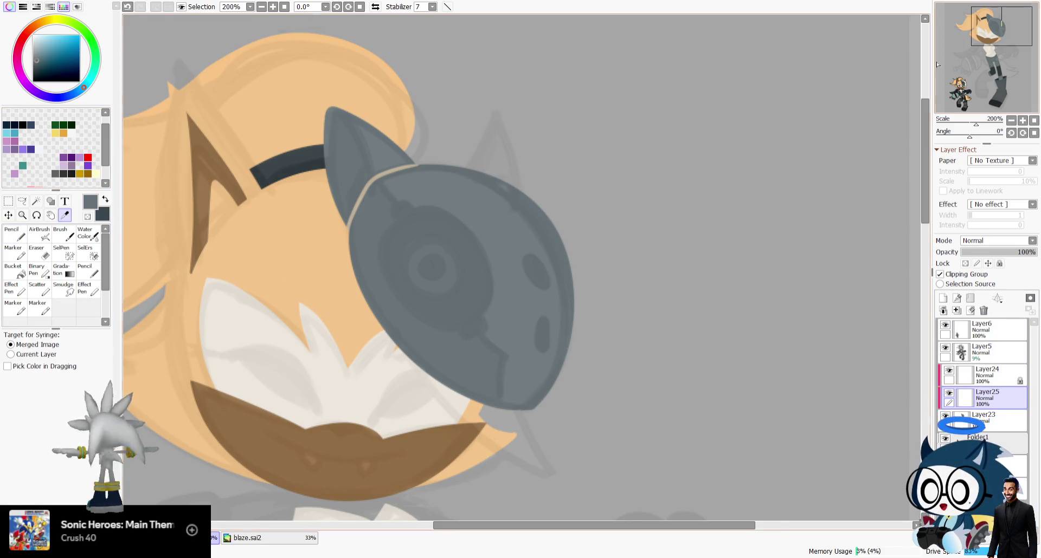
{"action": "scroll", "coordinate": [1013, 126], "scroll_direction": "down", "scroll_amount": 5}
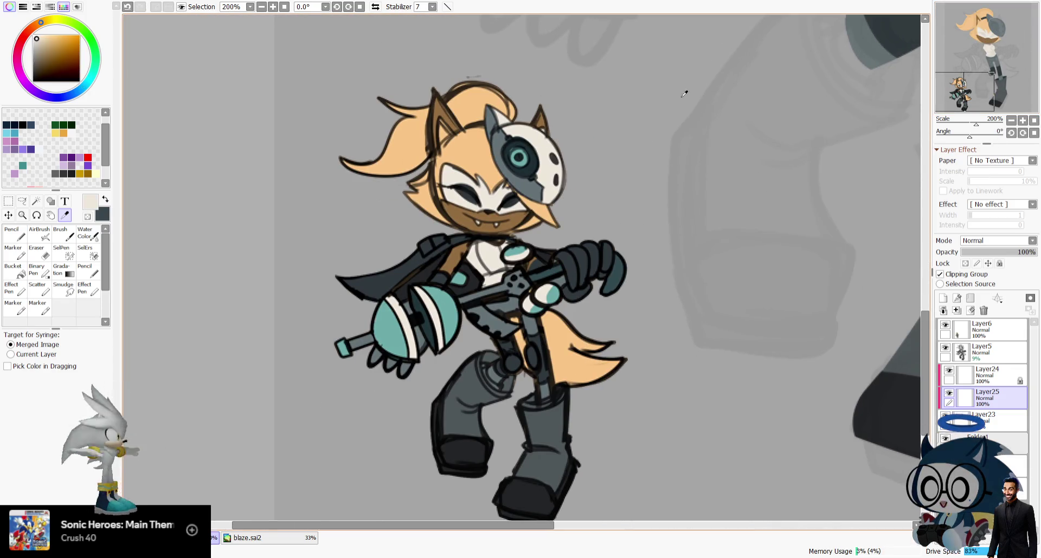
{"action": "left_click", "coordinate": [1018, 75]}
{"action": "left_click_drag", "start_coordinate": [1018, 75], "coordinate": [1032, 22]}
{"action": "key", "text": "n"}
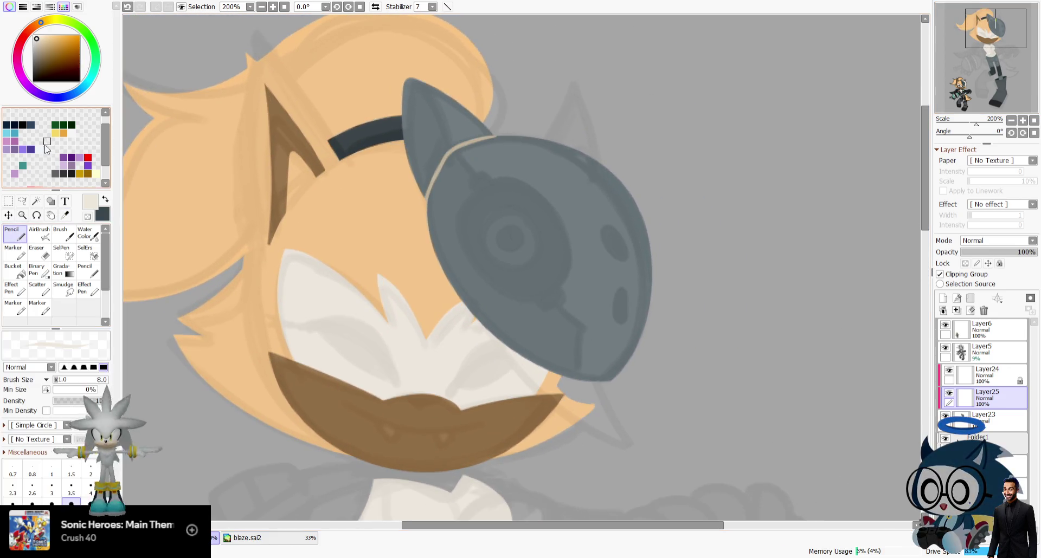
Draw a cream highlight line down the mask's ear, redrawing it several times.
{"action": "left_click_drag", "start_coordinate": [450, 135], "coordinate": [454, 149]}
{"action": "key", "text": "ctrl+z"}
{"action": "left_click_drag", "start_coordinate": [410, 80], "coordinate": [455, 157]}
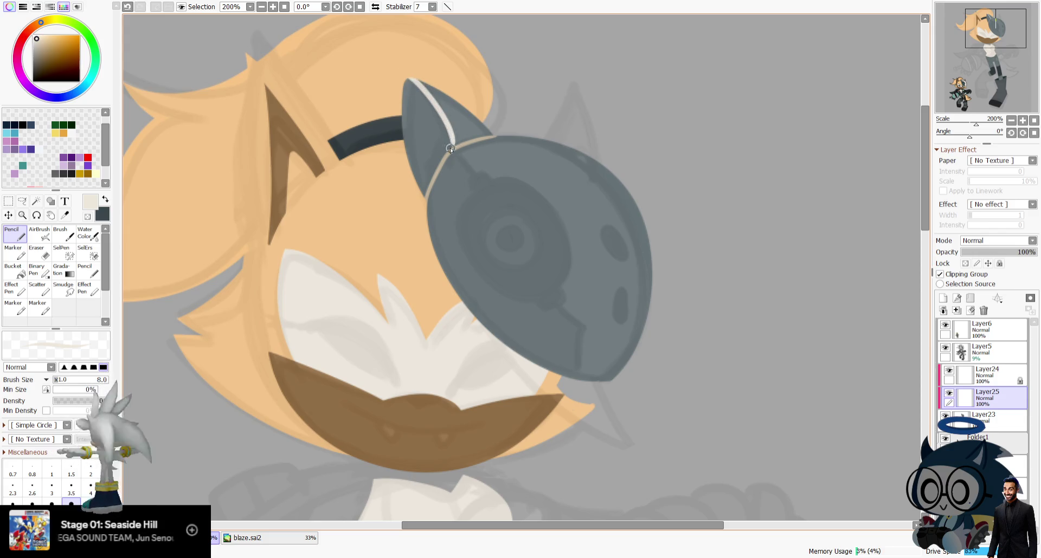
{"action": "key", "text": "ctrl+z"}
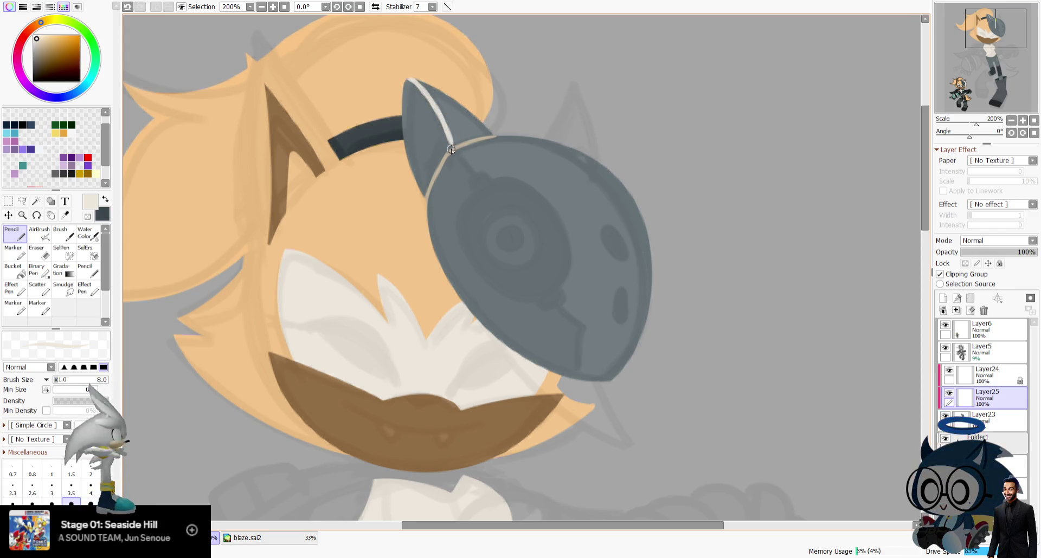
{"action": "left_click_drag", "start_coordinate": [409, 78], "coordinate": [451, 154]}
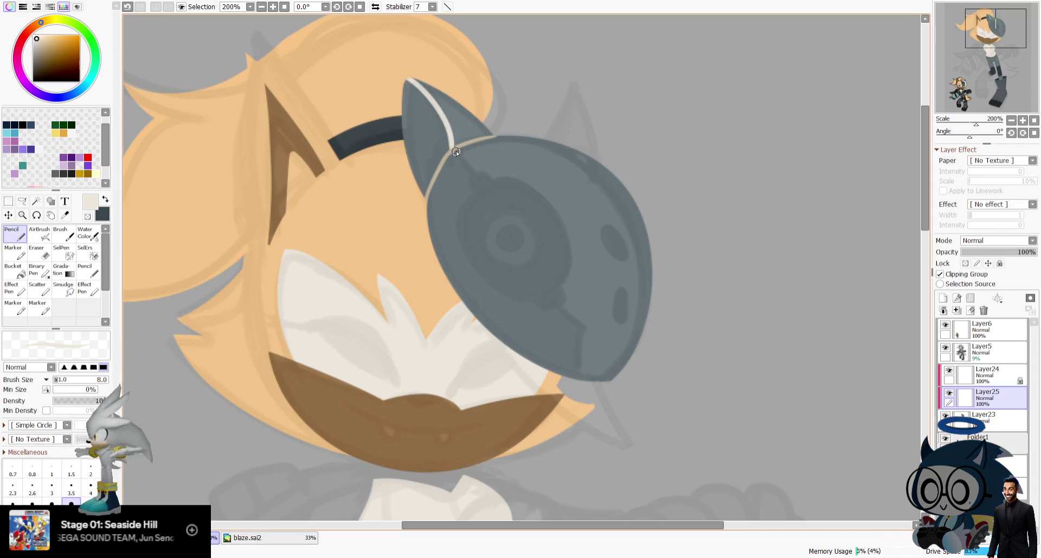
{"action": "key", "text": "ctrl+z"}
{"action": "left_click_drag", "start_coordinate": [411, 79], "coordinate": [457, 142]}
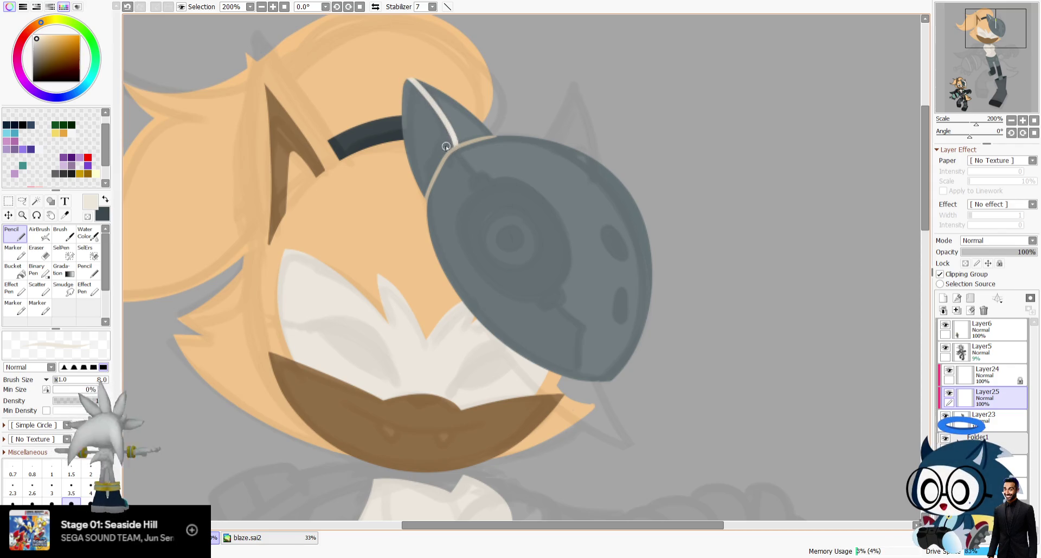
{"action": "key", "text": "h"}
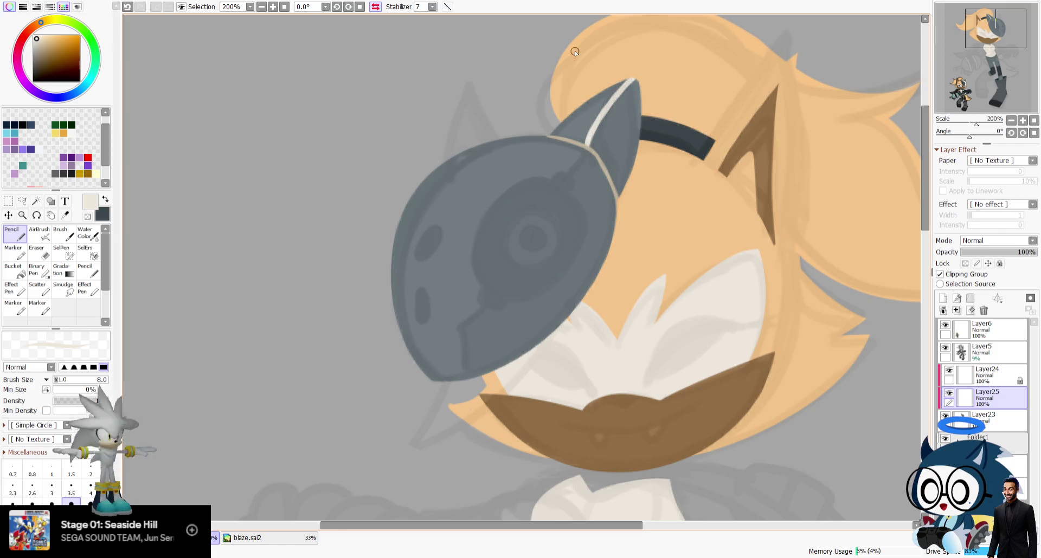
{"action": "key", "text": "ctrl+z"}
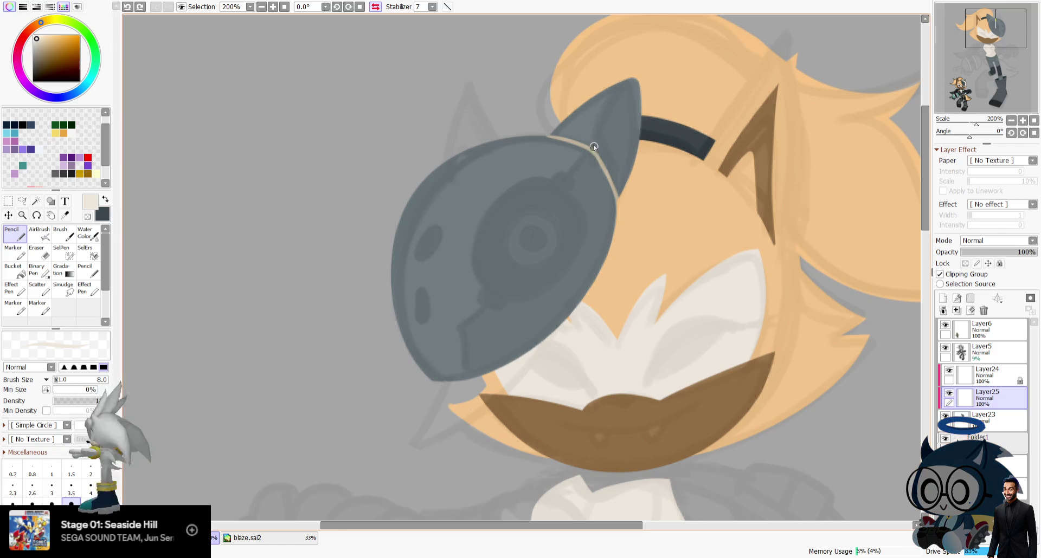
Try cream lines from the ear toward the eye and along the mask's lower edge.
{"action": "left_click_drag", "start_coordinate": [592, 156], "coordinate": [543, 228]}
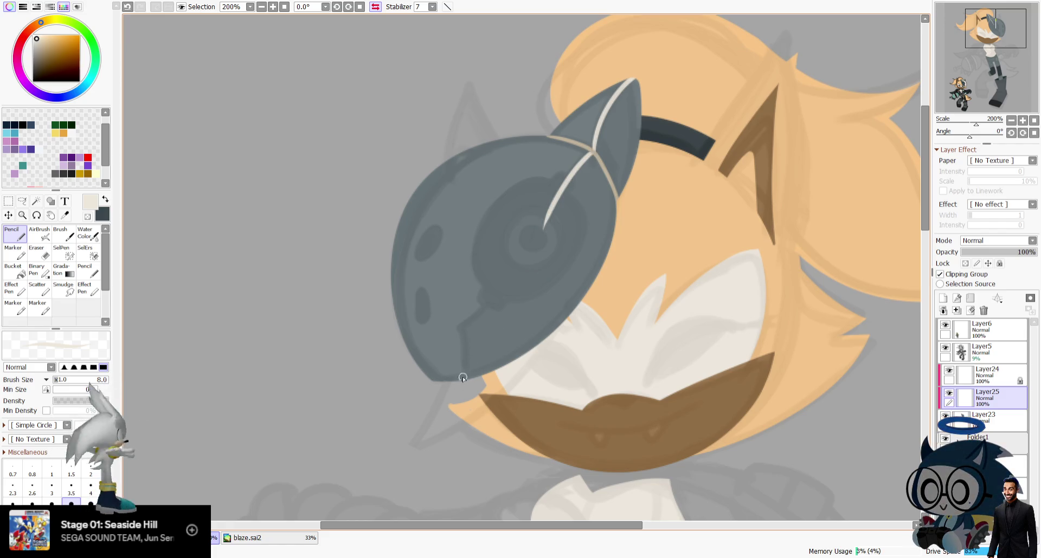
{"action": "key", "text": "ctrl+z"}
{"action": "key", "text": "ctrl+z"}
{"action": "left_click_drag", "start_coordinate": [463, 379], "coordinate": [473, 314]}
{"action": "key", "text": "ctrl+z"}
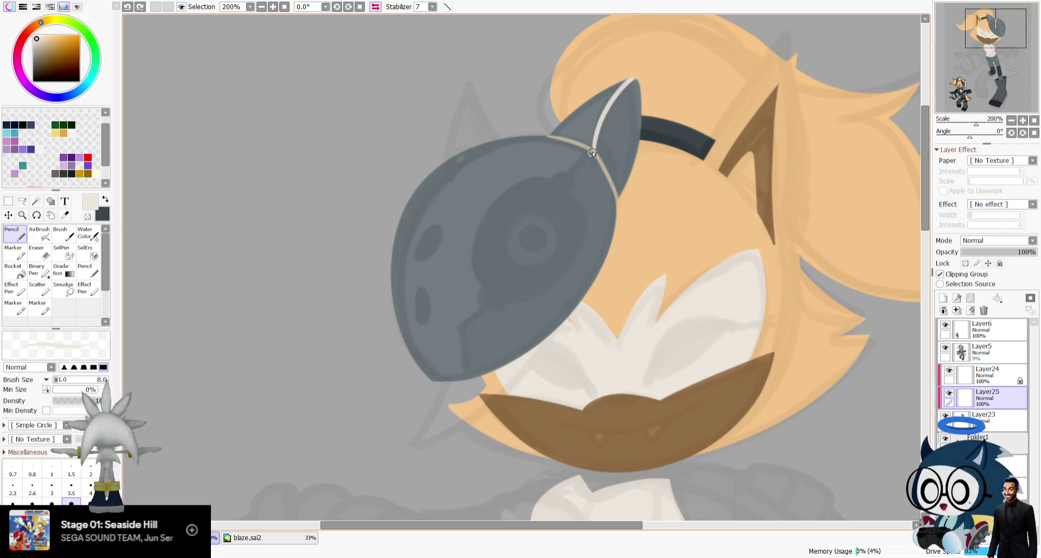
{"action": "left_click_drag", "start_coordinate": [592, 155], "coordinate": [524, 221]}
{"action": "key", "text": "ctrl+z"}
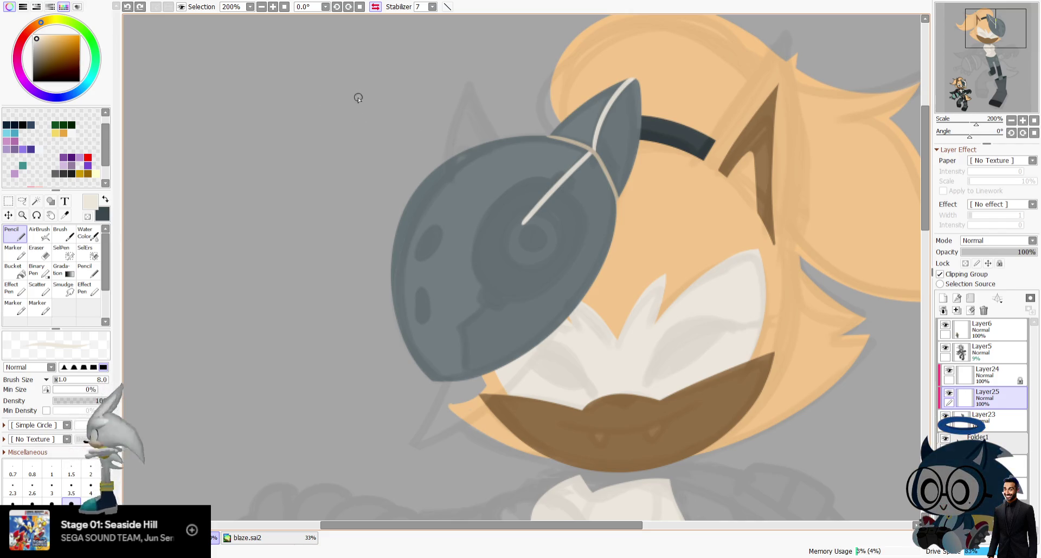
{"action": "left_click_drag", "start_coordinate": [464, 315], "coordinate": [455, 379]}
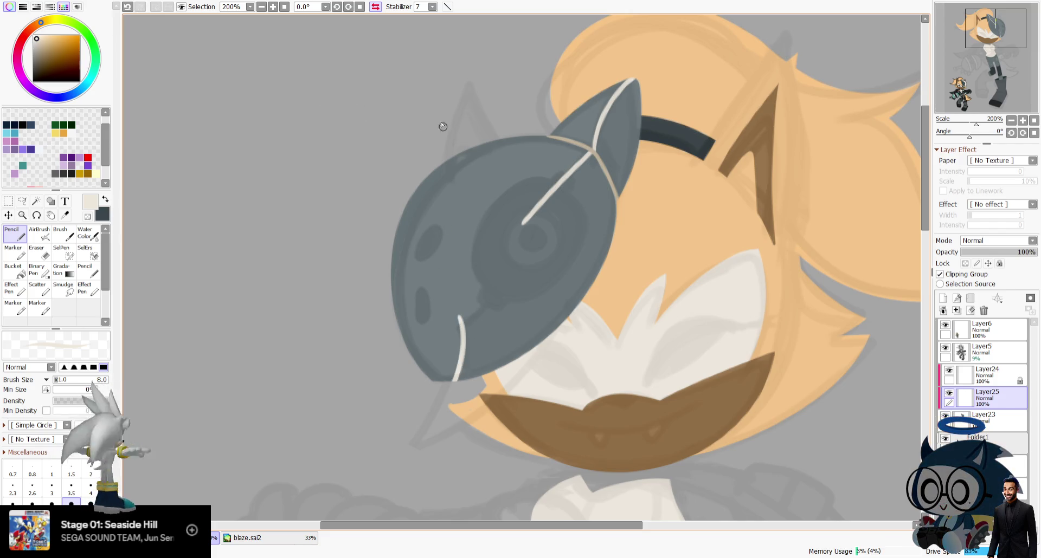
{"action": "left_click", "coordinate": [375, 7]}
{"action": "key", "text": "ctrl+z"}
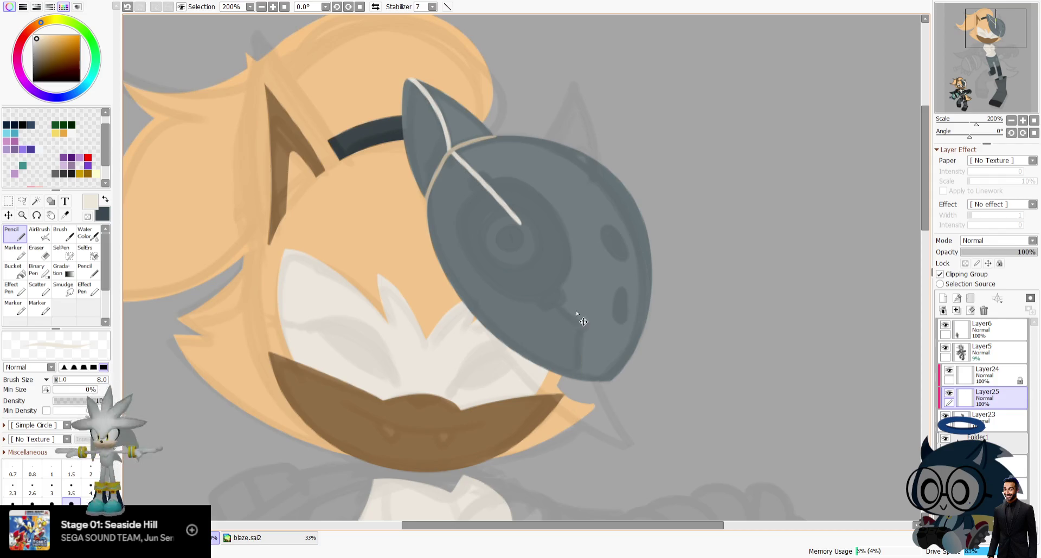
Outline the upper mask with a curved cream line and bucket-fill it cream.
{"action": "left_click_drag", "start_coordinate": [506, 227], "coordinate": [622, 348]}
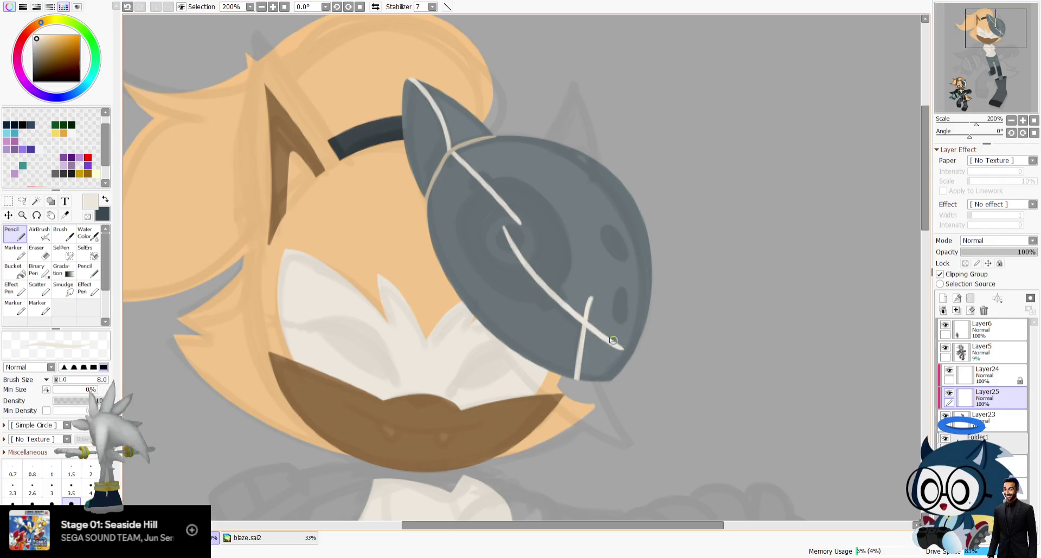
{"action": "left_click_drag", "start_coordinate": [515, 188], "coordinate": [504, 236]}
{"action": "left_click_drag", "start_coordinate": [412, 80], "coordinate": [444, 113]}
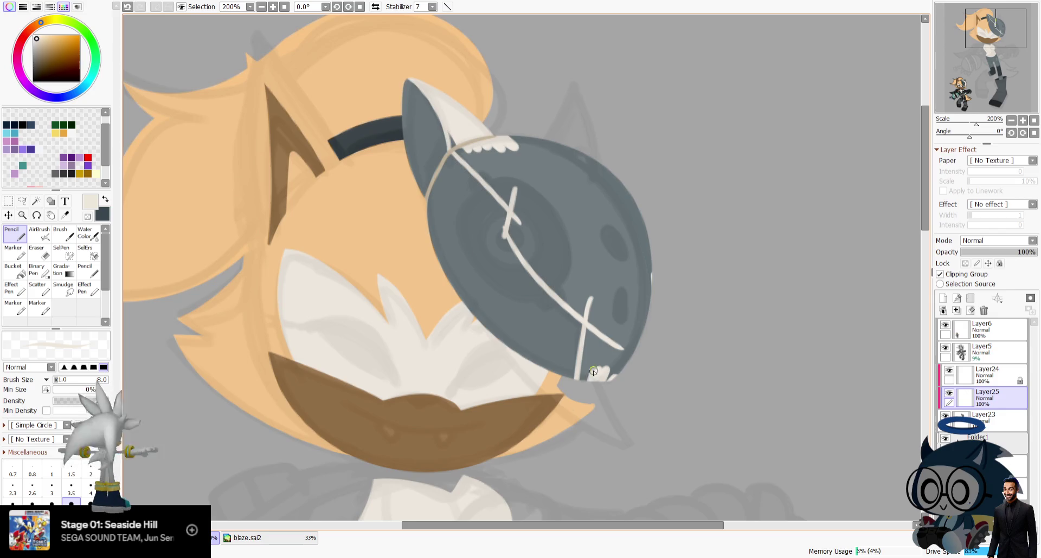
{"action": "key", "text": "g"}
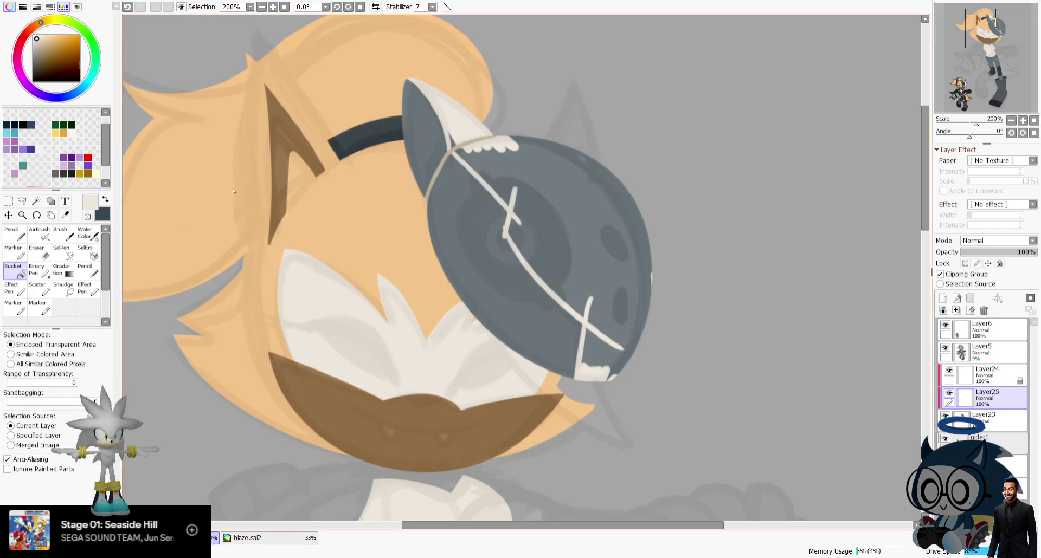
{"action": "left_click", "coordinate": [571, 191]}
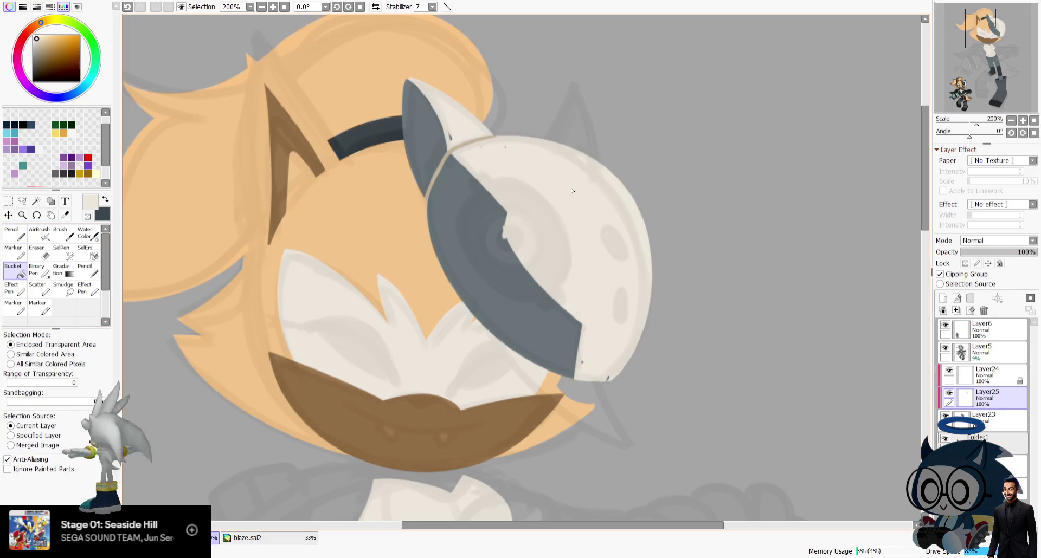
Mirror the view and undo the last stroke on the mask.
{"action": "left_click", "coordinate": [20, 239]}
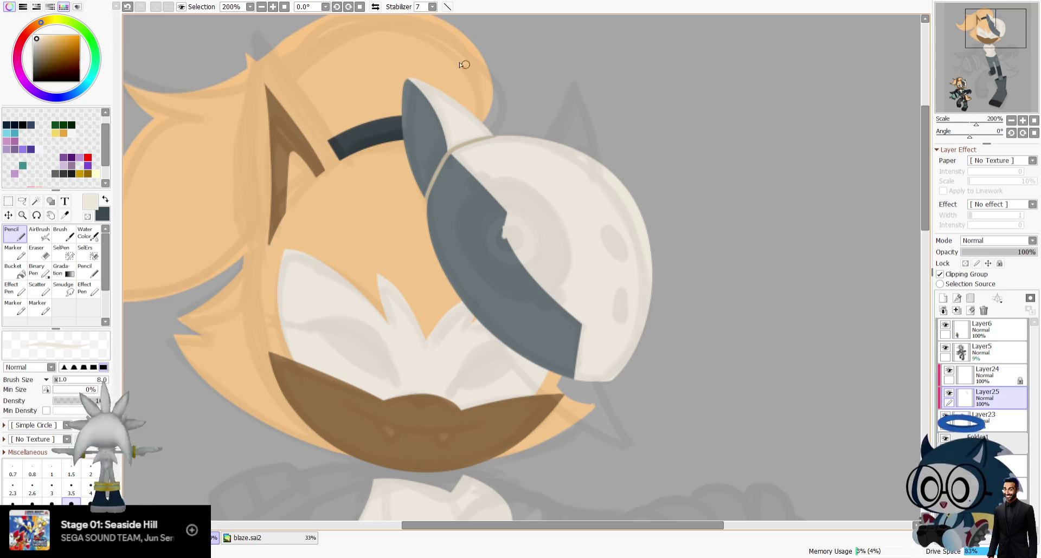
{"action": "left_click", "coordinate": [376, 7]}
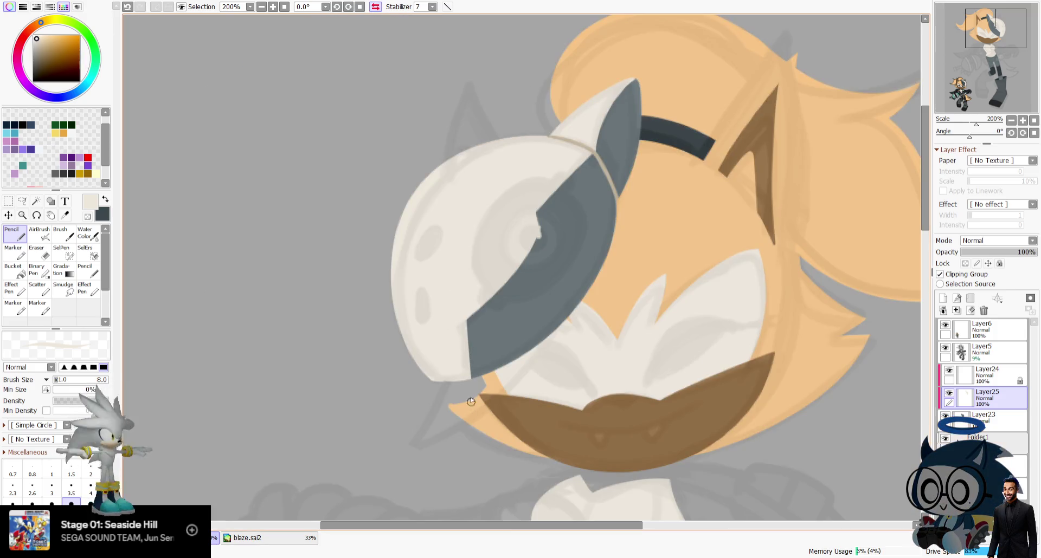
{"action": "key", "text": "ctrl+z"}
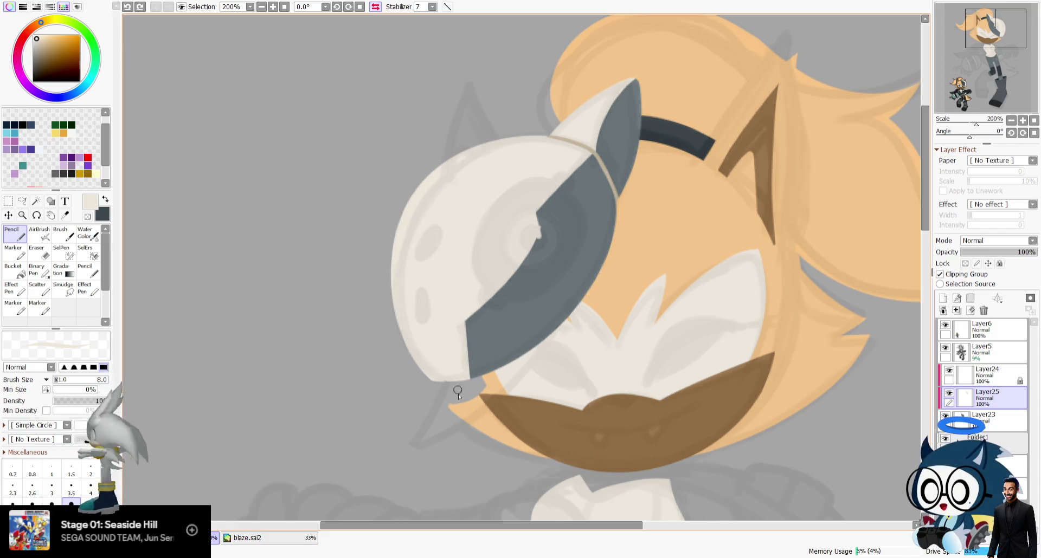
{"action": "left_click", "coordinate": [36, 252]}
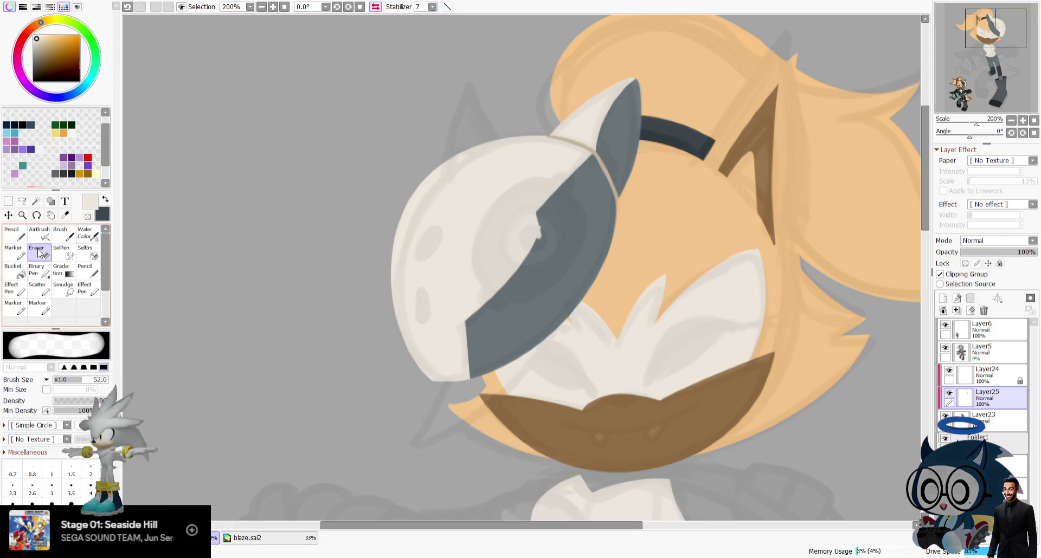
On Layer23, trim the head's left edge with a size-23 eraser.
{"action": "left_click", "coordinate": [983, 417]}
{"action": "left_click_drag", "start_coordinate": [521, 267], "coordinate": [504, 267]}
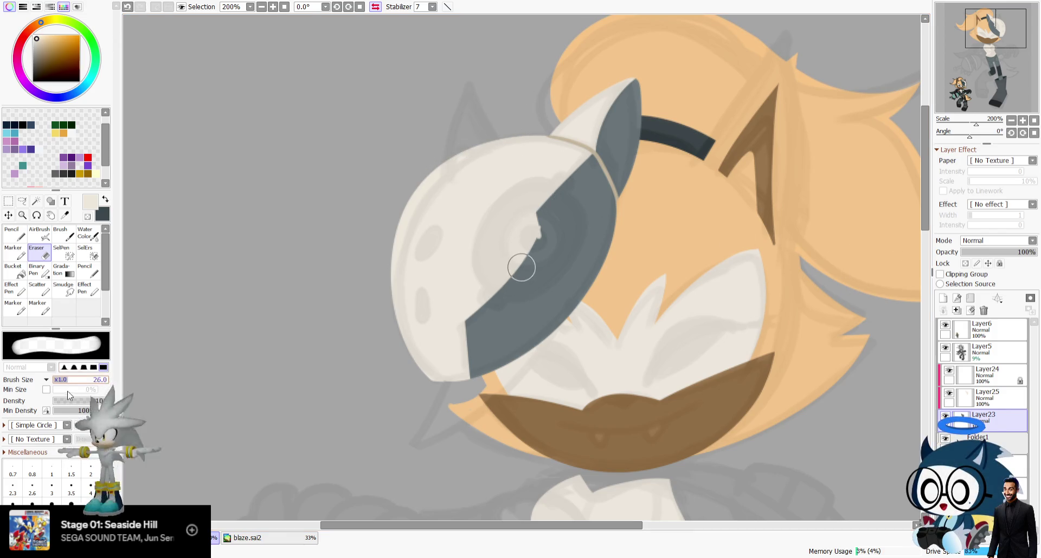
{"action": "key", "text": "Delete"}
{"action": "key", "text": "Delete"}
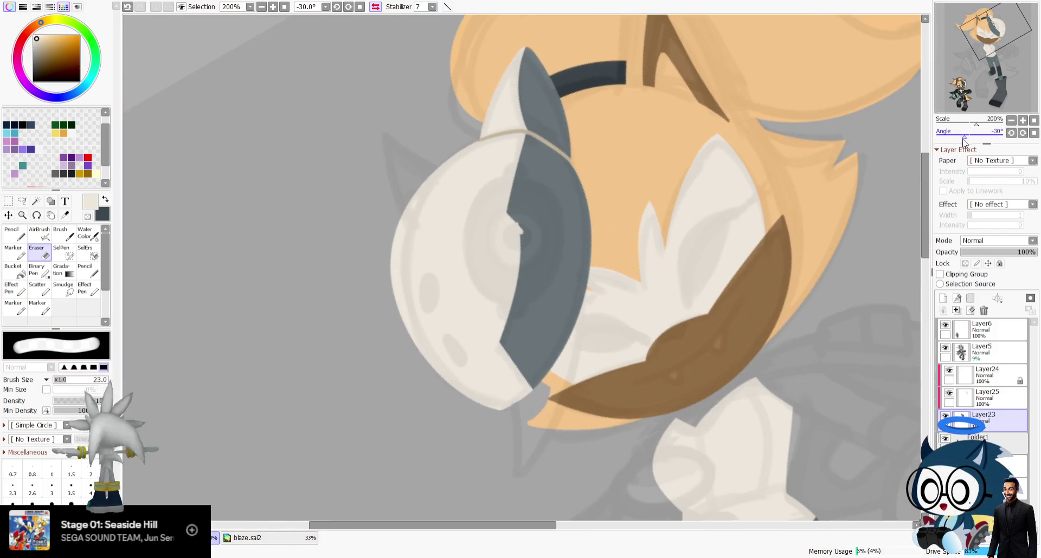
{"action": "key", "text": "ctrl+z"}
{"action": "key", "text": "ctrl+y"}
{"action": "key", "text": "ctrl+z"}
{"action": "key", "text": "ctrl+y"}
{"action": "key", "text": "ctrl+z"}
{"action": "key", "text": "ctrl+y"}
{"action": "left_click_drag", "start_coordinate": [450, 138], "coordinate": [506, 390]}
{"action": "key", "text": "ctrl+z"}
{"action": "mouse_move", "coordinate": [459, 132]}
{"action": "left_mouse_down"}
{"action": "mouse_move", "coordinate": [460, 395]}
{"action": "mouse_move", "coordinate": [531, 374]}
{"action": "left_mouse_up"}
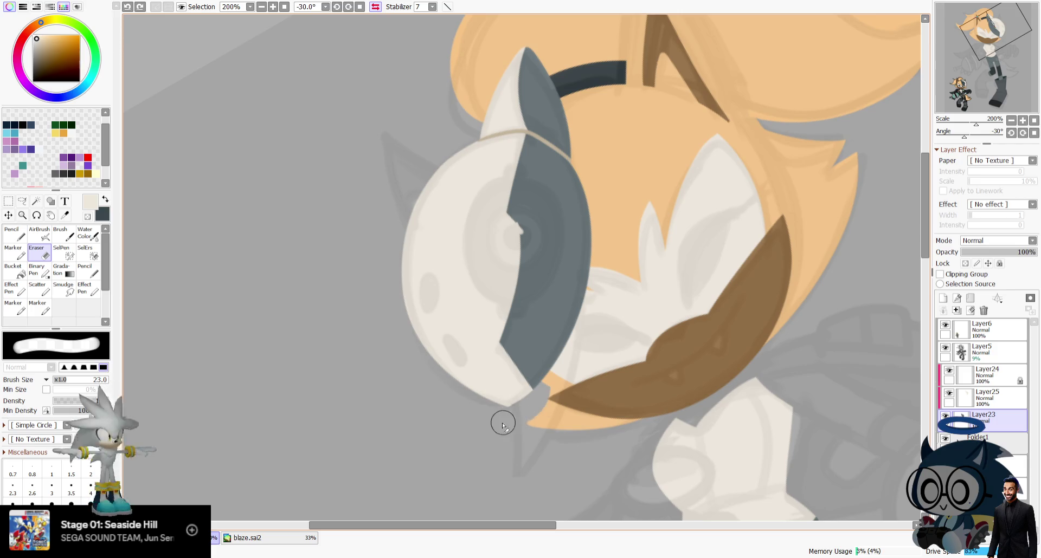
Erase a little off the chin edge to tidy it.
{"action": "key", "text": "h"}
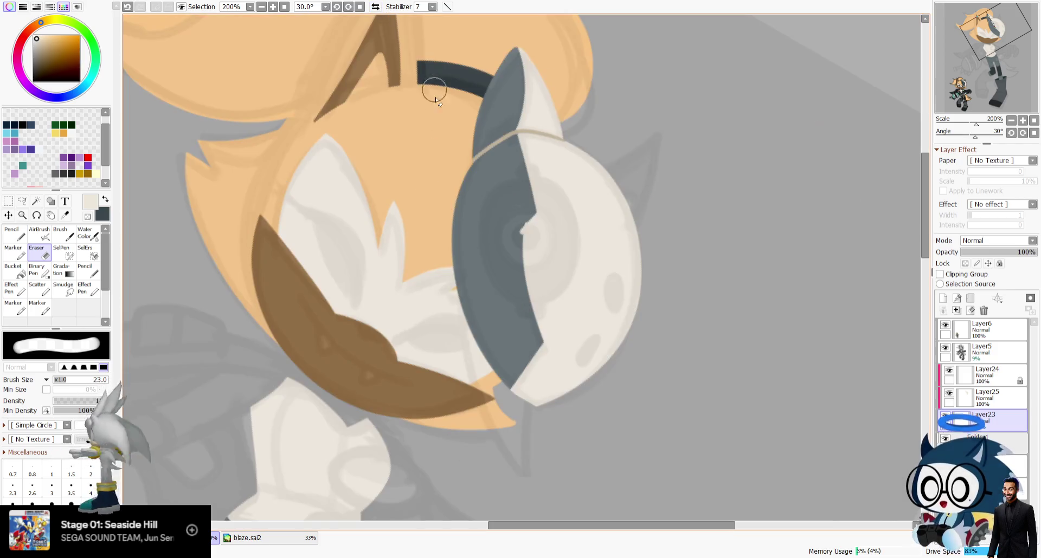
{"action": "left_click_drag", "start_coordinate": [493, 366], "coordinate": [529, 390]}
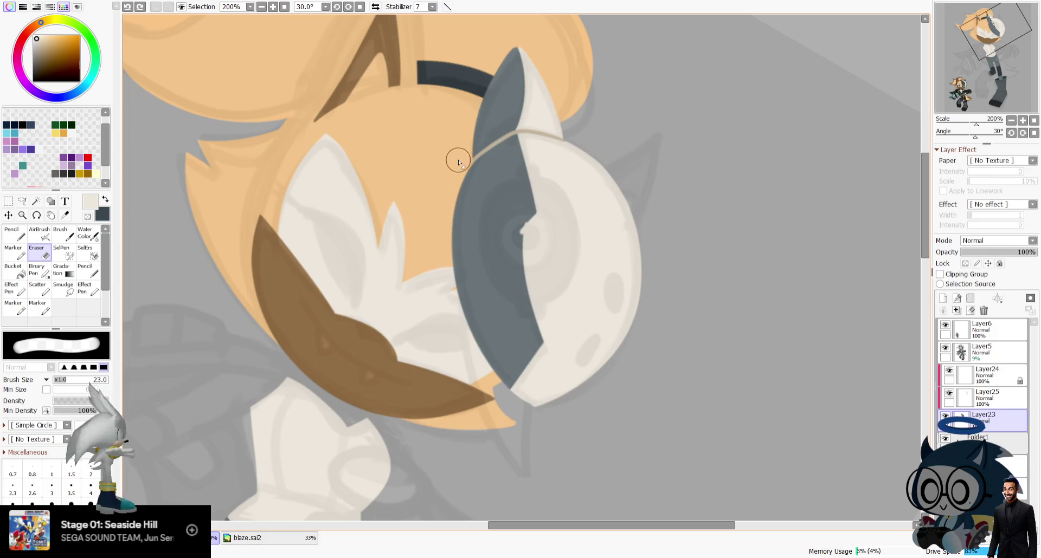
{"action": "key", "text": "ctrl+z"}
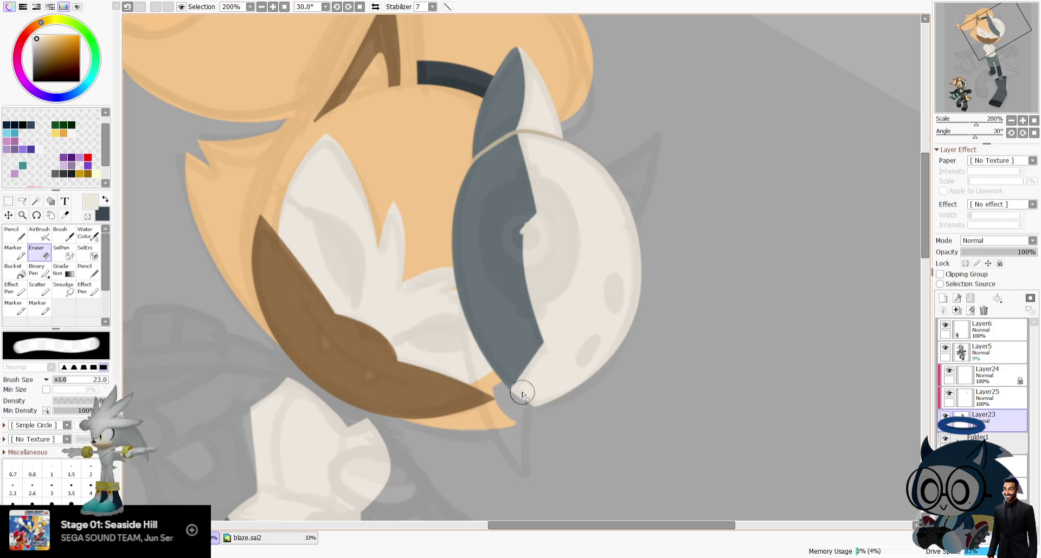
{"action": "left_click_drag", "start_coordinate": [494, 379], "coordinate": [542, 405]}
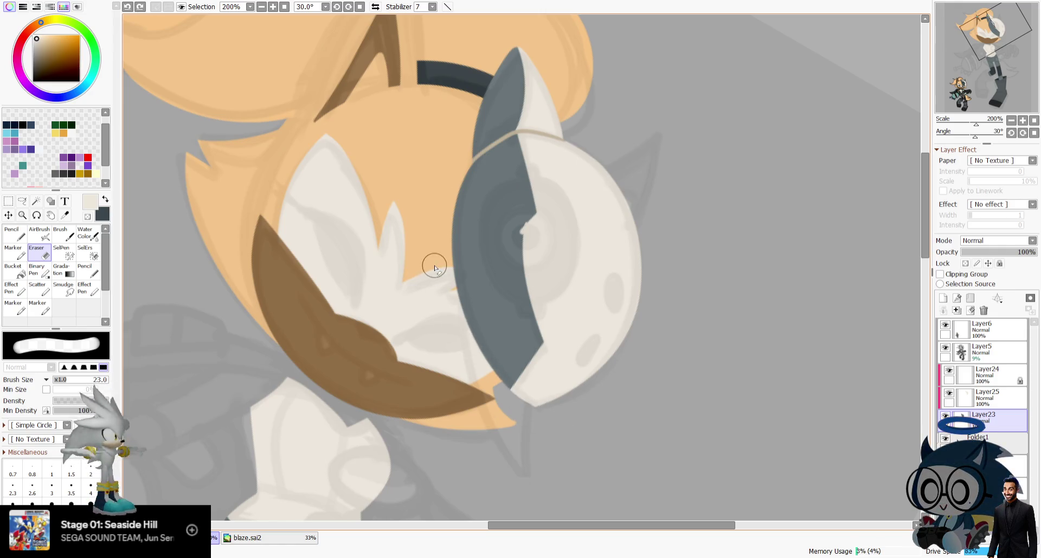
Reset the view, zoom in on the masked head and mirror the canvas.
{"action": "left_click", "coordinate": [1034, 120]}
{"action": "scroll", "coordinate": [520, 271], "scroll_direction": "up", "scroll_amount": 5}
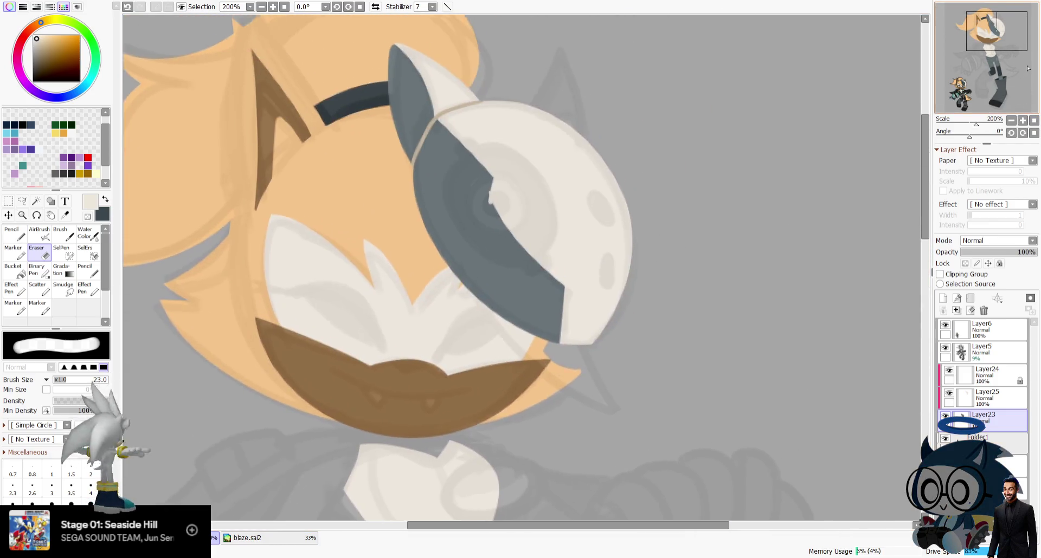
{"action": "left_click", "coordinate": [379, 7]}
{"action": "left_click", "coordinate": [106, 200]}
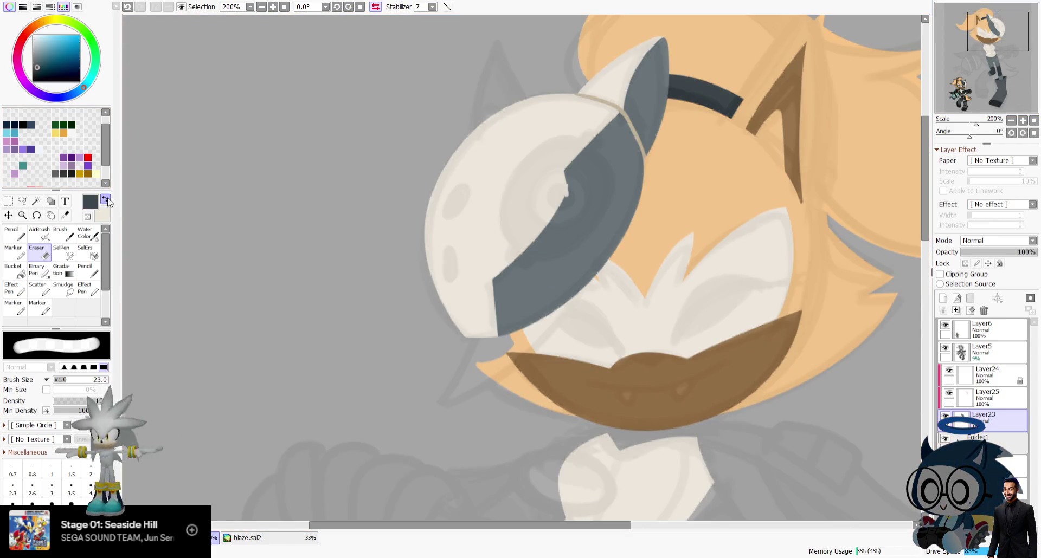
Hide the sketch layer, sample the mask's grey-blue and darken it to slate grey.
{"action": "left_click", "coordinate": [66, 215]}
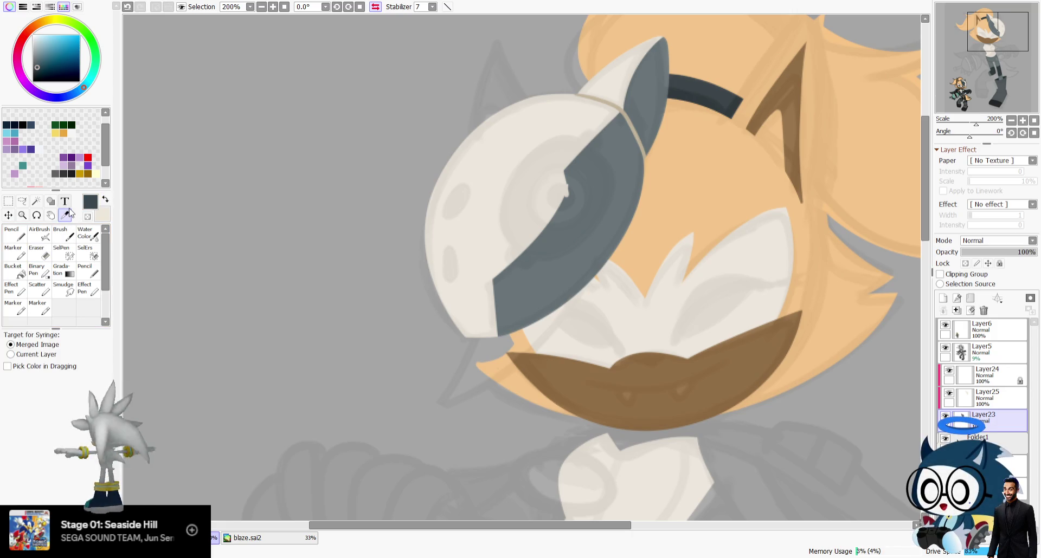
{"action": "left_click", "coordinate": [982, 352]}
{"action": "left_click", "coordinate": [944, 347]}
{"action": "left_click", "coordinate": [623, 173]}
{"action": "left_click", "coordinate": [14, 234]}
{"action": "left_click", "coordinate": [37, 66]}
On Layer24 with transparency locked, paint slate over the tan seam on the grey ear flap.
{"action": "left_click", "coordinate": [988, 374]}
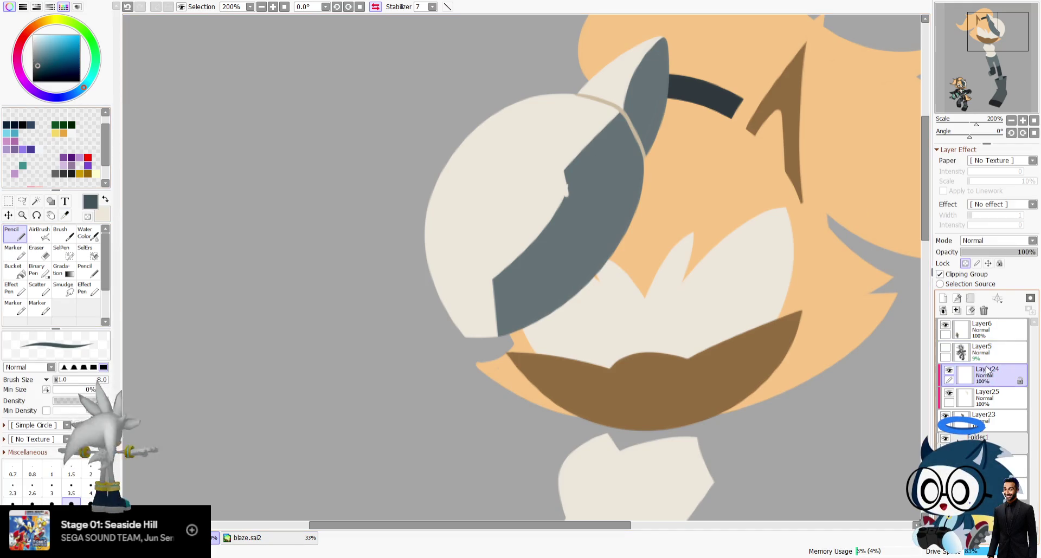
{"action": "left_click", "coordinate": [964, 263]}
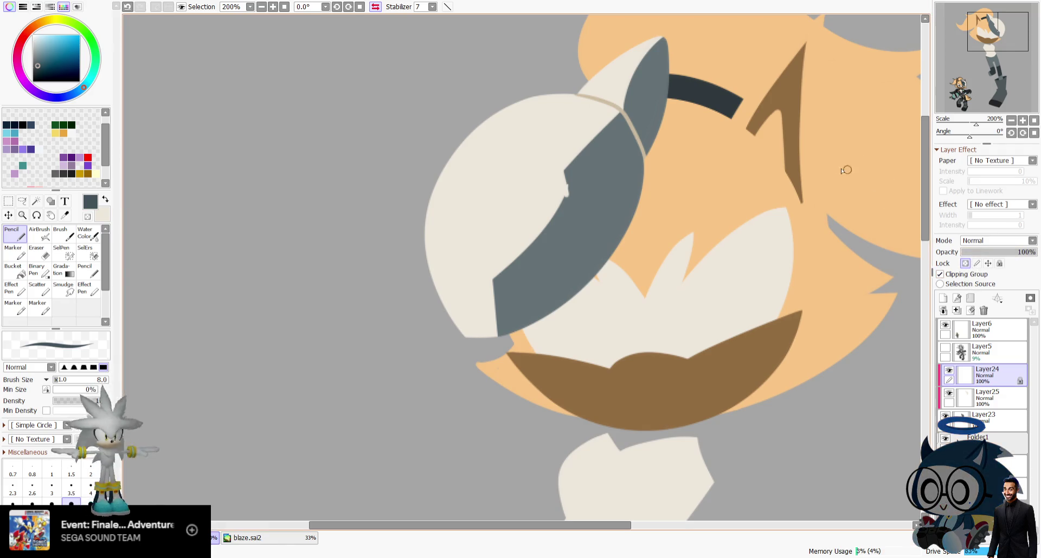
{"action": "left_click_drag", "start_coordinate": [627, 120], "coordinate": [632, 109]}
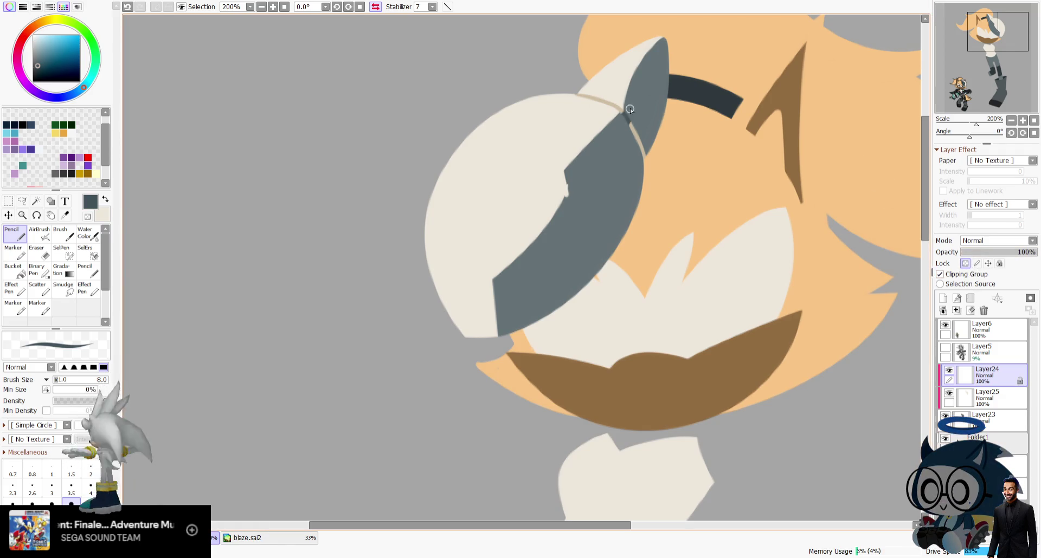
{"action": "left_click_drag", "start_coordinate": [643, 158], "coordinate": [625, 114]}
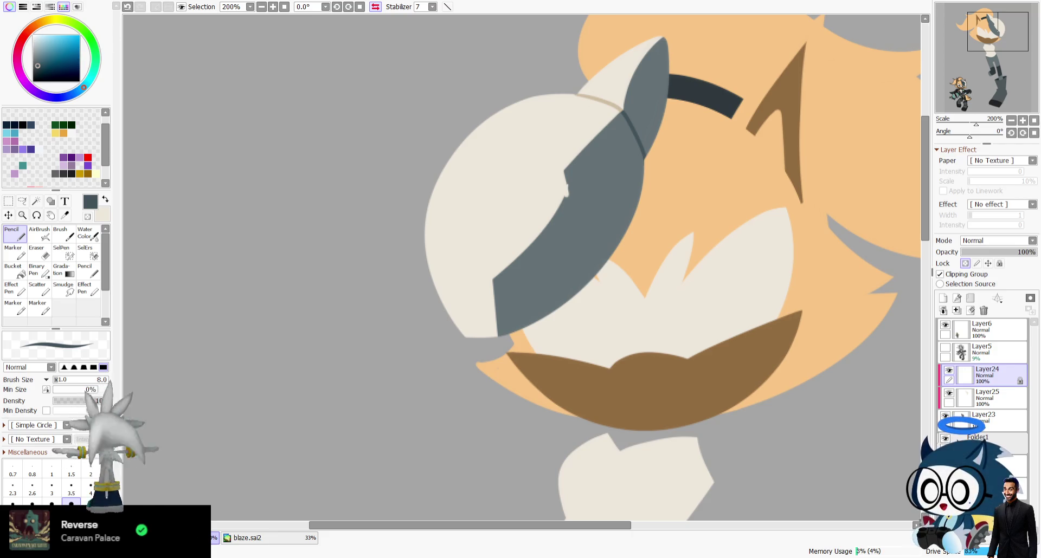
Unmirror the view, show sketch Layer5 again and add a new empty layer.
{"action": "scroll", "coordinate": [548, 86], "scroll_direction": "down", "scroll_amount": 3}
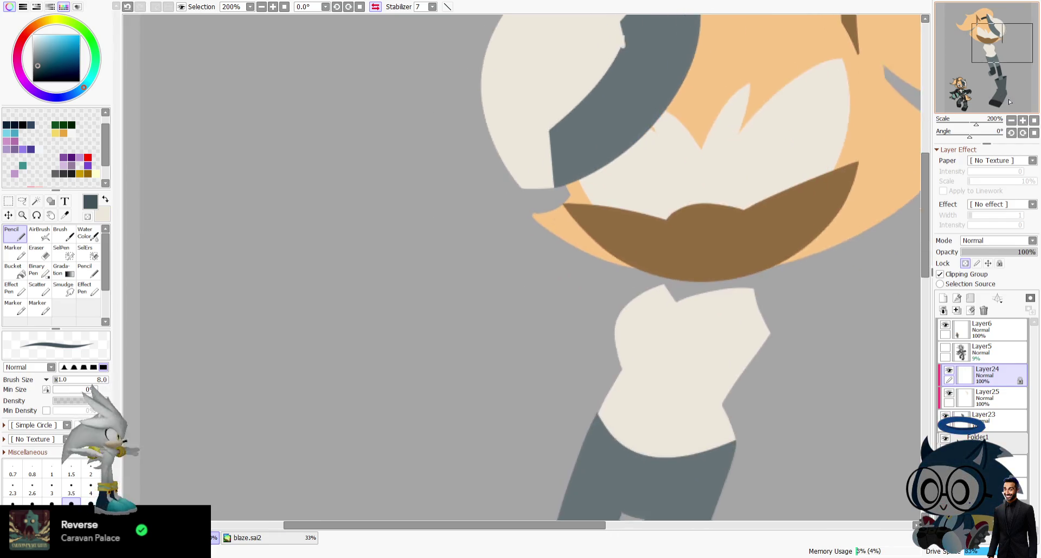
{"action": "scroll", "coordinate": [520, 216], "scroll_direction": "up", "scroll_amount": 5}
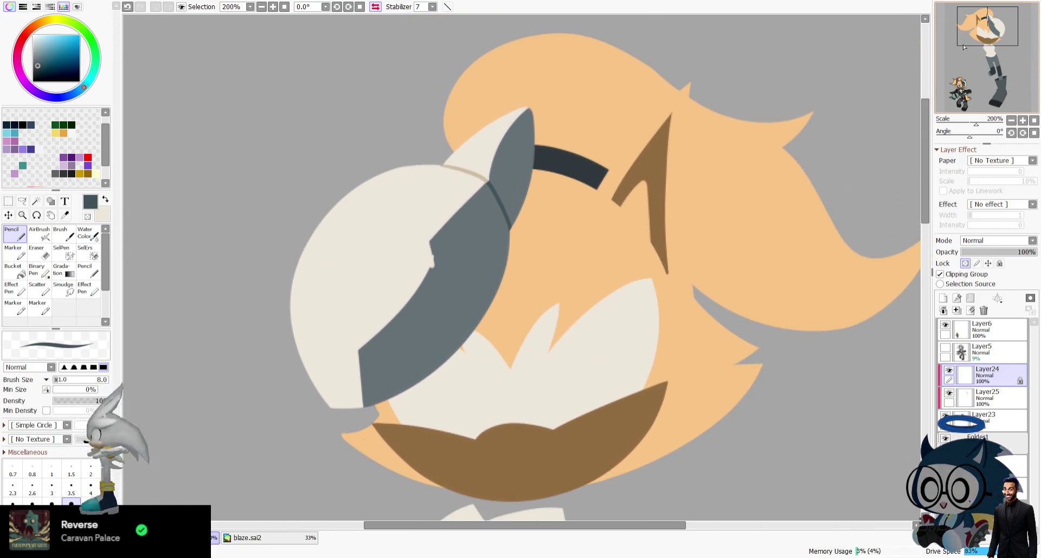
{"action": "left_click", "coordinate": [373, 6]}
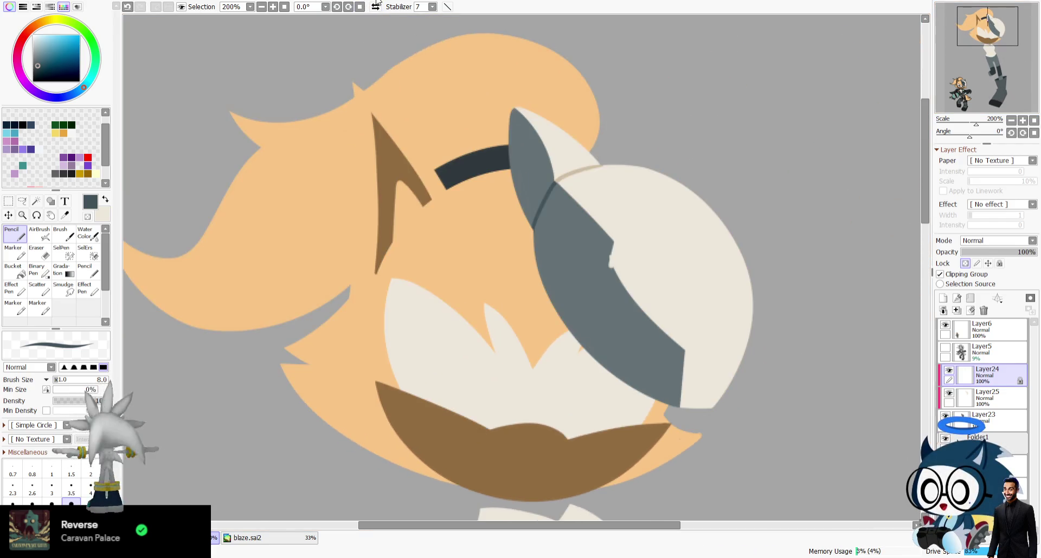
{"action": "left_click", "coordinate": [948, 351]}
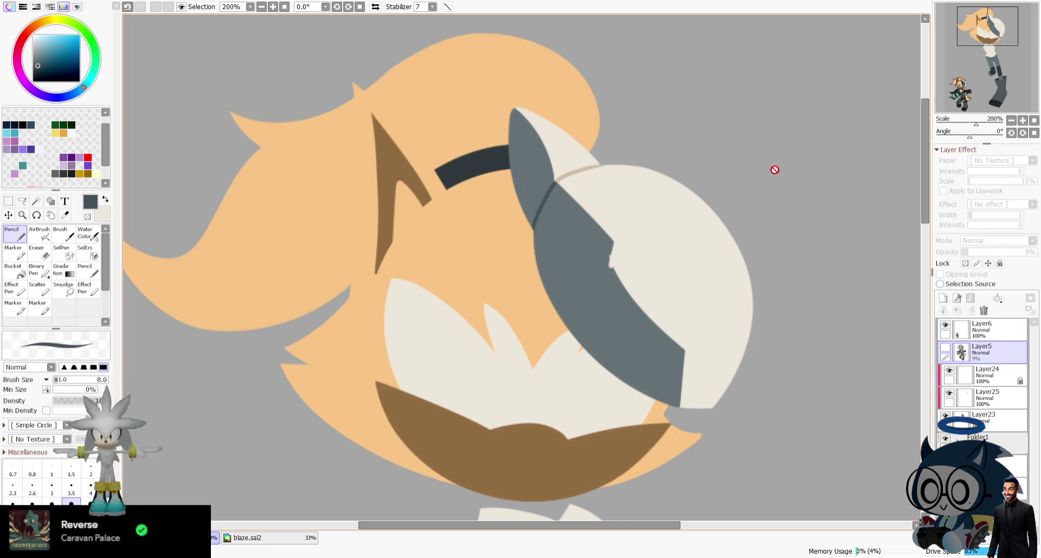
{"action": "left_click", "coordinate": [945, 347]}
{"action": "left_click", "coordinate": [943, 298]}
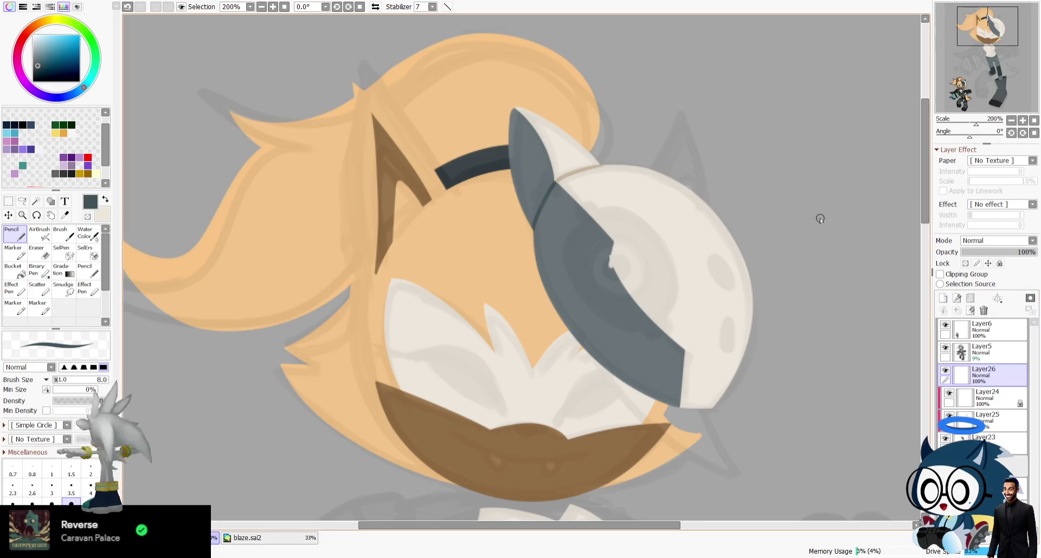
Paste the character reference as a new canvas and zoom in on its head.
{"action": "key", "text": "alt"}
{"action": "left_click", "coordinate": [261, 538]}
{"action": "left_click", "coordinate": [214, 537]}
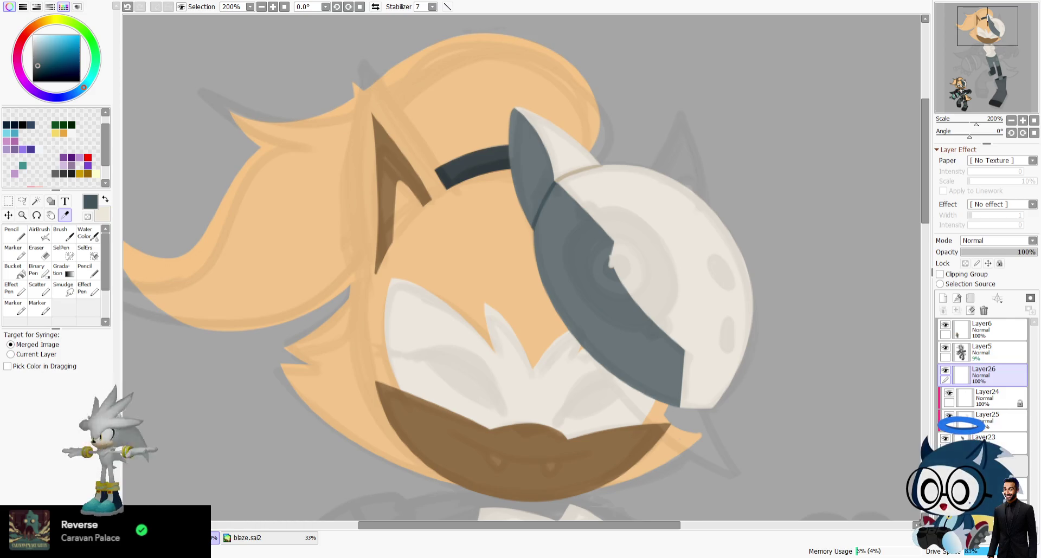
{"action": "key", "text": "ctrl+shift+v"}
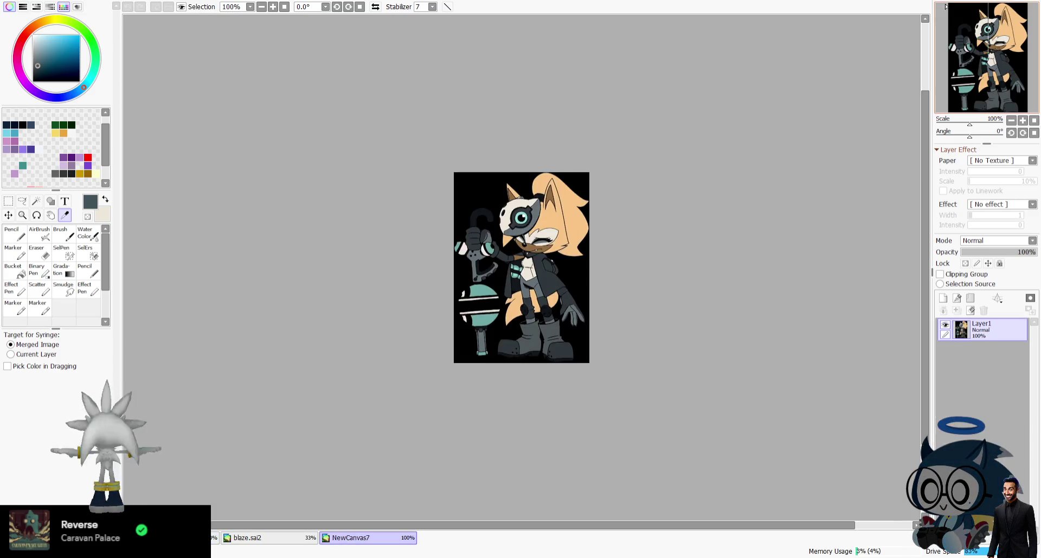
{"action": "scroll", "coordinate": [1021, 105], "scroll_direction": "up", "scroll_amount": 1}
{"action": "scroll", "coordinate": [1021, 105], "scroll_direction": "up", "scroll_amount": 1}
{"action": "left_click_drag", "start_coordinate": [1021, 105], "coordinate": [1023, 23]}
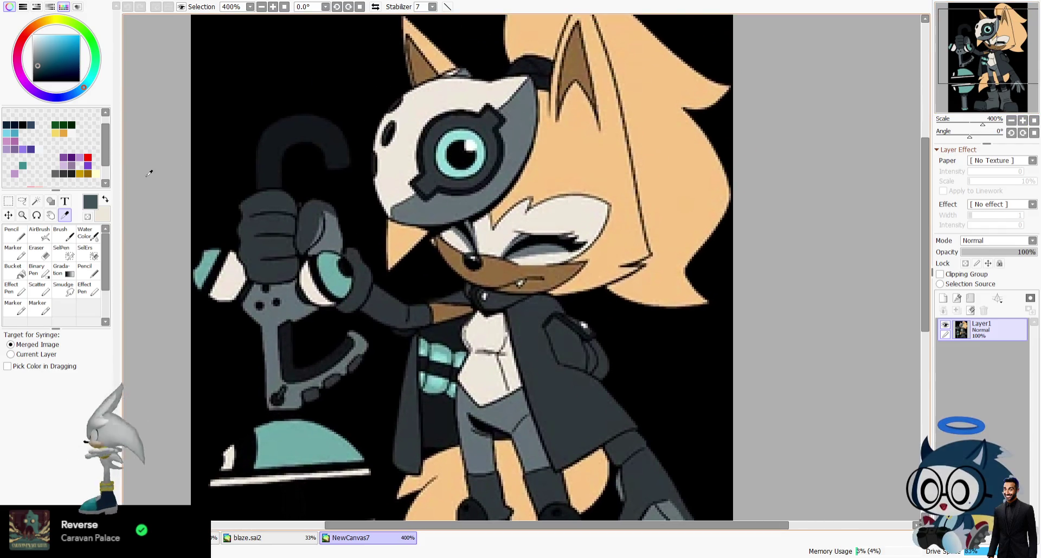
Sample the near-black outline colour, swap colours, and go back to the cat girl drawing.
{"action": "left_click", "coordinate": [484, 185]}
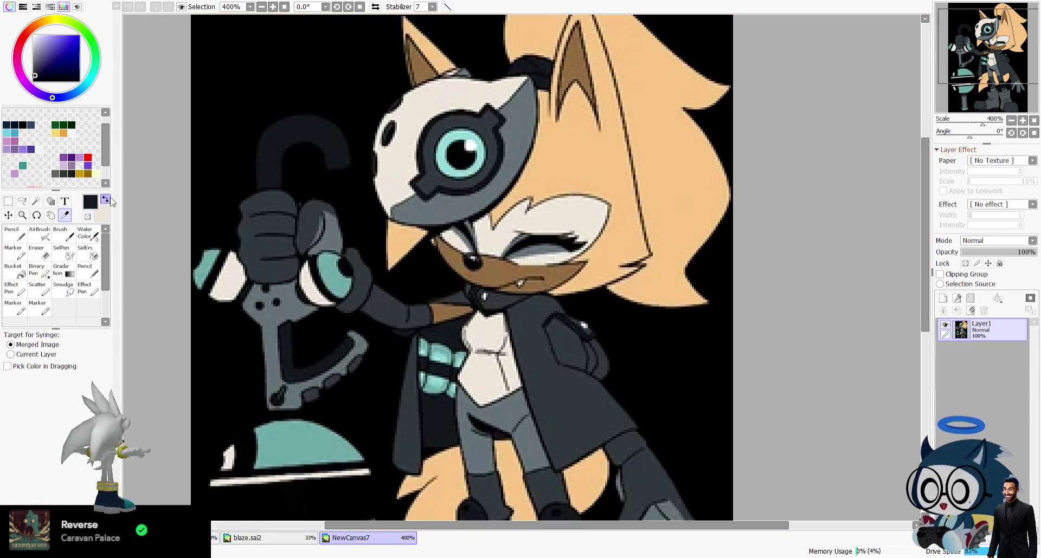
{"action": "key", "text": "x"}
{"action": "left_click", "coordinate": [257, 538]}
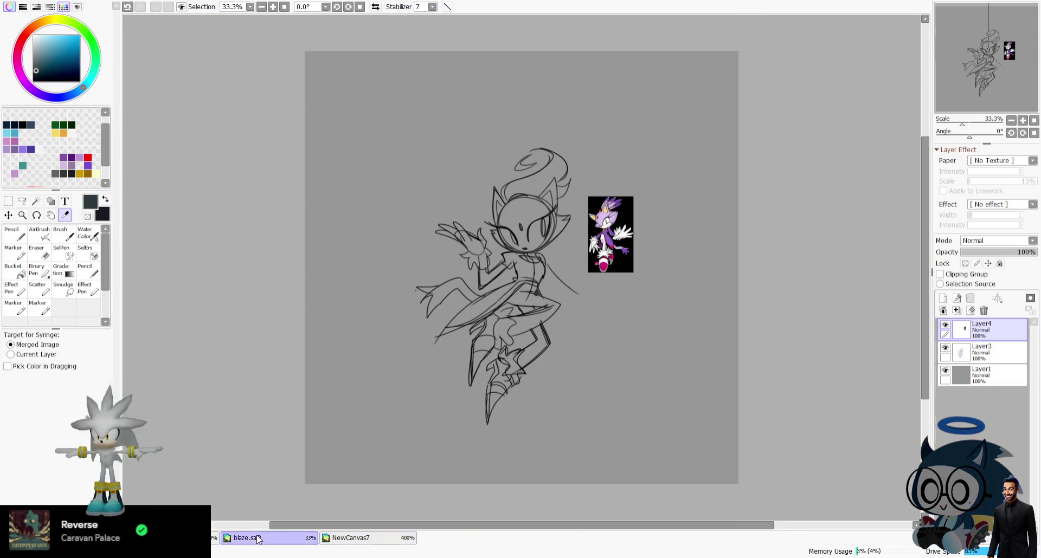
{"action": "left_click", "coordinate": [214, 537]}
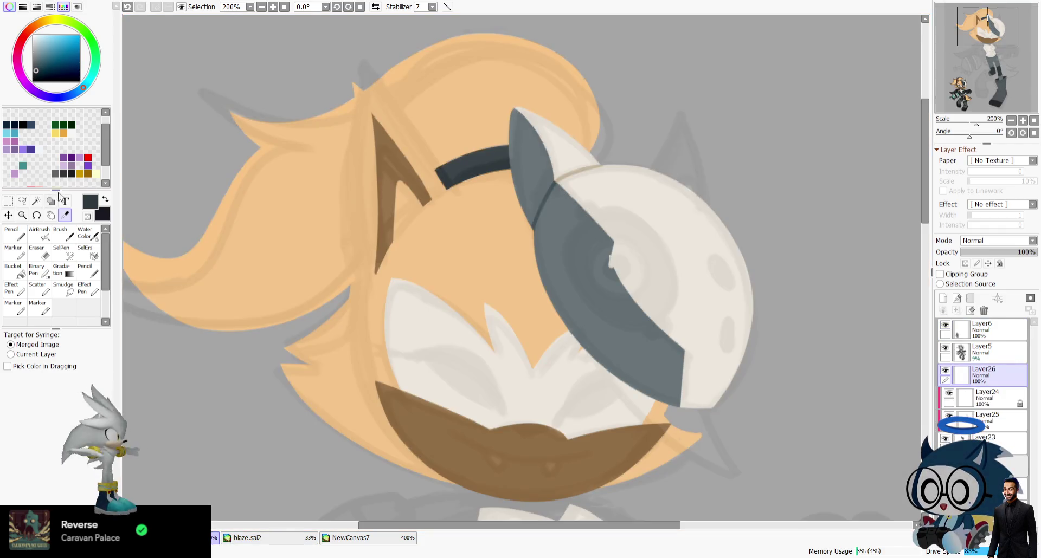
Mirror the canvas and set the Pencil to size 6 for the lens outline.
{"action": "left_click", "coordinate": [18, 241]}
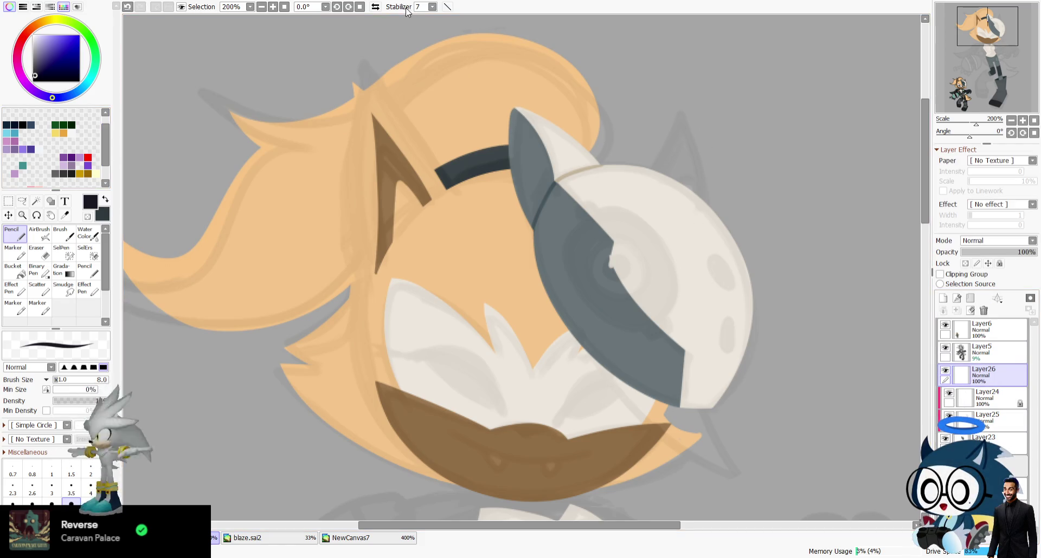
{"action": "left_click", "coordinate": [375, 7]}
{"action": "mouse_move", "coordinate": [423, 212]}
{"action": "left_mouse_down"}
{"action": "mouse_move", "coordinate": [434, 203]}
{"action": "mouse_move", "coordinate": [391, 225]}
{"action": "left_mouse_up"}
{"action": "key", "text": "ctrl+z"}
{"action": "key", "text": "bracketleft"}
{"action": "key", "text": "bracketleft"}
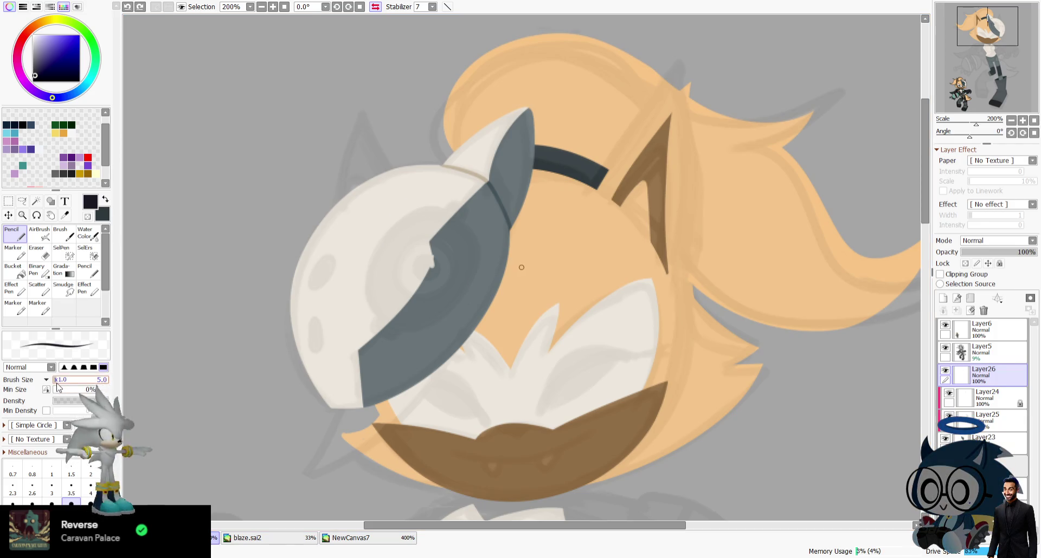
{"action": "key", "text": "ctrl+z"}
{"action": "key", "text": "ctrl+z"}
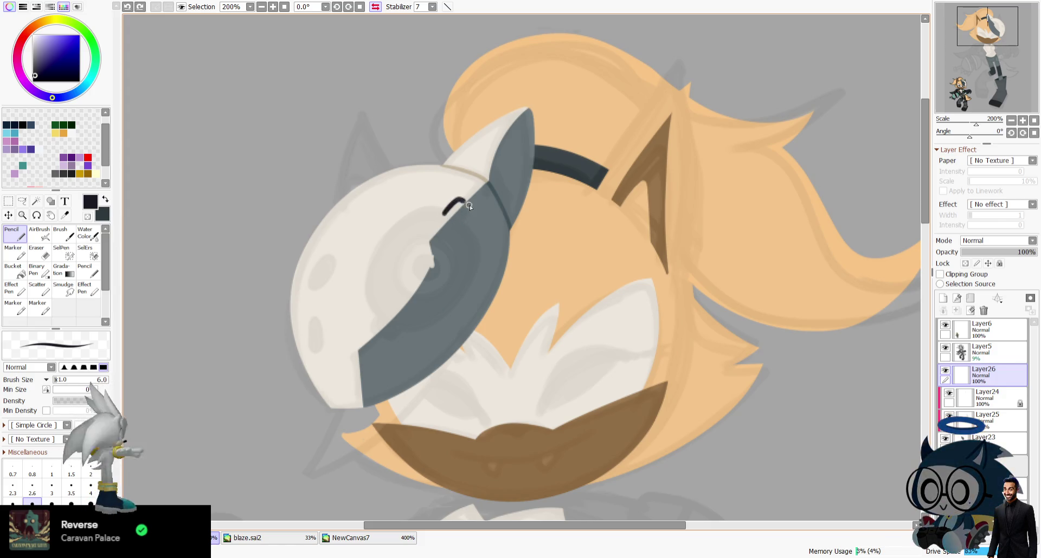
Draw the curved left and right arcs of the lens outline, undoing rough attempts.
{"action": "key", "text": "ctrl+z"}
{"action": "left_click_drag", "start_coordinate": [444, 215], "coordinate": [370, 317]}
{"action": "key", "text": "ctrl+z"}
{"action": "left_click_drag", "start_coordinate": [447, 211], "coordinate": [366, 286]}
{"action": "mouse_move", "coordinate": [389, 328]}
{"action": "left_mouse_down"}
{"action": "mouse_move", "coordinate": [470, 245]}
{"action": "mouse_move", "coordinate": [390, 327]}
{"action": "left_mouse_up"}
{"action": "key", "text": "ctrl+z"}
{"action": "key", "text": "h"}
{"action": "key", "text": "ctrl+z"}
{"action": "key", "text": "ctrl+z"}
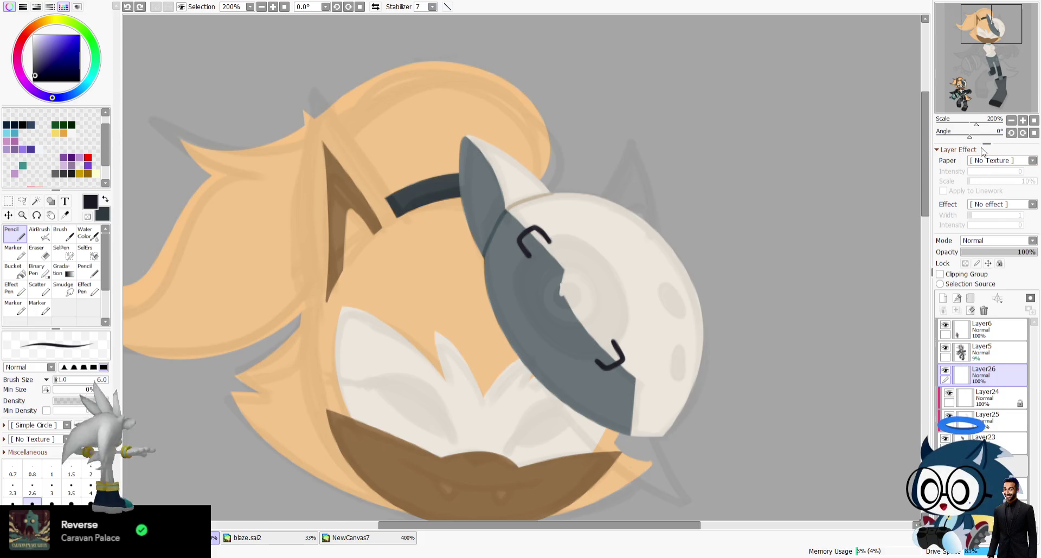
Rotate the canvas and redraw the lower arc between the notched brackets.
{"action": "left_click_drag", "start_coordinate": [973, 138], "coordinate": [959, 138]}
{"action": "mouse_move", "coordinate": [504, 231]}
{"action": "left_mouse_down"}
{"action": "mouse_move", "coordinate": [633, 228]}
{"action": "mouse_move", "coordinate": [511, 229]}
{"action": "left_mouse_up"}
{"action": "key", "text": "ctrl+z"}
{"action": "key", "text": "ctrl+z"}
{"action": "key", "text": "ctrl+z"}
{"action": "key", "text": "ctrl+z"}
{"action": "key", "text": "ctrl+z"}
{"action": "left_click_drag", "start_coordinate": [513, 253], "coordinate": [544, 282]}
{"action": "key", "text": "ctrl+z"}
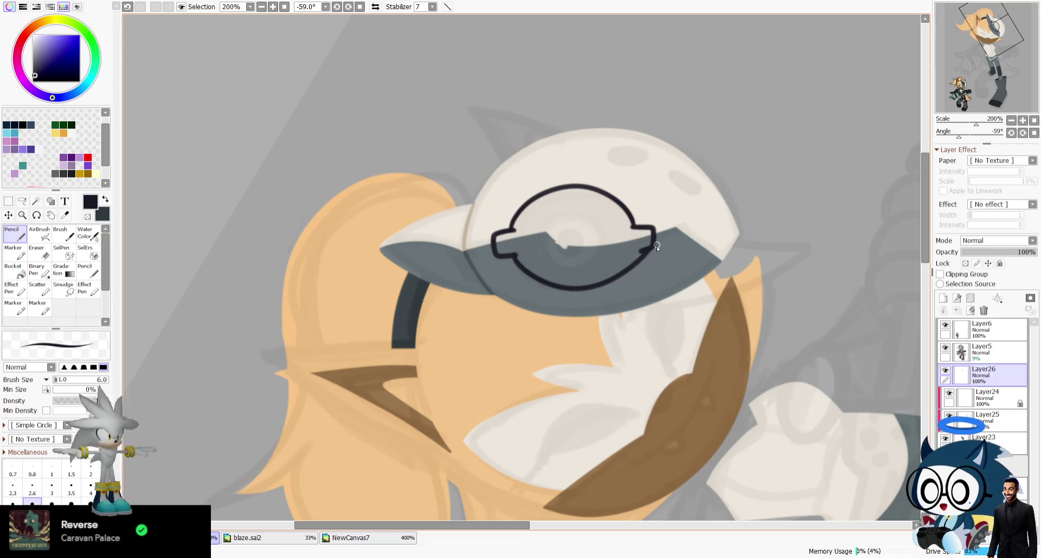
{"action": "key", "text": "ctrl+z"}
{"action": "key", "text": "h"}
{"action": "key", "text": "ctrl+z"}
{"action": "left_click_drag", "start_coordinate": [406, 252], "coordinate": [534, 249]}
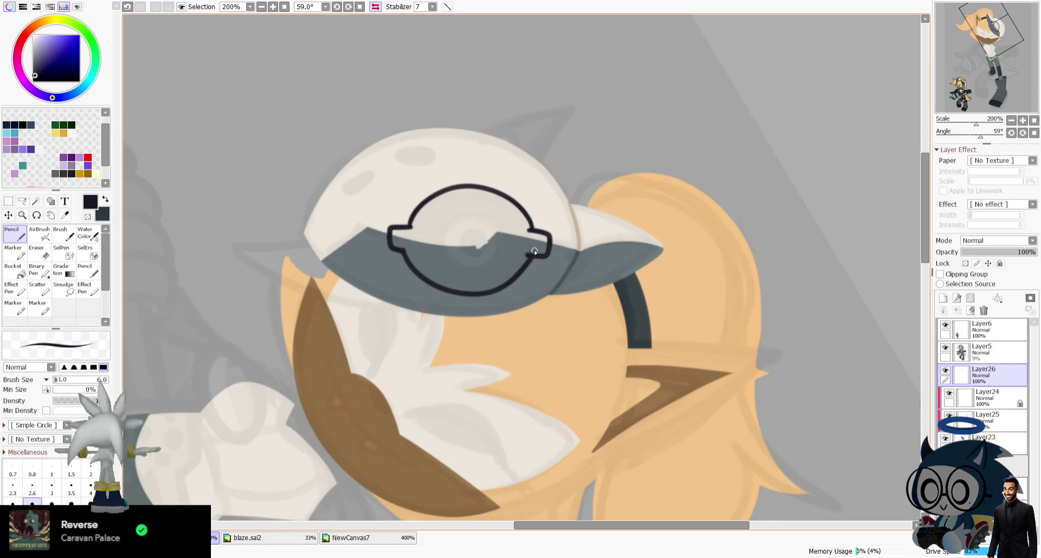
Clear the outline and draw a filled dark ellipse over the lens with the Shape tool.
{"action": "left_click", "coordinate": [970, 310]}
{"action": "left_click", "coordinate": [50, 201]}
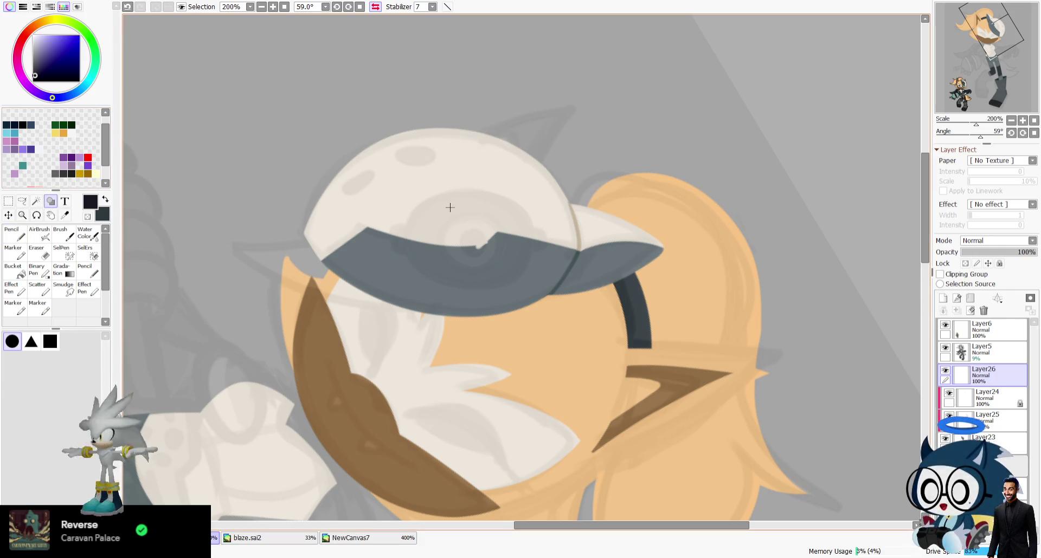
{"action": "left_click_drag", "start_coordinate": [403, 180], "coordinate": [544, 250]}
{"action": "key", "text": "ctrl+z"}
{"action": "left_click_drag", "start_coordinate": [406, 187], "coordinate": [536, 292]}
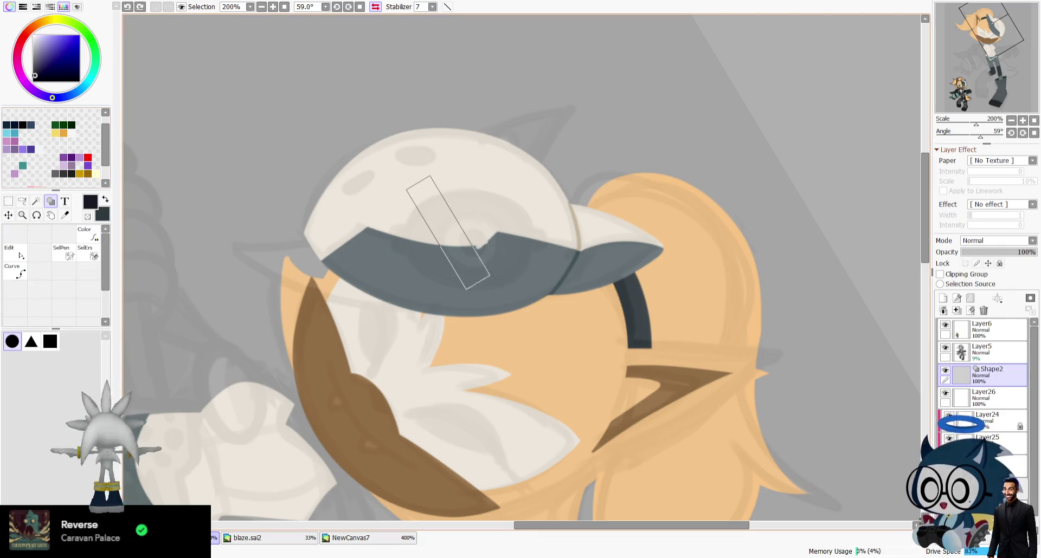
{"action": "left_click", "coordinate": [1034, 134]}
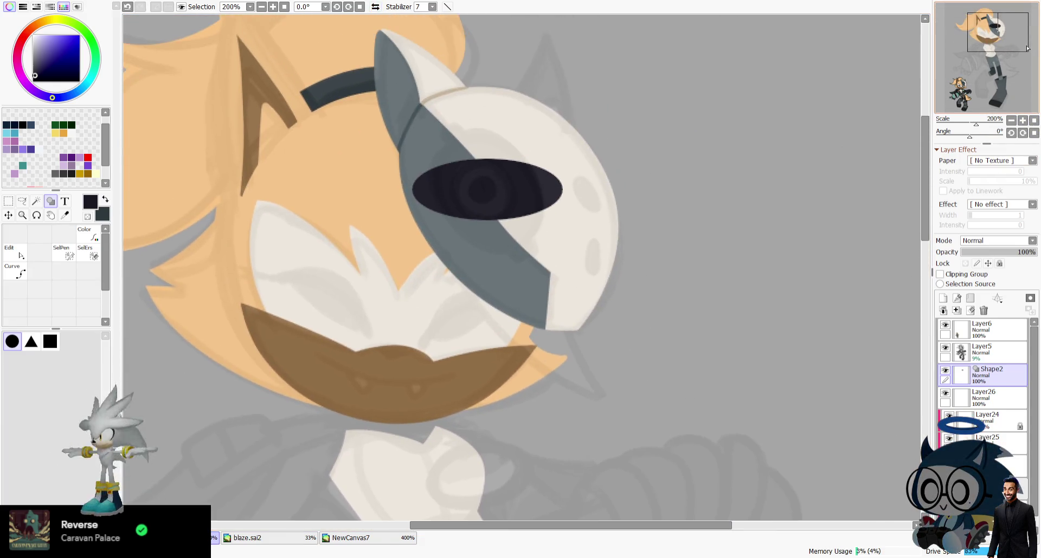
{"action": "key", "text": "ctrl+z"}
{"action": "left_click_drag", "start_coordinate": [453, 137], "coordinate": [545, 251]}
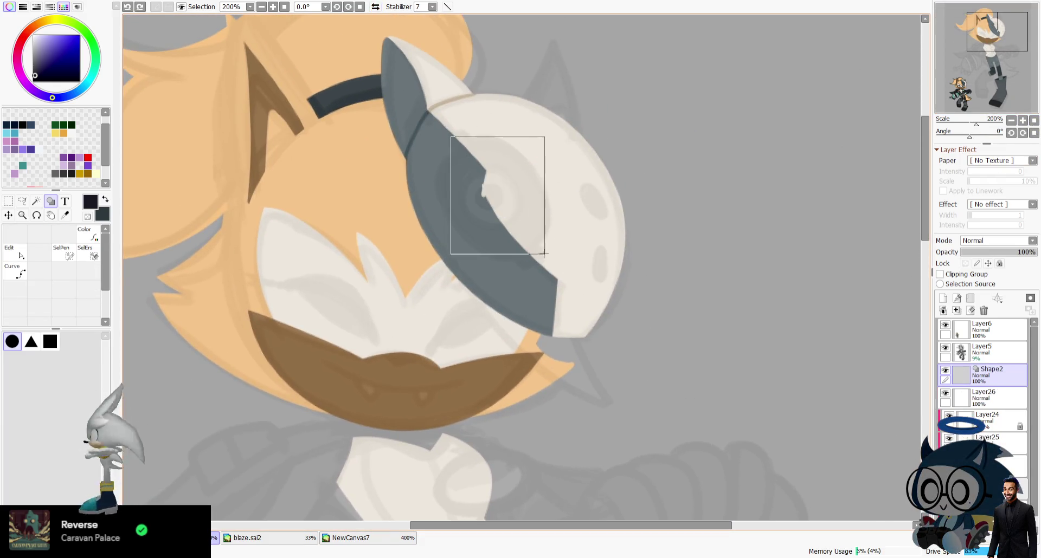
Tilt and stretch the ellipse with Ctrl+T to follow the gray band, then apply.
{"action": "key", "text": "ctrl+t"}
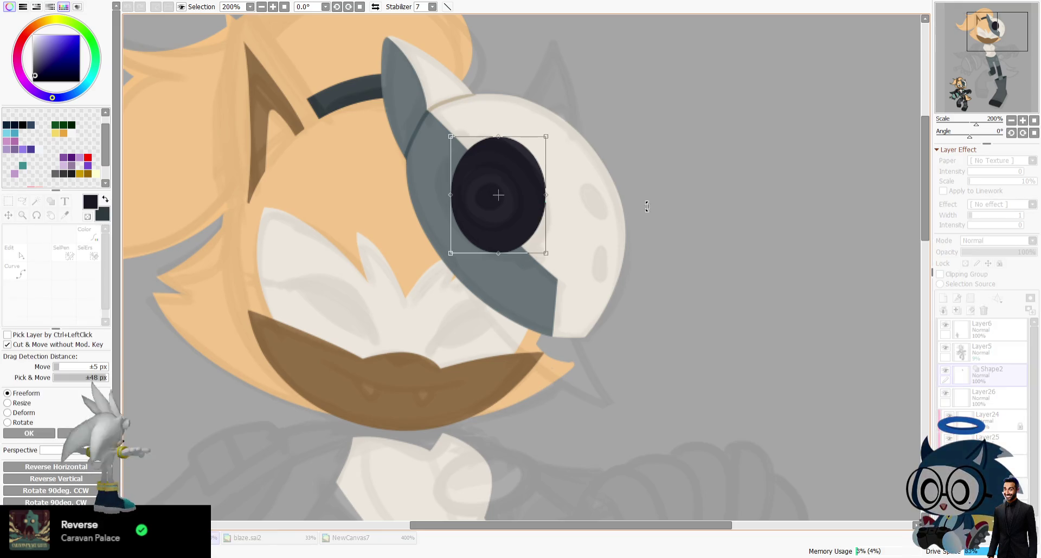
{"action": "left_click_drag", "start_coordinate": [647, 206], "coordinate": [702, 100]}
{"action": "left_click_drag", "start_coordinate": [518, 202], "coordinate": [516, 212]}
{"action": "left_click_drag", "start_coordinate": [463, 129], "coordinate": [464, 144]}
{"action": "left_click_drag", "start_coordinate": [538, 176], "coordinate": [541, 172]}
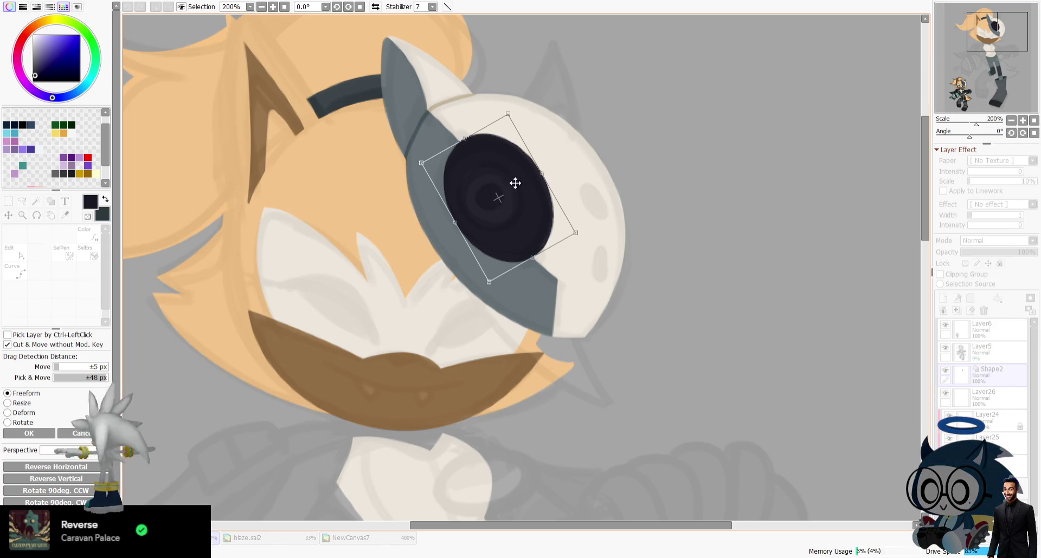
{"action": "key", "text": "Return"}
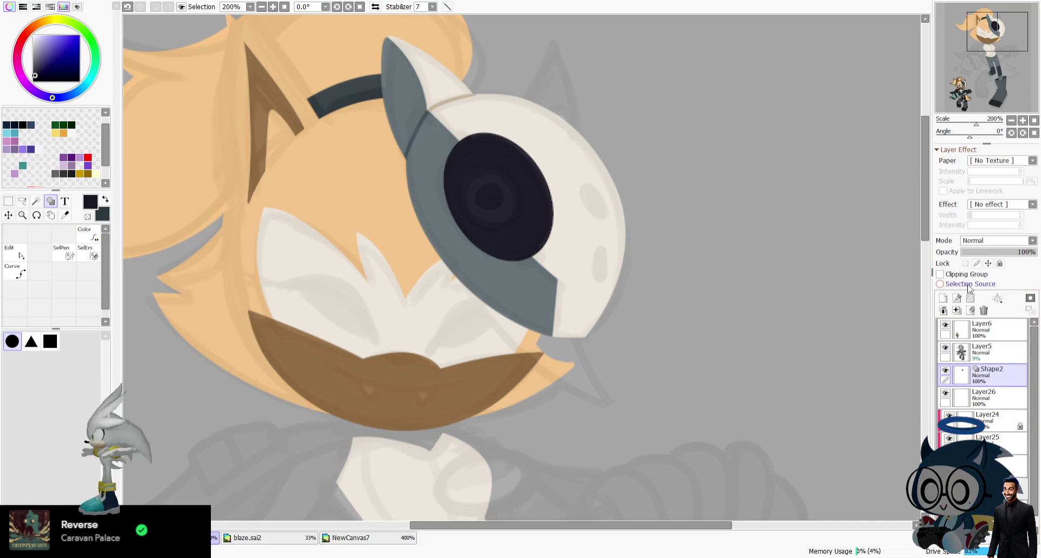
Merge Shape2 into Layer26 and pencil a small notched tab on the eye lens.
{"action": "key", "text": "ctrl+e"}
{"action": "left_click", "coordinate": [5, 229]}
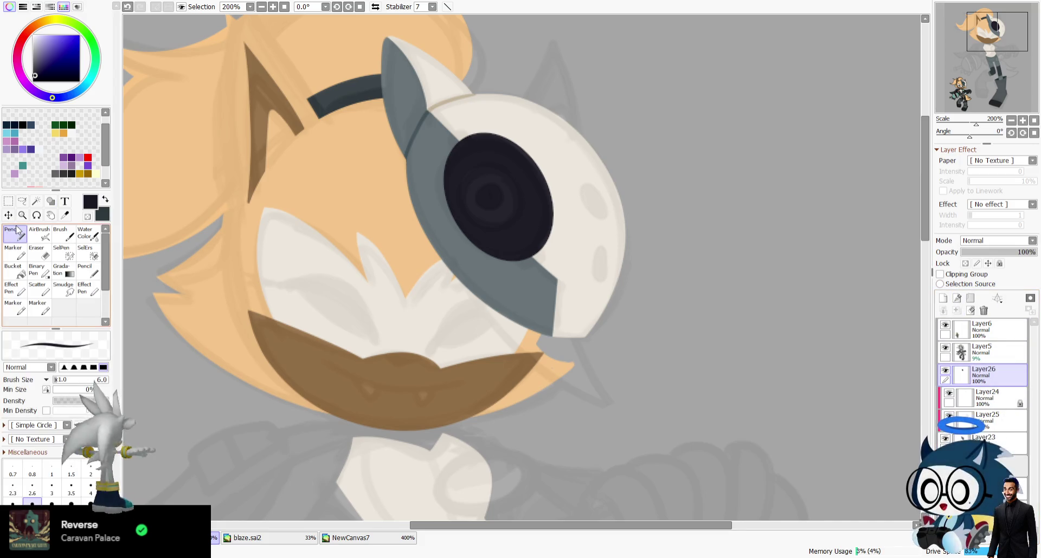
{"action": "key", "text": "ctrl+z"}
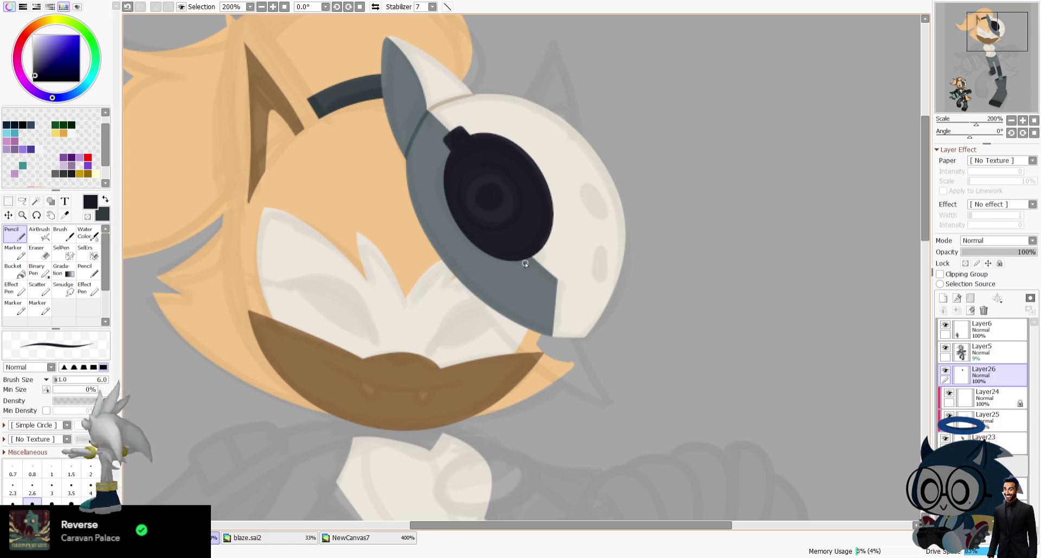
{"action": "key", "text": "ctrl+y"}
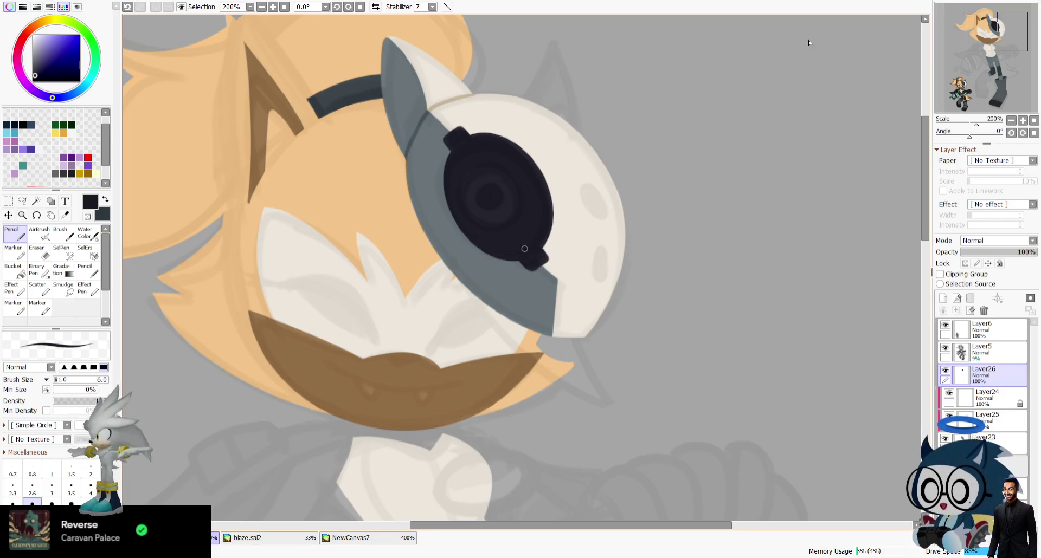
{"action": "left_click", "coordinate": [981, 74]}
{"action": "left_click_drag", "start_coordinate": [981, 74], "coordinate": [998, 35]}
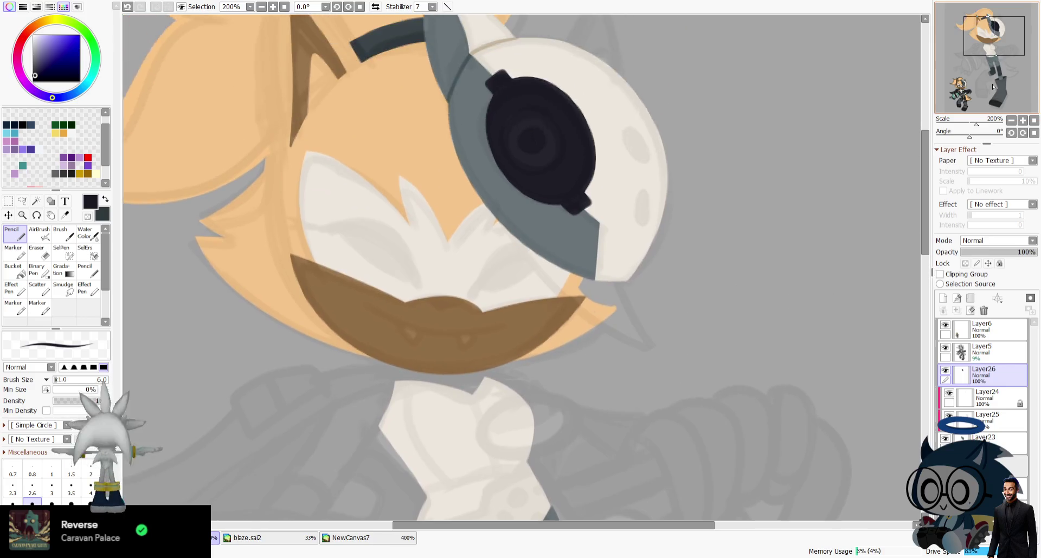
{"action": "mouse_move", "coordinate": [531, 225]}
{"action": "left_mouse_down"}
{"action": "mouse_move", "coordinate": [520, 218]}
{"action": "mouse_move", "coordinate": [539, 225]}
{"action": "left_mouse_up"}
{"action": "key", "text": "ctrl+z"}
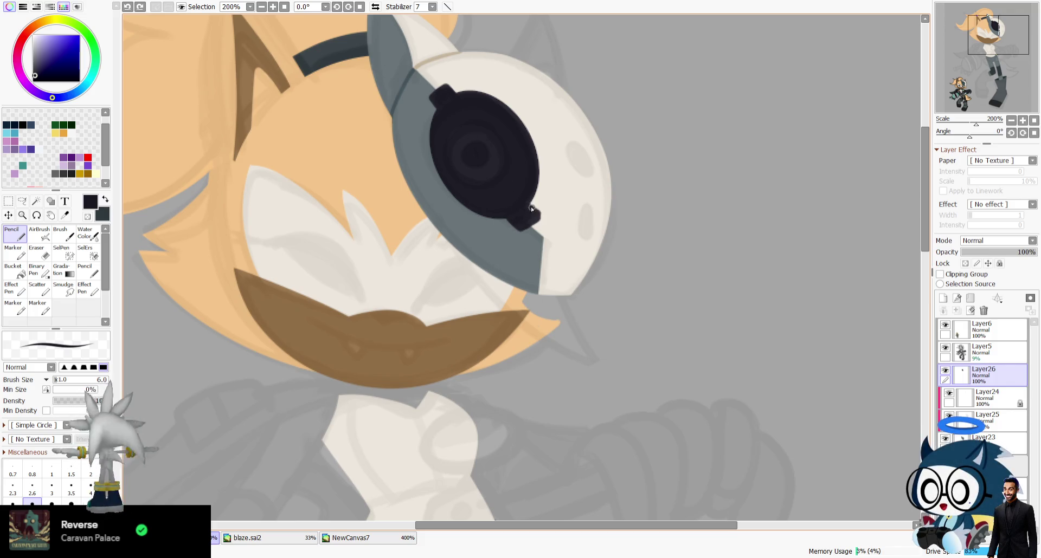
Mirror the view and erase stray marks atop the eye lens.
{"action": "key", "text": "e"}
{"action": "key", "text": "h"}
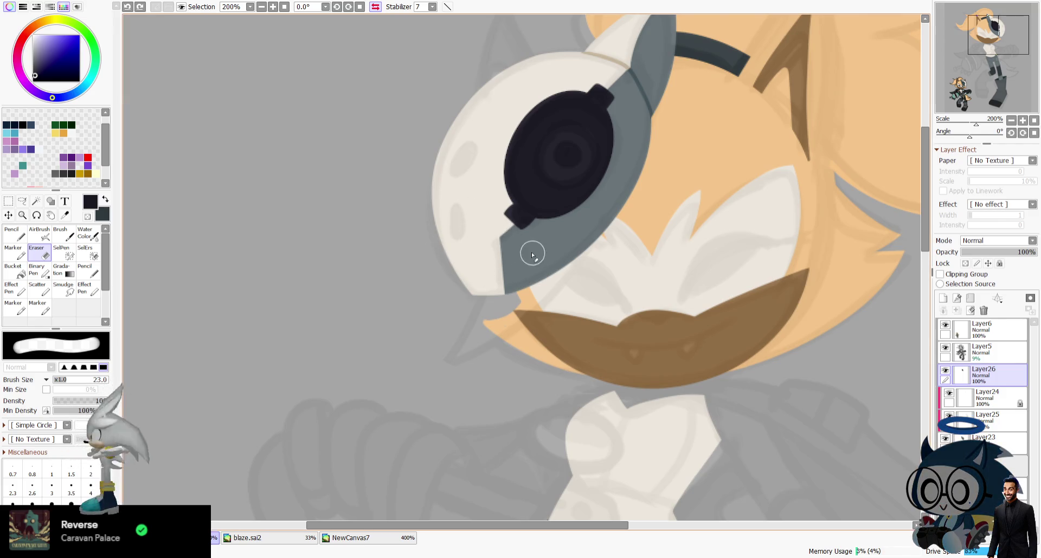
{"action": "left_click", "coordinate": [516, 241]}
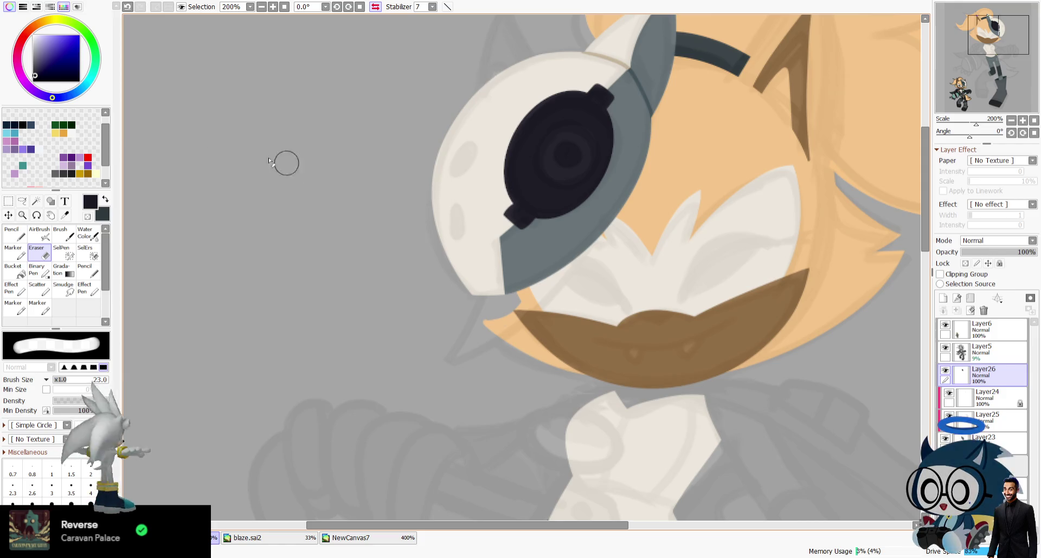
{"action": "key", "text": "n"}
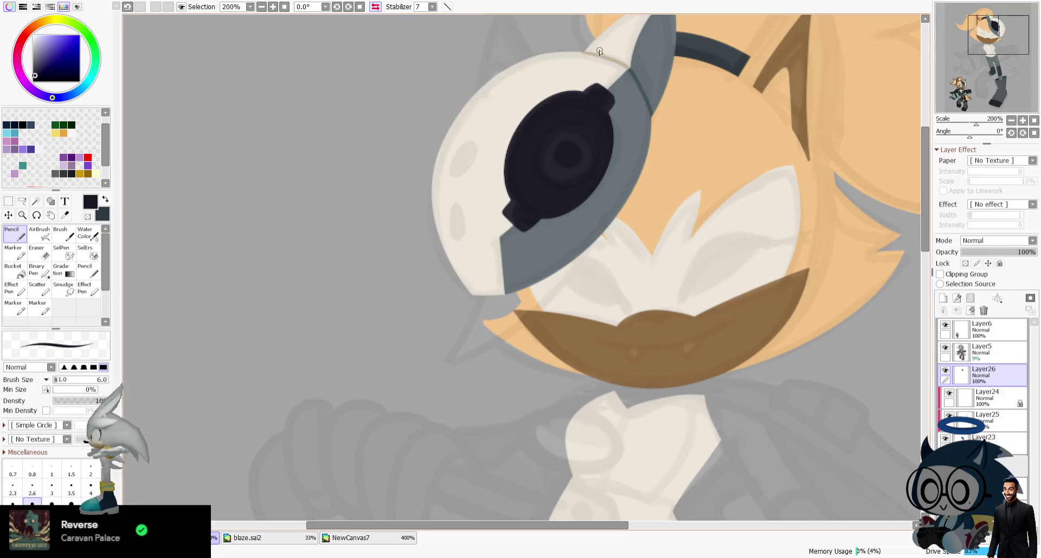
{"action": "key", "text": "h"}
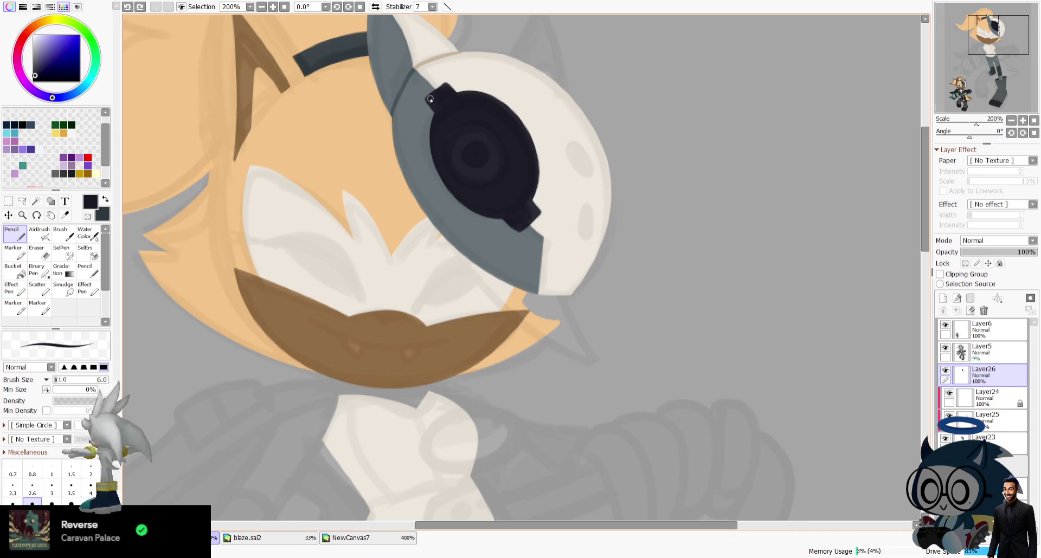
{"action": "key", "text": "e"}
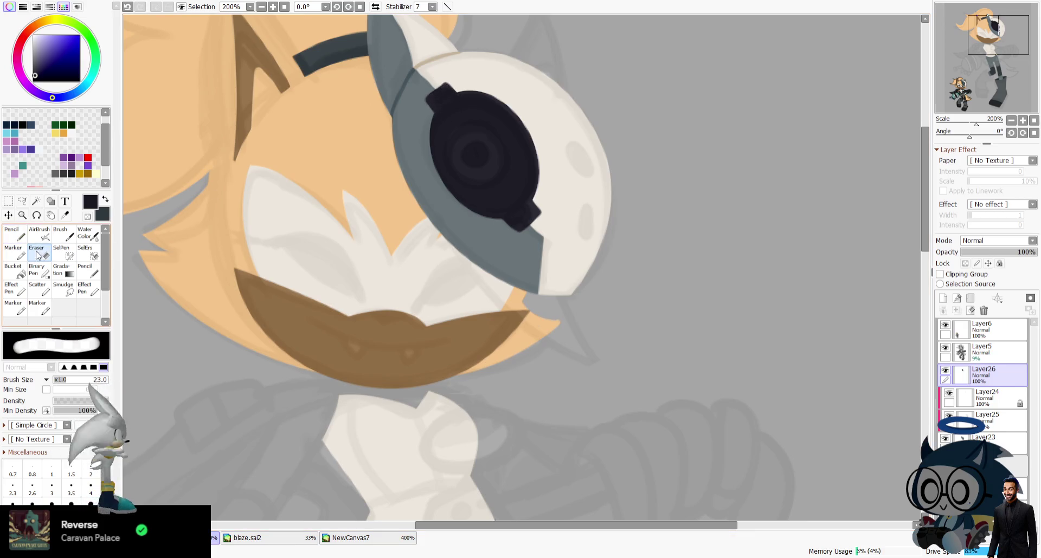
{"action": "left_click_drag", "start_coordinate": [421, 88], "coordinate": [395, 86]}
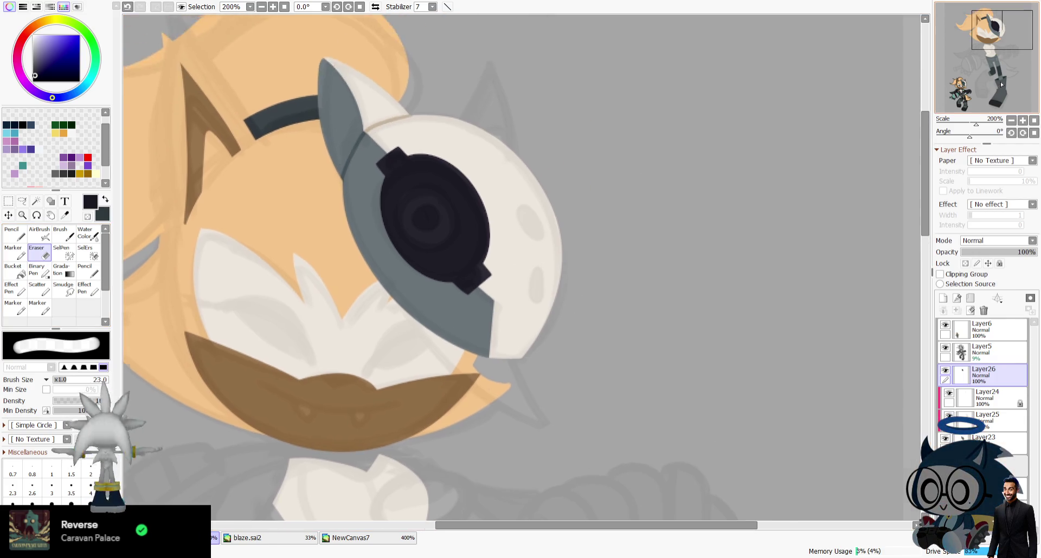
{"action": "scroll", "coordinate": [889, 90], "scroll_direction": "down", "scroll_amount": 10}
{"action": "scroll", "coordinate": [638, 103], "scroll_direction": "left", "scroll_amount": 5}
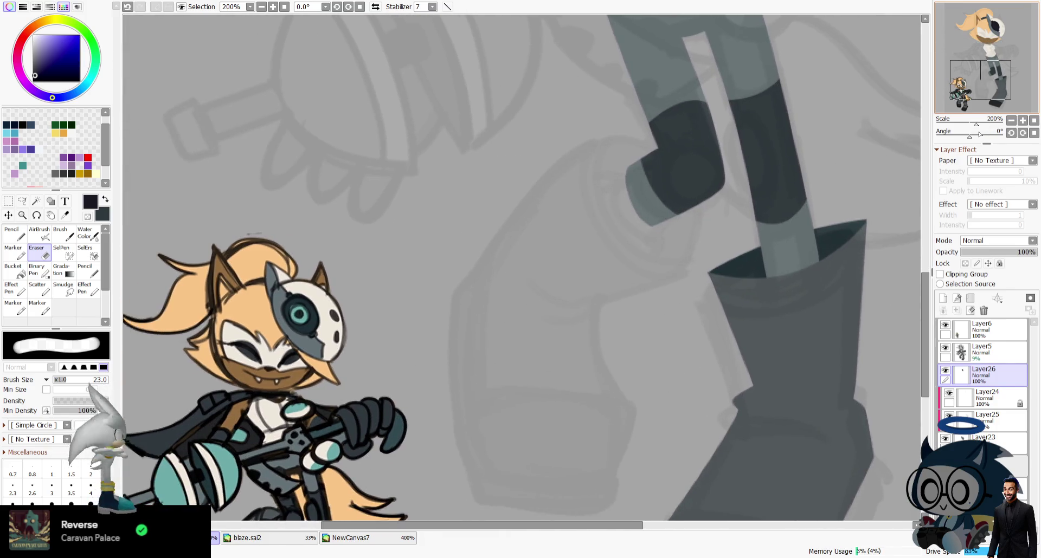
Fill the eyepiece lens dark grey on a new clipped layer, merged into Layer27.
{"action": "left_click", "coordinate": [65, 215]}
{"action": "left_click", "coordinate": [351, 537]}
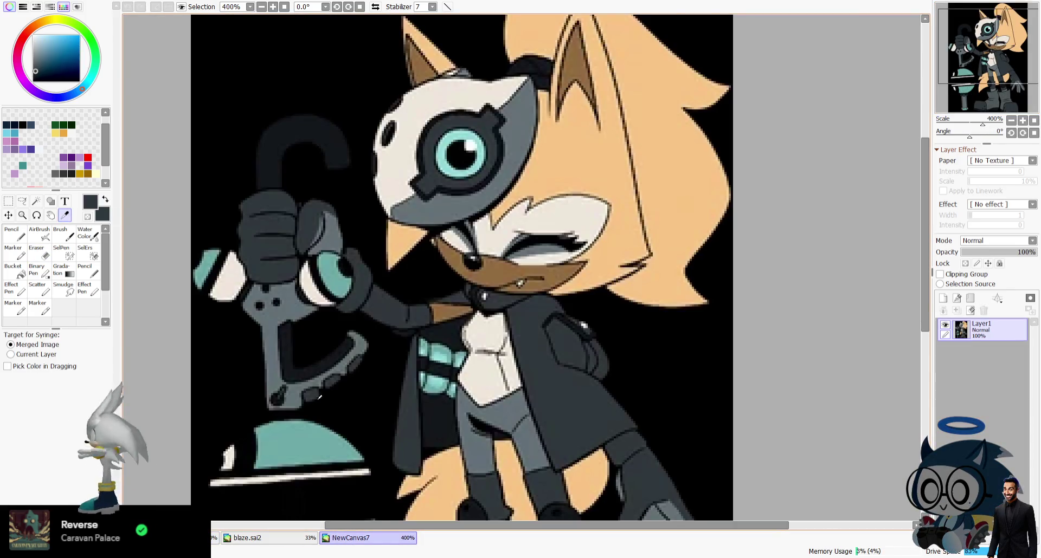
{"action": "key", "text": "ctrl+Tab"}
{"action": "scroll", "coordinate": [1016, 8], "scroll_direction": "up", "scroll_amount": 5}
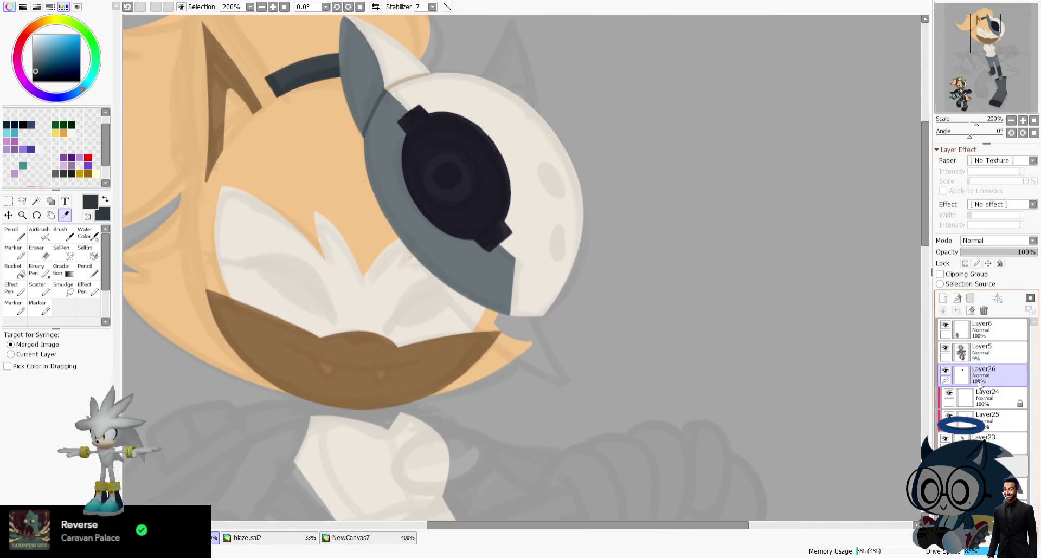
{"action": "key", "text": "ctrl+a"}
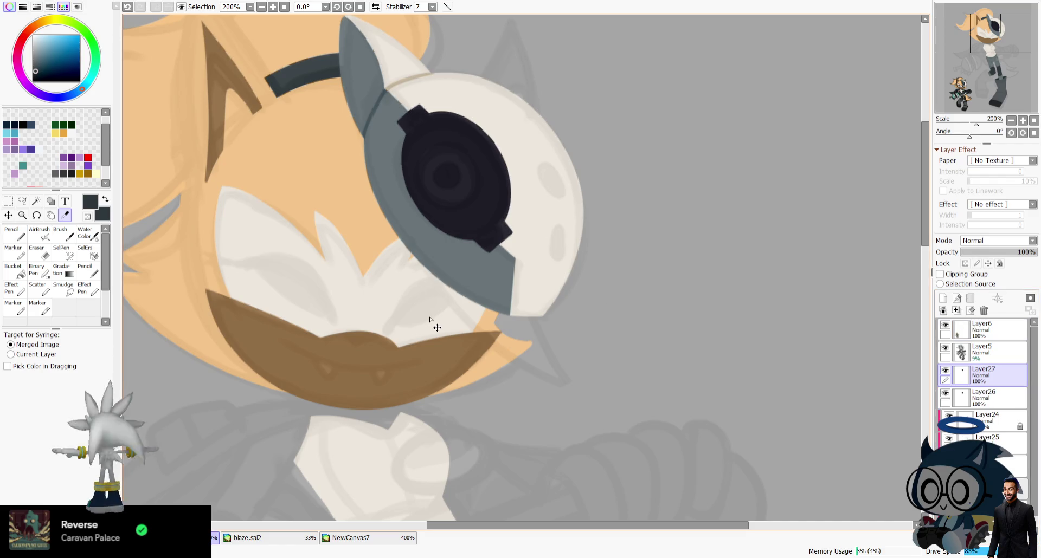
{"action": "key", "text": "ctrl+d"}
{"action": "key", "text": "ctrl+shift+n"}
{"action": "key", "text": "g"}
{"action": "key", "text": "ctrl+shift+n"}
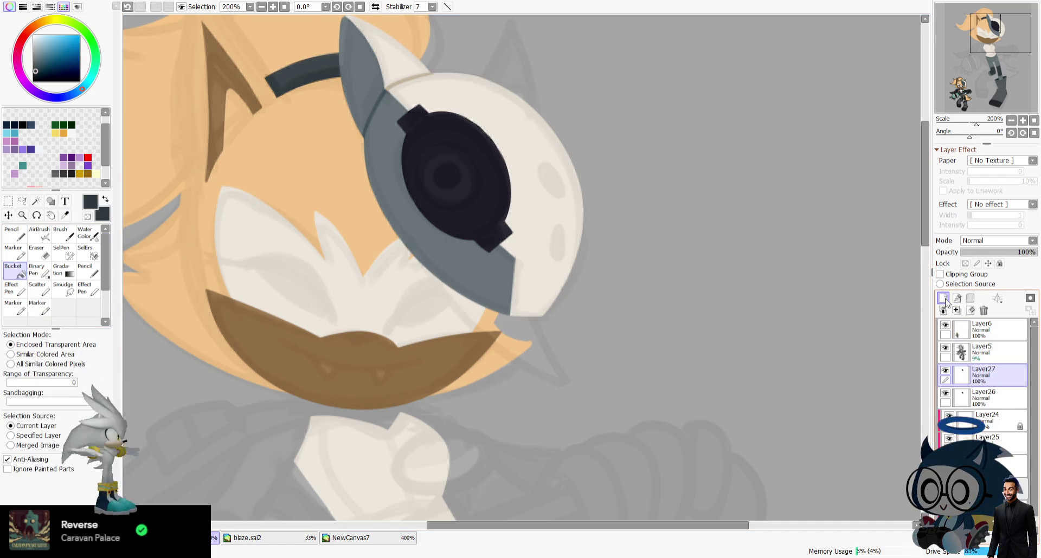
{"action": "left_click", "coordinate": [258, 206]}
{"action": "left_click", "coordinate": [940, 274]}
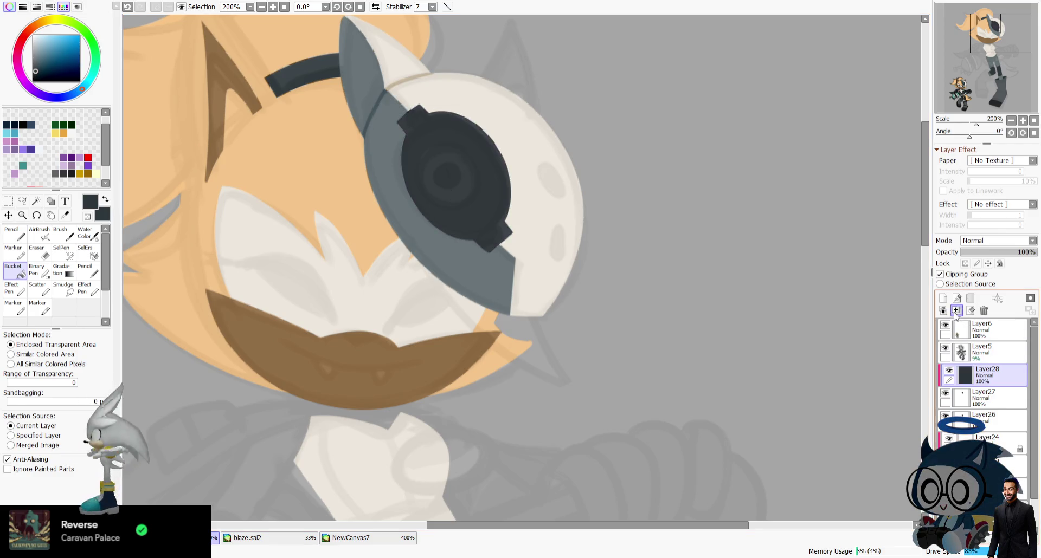
{"action": "key", "text": "ctrl+e"}
Shrink, nudge and stretch the grey lens with a free transform, then merge it into Layer26.
{"action": "key", "text": "ctrl+t"}
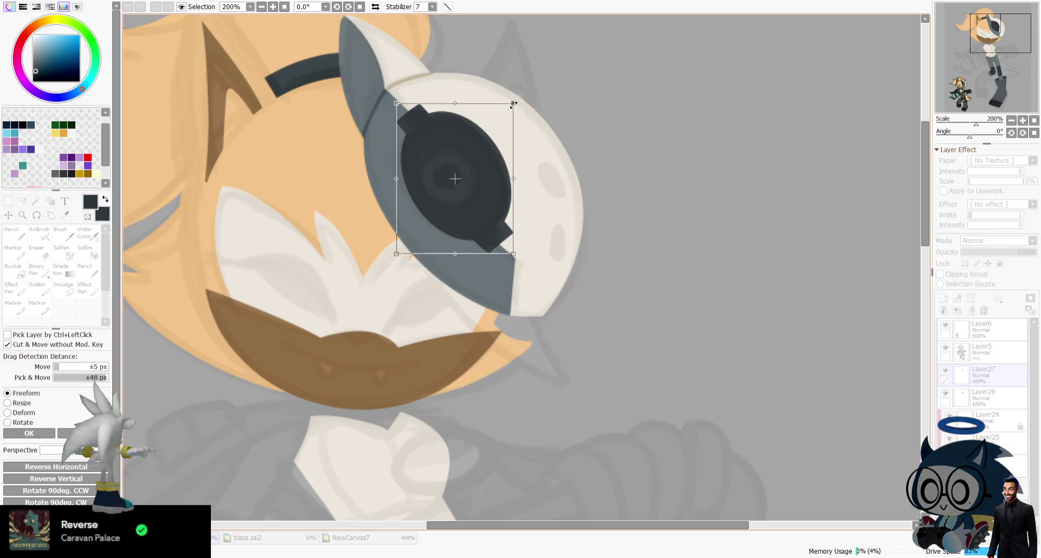
{"action": "left_click_drag", "start_coordinate": [514, 103], "coordinate": [504, 115]}
{"action": "left_click_drag", "start_coordinate": [476, 185], "coordinate": [472, 182]}
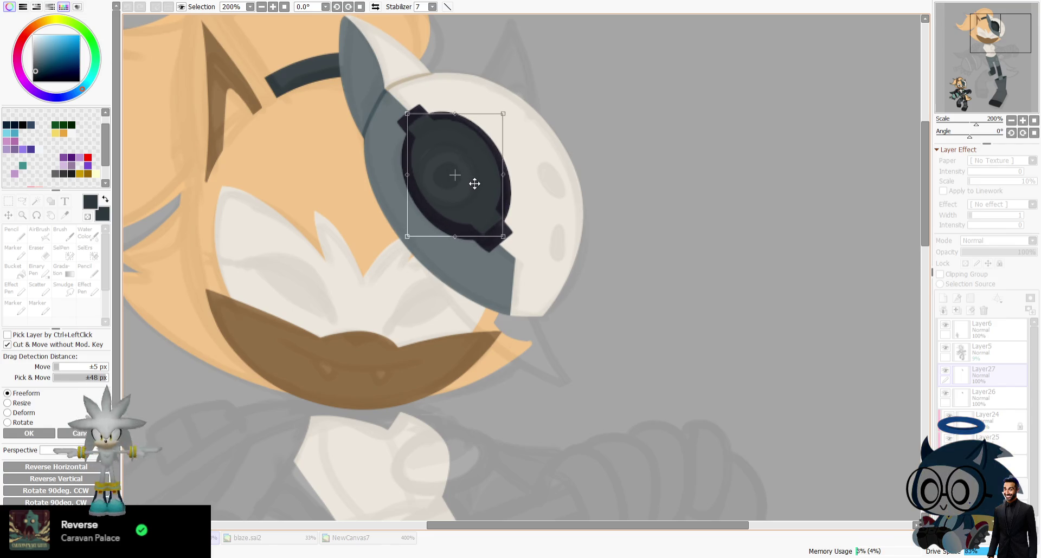
{"action": "left_click_drag", "start_coordinate": [498, 237], "coordinate": [500, 243]}
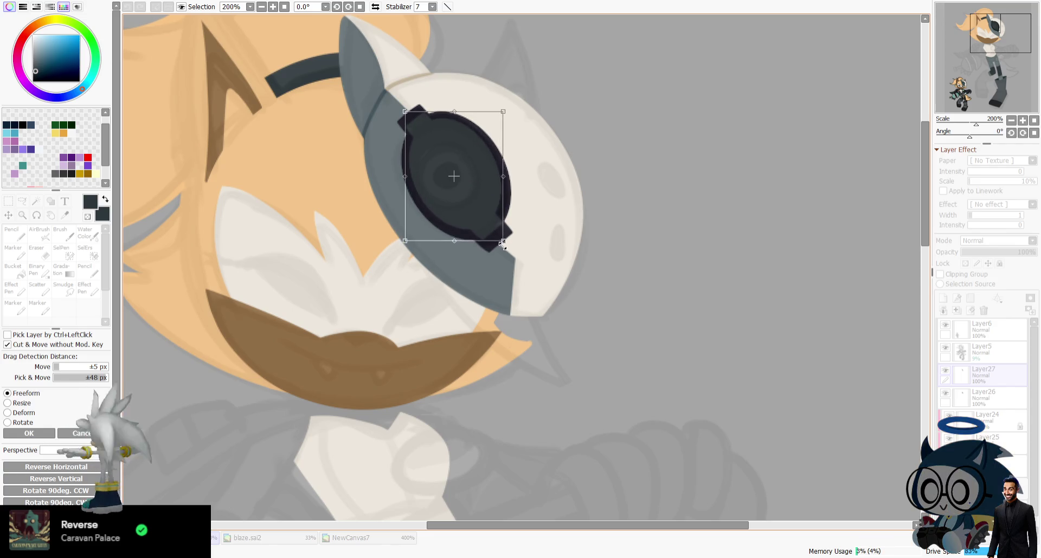
{"action": "key", "text": "Return"}
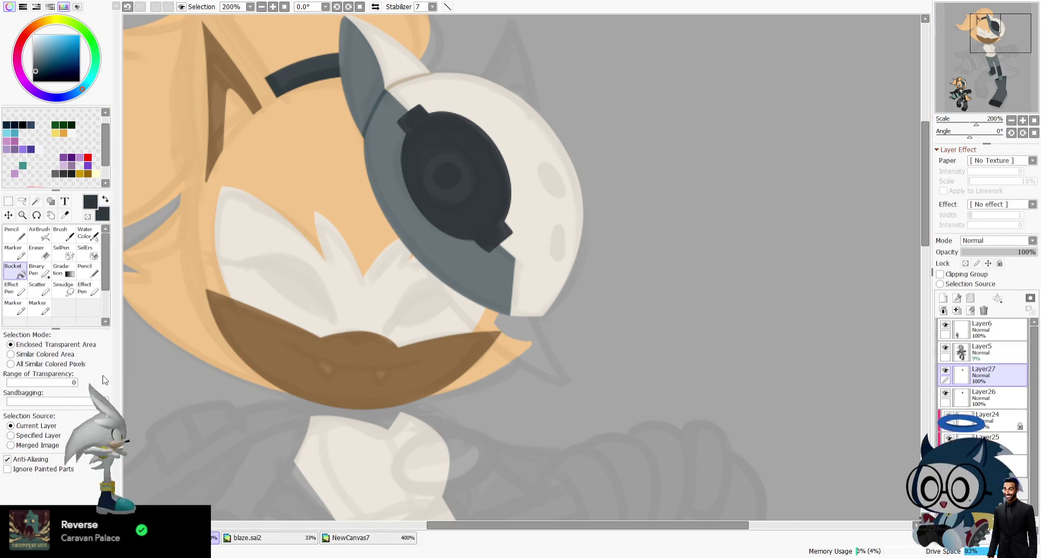
{"action": "key", "text": "ctrl+e"}
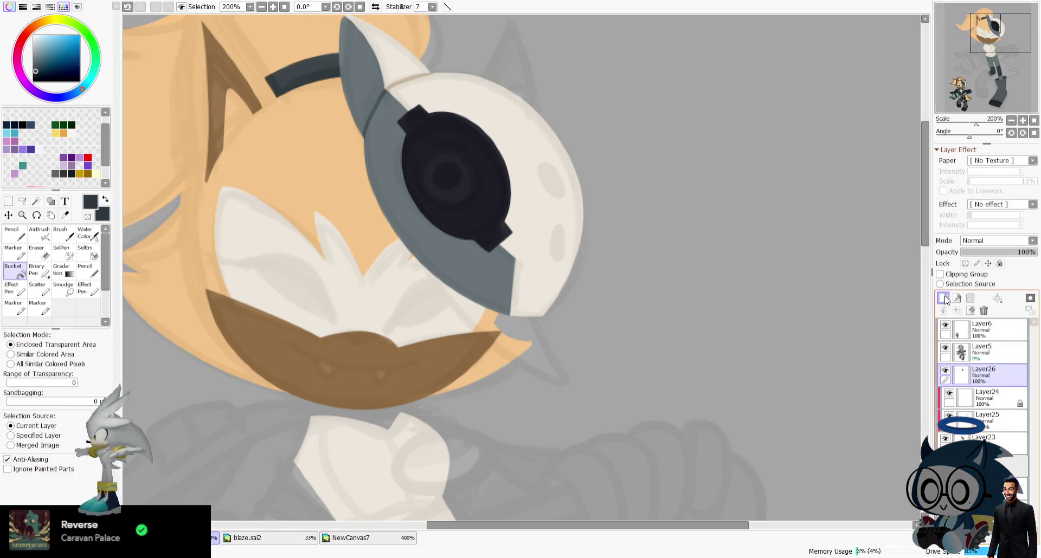
Try grey Pencil strokes along the lens's inner rim on a new clipped layer.
{"action": "left_click", "coordinate": [942, 298]}
{"action": "left_click", "coordinate": [940, 274]}
{"action": "left_click", "coordinate": [16, 233]}
{"action": "mouse_move", "coordinate": [418, 108]}
{"action": "left_mouse_down"}
{"action": "mouse_move", "coordinate": [411, 134]}
{"action": "mouse_move", "coordinate": [428, 137]}
{"action": "mouse_move", "coordinate": [472, 228]}
{"action": "left_mouse_up"}
{"action": "key", "text": "ctrl+z"}
{"action": "left_click_drag", "start_coordinate": [405, 144], "coordinate": [472, 229]}
{"action": "key", "text": "ctrl+z"}
{"action": "left_click_drag", "start_coordinate": [415, 130], "coordinate": [479, 212]}
{"action": "key", "text": "ctrl+z"}
{"action": "left_click_drag", "start_coordinate": [414, 130], "coordinate": [471, 225]}
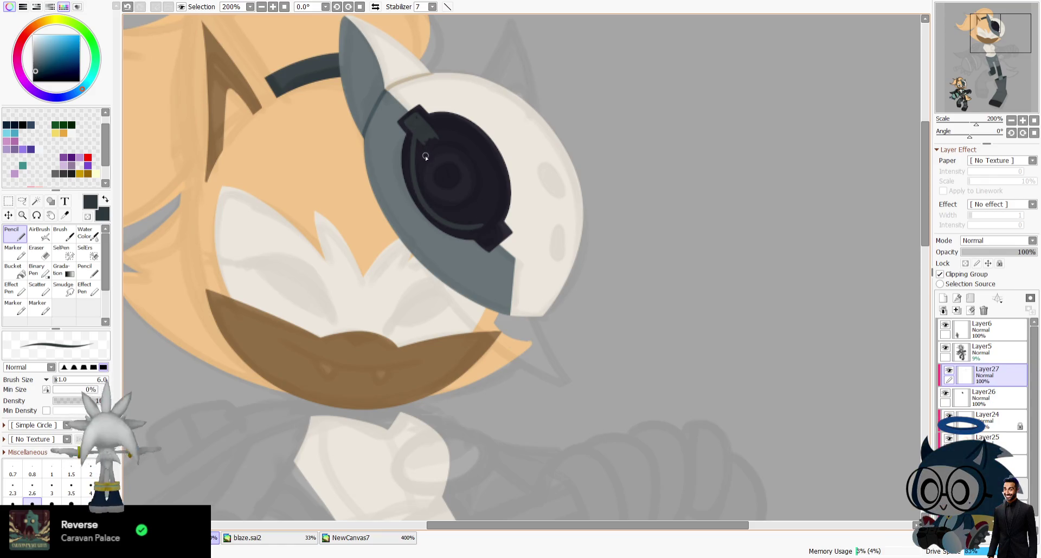
{"action": "left_click_drag", "start_coordinate": [969, 137], "coordinate": [951, 137]}
{"action": "key", "text": "ctrl+z"}
Outline the lens's top-left notch and fill the lens ring and notches dark grey.
{"action": "left_click_drag", "start_coordinate": [415, 386], "coordinate": [399, 382]}
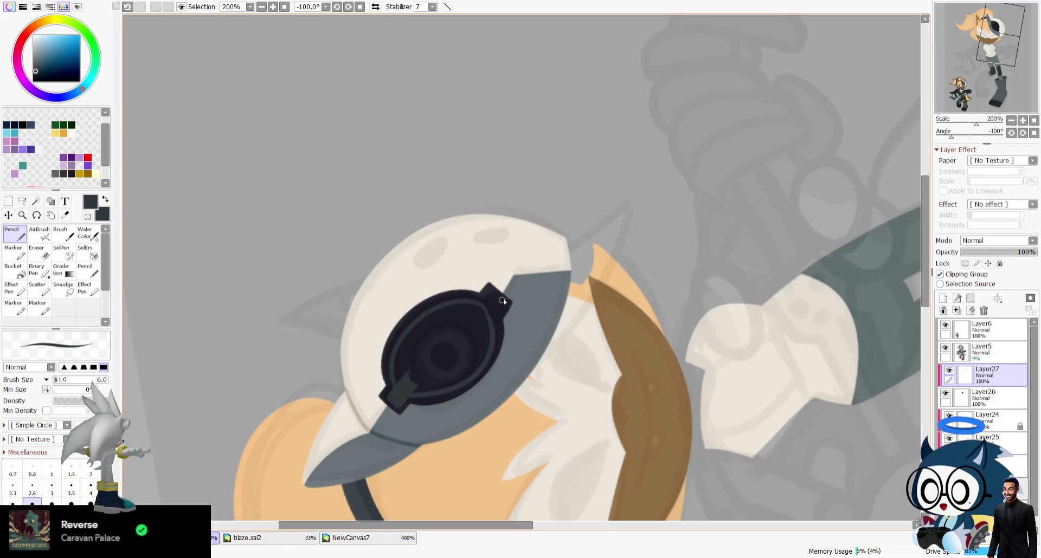
{"action": "key", "text": "h"}
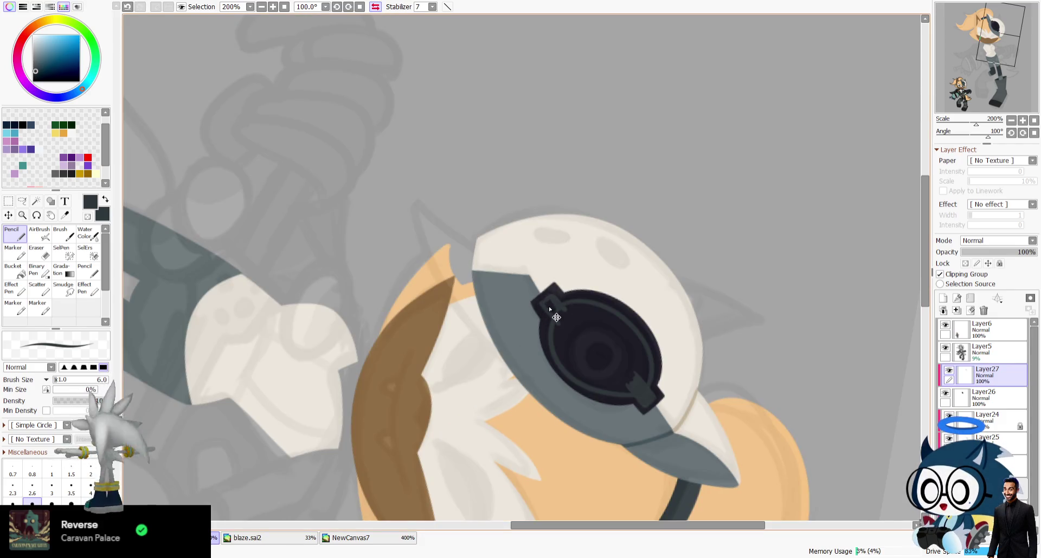
{"action": "left_click_drag", "start_coordinate": [557, 321], "coordinate": [536, 297]}
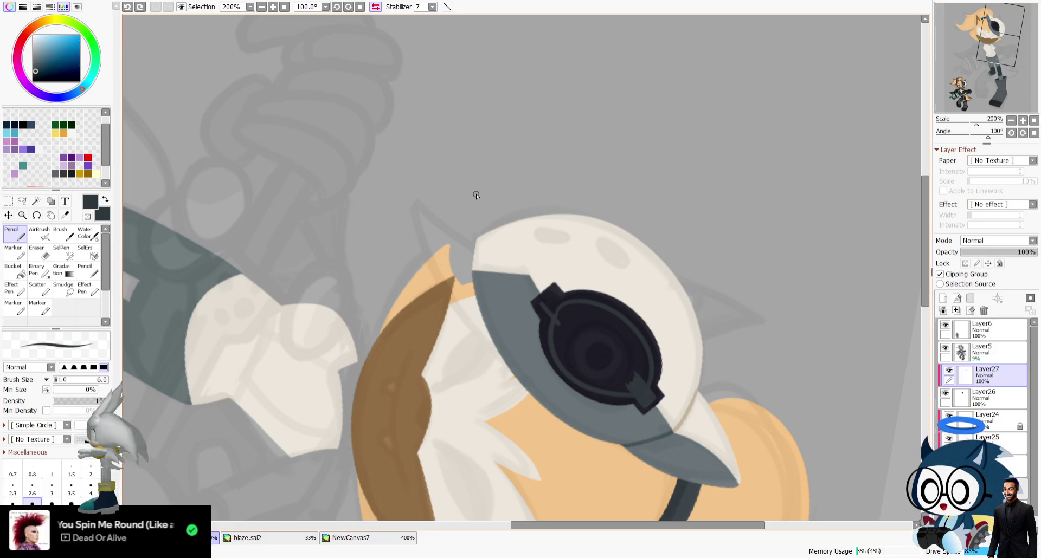
{"action": "left_click_drag", "start_coordinate": [538, 303], "coordinate": [573, 317]}
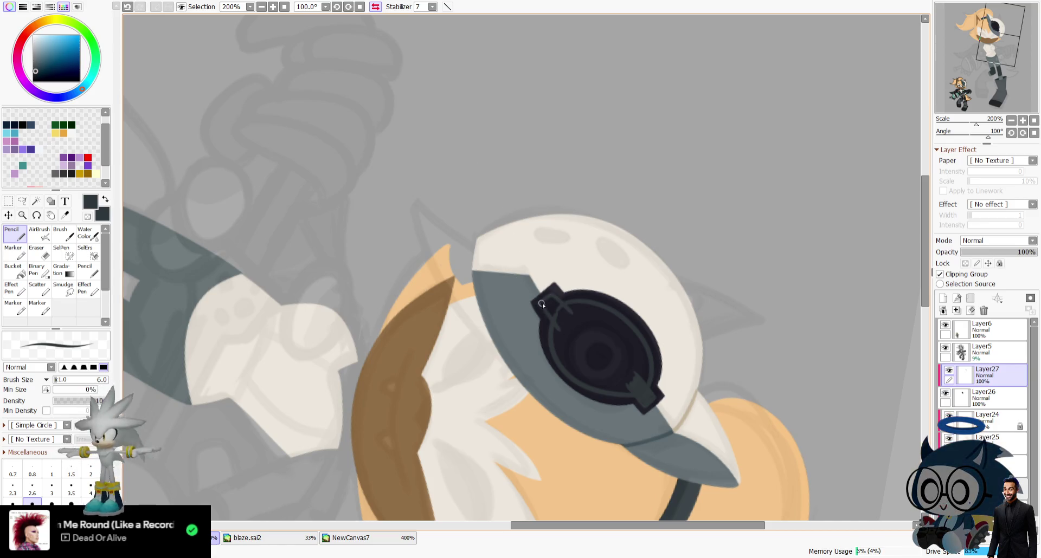
{"action": "left_click_drag", "start_coordinate": [551, 301], "coordinate": [559, 307]}
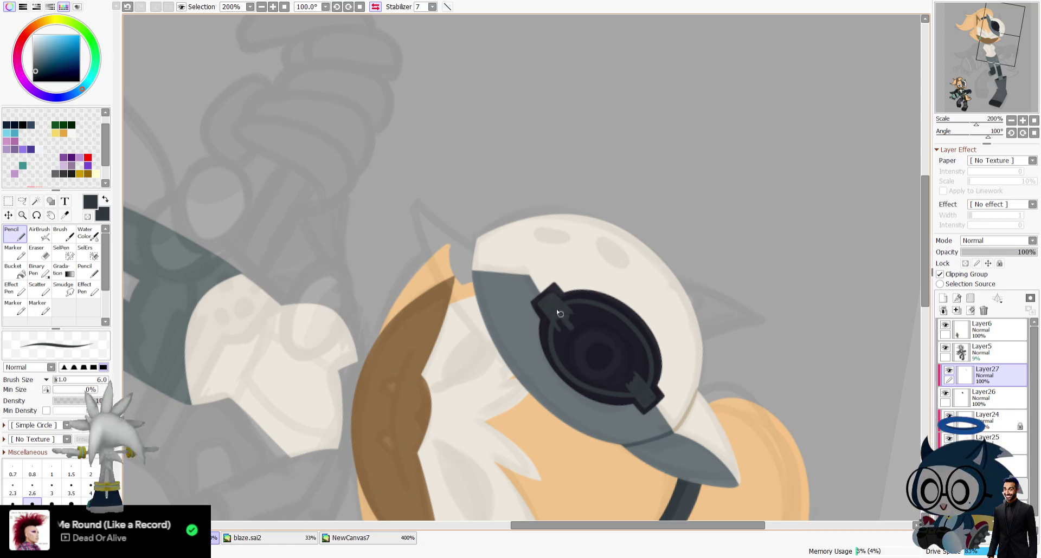
{"action": "left_click", "coordinate": [13, 269]}
{"action": "left_click", "coordinate": [635, 314]}
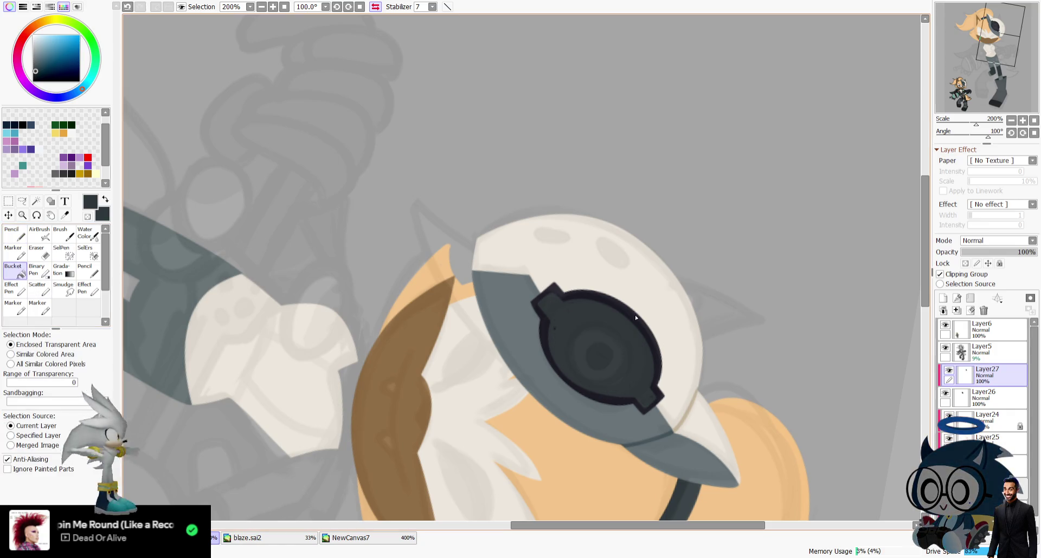
Switch to the Eraser around the eyepiece, then reset the view to the whole canvas upright.
{"action": "left_click_drag", "start_coordinate": [988, 136], "coordinate": [964, 145]}
{"action": "key", "text": "n"}
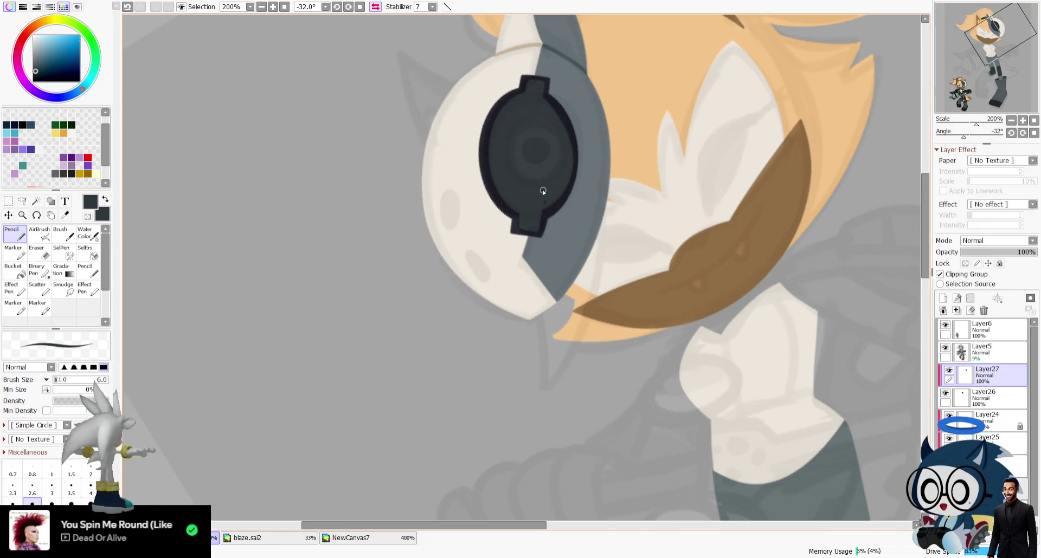
{"action": "scroll", "coordinate": [560, 101], "scroll_direction": "up", "scroll_amount": 2}
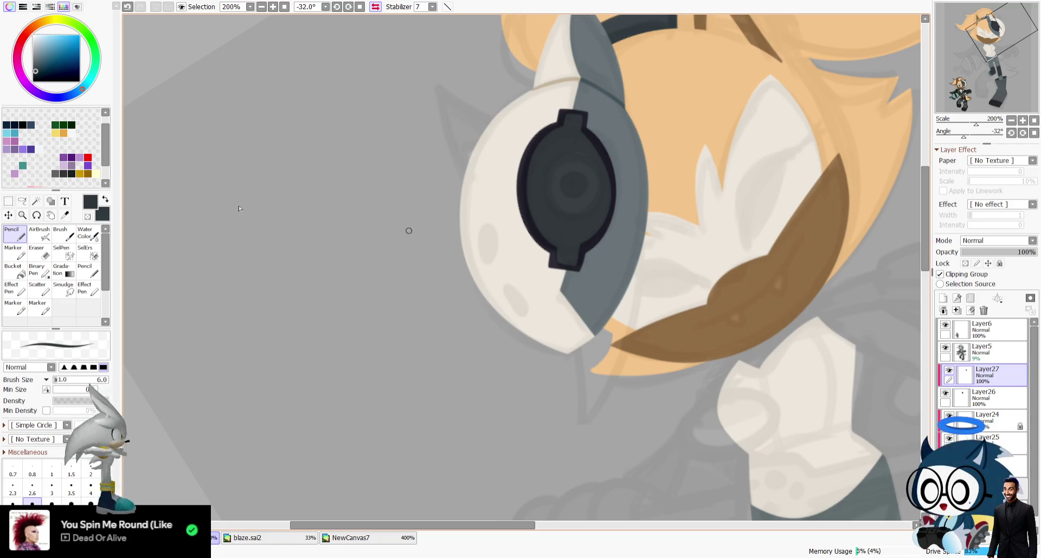
{"action": "key", "text": "e"}
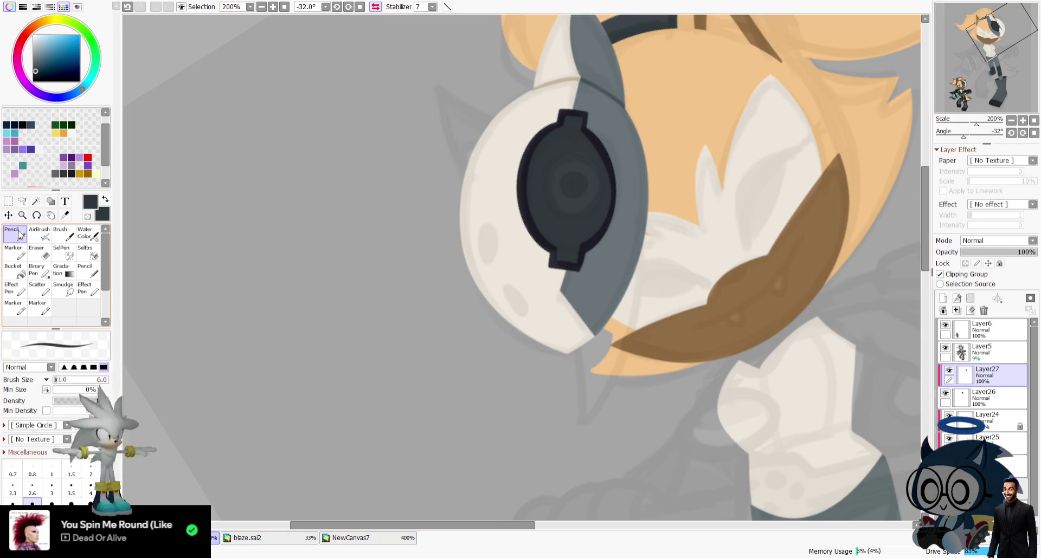
{"action": "left_click_drag", "start_coordinate": [582, 212], "coordinate": [454, 300]}
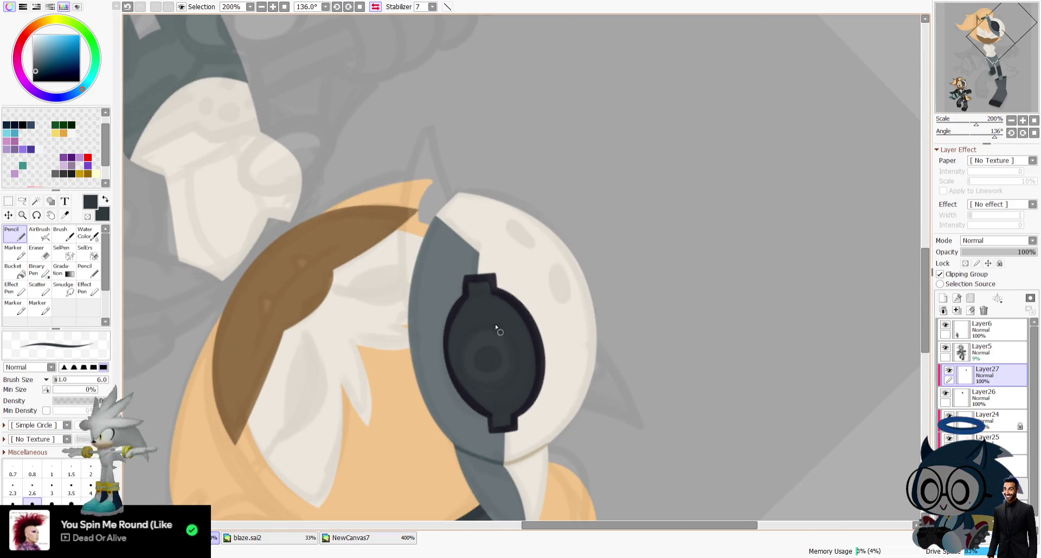
{"action": "left_click", "coordinate": [1033, 121]}
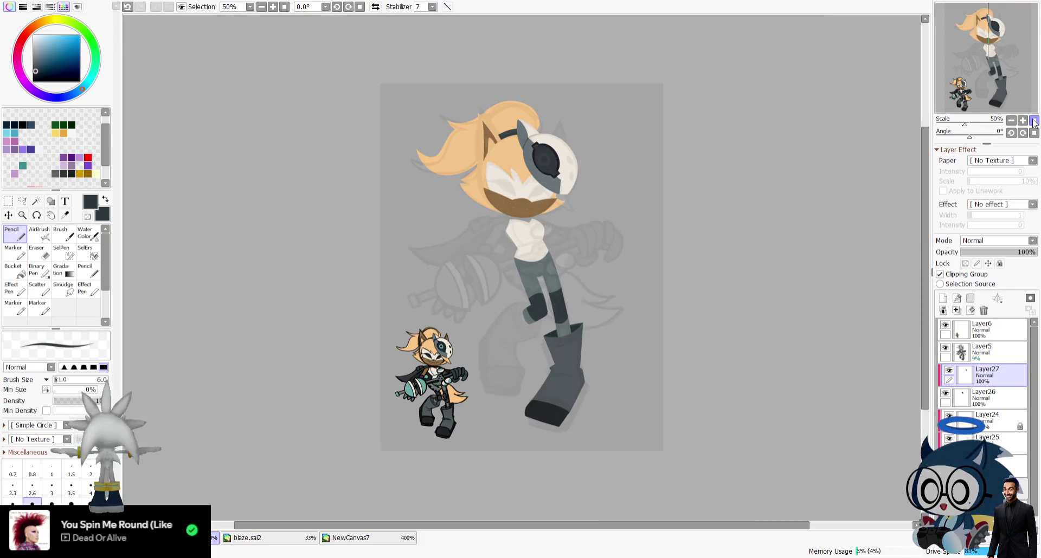
Hide the faint sketch overlay and sample the darker eyepiece frame colour.
{"action": "scroll", "coordinate": [1021, 63], "scroll_direction": "up", "scroll_amount": 4}
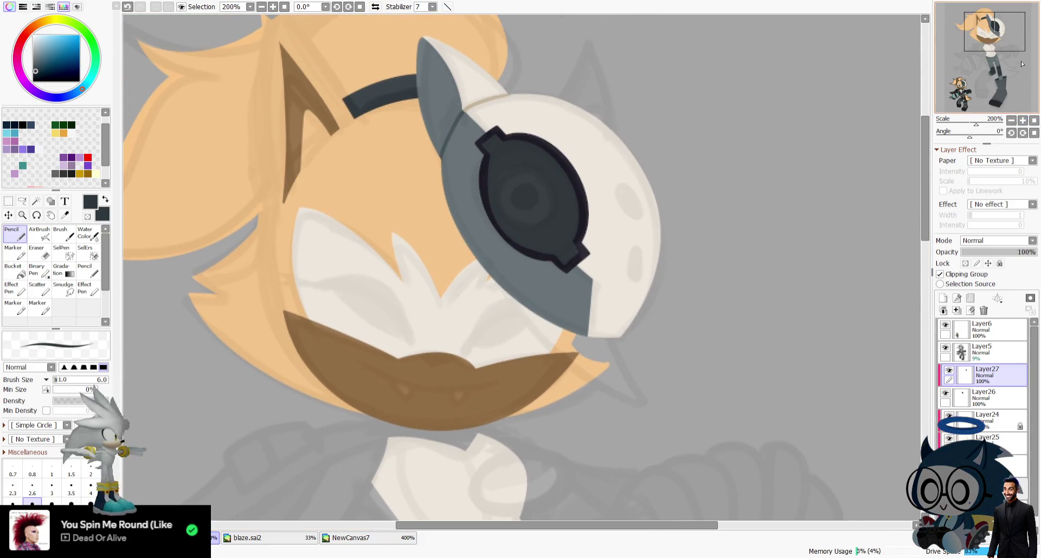
{"action": "left_click_drag", "start_coordinate": [1021, 64], "coordinate": [1022, 64]}
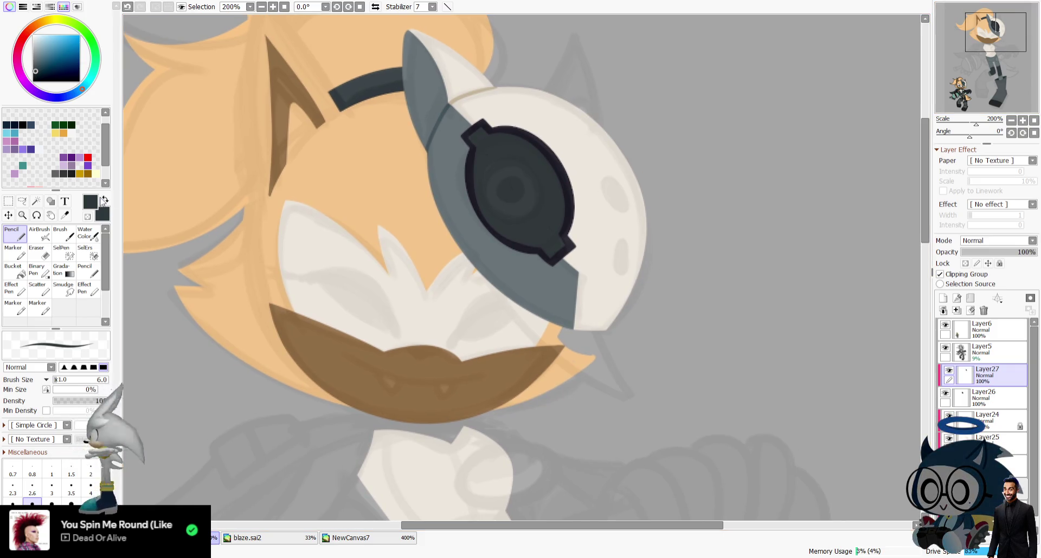
{"action": "left_click", "coordinate": [64, 215]}
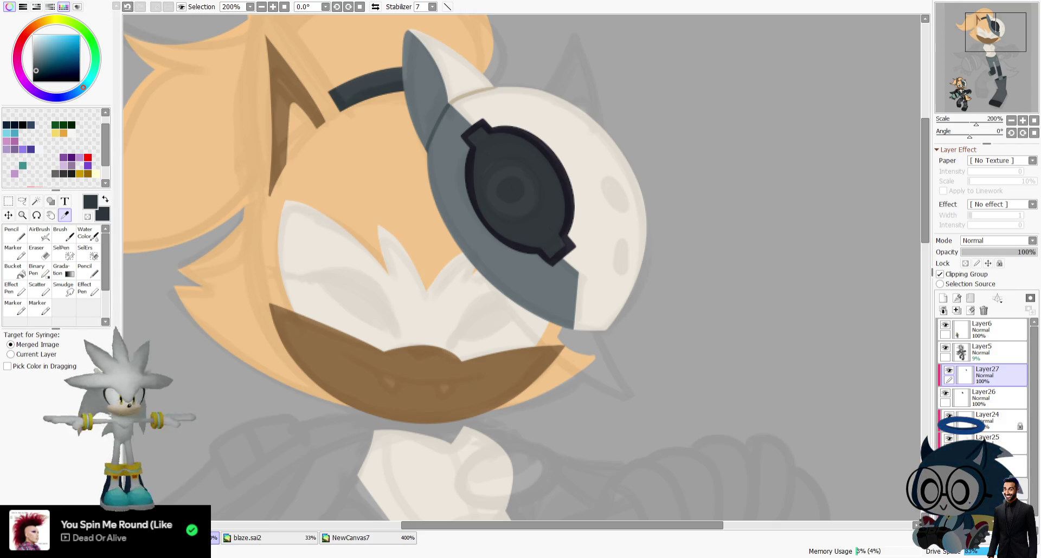
{"action": "left_click", "coordinate": [945, 348]}
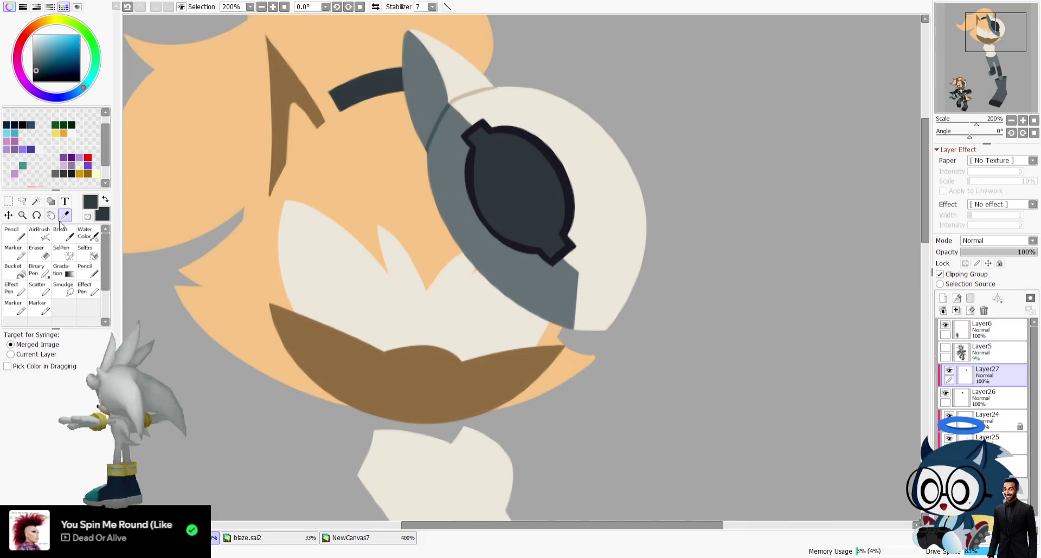
{"action": "left_click", "coordinate": [552, 150], "text": "alt"}
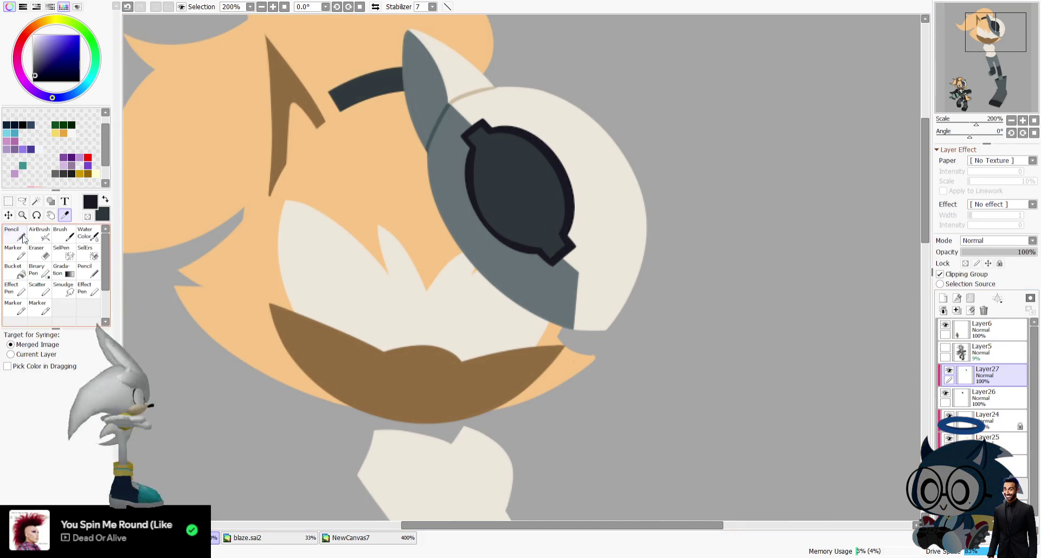
{"action": "left_click", "coordinate": [945, 349]}
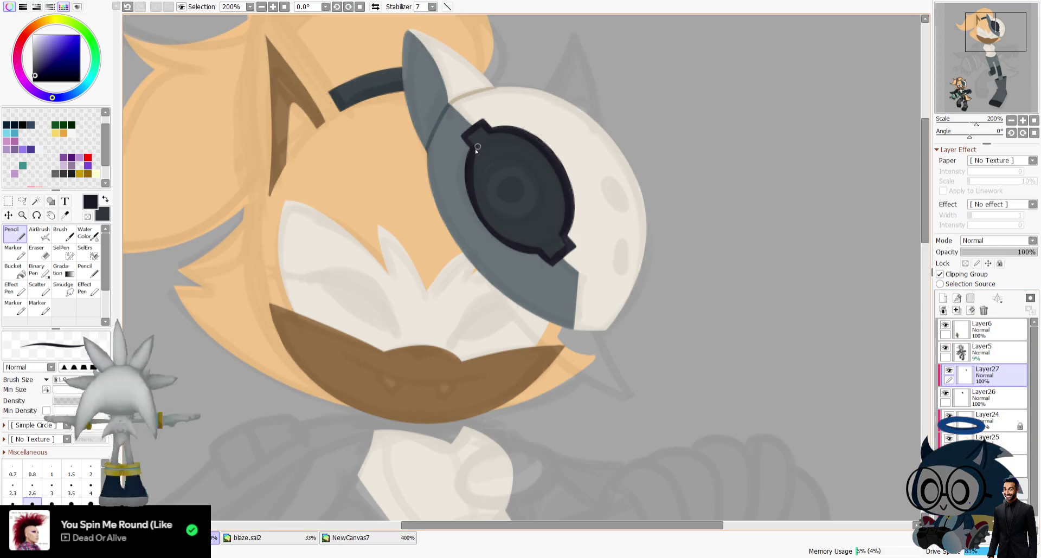
{"action": "left_click_drag", "start_coordinate": [623, 189], "coordinate": [519, 256]}
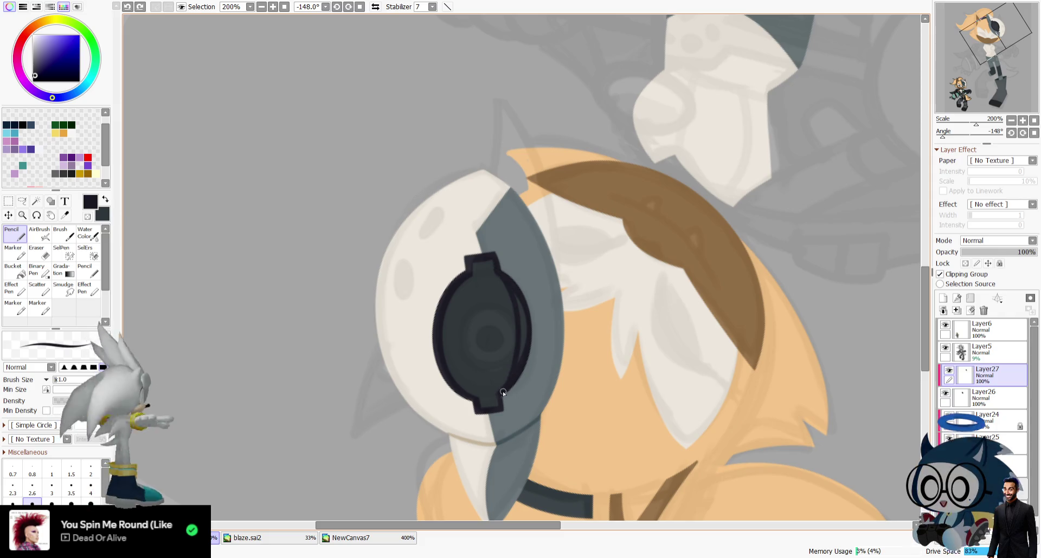
Redraw the darker outline along the eyepiece's left and bottom edges to its notch.
{"action": "key", "text": "ctrl+z"}
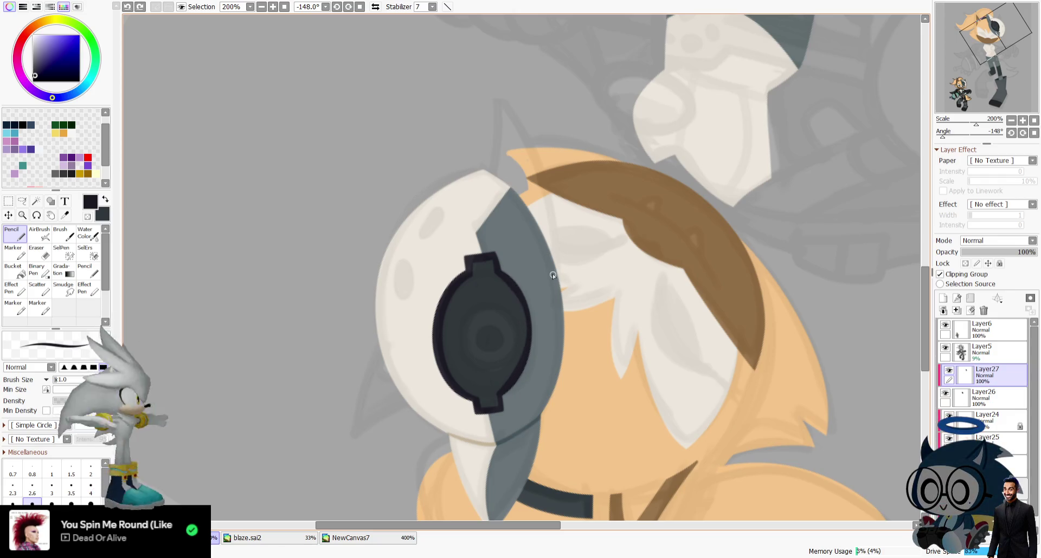
{"action": "left_click_drag", "start_coordinate": [942, 135], "coordinate": [968, 137]}
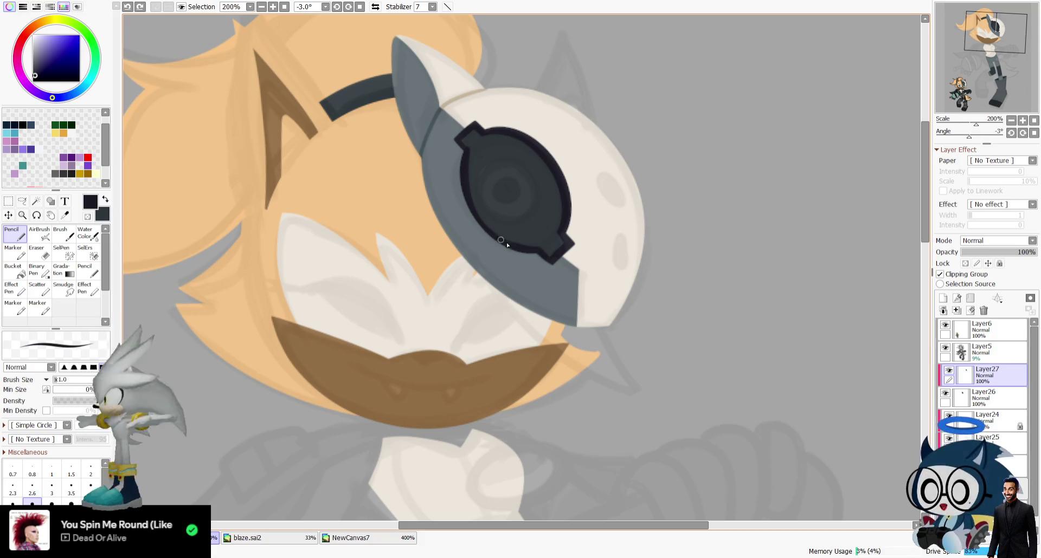
{"action": "mouse_move", "coordinate": [466, 162]}
{"action": "left_mouse_down"}
{"action": "mouse_move", "coordinate": [470, 206]}
{"action": "mouse_move", "coordinate": [540, 250]}
{"action": "left_mouse_up"}
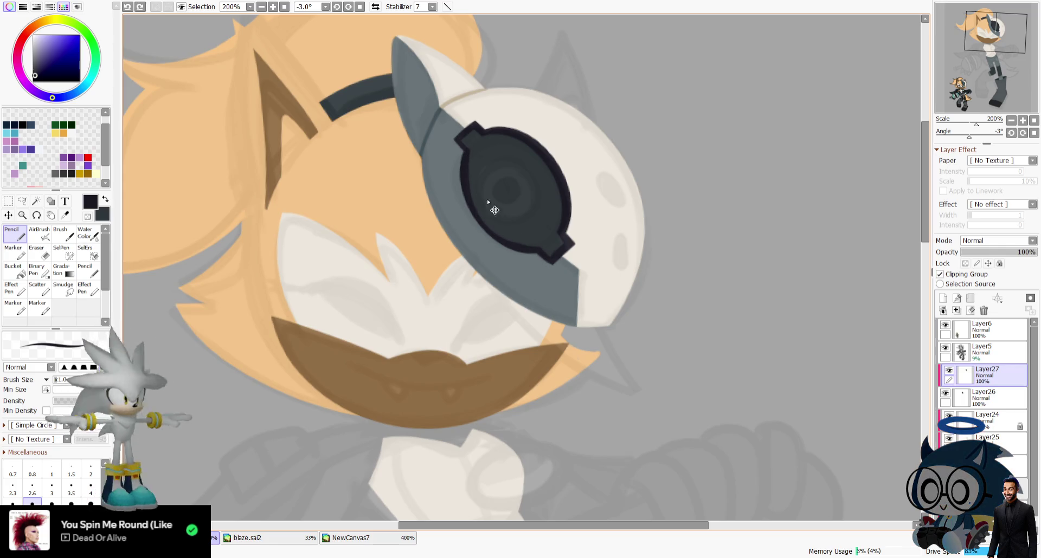
{"action": "left_click_drag", "start_coordinate": [467, 187], "coordinate": [554, 259]}
{"action": "key", "text": "ctrl+z"}
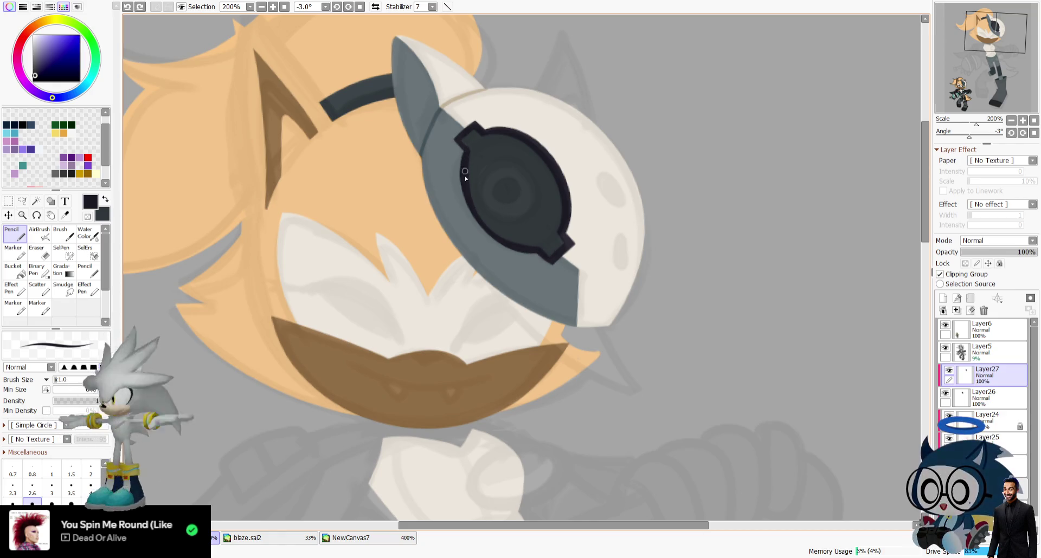
{"action": "mouse_move", "coordinate": [530, 248]}
{"action": "left_mouse_down"}
{"action": "mouse_move", "coordinate": [466, 155]}
{"action": "mouse_move", "coordinate": [564, 223]}
{"action": "left_mouse_up"}
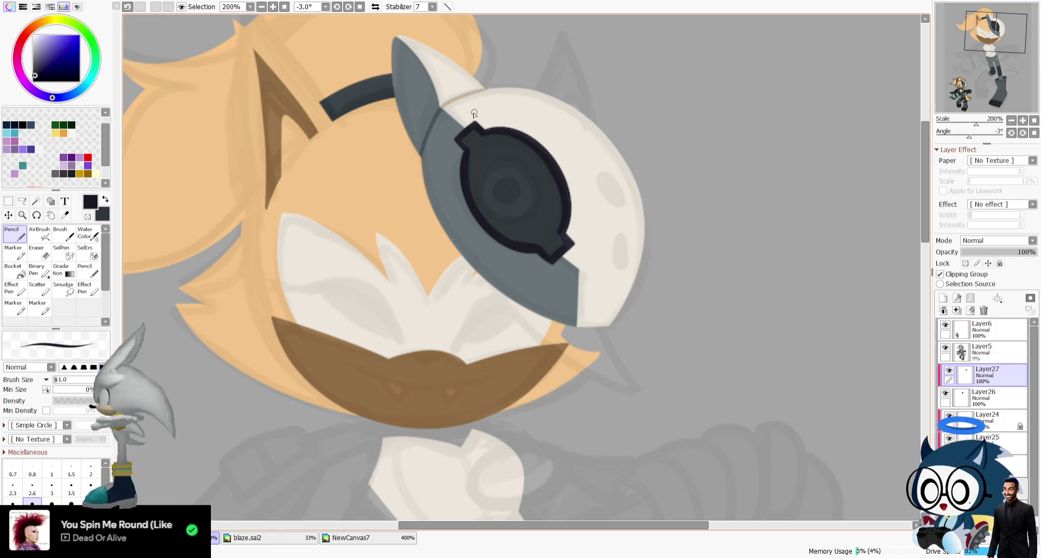
{"action": "left_click_drag", "start_coordinate": [457, 122], "coordinate": [498, 95]}
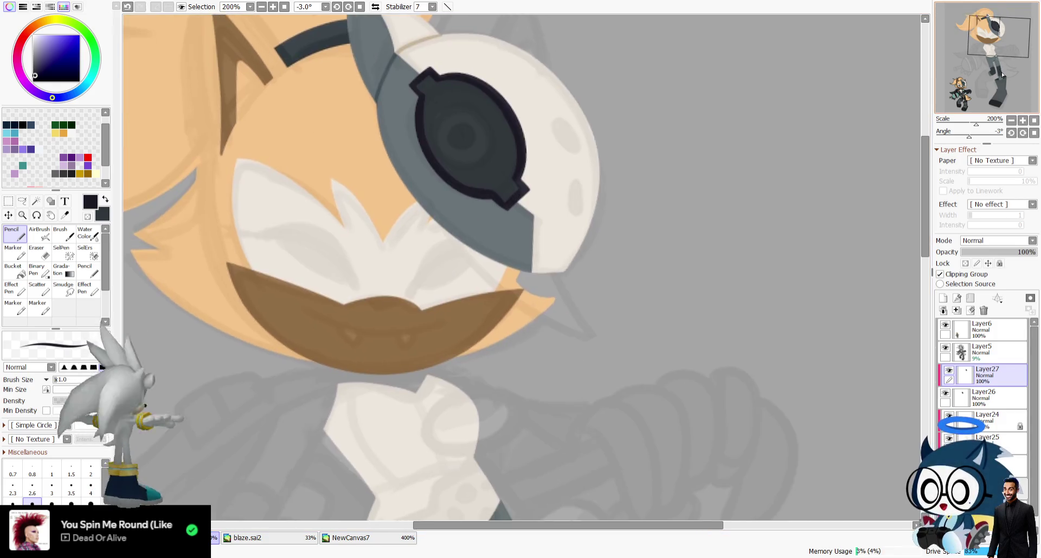
Sample the teal eye colour from NewCanvas7 and draw a teal circle over the lens.
{"action": "left_click", "coordinate": [67, 216]}
{"action": "left_click", "coordinate": [350, 538]}
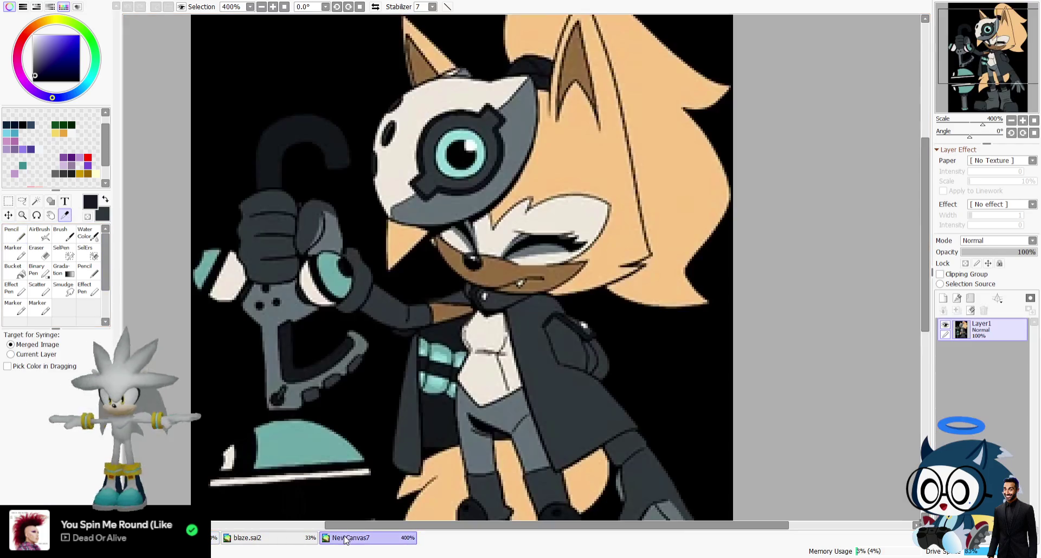
{"action": "left_click", "coordinate": [480, 158]}
{"action": "key", "text": "ctrl+Tab"}
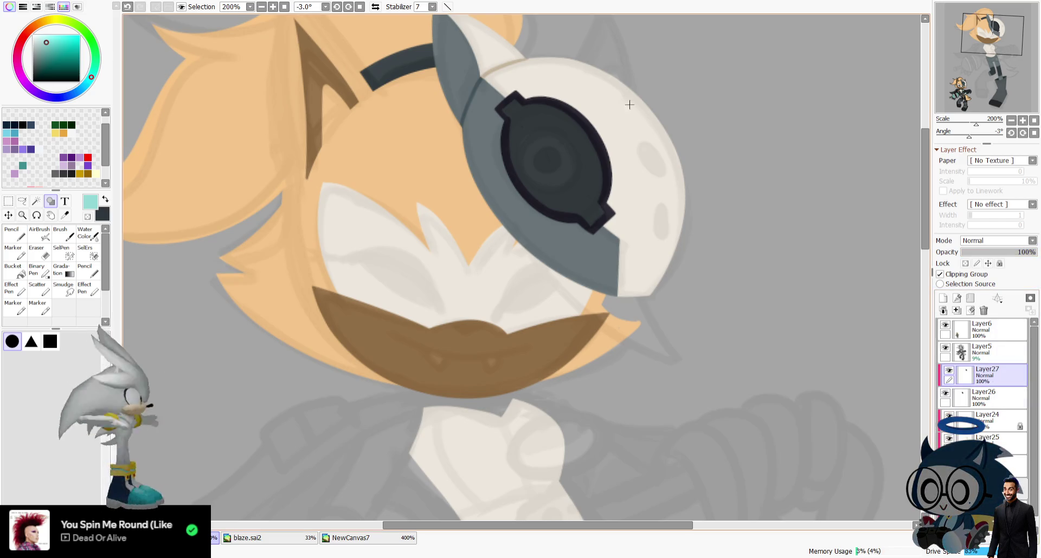
{"action": "left_click_drag", "start_coordinate": [519, 120], "coordinate": [583, 183]}
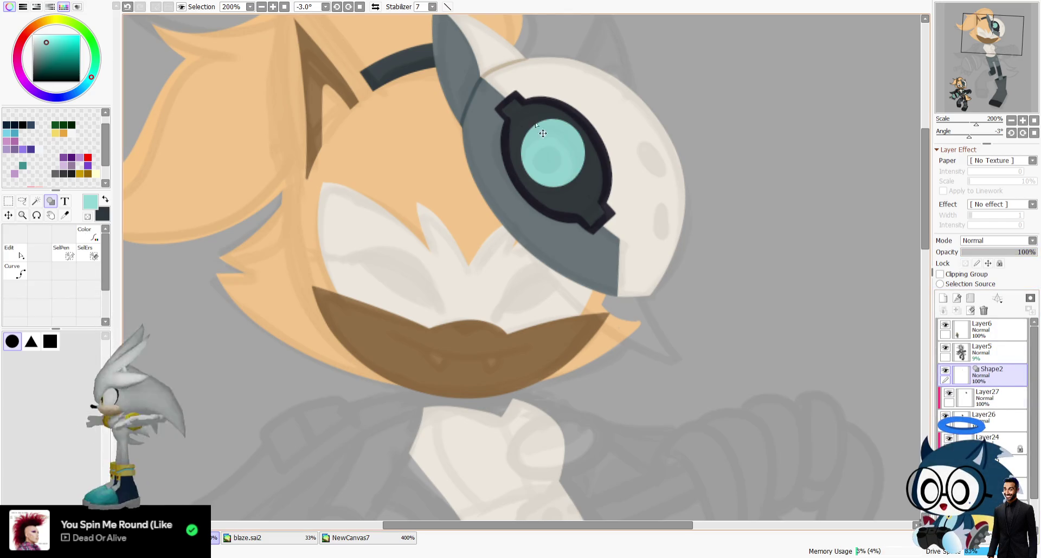
{"action": "key", "text": "ctrl+z"}
{"action": "left_click_drag", "start_coordinate": [521, 119], "coordinate": [580, 185]}
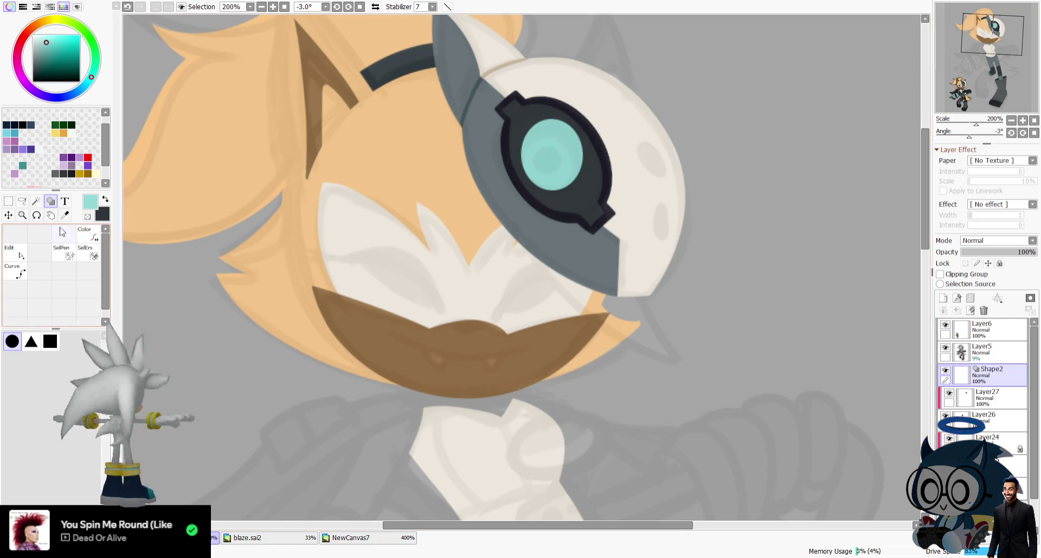
{"action": "key", "text": "ctrl+z"}
{"action": "left_click_drag", "start_coordinate": [521, 130], "coordinate": [538, 152]}
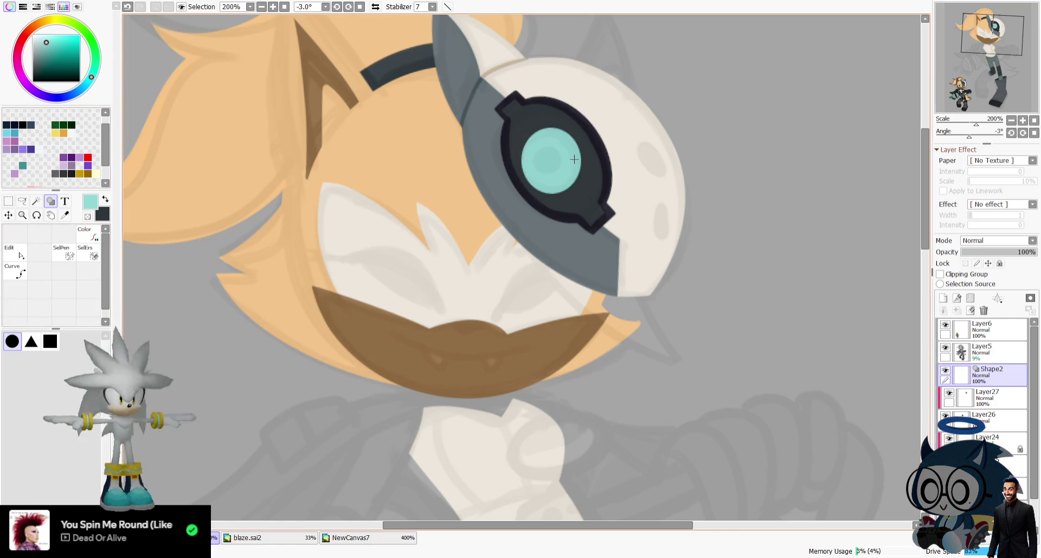
Narrow the teal circle slightly and nudge it down-left inside the lens frame.
{"action": "key", "text": "ctrl"}
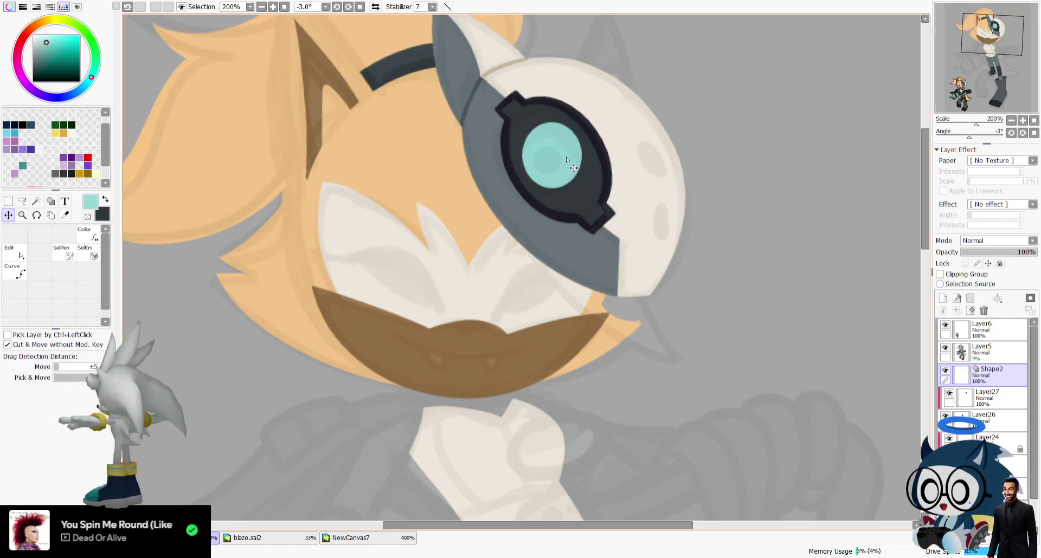
{"action": "key", "text": "ctrl+t"}
{"action": "left_click_drag", "start_coordinate": [597, 156], "coordinate": [585, 155]}
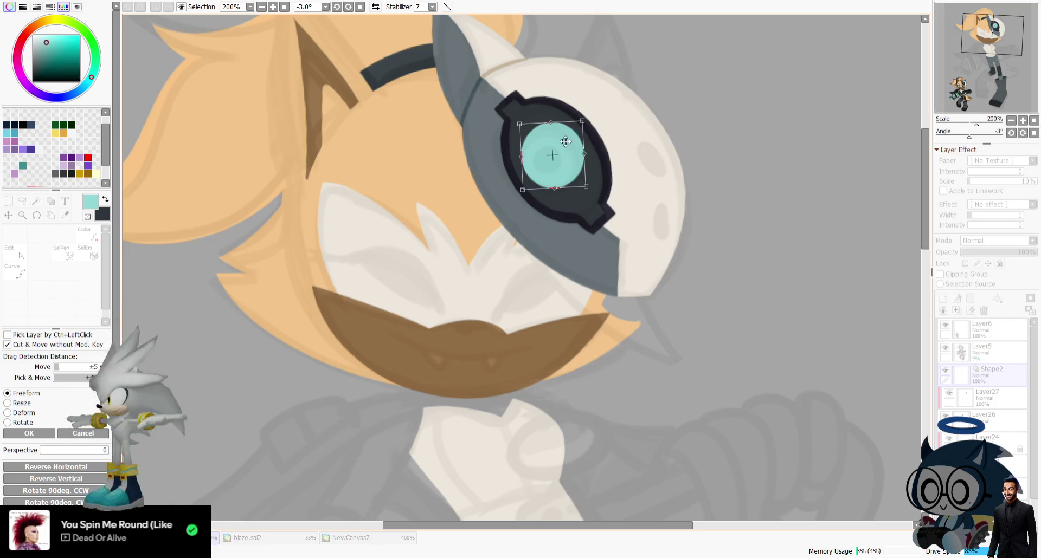
{"action": "key", "text": "Return"}
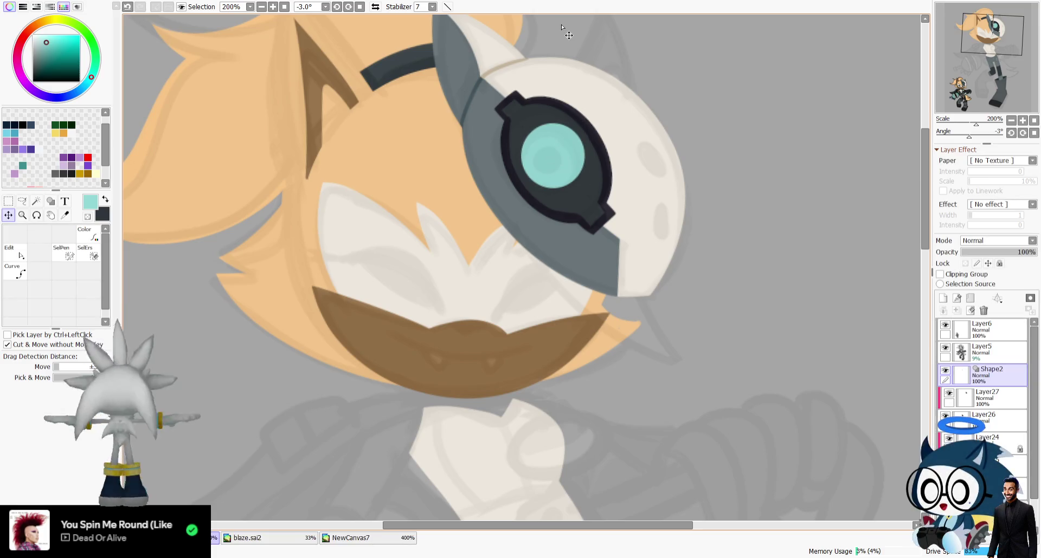
{"action": "left_click", "coordinate": [945, 348]}
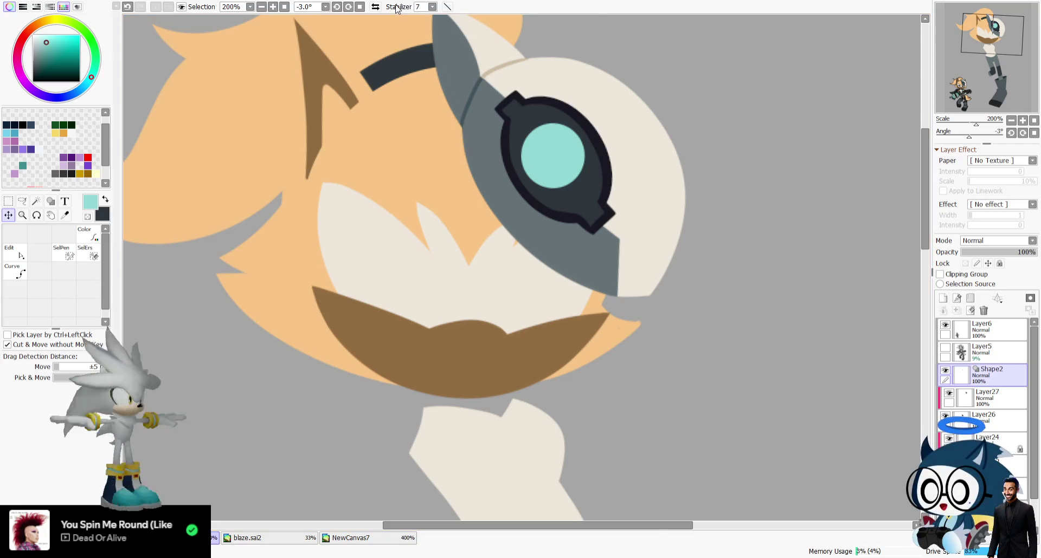
{"action": "left_click", "coordinate": [375, 7]}
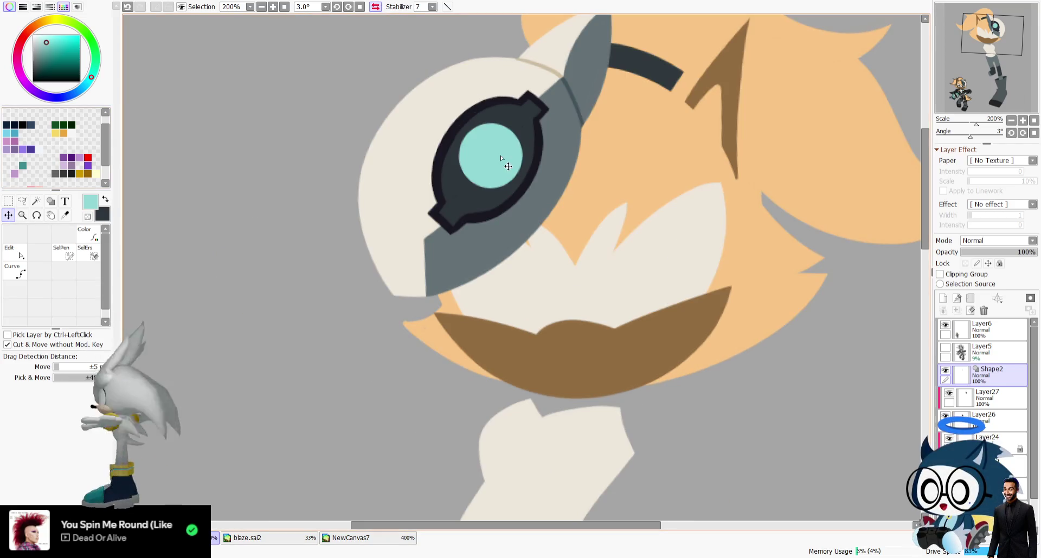
{"action": "left_click_drag", "start_coordinate": [498, 157], "coordinate": [494, 167]}
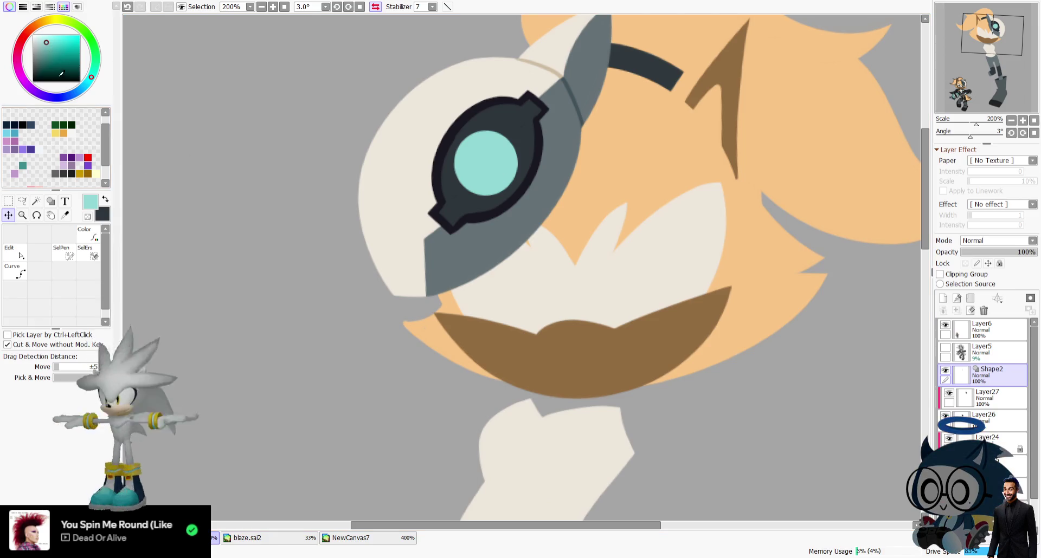
{"action": "left_click", "coordinate": [50, 201]}
{"action": "left_click_drag", "start_coordinate": [475, 156], "coordinate": [494, 173]}
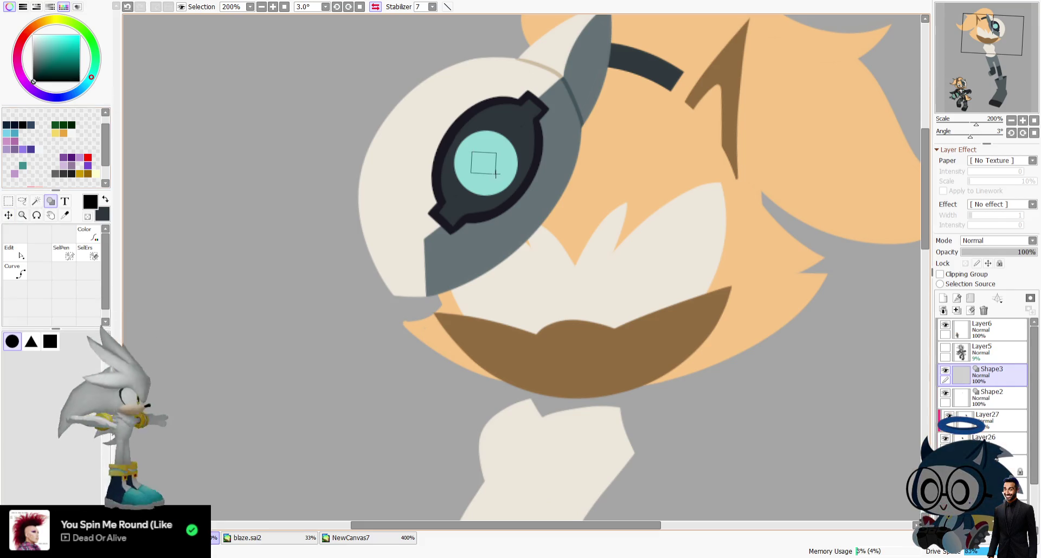
Undo the stray square on the lens and pick white as the drawing colour.
{"action": "key", "text": "ctrl+z"}
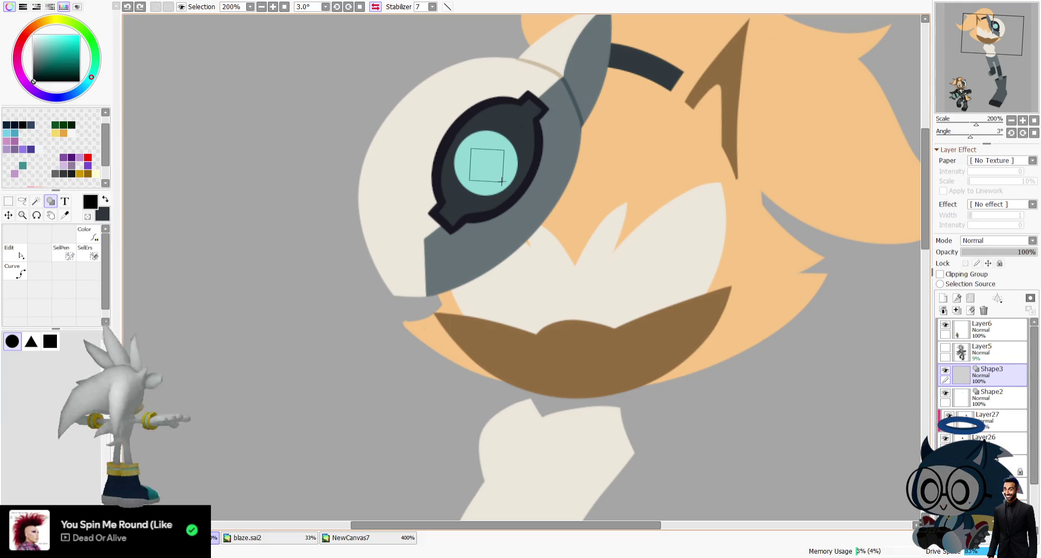
{"action": "left_click_drag", "start_coordinate": [48, 45], "coordinate": [33, 35]}
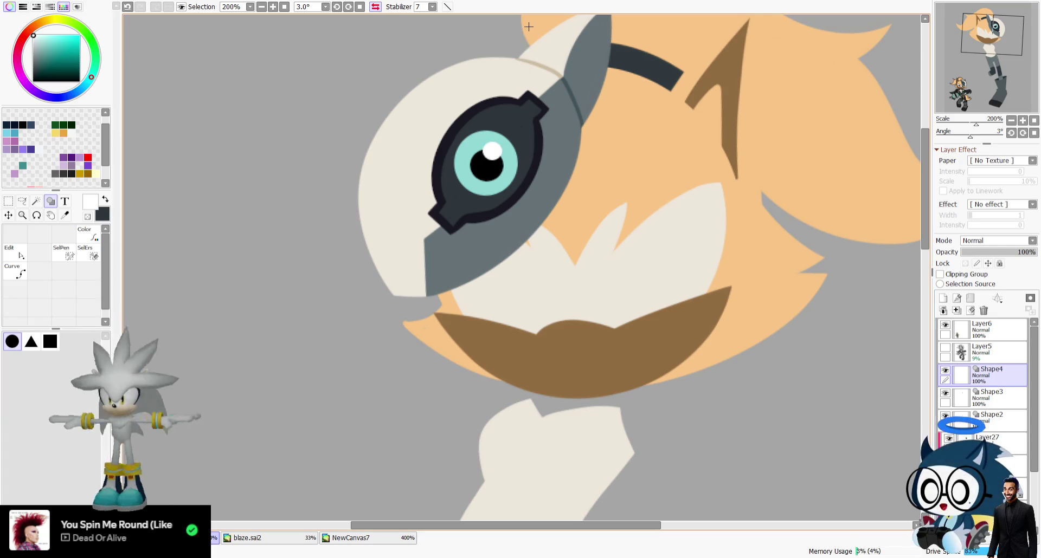
{"action": "left_click", "coordinate": [65, 216]}
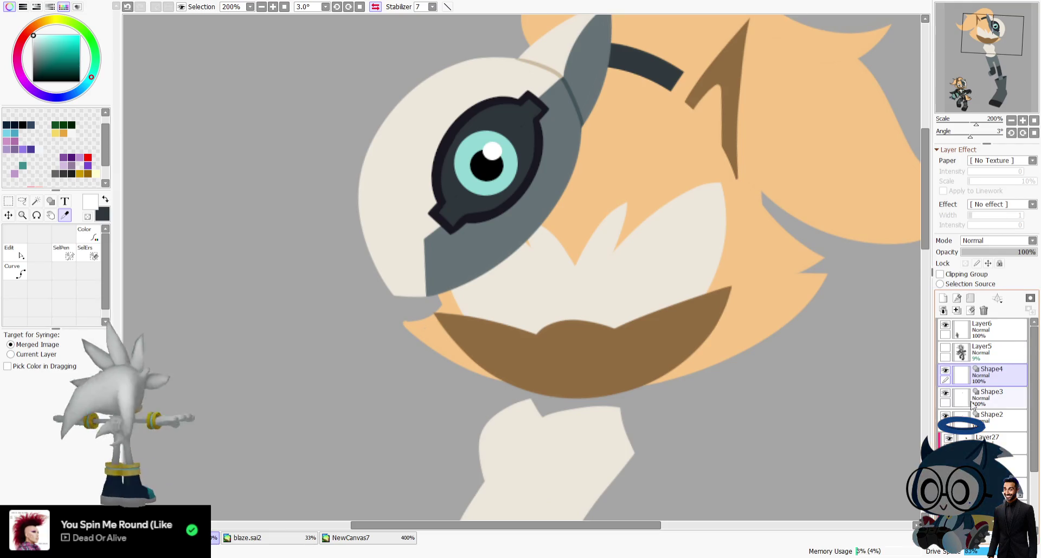
Merge the lens shape layers together and glance at the other open documents.
{"action": "left_click", "coordinate": [968, 311]}
{"action": "left_click", "coordinate": [968, 311]}
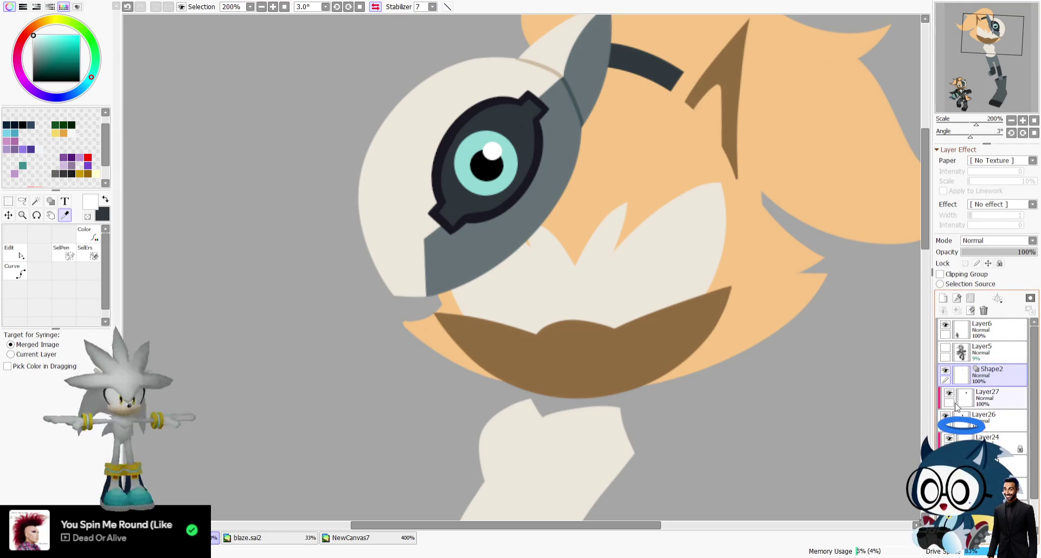
{"action": "left_click", "coordinate": [975, 423]}
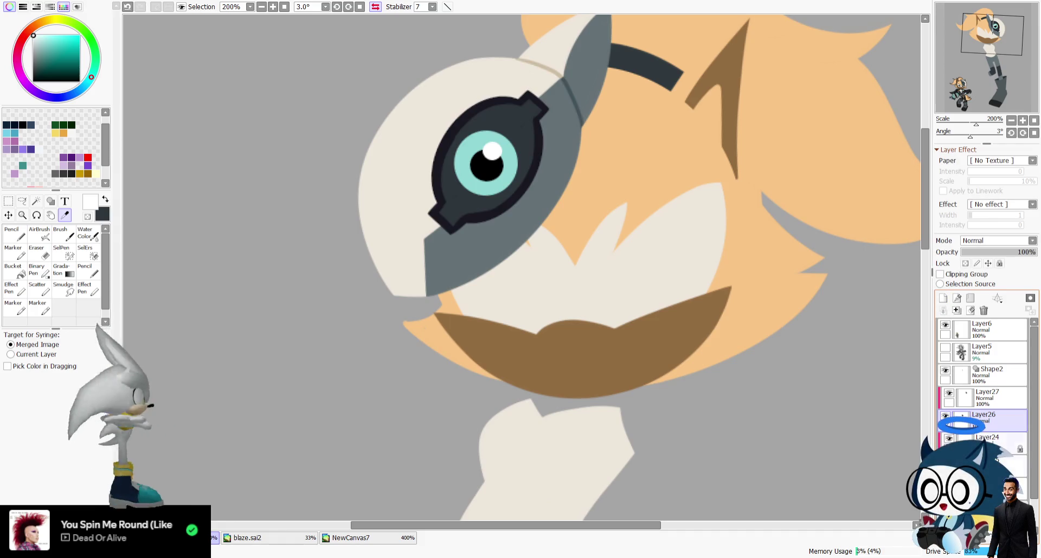
{"action": "left_click", "coordinate": [987, 398]}
{"action": "left_click", "coordinate": [957, 311]}
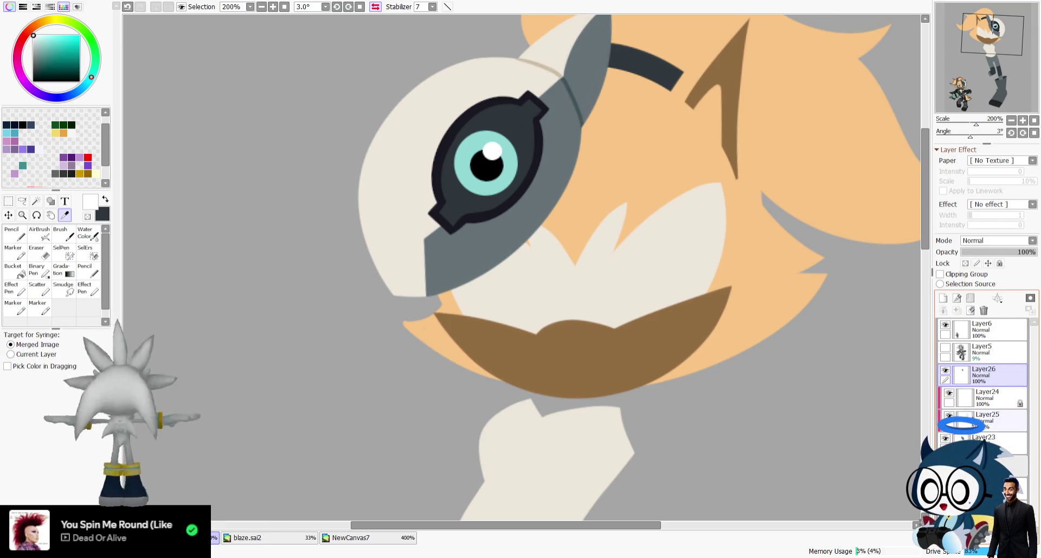
{"action": "key", "text": "ctrl+z"}
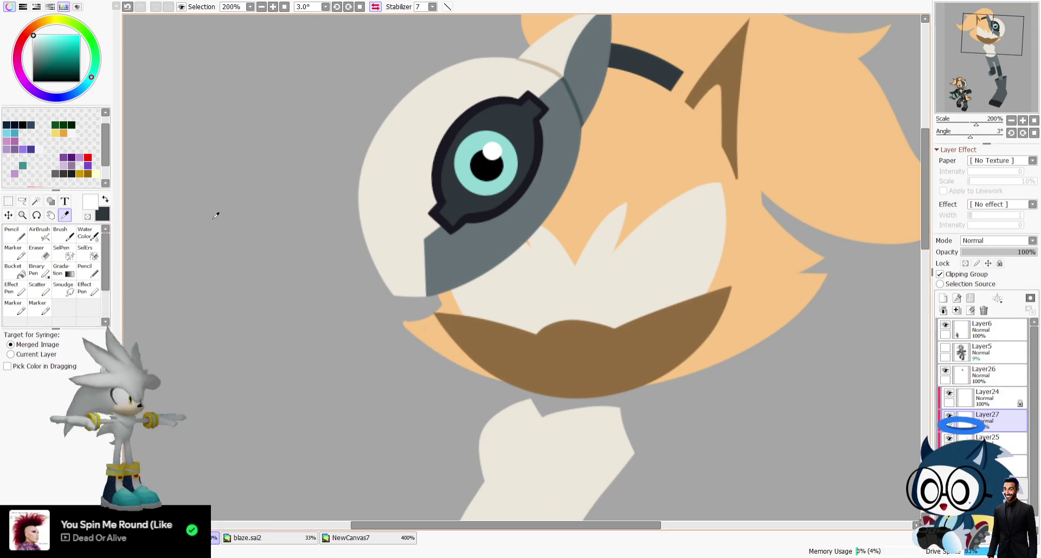
{"action": "left_click", "coordinate": [214, 538]}
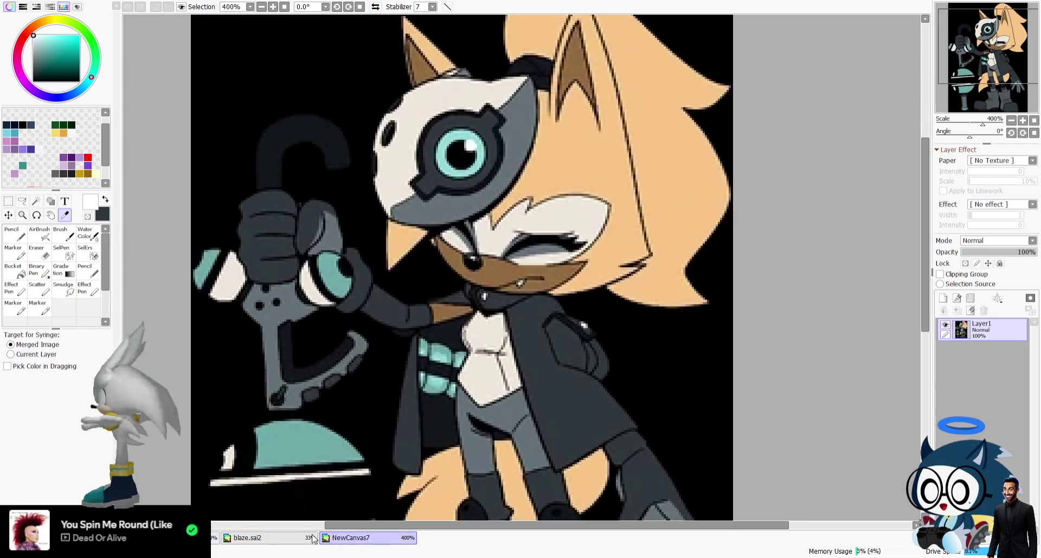
{"action": "left_click", "coordinate": [244, 539]}
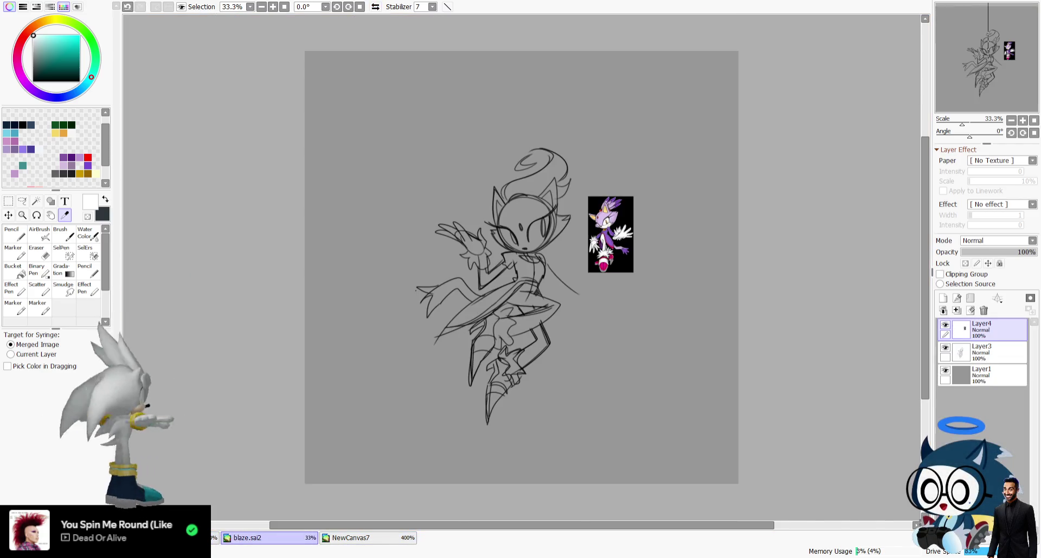
{"action": "left_click", "coordinate": [214, 538]}
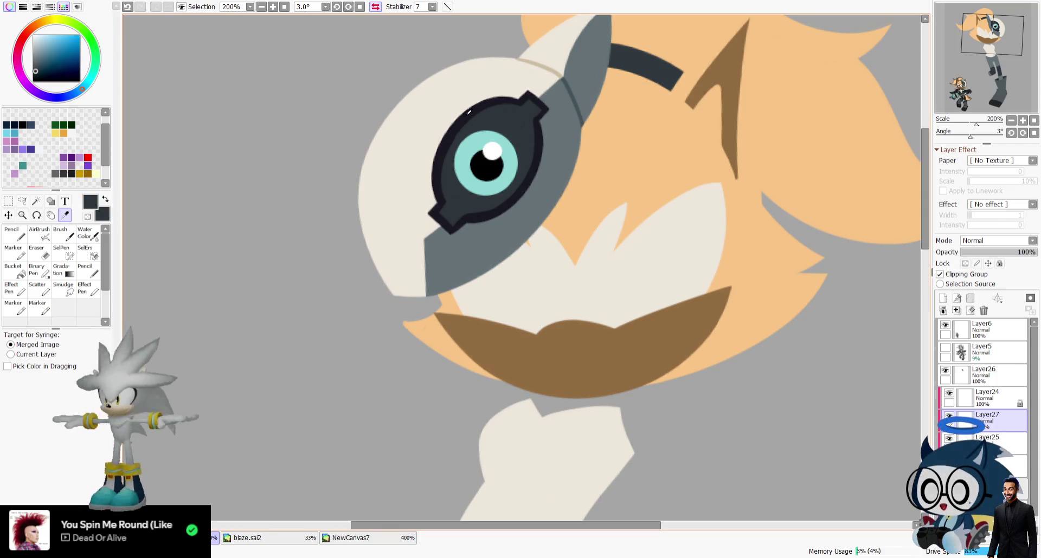
Show sketch Layer5, then clip the selected layer and move it above Layer24.
{"action": "key", "text": "n"}
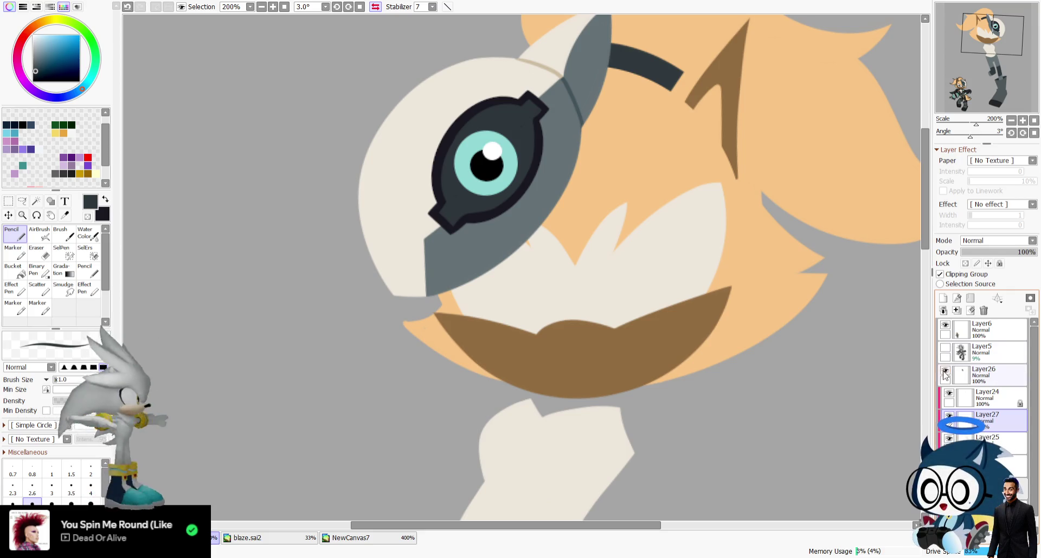
{"action": "left_click", "coordinate": [945, 349]}
{"action": "scroll", "coordinate": [981, 379], "scroll_direction": "down", "scroll_amount": 1}
{"action": "left_click", "coordinate": [981, 466]}
{"action": "left_click", "coordinate": [940, 274]}
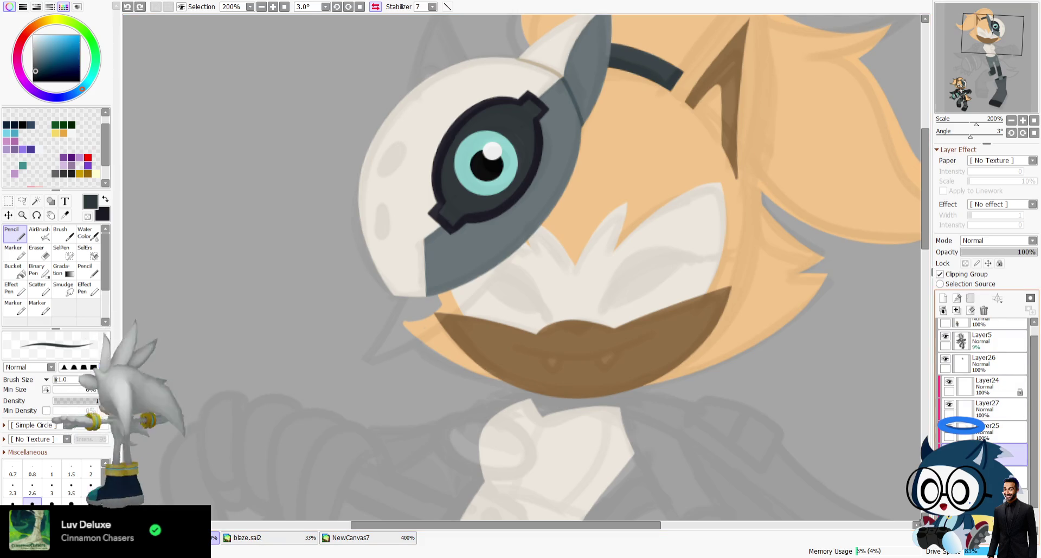
{"action": "left_click_drag", "start_coordinate": [1008, 456], "coordinate": [988, 385]}
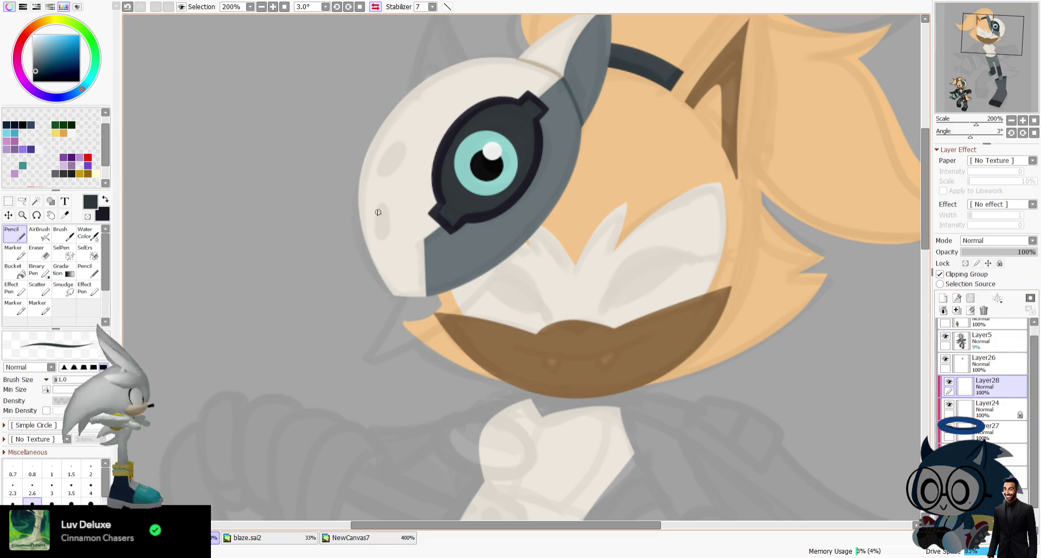
Paint dark oval holes on the mask, mirroring the view to check proportions.
{"action": "key", "text": "ctrl+z"}
{"action": "key", "text": "ctrl+y"}
{"action": "key", "text": "ctrl+z"}
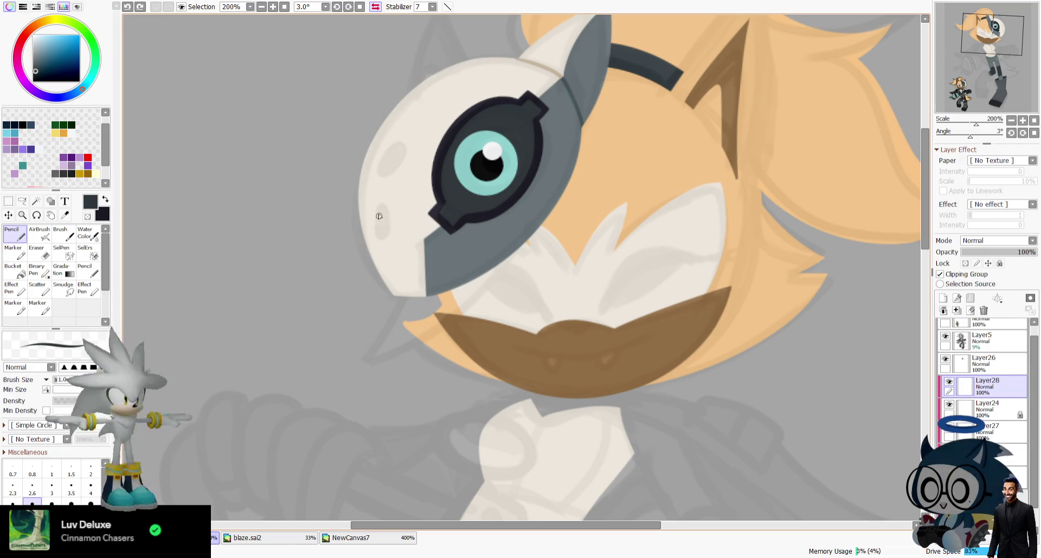
{"action": "left_click_drag", "start_coordinate": [379, 208], "coordinate": [385, 227]}
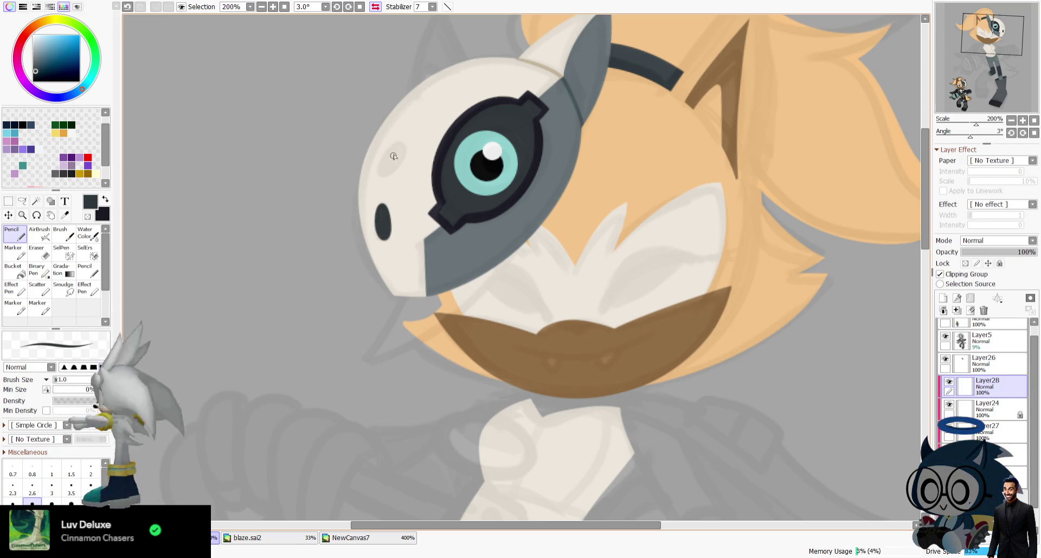
{"action": "left_click_drag", "start_coordinate": [401, 143], "coordinate": [396, 164]}
{"action": "key", "text": "h"}
{"action": "key", "text": "ctrl+z"}
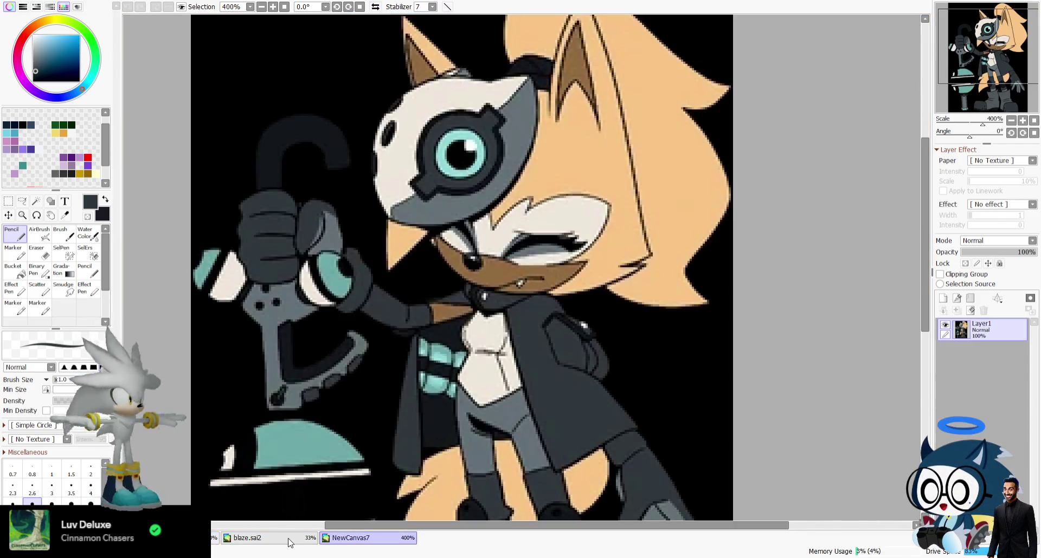
{"action": "left_click", "coordinate": [290, 540]}
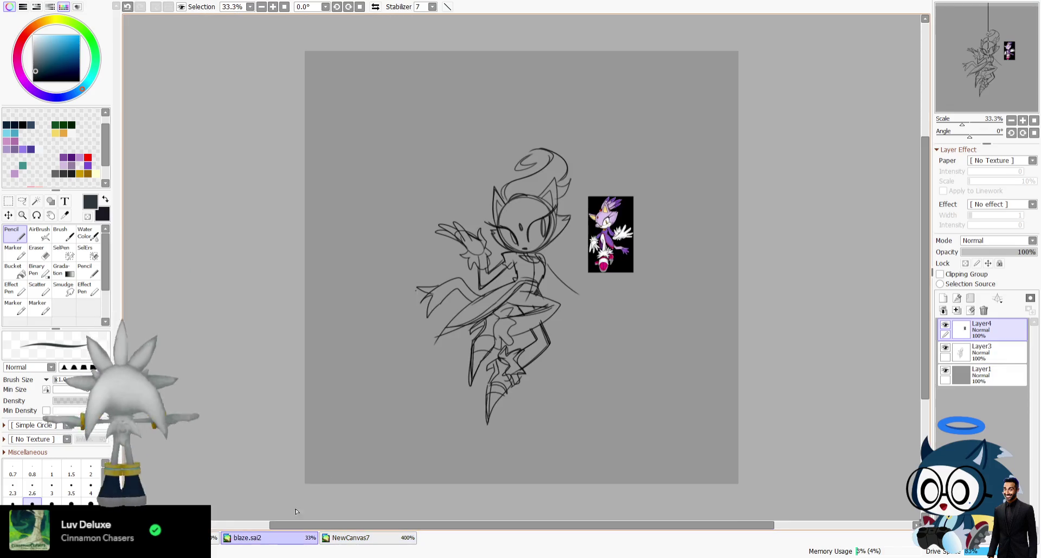
{"action": "left_click", "coordinate": [215, 536]}
Outline the mask's left and upper-left edges in dark, comparing against the reference documents.
{"action": "left_click_drag", "start_coordinate": [682, 212], "coordinate": [671, 253]}
{"action": "left_click_drag", "start_coordinate": [680, 219], "coordinate": [672, 254]}
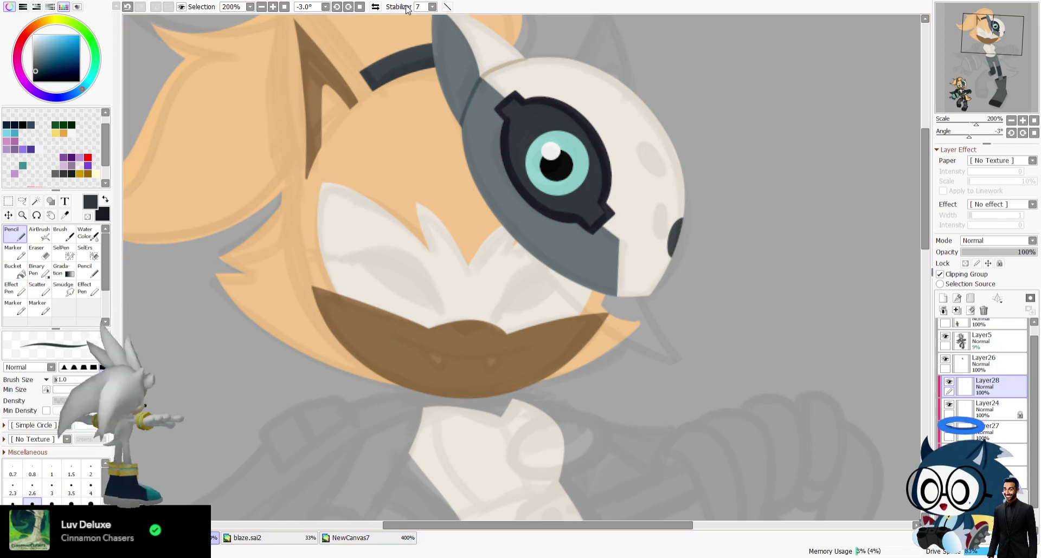
{"action": "key", "text": "h"}
{"action": "key", "text": "ctrl+z"}
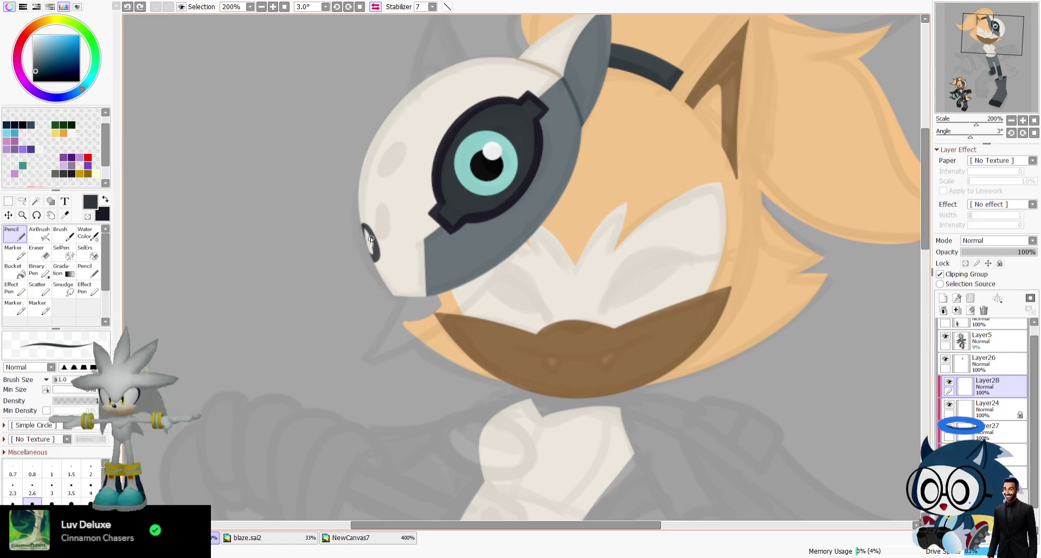
{"action": "left_click_drag", "start_coordinate": [371, 260], "coordinate": [365, 228]}
{"action": "left_click", "coordinate": [347, 538]}
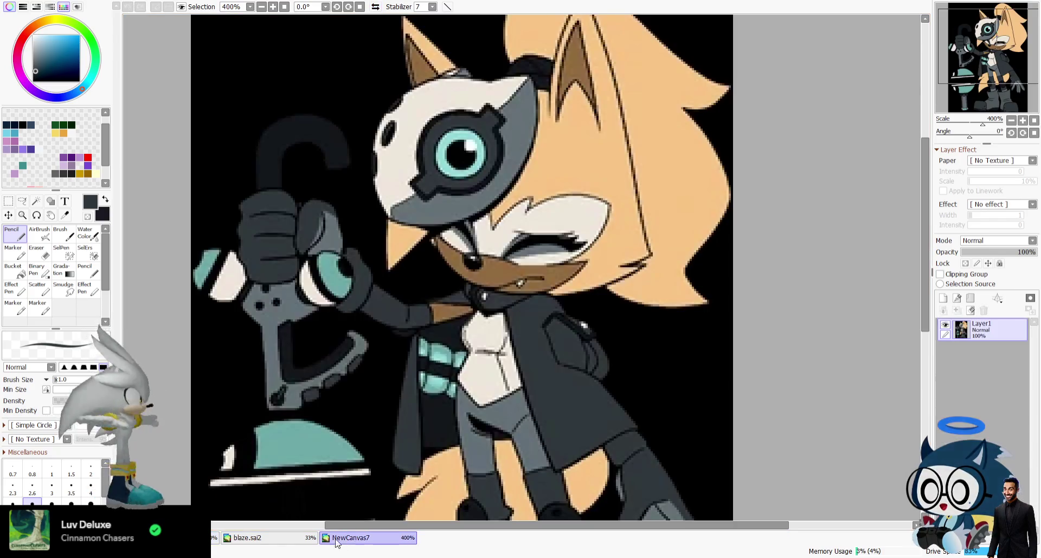
{"action": "left_click", "coordinate": [279, 537]}
{"action": "left_click", "coordinate": [214, 538]}
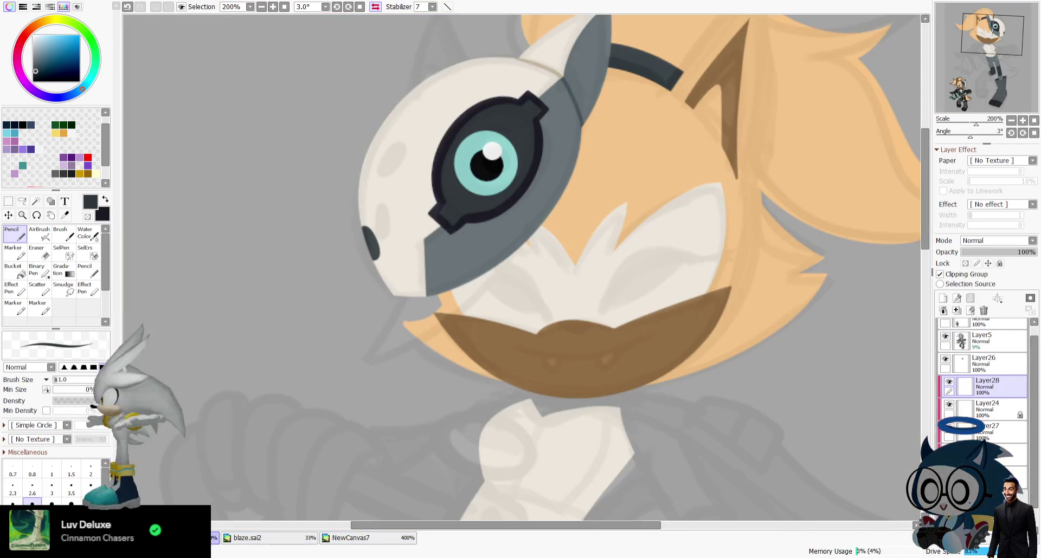
{"action": "left_click_drag", "start_coordinate": [363, 163], "coordinate": [379, 129]}
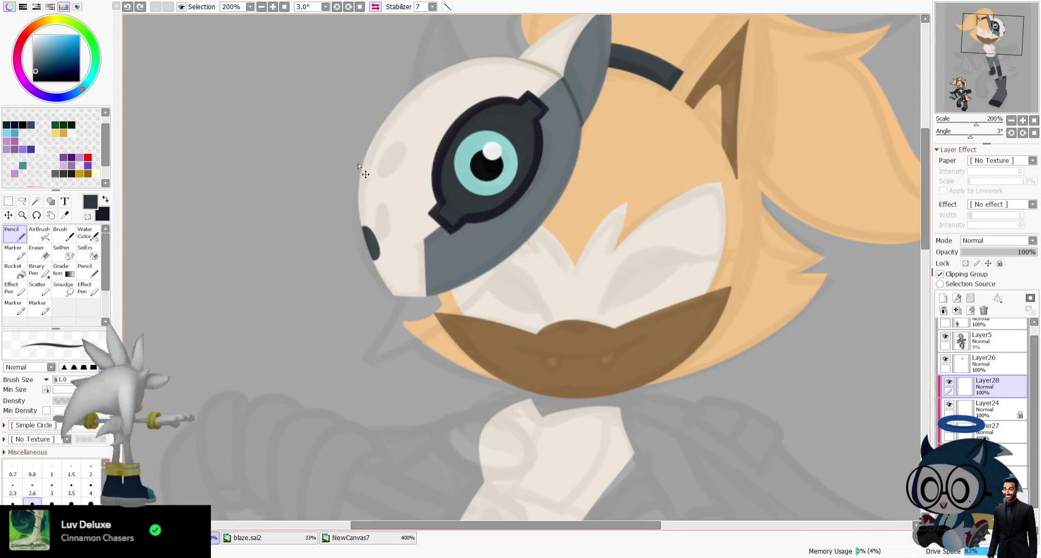
{"action": "left_click_drag", "start_coordinate": [362, 172], "coordinate": [380, 131]}
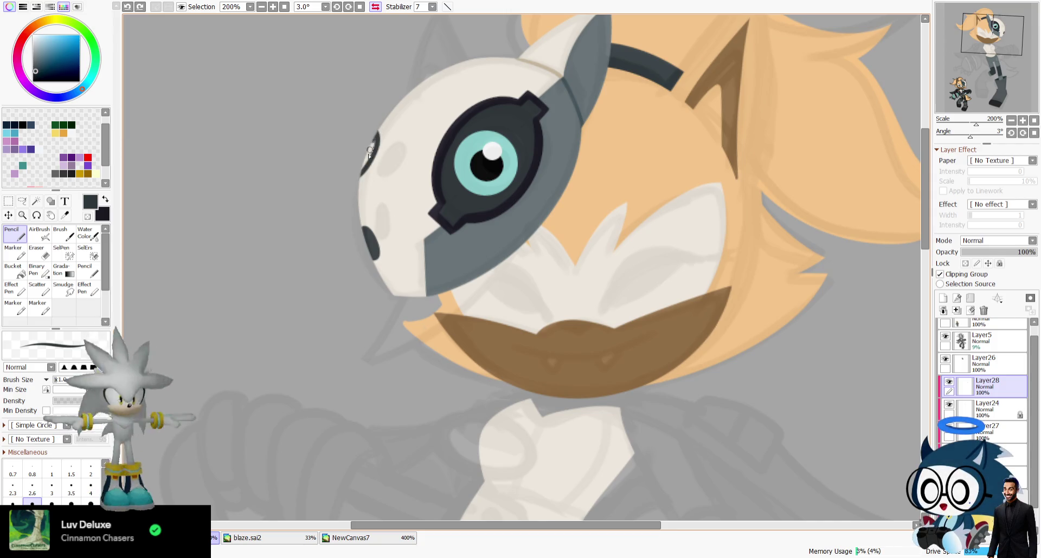
{"action": "mouse_move", "coordinate": [388, 167]}
{"action": "left_mouse_down"}
{"action": "mouse_move", "coordinate": [384, 177]}
{"action": "mouse_move", "coordinate": [364, 168]}
{"action": "left_mouse_up"}
{"action": "key", "text": "ctrl+z"}
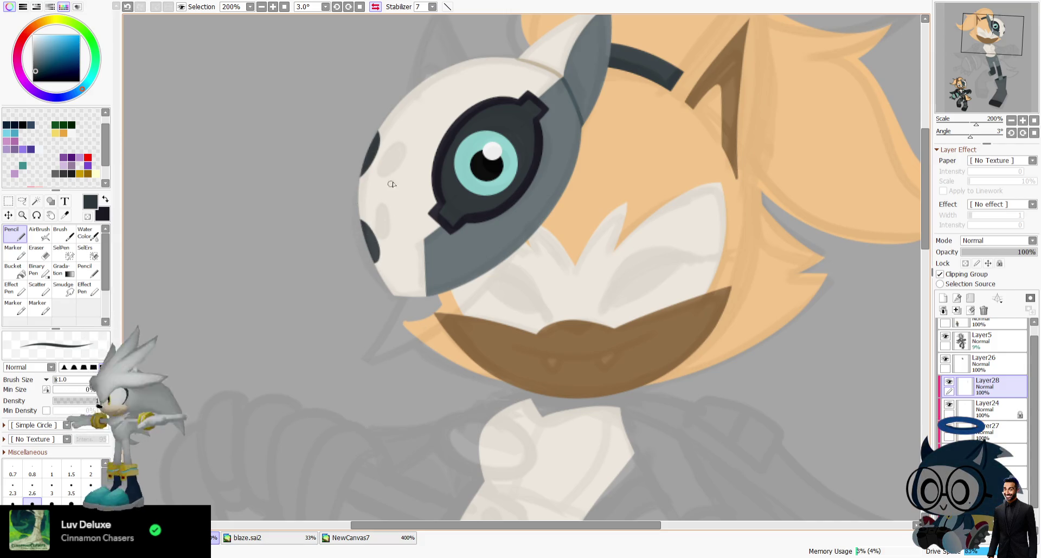
Redraw a small dark curve on the mask, reset the view rotation and lock Layer28's transparency.
{"action": "key", "text": "ctrl+z"}
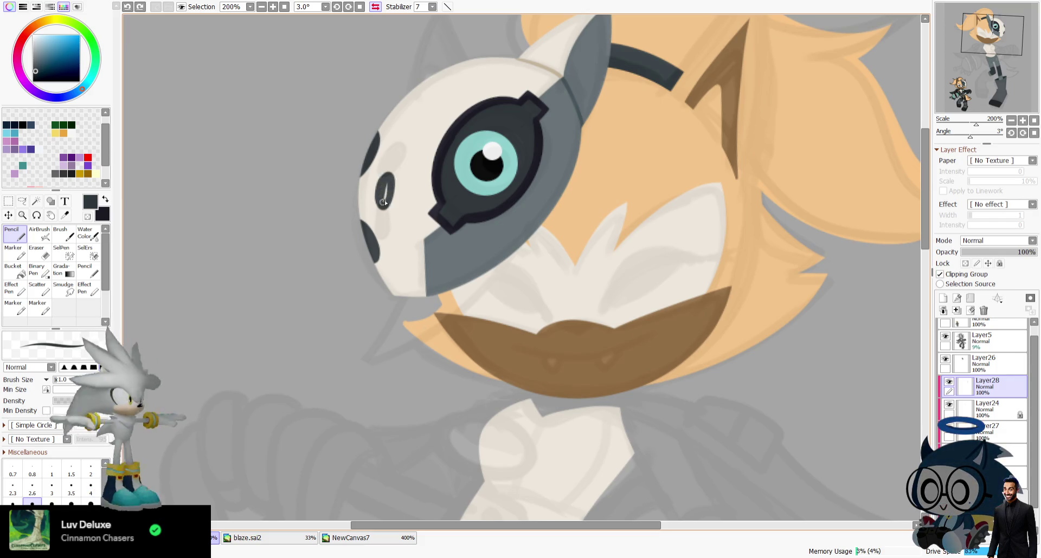
{"action": "key", "text": "h"}
{"action": "mouse_move", "coordinate": [649, 177]}
{"action": "left_mouse_down"}
{"action": "mouse_move", "coordinate": [658, 208]}
{"action": "mouse_move", "coordinate": [660, 190]}
{"action": "left_mouse_up"}
{"action": "key", "text": "ctrl+z"}
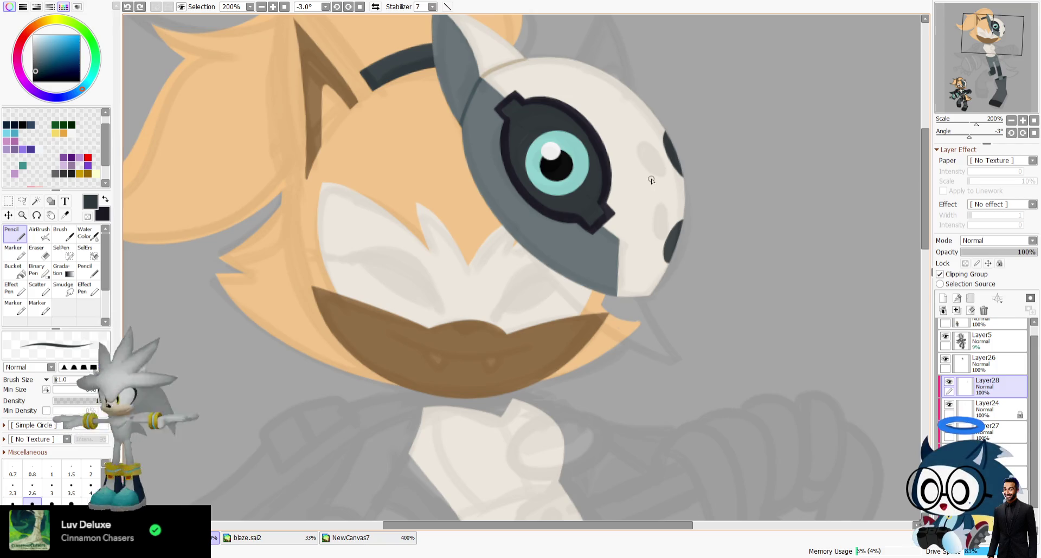
{"action": "left_click_drag", "start_coordinate": [655, 206], "coordinate": [657, 182]}
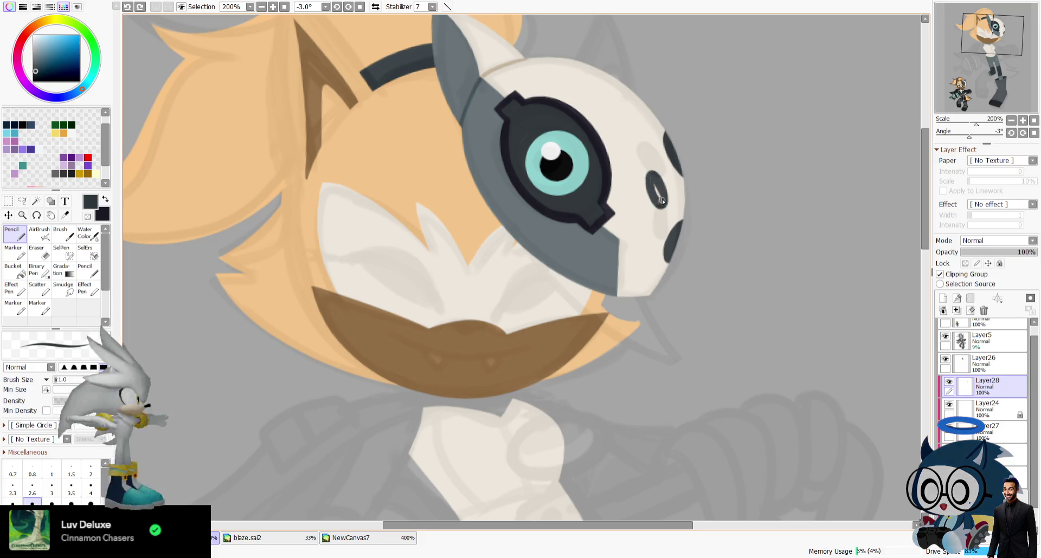
{"action": "key", "text": "ctrl+z"}
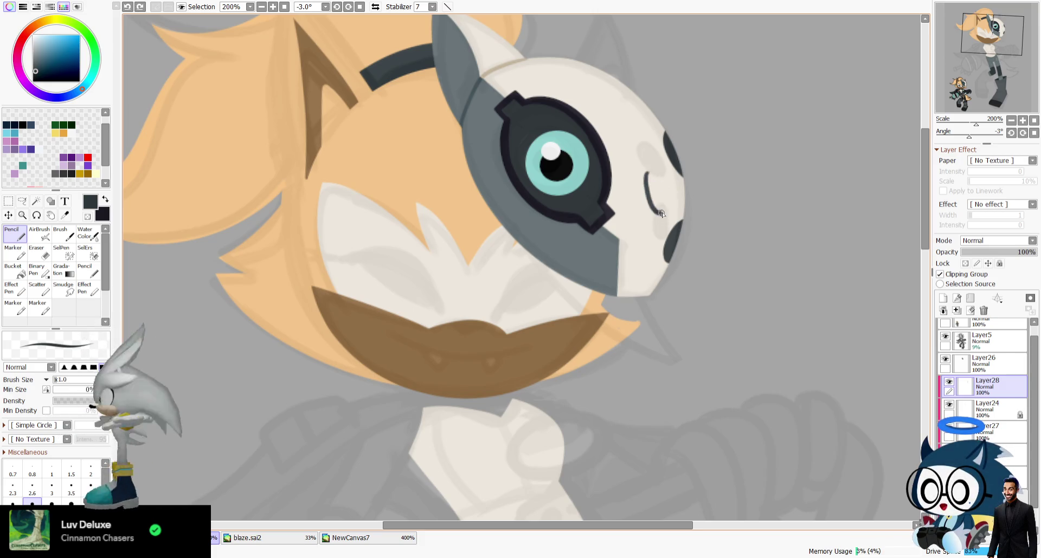
{"action": "left_click_drag", "start_coordinate": [644, 174], "coordinate": [652, 203]}
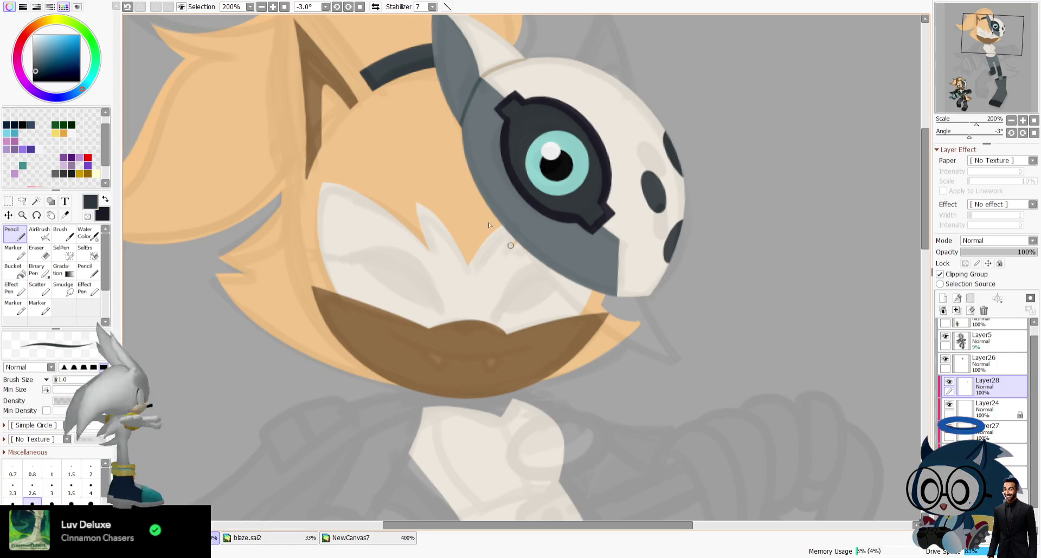
{"action": "key", "text": "x"}
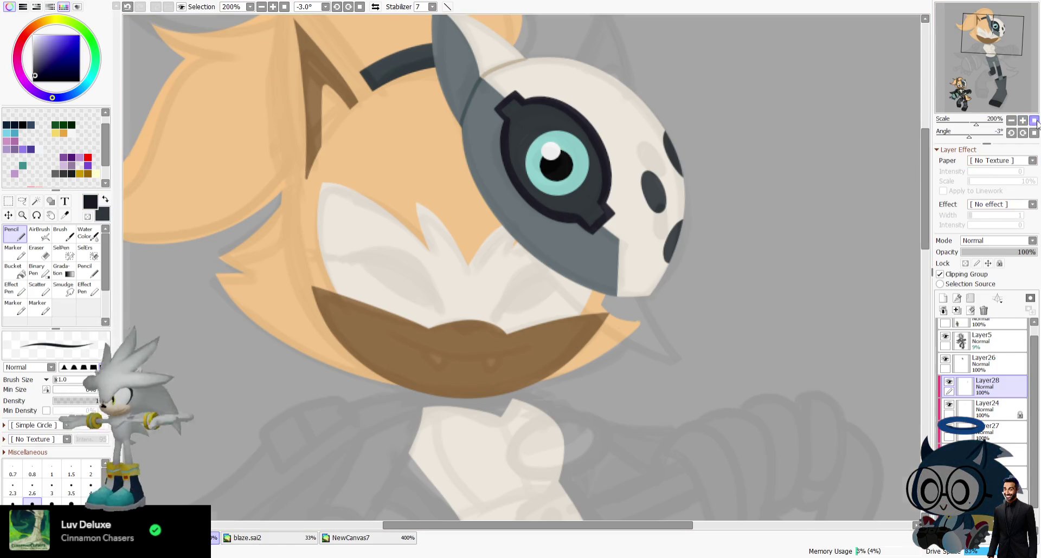
{"action": "left_click", "coordinate": [1035, 121]}
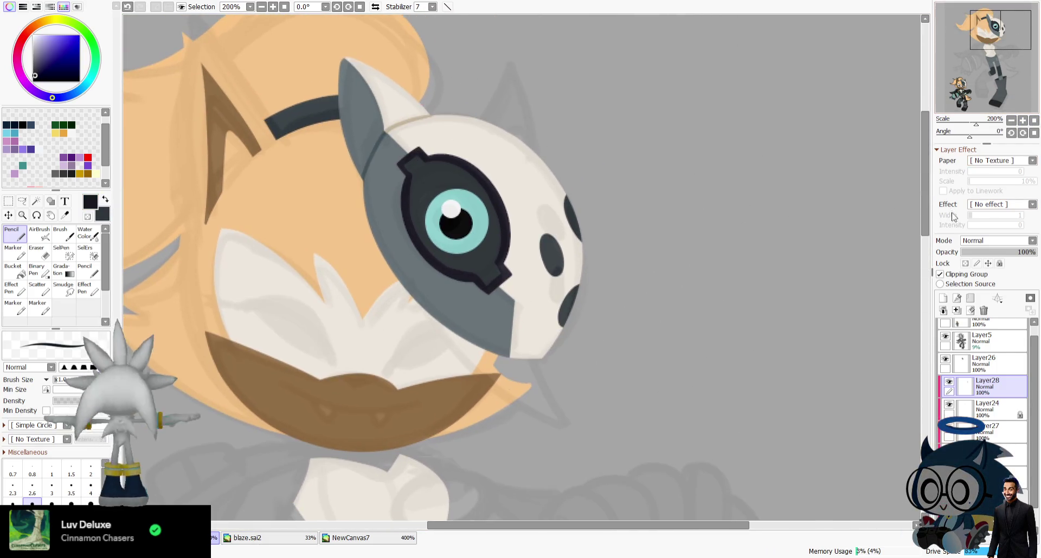
{"action": "left_click", "coordinate": [965, 263]}
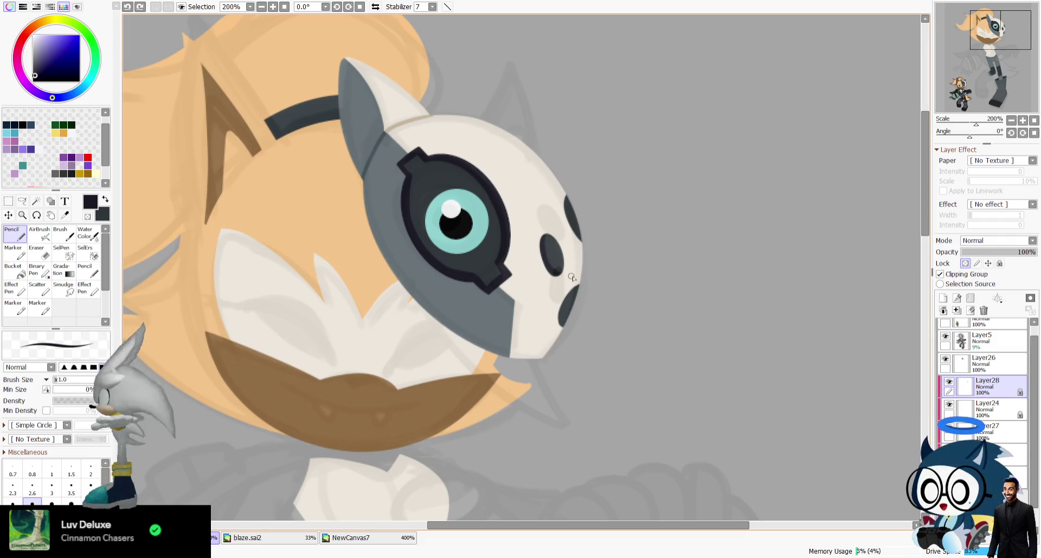
Darken the hole on the mask's edge and the lower hole, mirroring the view to check.
{"action": "left_click_drag", "start_coordinate": [568, 200], "coordinate": [579, 239]}
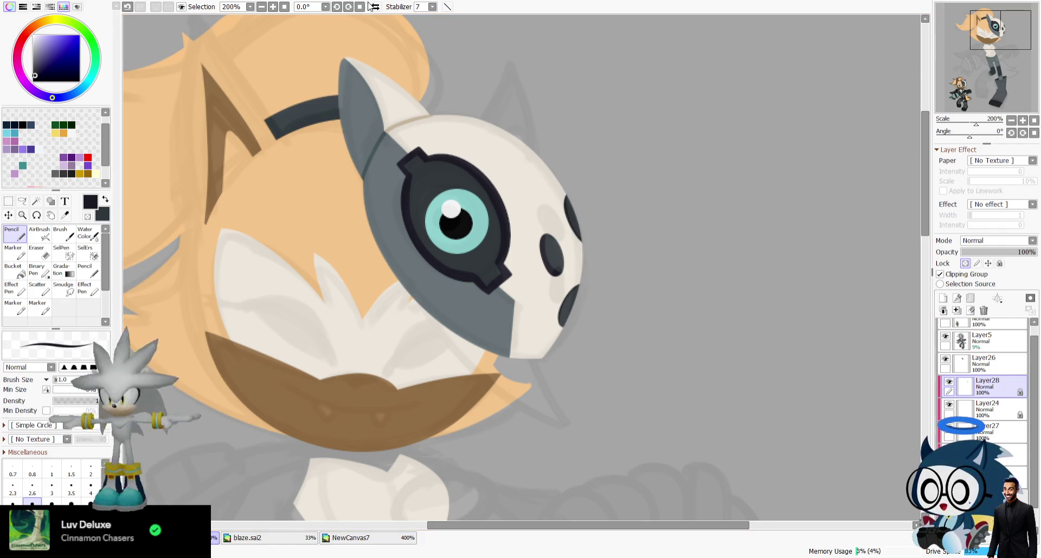
{"action": "key", "text": "h"}
{"action": "left_click_drag", "start_coordinate": [484, 305], "coordinate": [478, 325]}
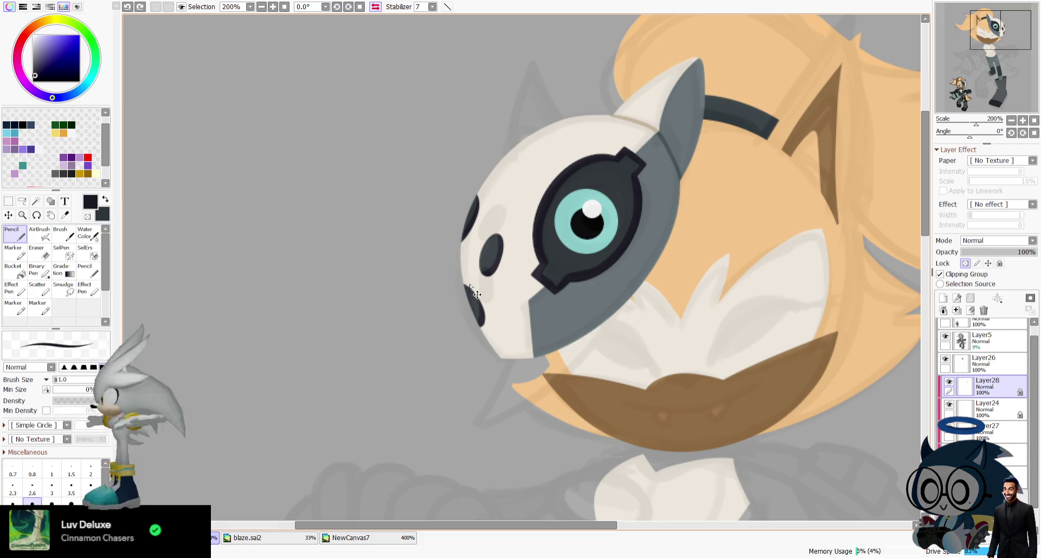
{"action": "left_click_drag", "start_coordinate": [1008, 78], "coordinate": [1011, 79]}
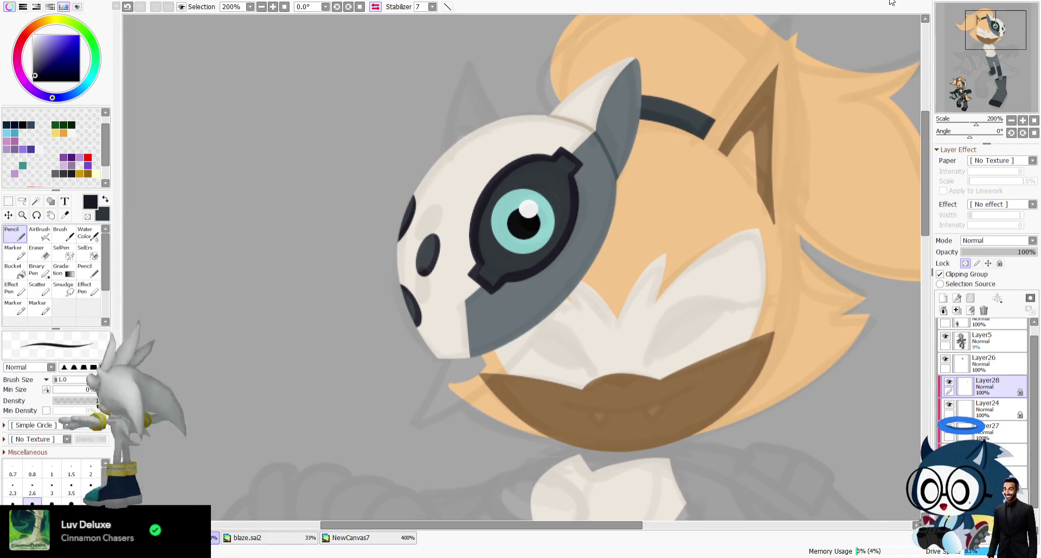
Hide the rough sketch layer and sample the peach hair colour.
{"action": "left_click", "coordinate": [946, 338]}
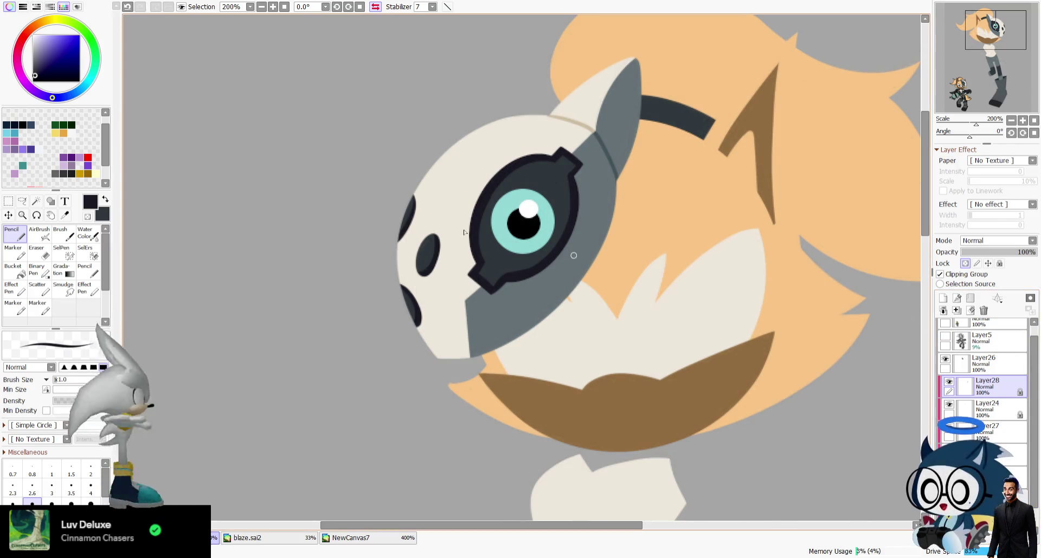
{"action": "left_click", "coordinate": [64, 215]}
{"action": "left_click", "coordinate": [758, 93]}
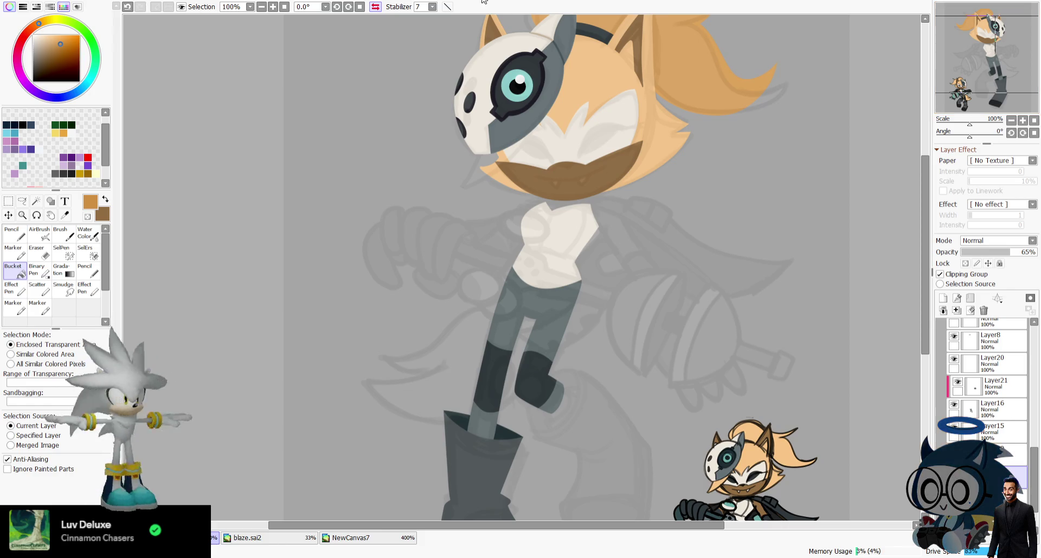
Merge the faded layer down and switch to the Pencil with black.
{"action": "left_click", "coordinate": [375, 7]}
{"action": "left_click_drag", "start_coordinate": [1002, 69], "coordinate": [1004, 63]}
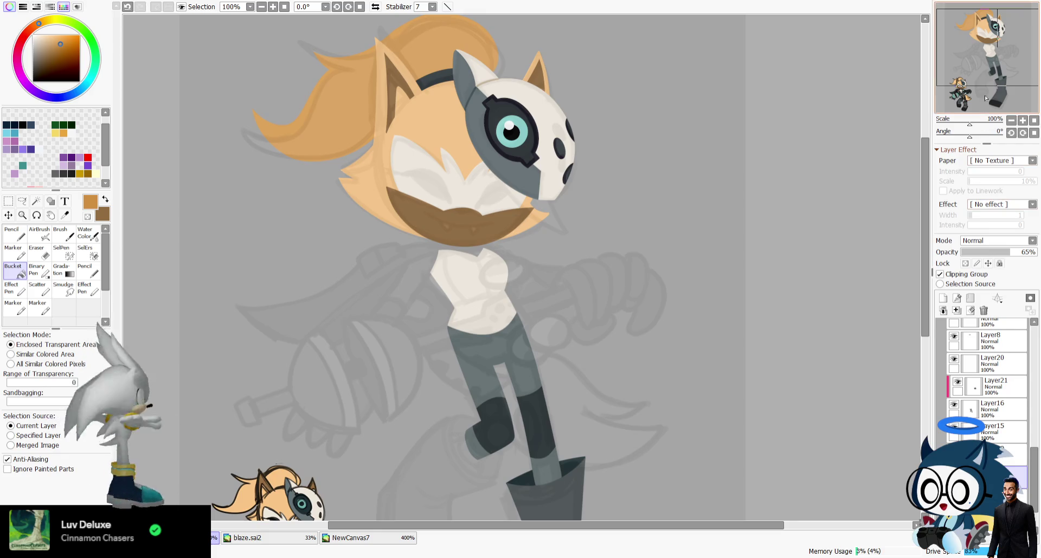
{"action": "left_click", "coordinate": [958, 311]}
{"action": "mouse_move", "coordinate": [985, 99]}
{"action": "left_mouse_down"}
{"action": "mouse_move", "coordinate": [968, 110]}
{"action": "mouse_move", "coordinate": [972, 67]}
{"action": "left_mouse_up"}
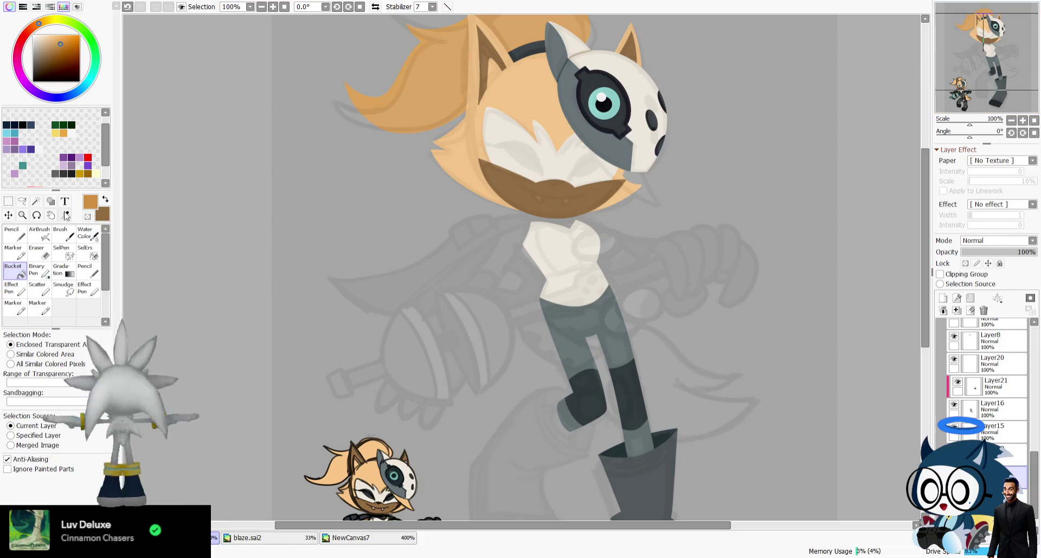
{"action": "left_click", "coordinate": [22, 125]}
{"action": "left_click", "coordinate": [12, 233]}
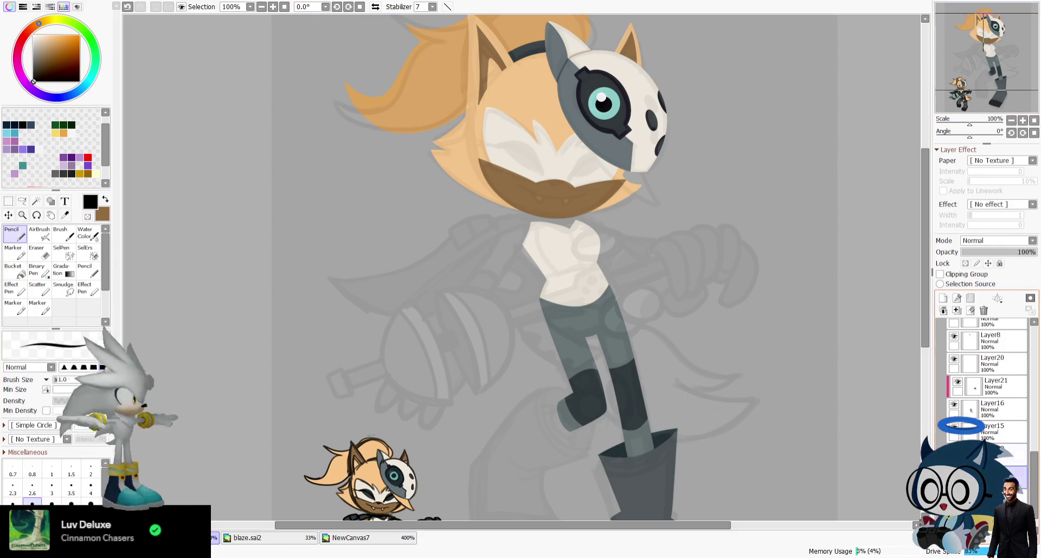
Zoom in on the face, mirror the view, and try a curved closed-eye line, undoing it.
{"action": "scroll", "coordinate": [960, 384], "scroll_direction": "up", "scroll_amount": 5}
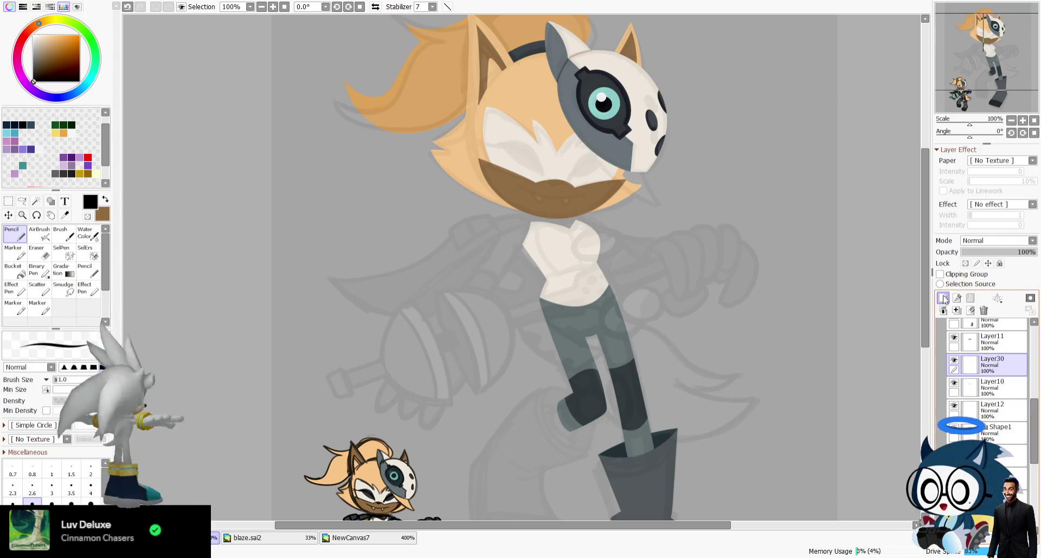
{"action": "left_click", "coordinate": [1023, 120]}
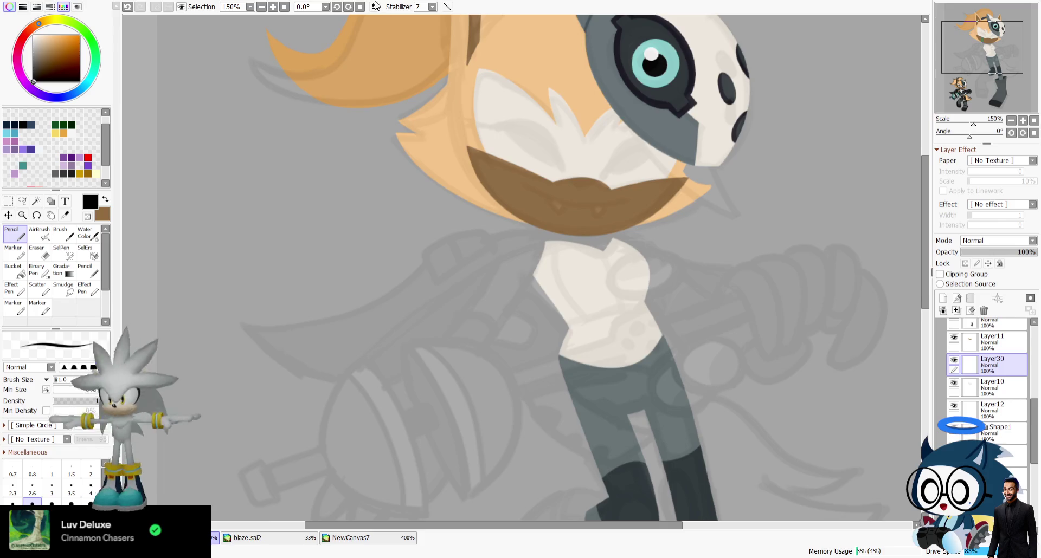
{"action": "left_click", "coordinate": [375, 6]}
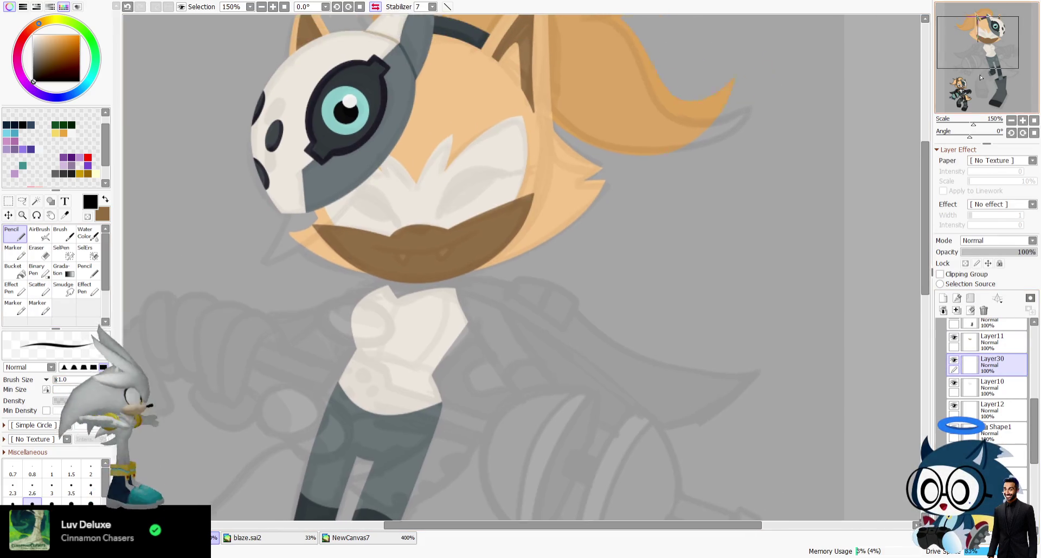
{"action": "scroll", "coordinate": [959, 62], "scroll_direction": "up", "scroll_amount": 2}
{"action": "left_click_drag", "start_coordinate": [543, 288], "coordinate": [672, 225]}
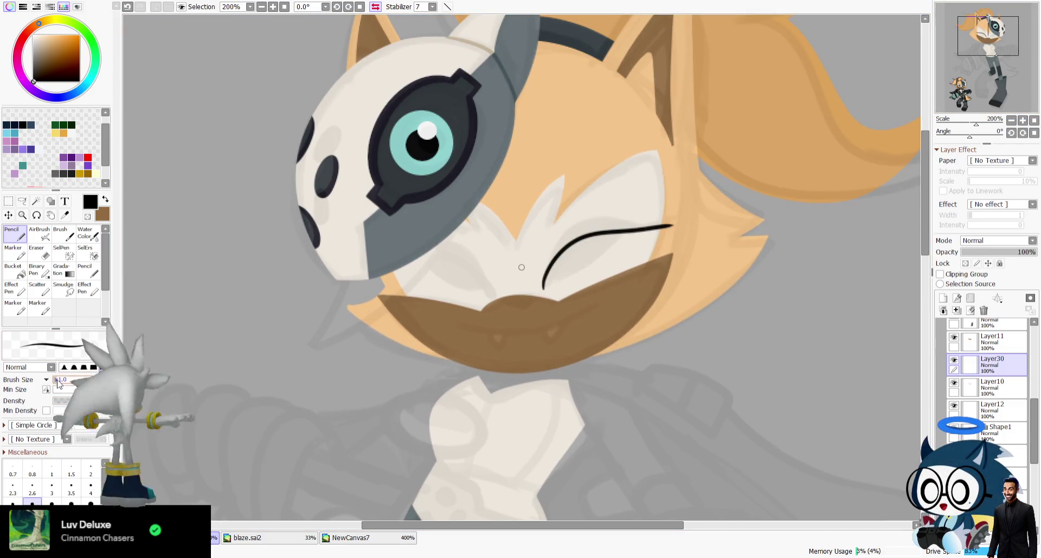
{"action": "key", "text": "ctrl+y"}
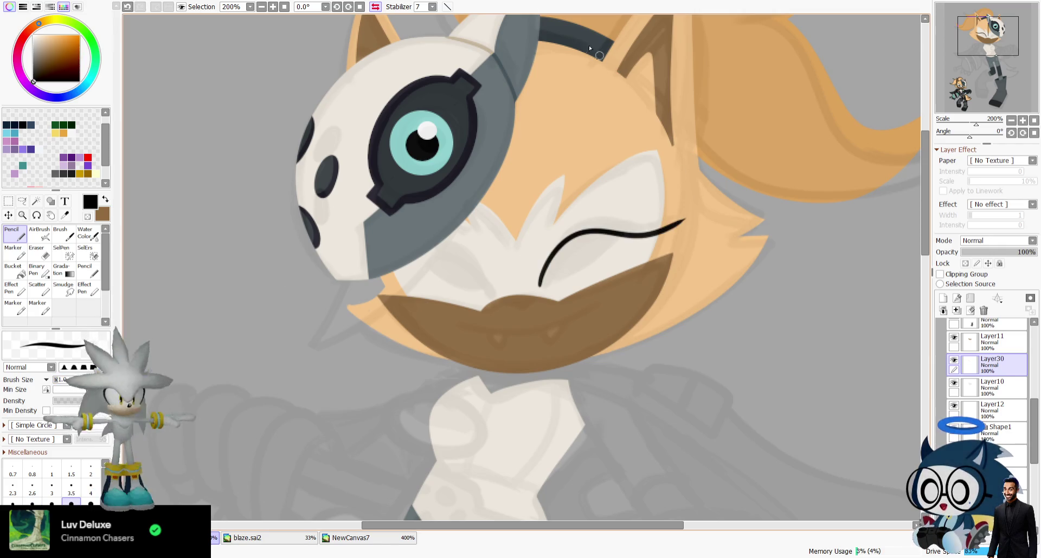
{"action": "key", "text": "ctrl+z"}
{"action": "key", "text": "h"}
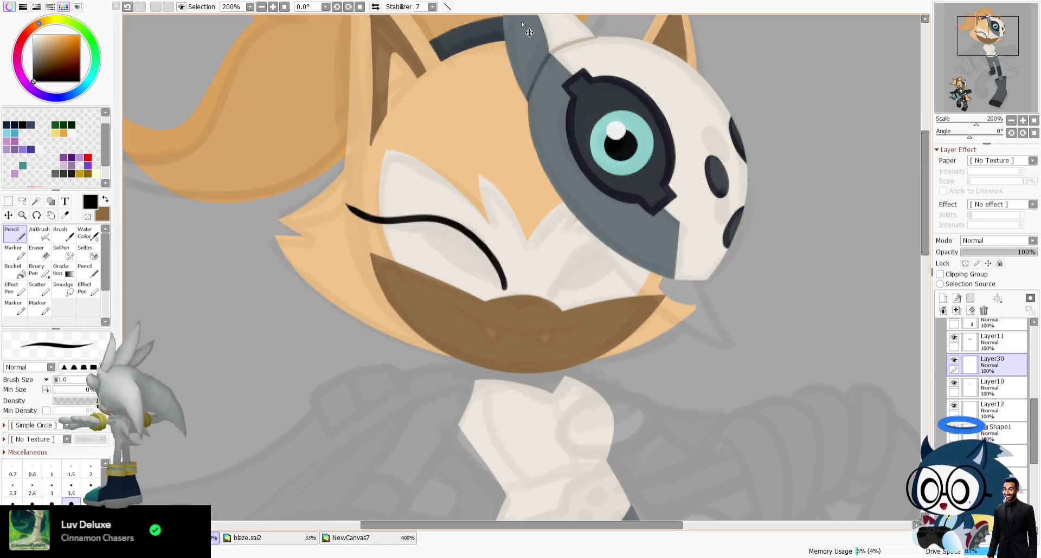
{"action": "key", "text": "ctrl+z"}
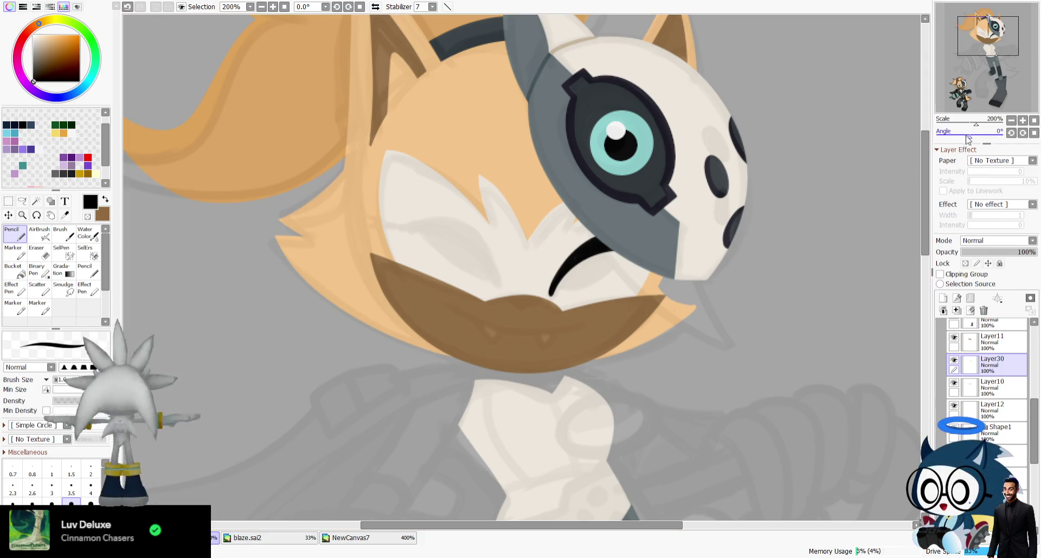
On a rotated view, draw the second closed eye as a thick black crescent, then set rotation upright.
{"action": "left_click_drag", "start_coordinate": [969, 140], "coordinate": [953, 140]}
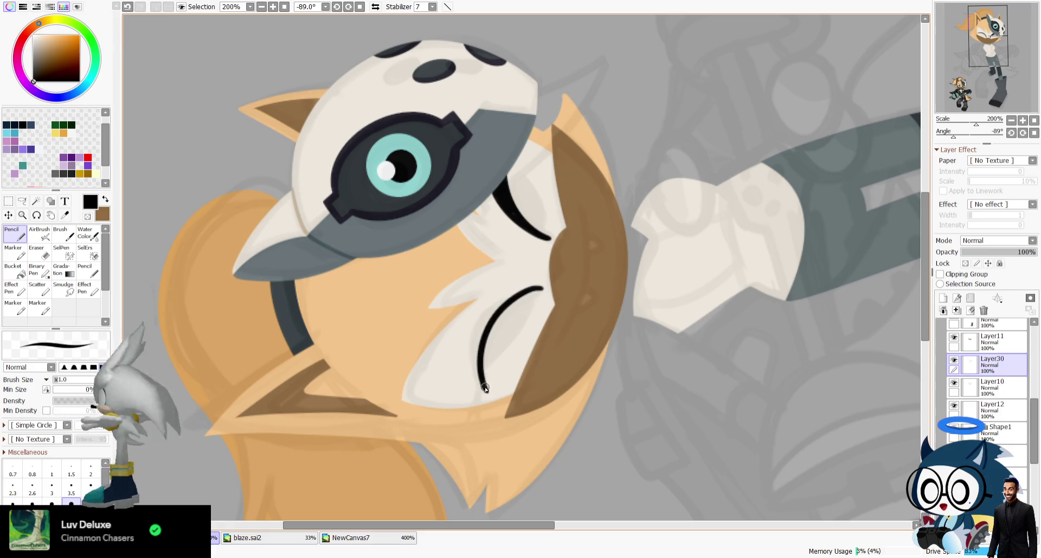
{"action": "key", "text": "ctrl+z"}
{"action": "left_click_drag", "start_coordinate": [542, 290], "coordinate": [492, 344]}
{"action": "left_click_drag", "start_coordinate": [536, 289], "coordinate": [483, 364]}
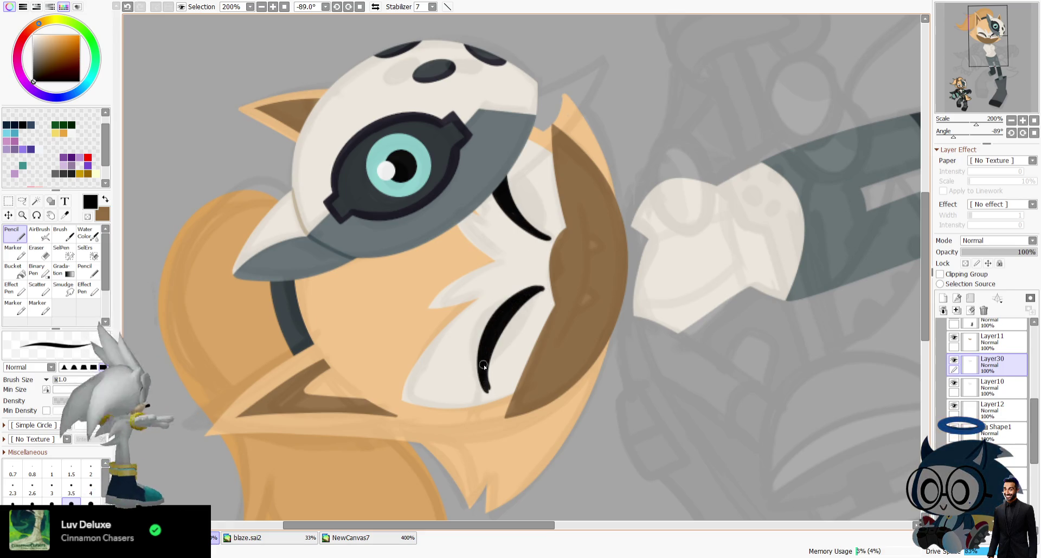
{"action": "key", "text": "e"}
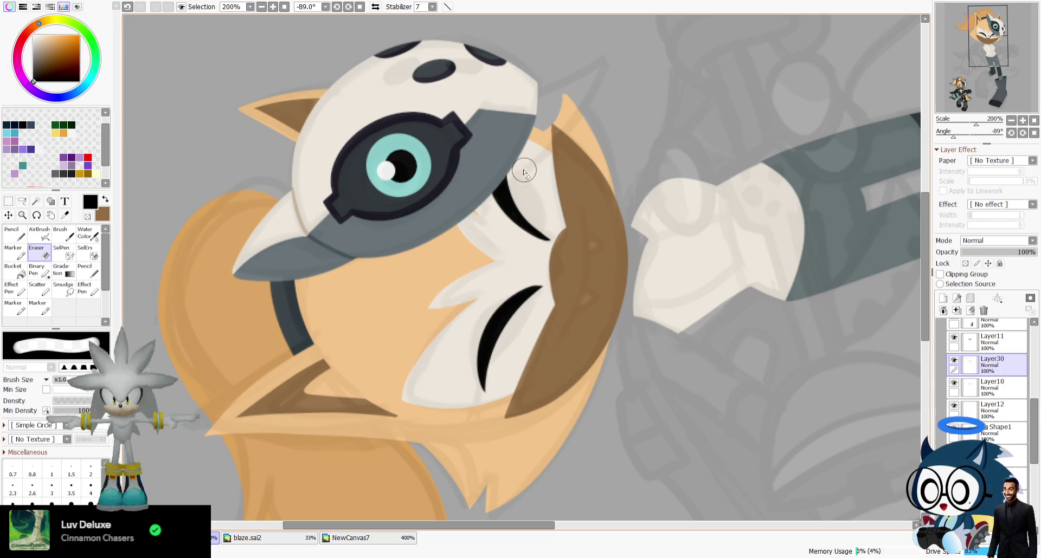
{"action": "key", "text": "ctrl+z"}
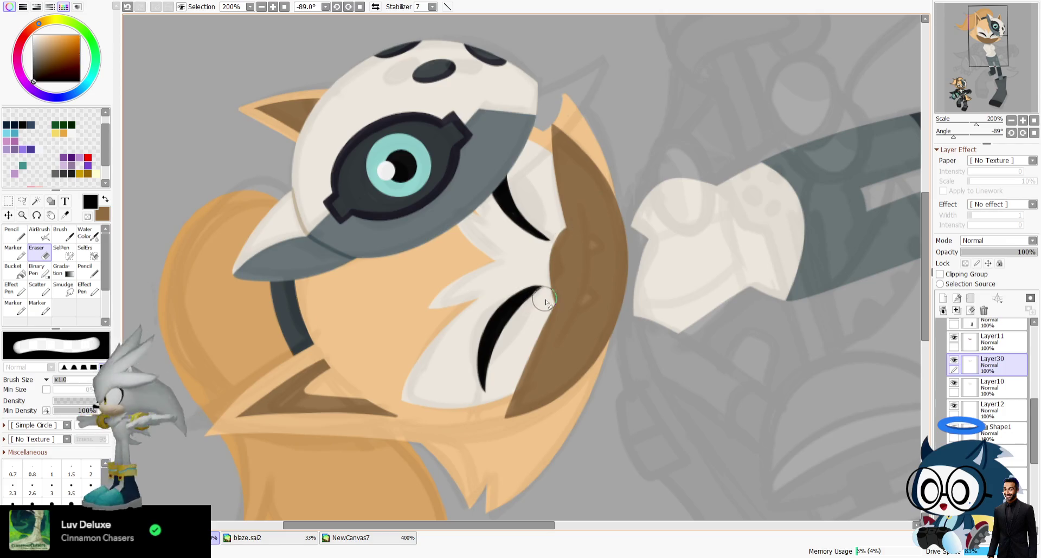
{"action": "left_click", "coordinate": [1034, 132]}
{"action": "scroll", "coordinate": [1019, 79], "scroll_direction": "up", "scroll_amount": 5}
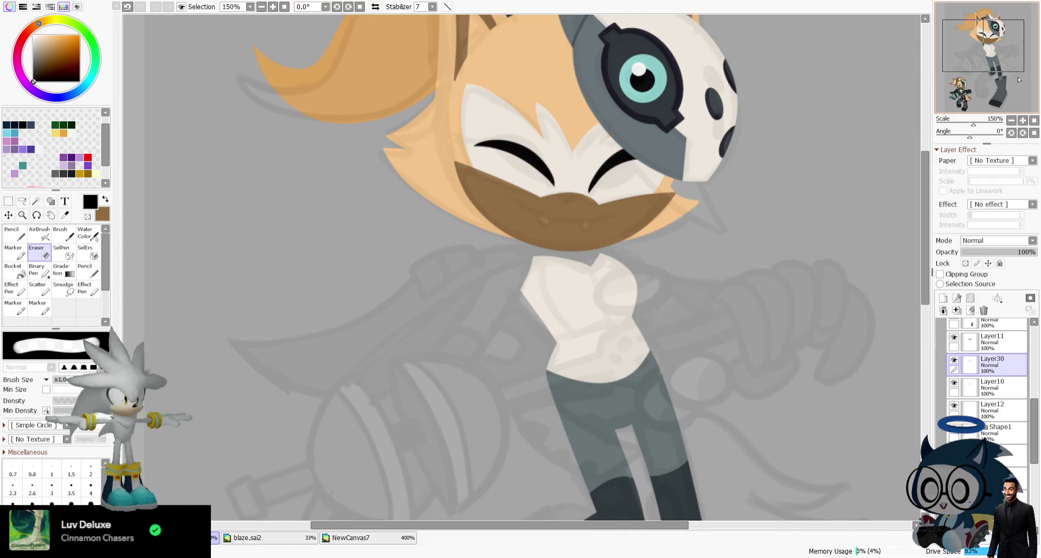
Rotate the view toward the eye and redo, then undo, the eye-stroke extension with the Pencil.
{"action": "left_click_drag", "start_coordinate": [1019, 79], "coordinate": [939, 102]}
{"action": "left_click_drag", "start_coordinate": [970, 136], "coordinate": [947, 137]}
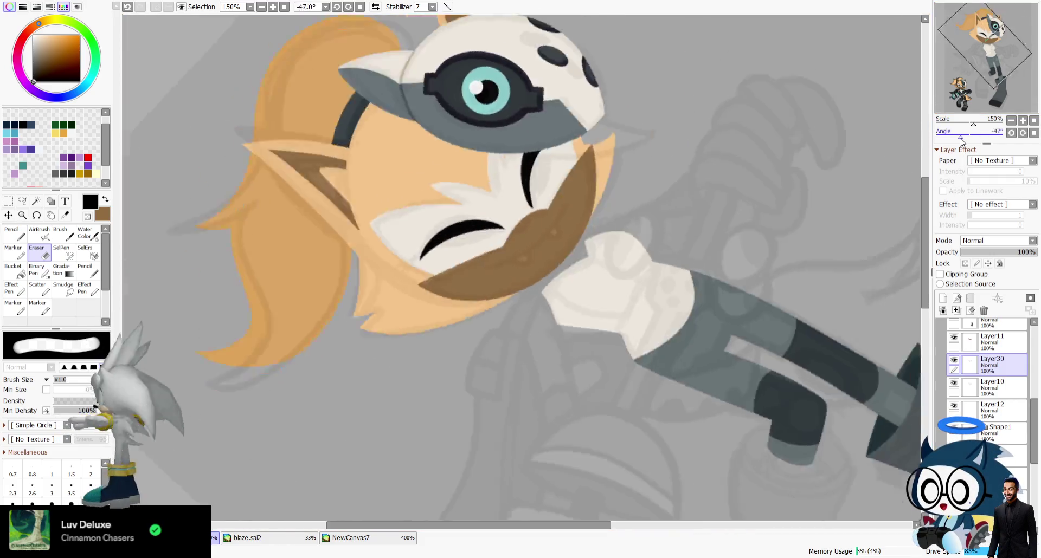
{"action": "key", "text": "n"}
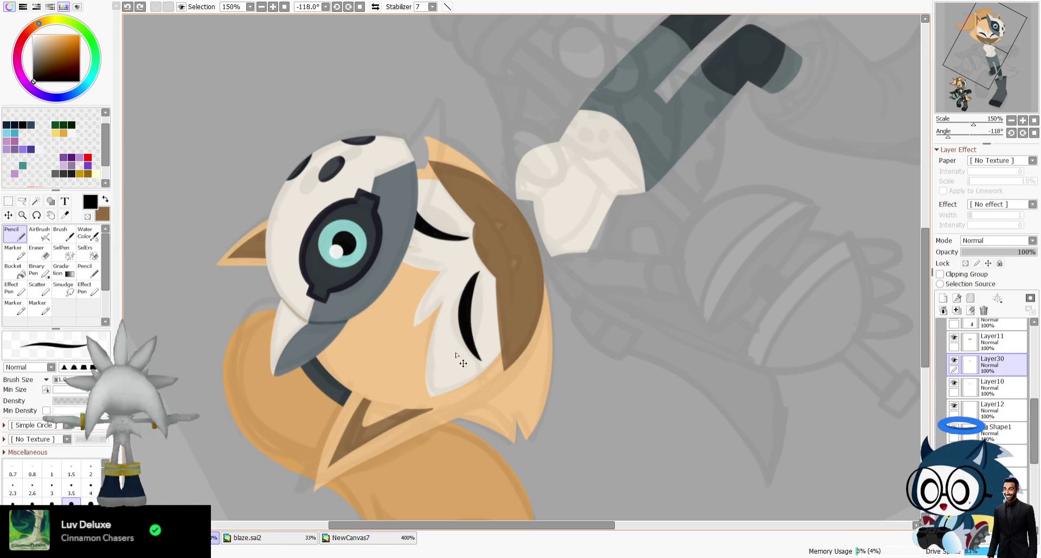
{"action": "key", "text": "ctrl+y"}
{"action": "key", "text": "ctrl+z"}
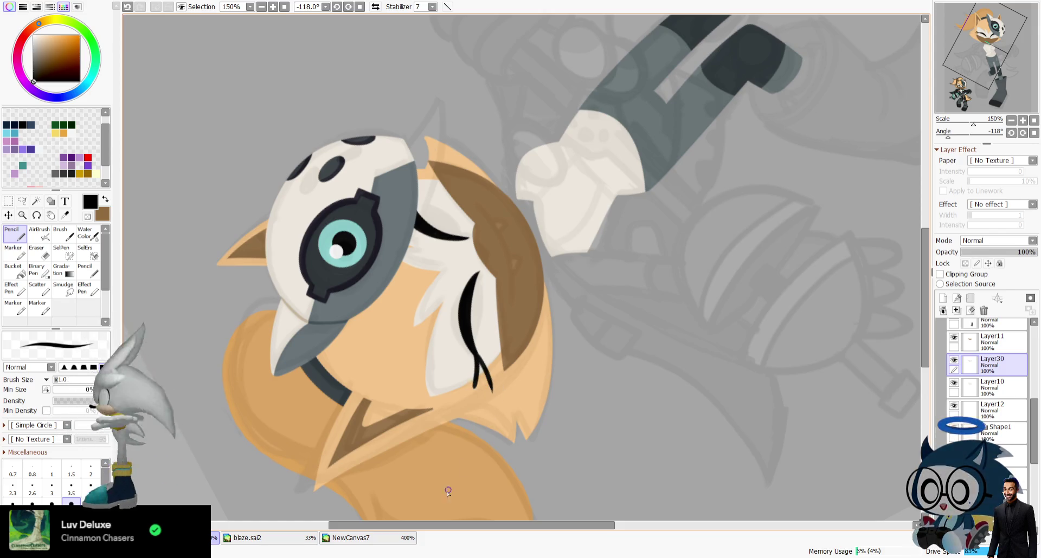
Compare against the NewCanvas7 reference picture, then return to blaze.sai2 and zoom around the eyes.
{"action": "key", "text": "Home"}
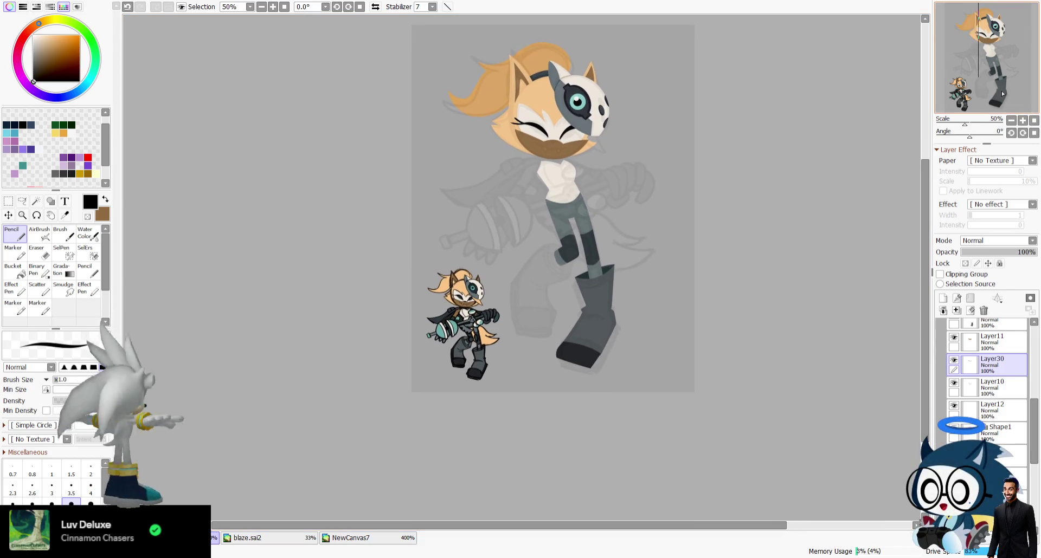
{"action": "left_click", "coordinate": [355, 539]}
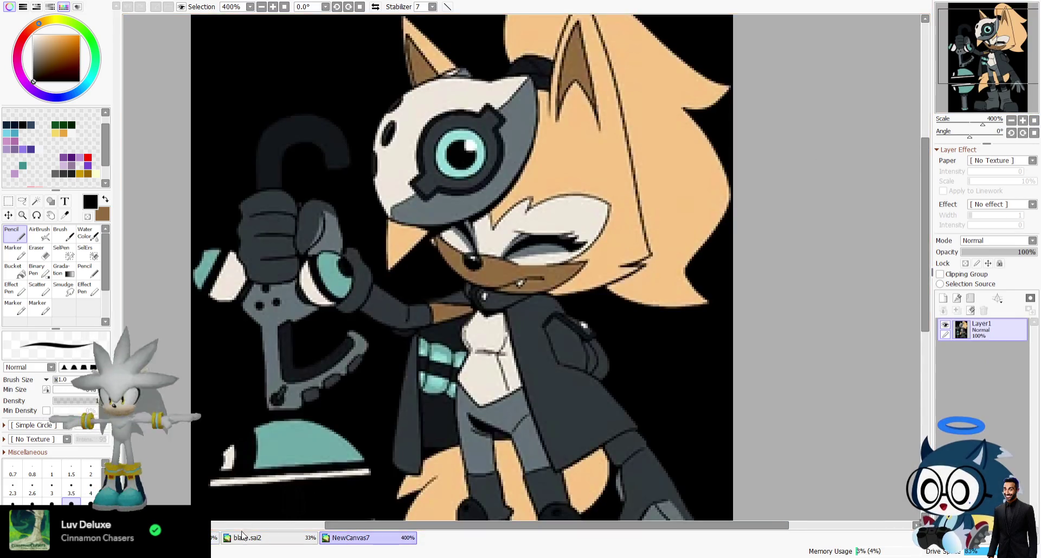
{"action": "left_click_drag", "start_coordinate": [330, 526], "coordinate": [217, 526]}
{"action": "left_click", "coordinate": [214, 537]}
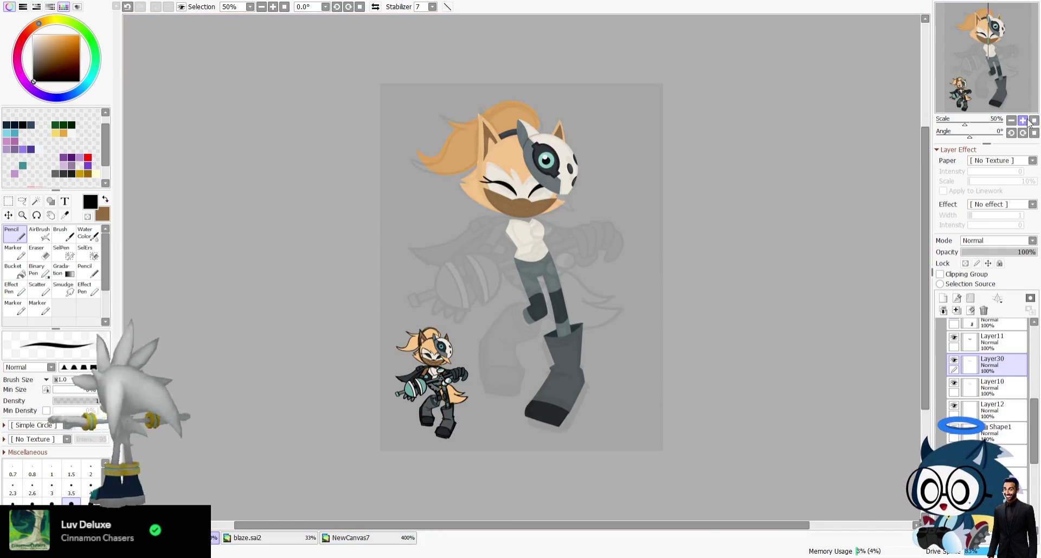
{"action": "scroll", "coordinate": [970, 42], "scroll_direction": "up", "scroll_amount": 5}
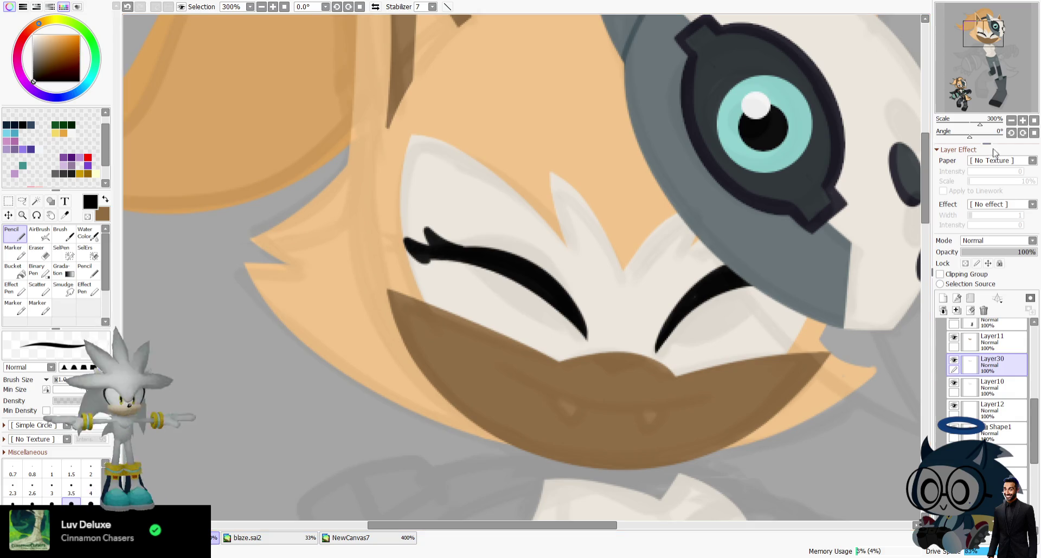
{"action": "left_click_drag", "start_coordinate": [991, 153], "coordinate": [413, 103]}
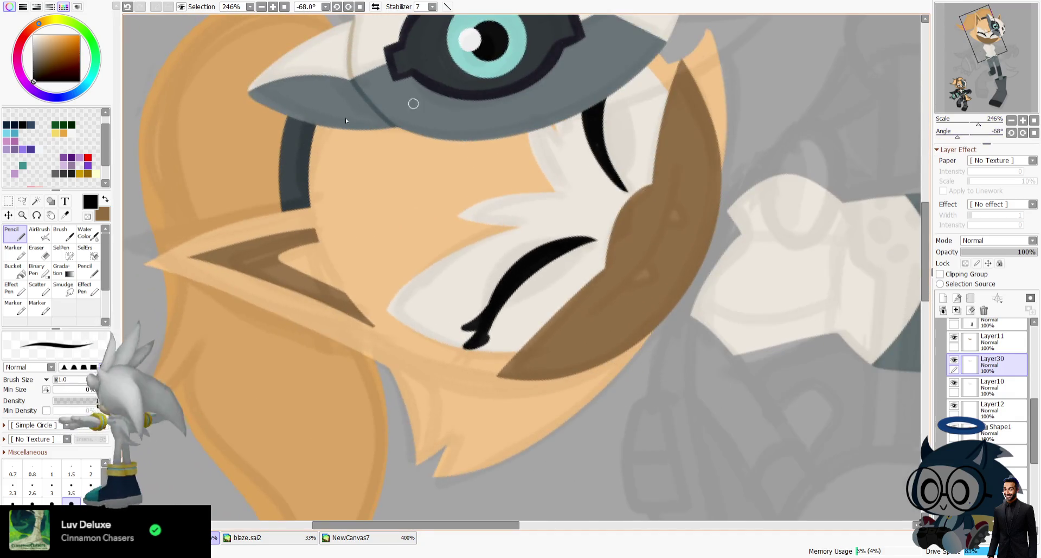
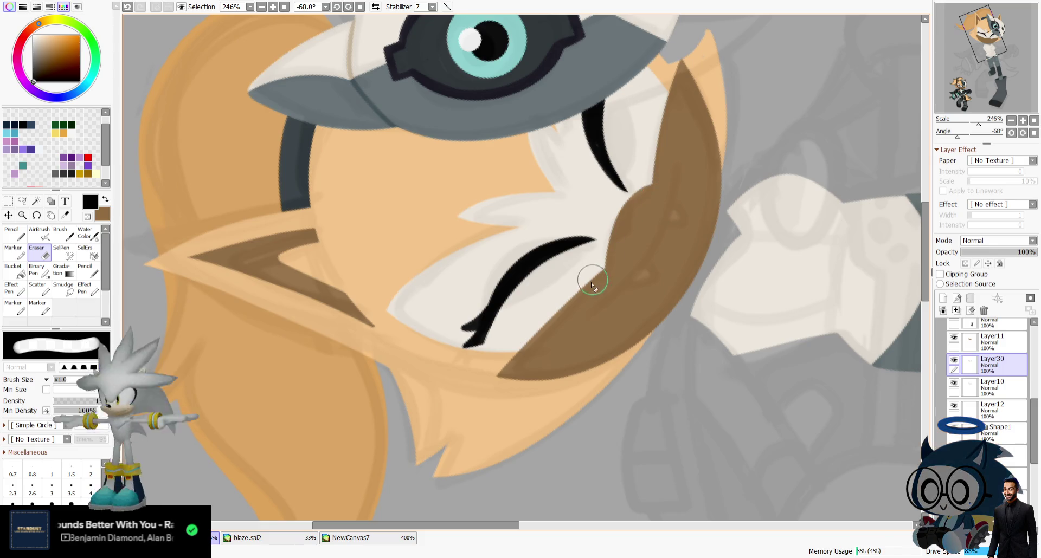
Show the whole character, then zoom to 150% on her face and pan toward the body.
{"action": "left_click", "coordinate": [1034, 120]}
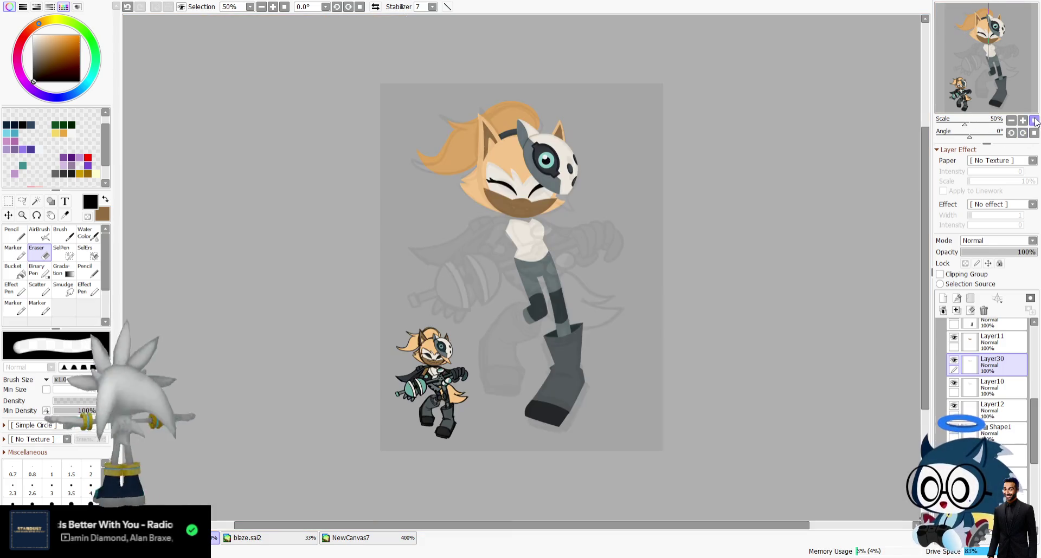
{"action": "left_click", "coordinate": [1022, 120]}
{"action": "left_click_drag", "start_coordinate": [1005, 80], "coordinate": [1005, 69]}
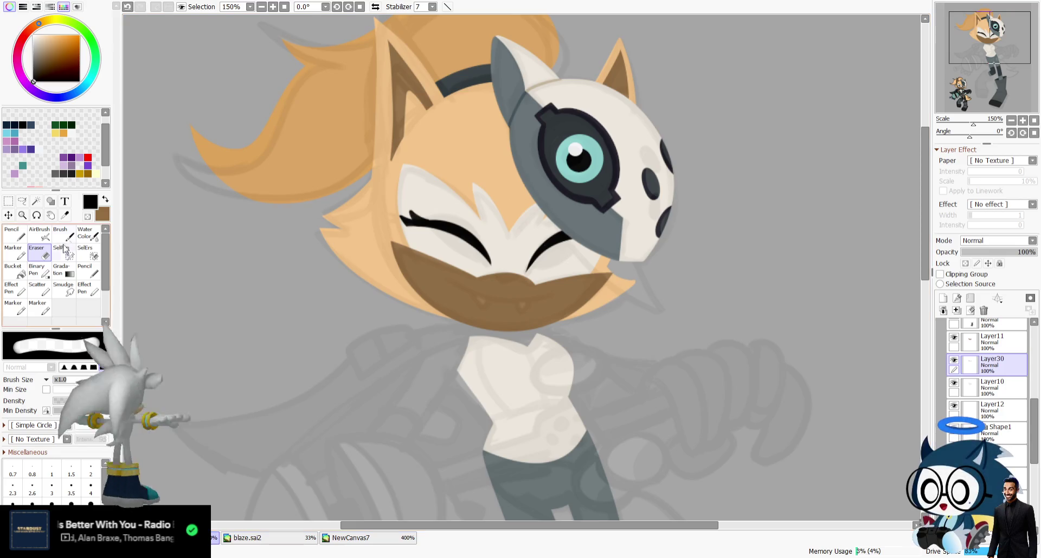
{"action": "mouse_move", "coordinate": [990, 38]}
{"action": "left_mouse_down"}
{"action": "mouse_move", "coordinate": [993, 85]}
{"action": "mouse_move", "coordinate": [1006, 61]}
{"action": "left_mouse_up"}
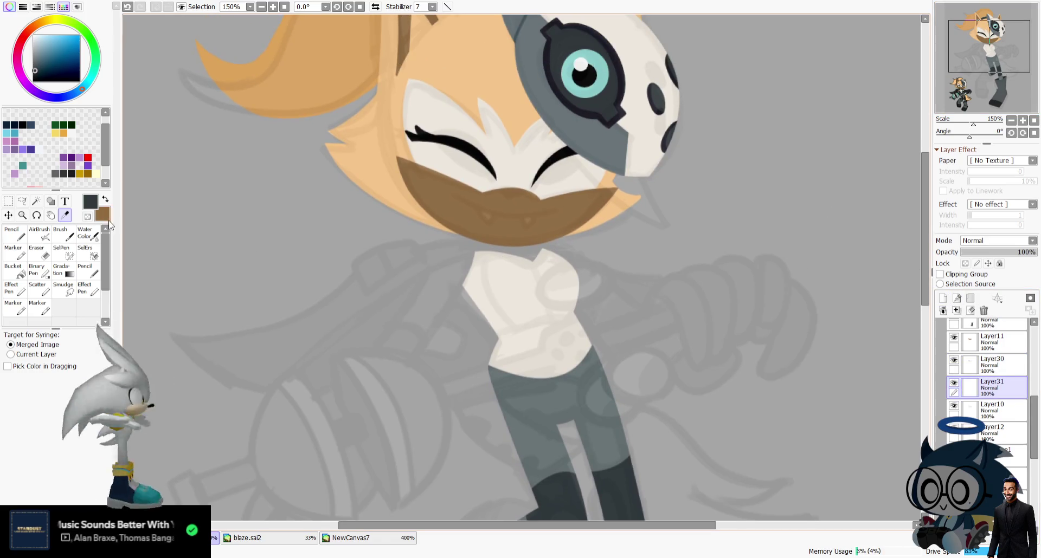
Undo the three old grey strokes inside the right closed eye.
{"action": "key", "text": "ctrl+z"}
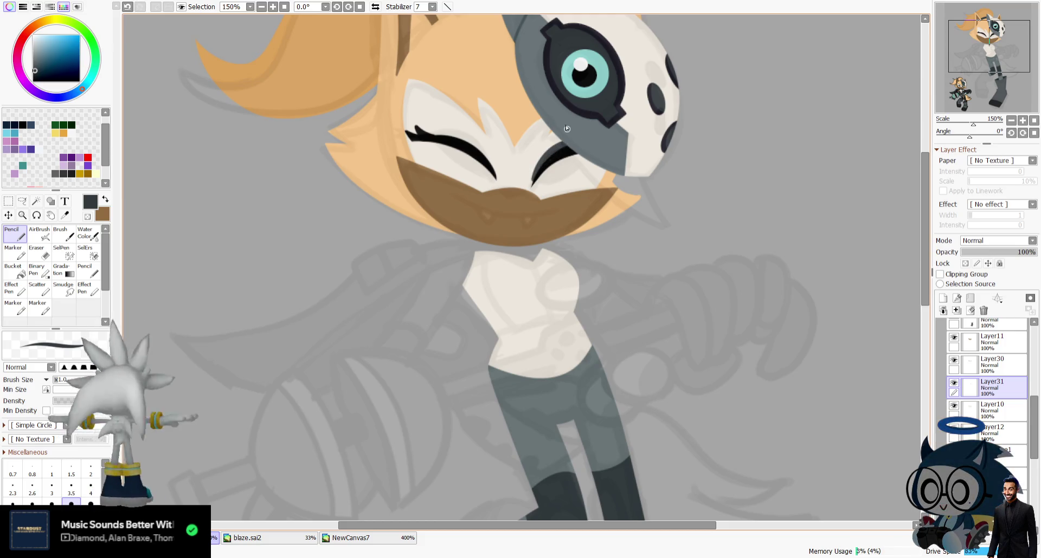
{"action": "key", "text": "ctrl+z"}
{"action": "key", "text": "ctrl+z"}
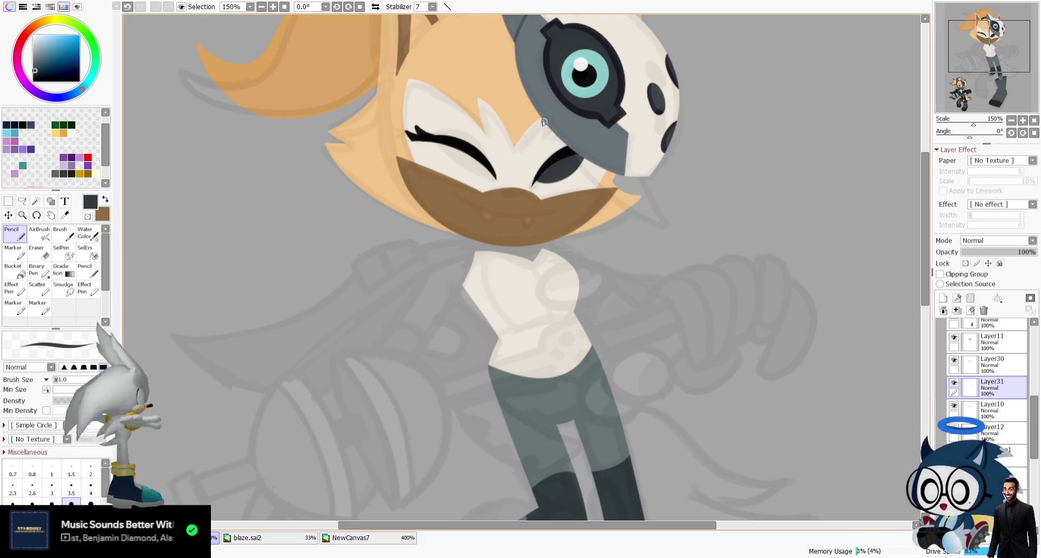
{"action": "key", "text": "ctrl+z"}
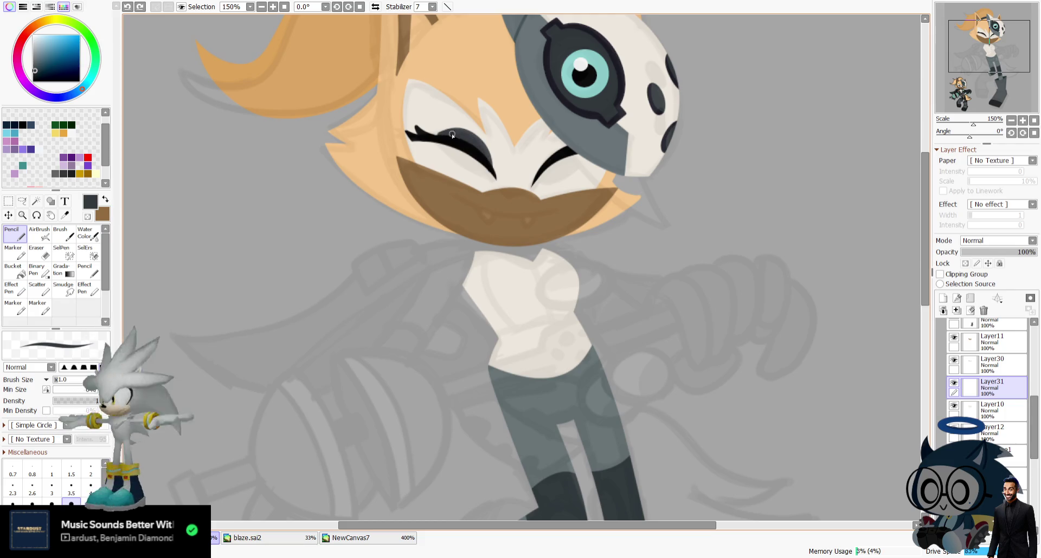
Sample grey from the NewCanvas7 reference, shade the right eye, then mirror the view.
{"action": "key", "text": "alt"}
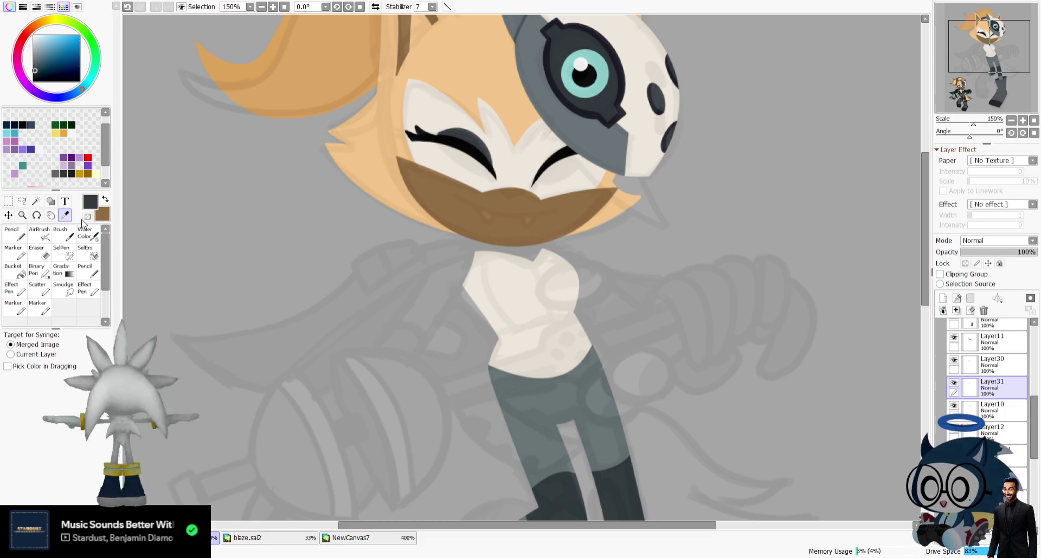
{"action": "left_click", "coordinate": [353, 538]}
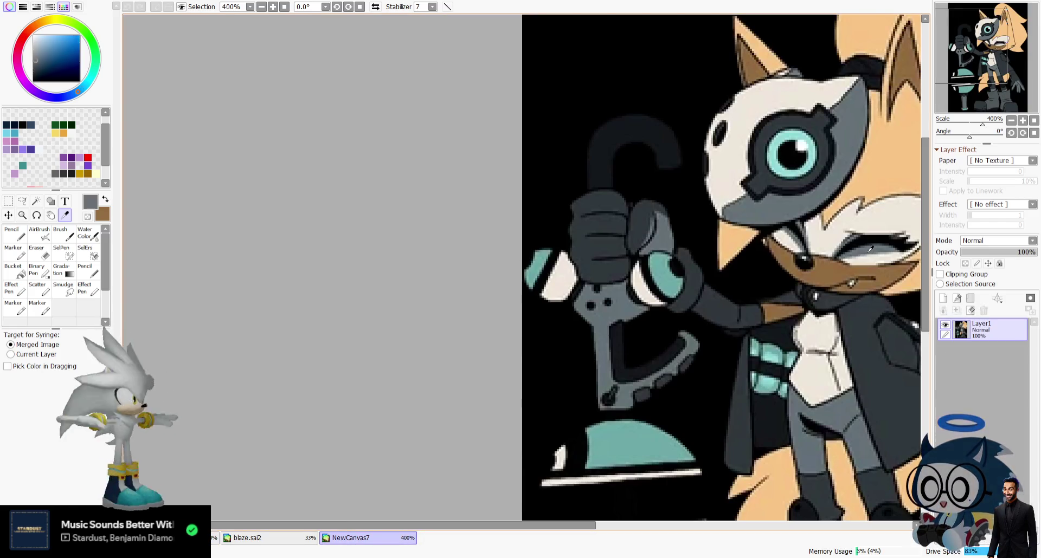
{"action": "left_click", "coordinate": [195, 539]}
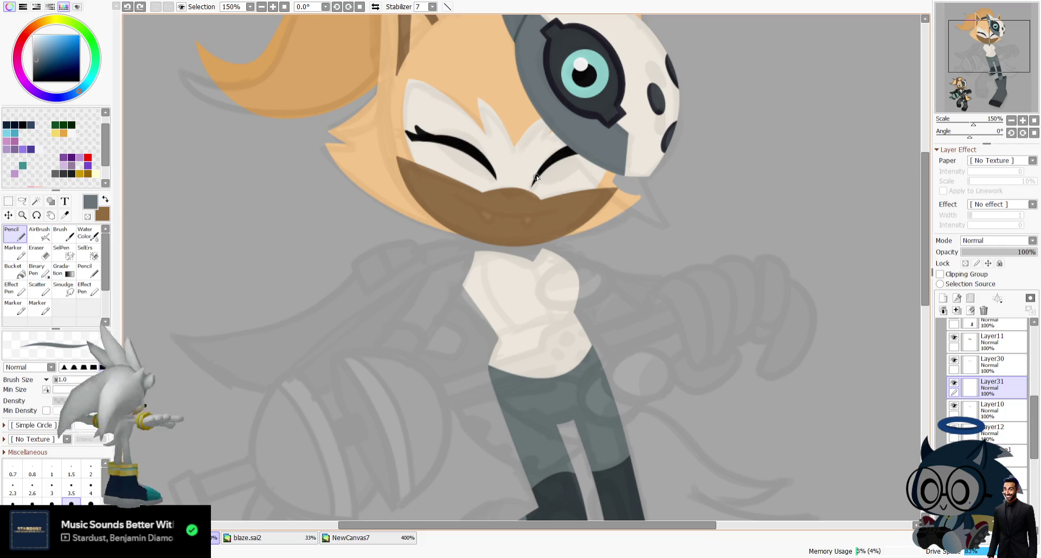
{"action": "left_click_drag", "start_coordinate": [548, 191], "coordinate": [538, 180]}
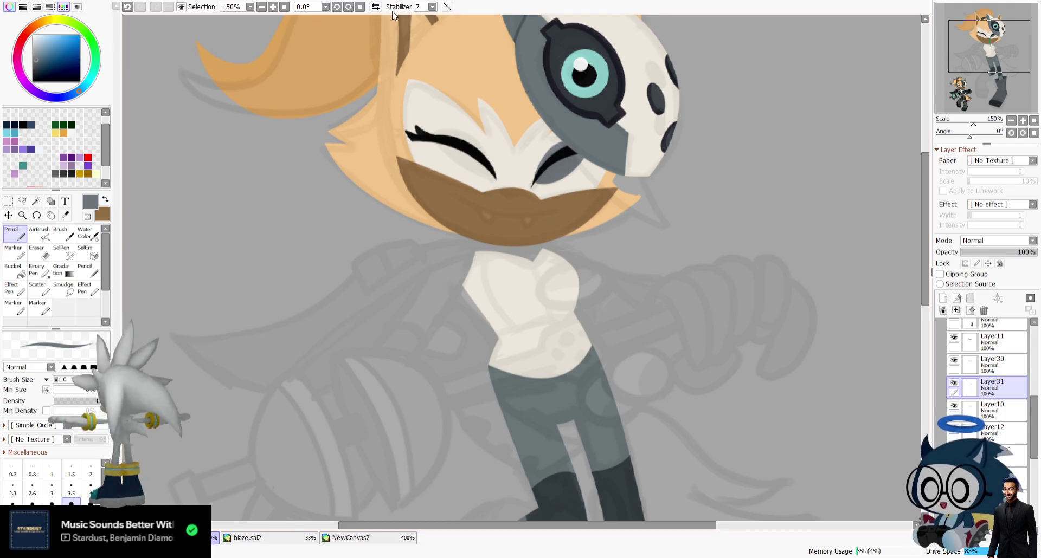
{"action": "left_click", "coordinate": [375, 6]}
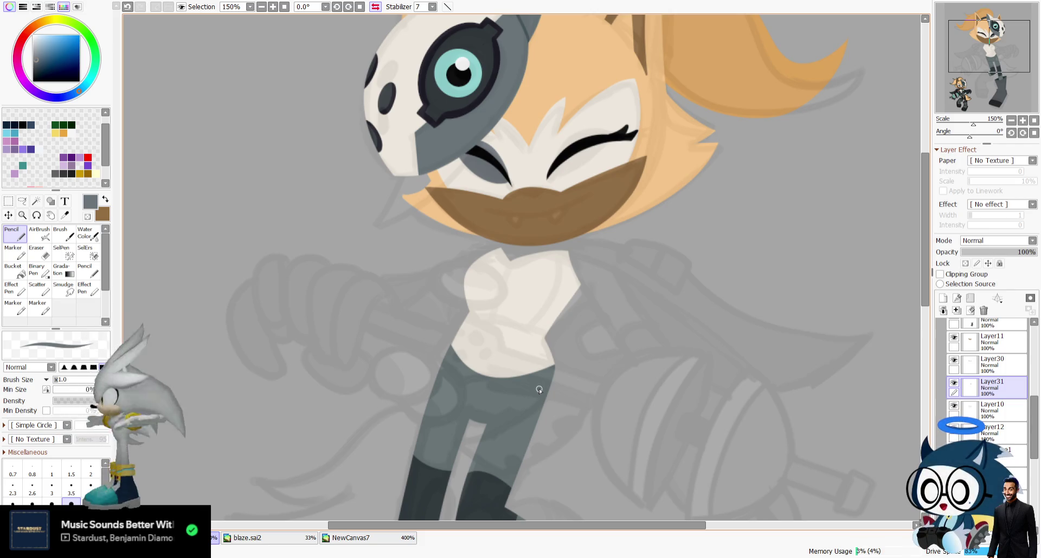
Rotate the canvas toward the other eye and redraw a dark line along it.
{"action": "left_click_drag", "start_coordinate": [970, 136], "coordinate": [974, 140]}
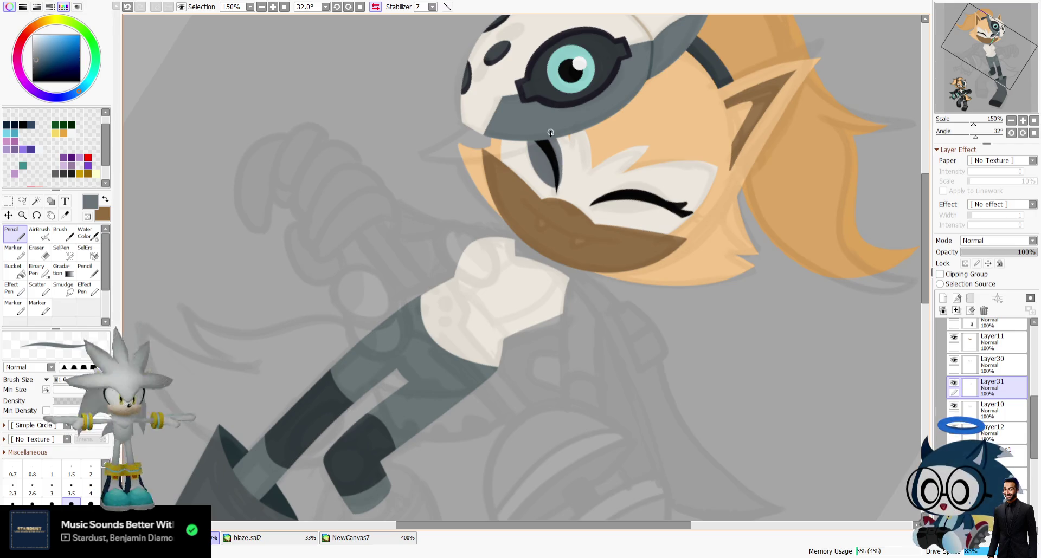
{"action": "key", "text": "ctrl+z"}
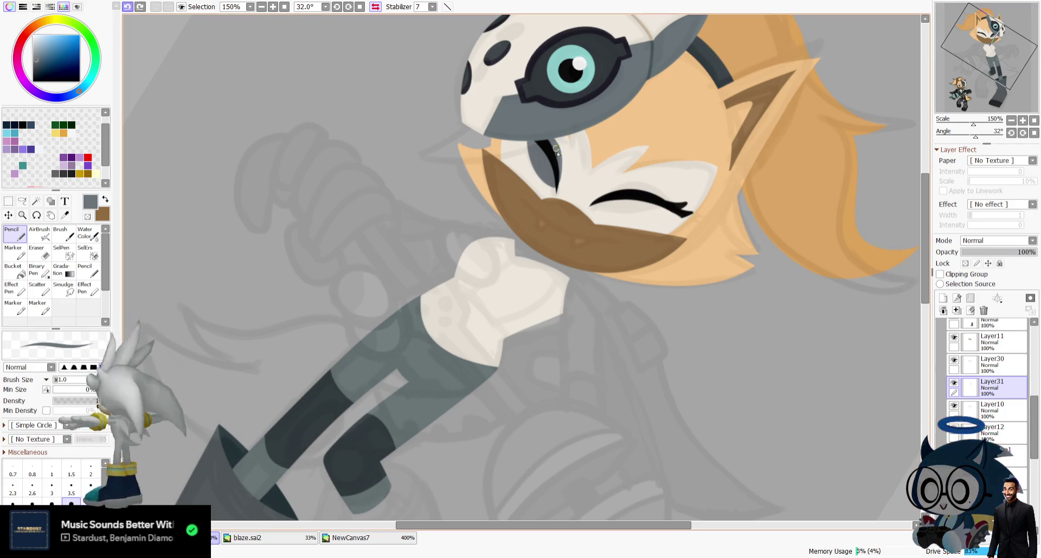
{"action": "left_click_drag", "start_coordinate": [556, 187], "coordinate": [559, 157]}
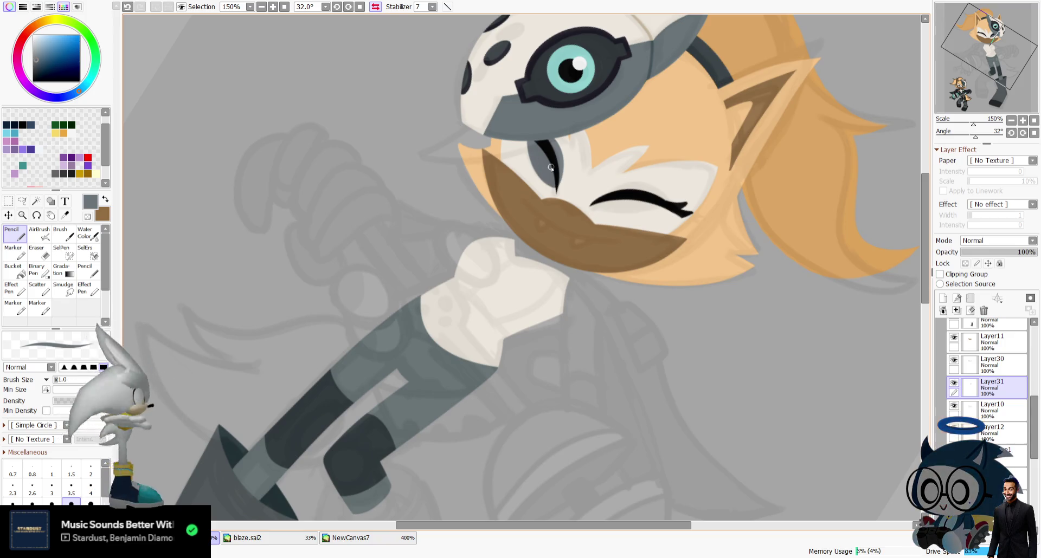
{"action": "left_click_drag", "start_coordinate": [974, 136], "coordinate": [950, 138]}
{"action": "scroll", "coordinate": [438, 211], "scroll_direction": "down", "scroll_amount": 3}
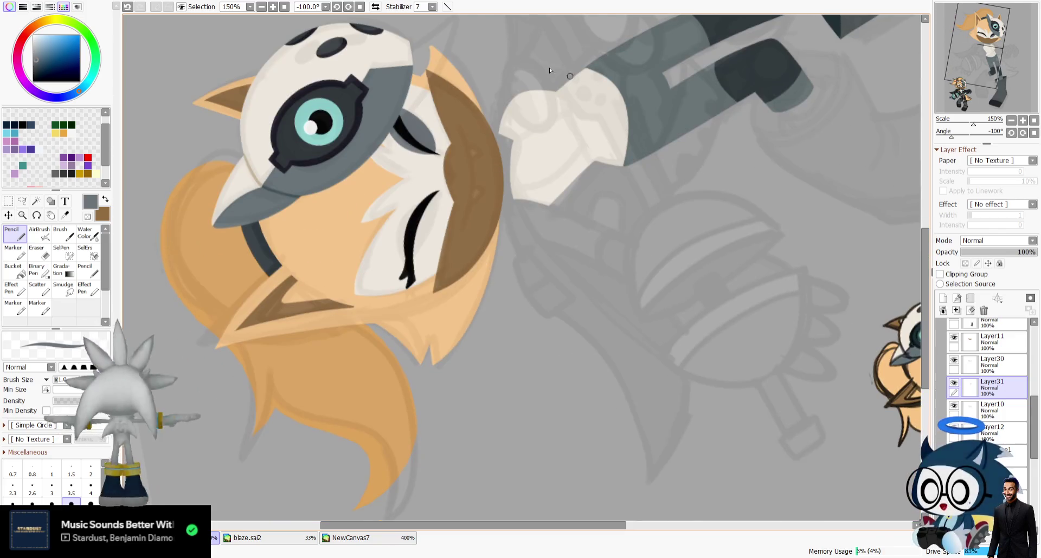
Paint grey shading inside the other eyelash, undoing and retrying the strokes.
{"action": "left_click_drag", "start_coordinate": [431, 217], "coordinate": [411, 263]}
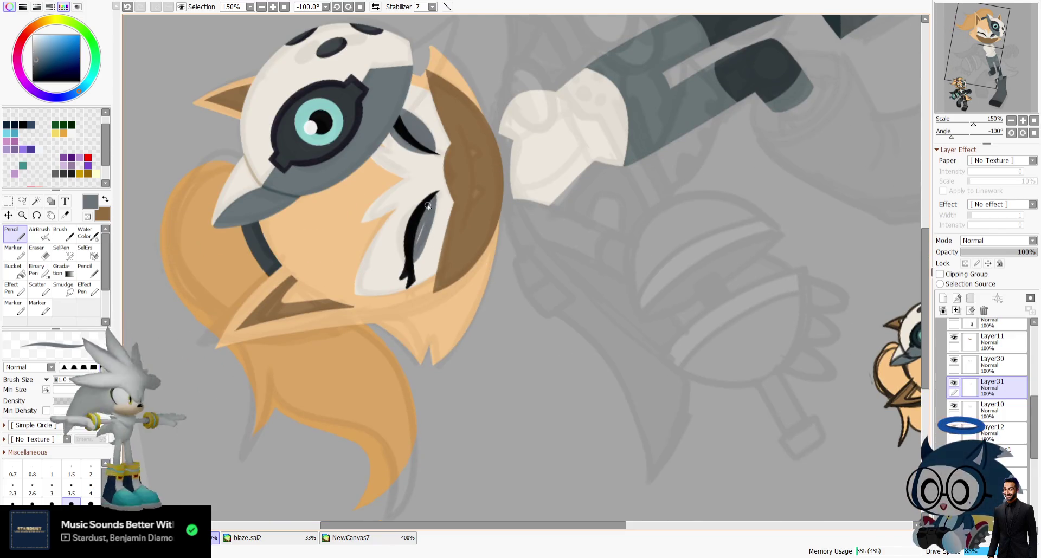
{"action": "left_click_drag", "start_coordinate": [424, 205], "coordinate": [404, 251]}
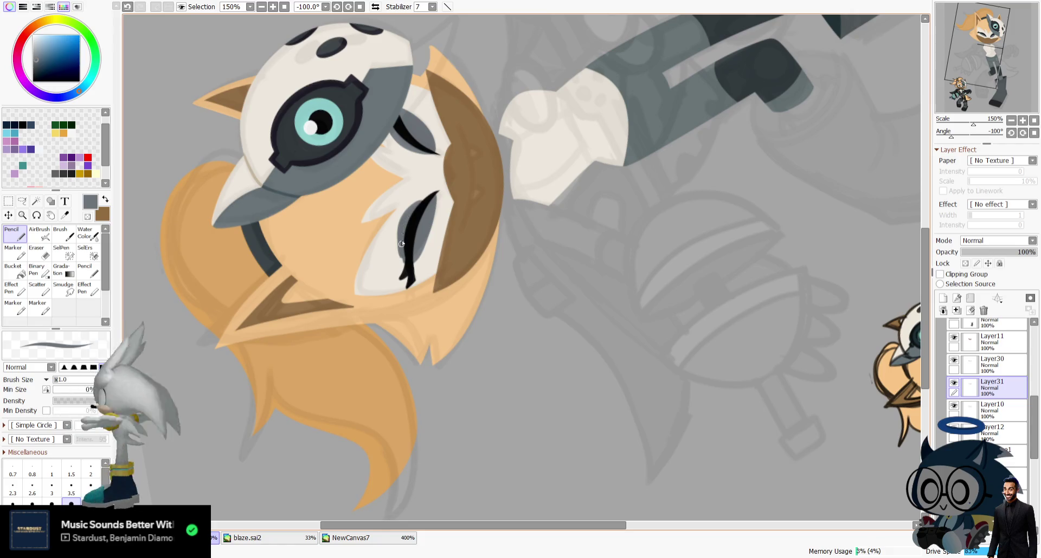
{"action": "key", "text": "ctrl+z"}
{"action": "key", "text": "ctrl+z"}
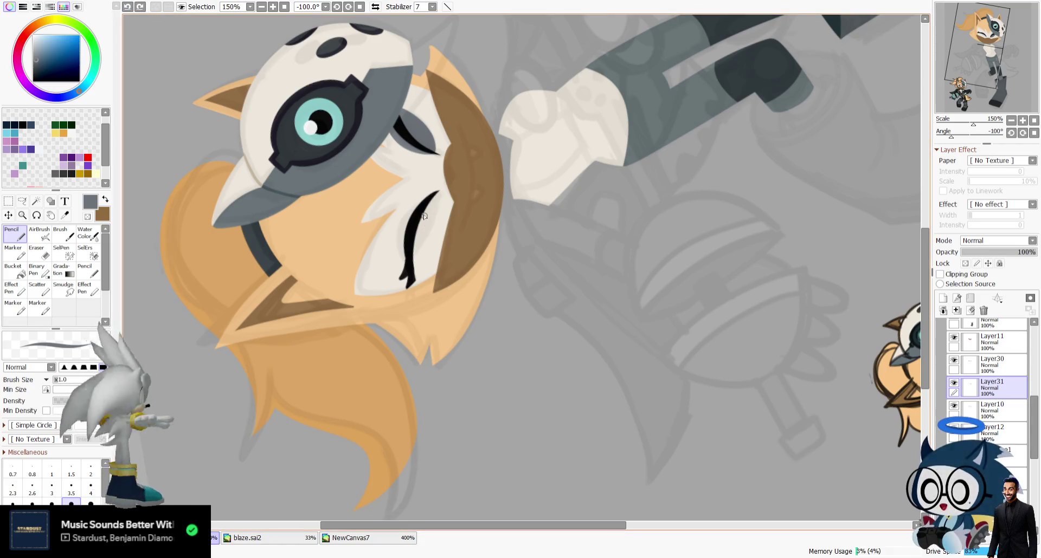
{"action": "mouse_move", "coordinate": [414, 206]}
{"action": "left_mouse_down"}
{"action": "mouse_move", "coordinate": [426, 216]}
{"action": "mouse_move", "coordinate": [404, 239]}
{"action": "left_mouse_up"}
{"action": "key", "text": "ctrl+z"}
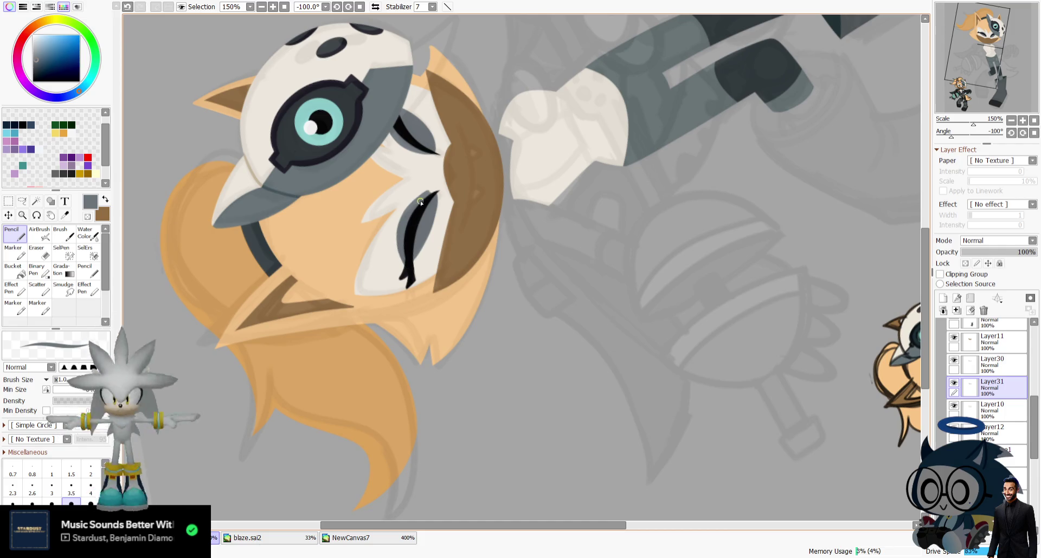
{"action": "key", "text": "e"}
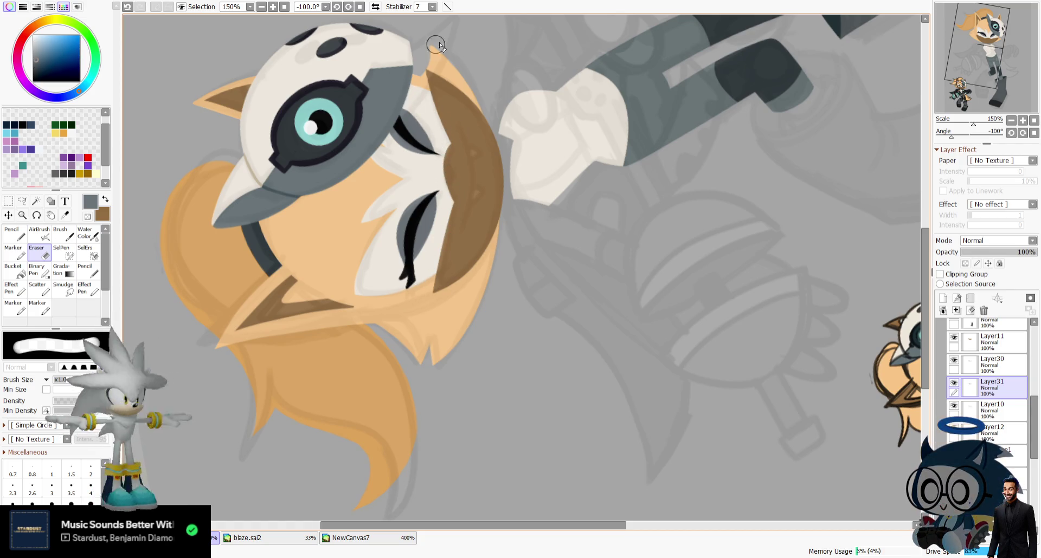
Rotate the canvas back upright and reset the view to 100%.
{"action": "left_click_drag", "start_coordinate": [951, 137], "coordinate": [960, 139]}
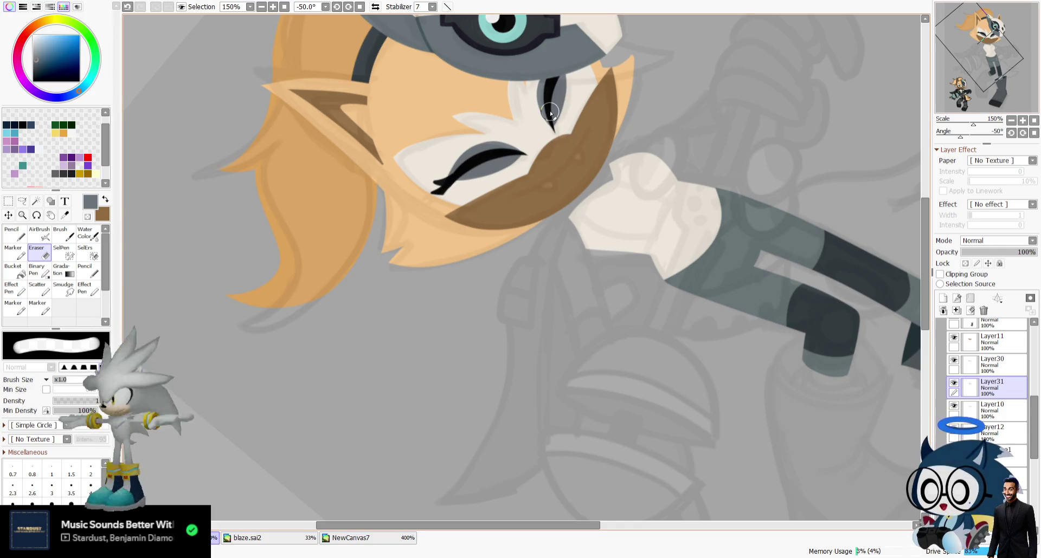
{"action": "left_click", "coordinate": [1034, 120]}
{"action": "left_click", "coordinate": [1019, 70]}
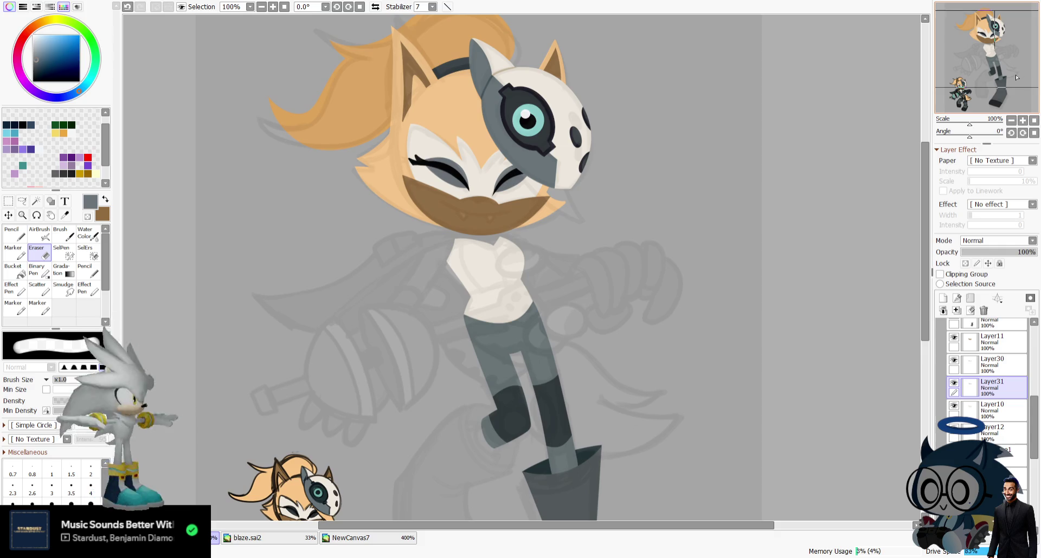
Move Layer32 below Layer23 and sample the tan hair colour for the Pencil.
{"action": "left_click", "coordinate": [1016, 78]}
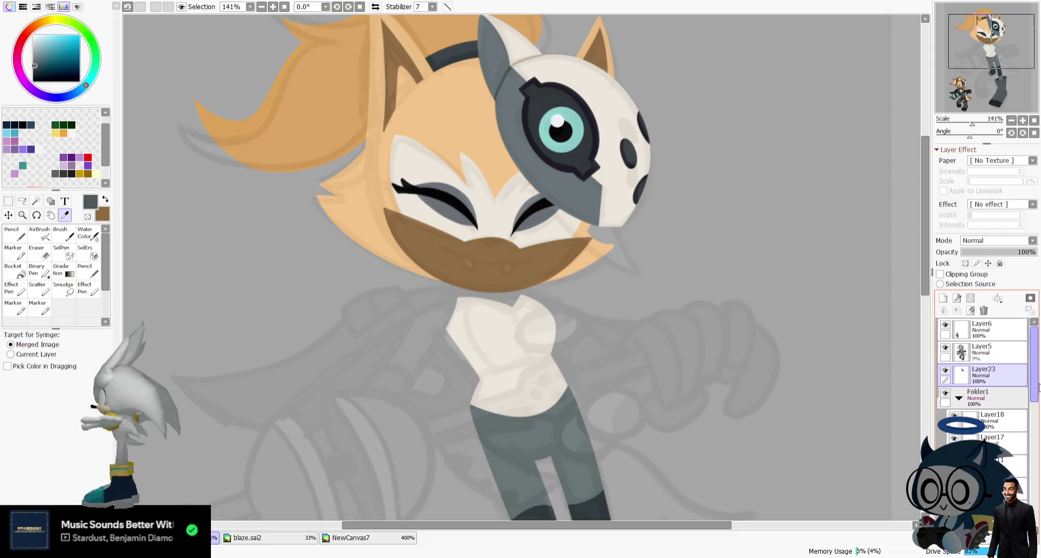
{"action": "left_click_drag", "start_coordinate": [988, 406], "coordinate": [988, 408]}
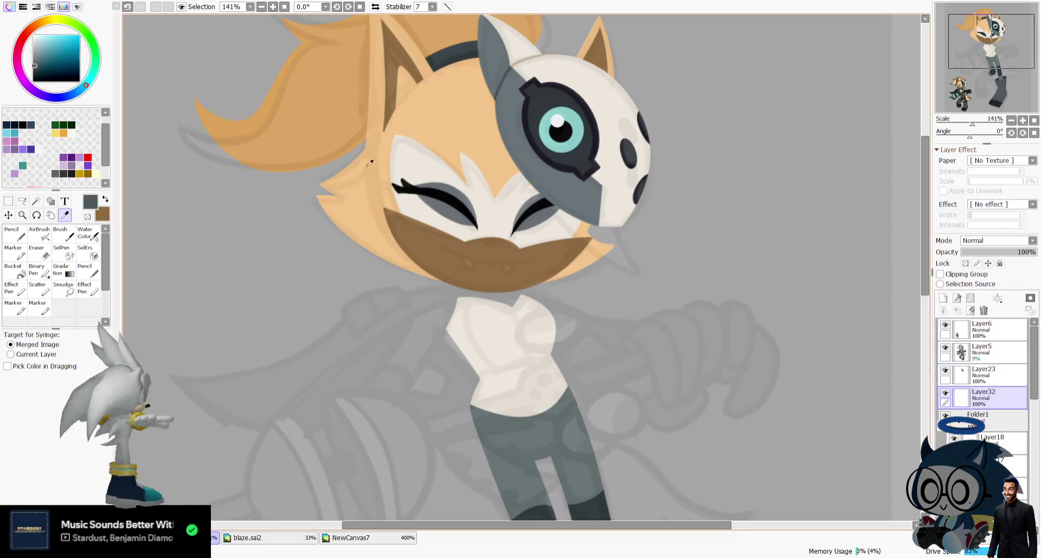
{"action": "left_click", "coordinate": [225, 122], "text": "alt"}
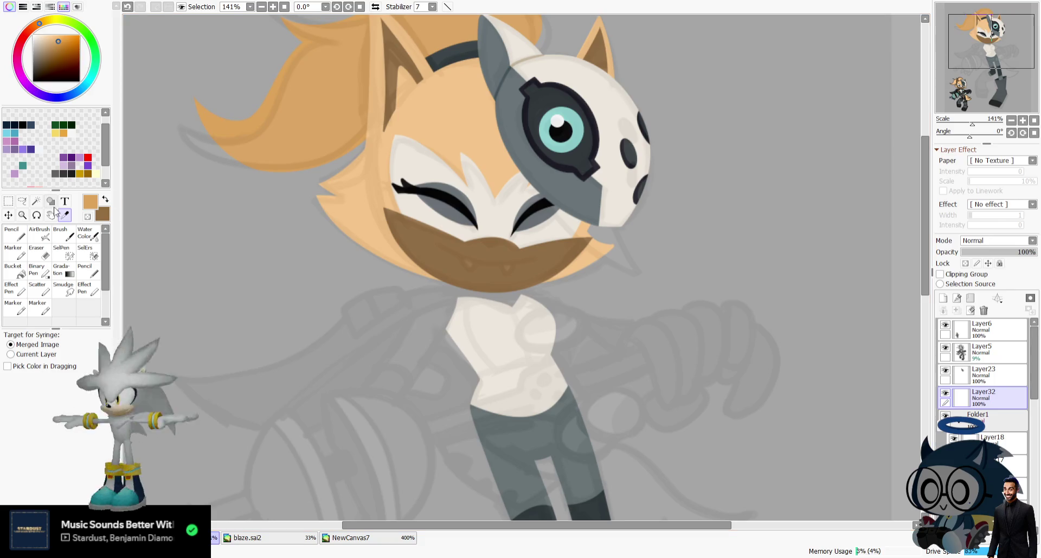
{"action": "key", "text": "h"}
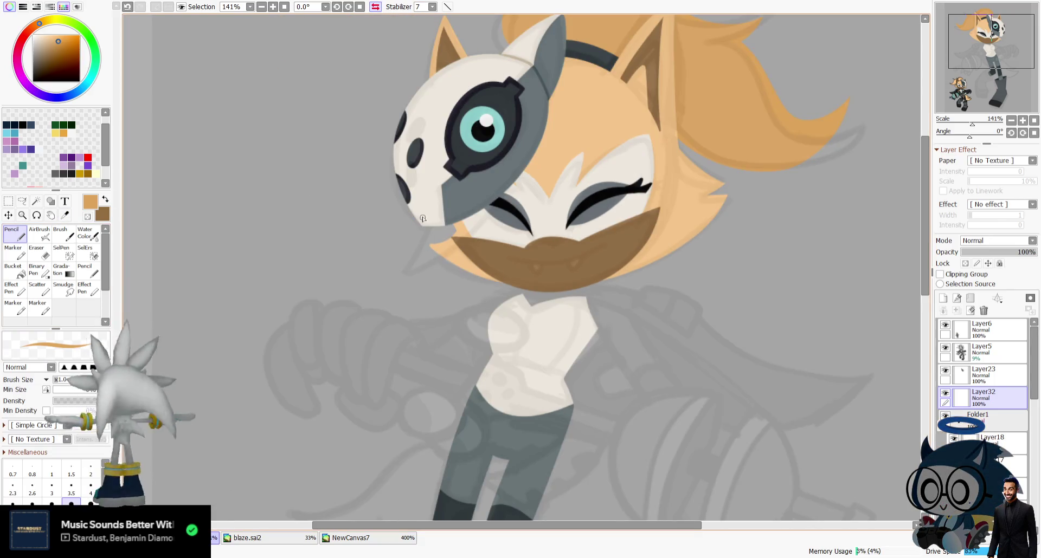
Draw long tan hair strands across the mask and face, redoing a stray one.
{"action": "left_click_drag", "start_coordinate": [402, 277], "coordinate": [534, 43]}
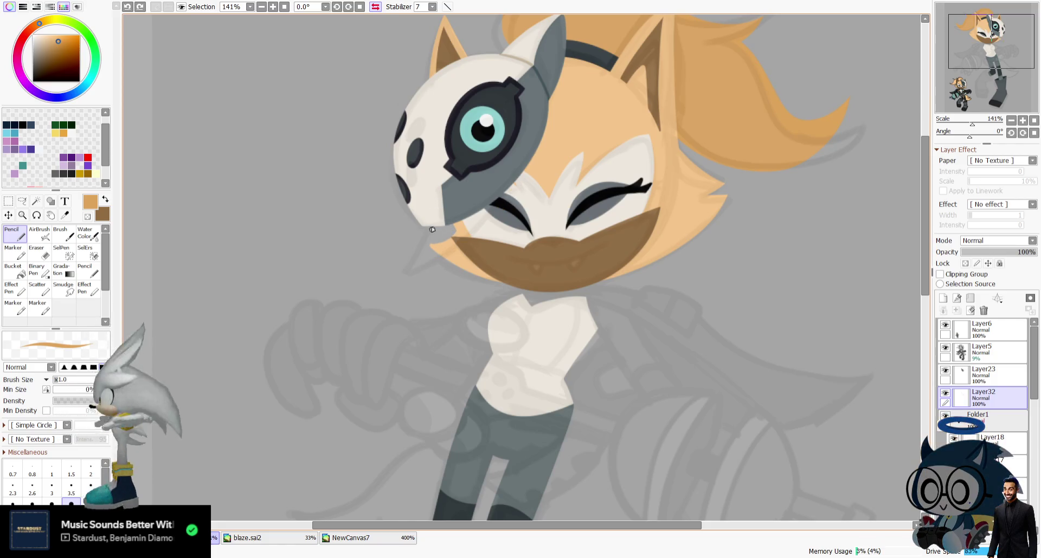
{"action": "left_click_drag", "start_coordinate": [402, 280], "coordinate": [537, 81]}
{"action": "key", "text": "ctrl+z"}
{"action": "mouse_move", "coordinate": [402, 274]}
{"action": "left_mouse_down"}
{"action": "mouse_move", "coordinate": [500, 218]}
{"action": "mouse_move", "coordinate": [573, 64]}
{"action": "left_mouse_up"}
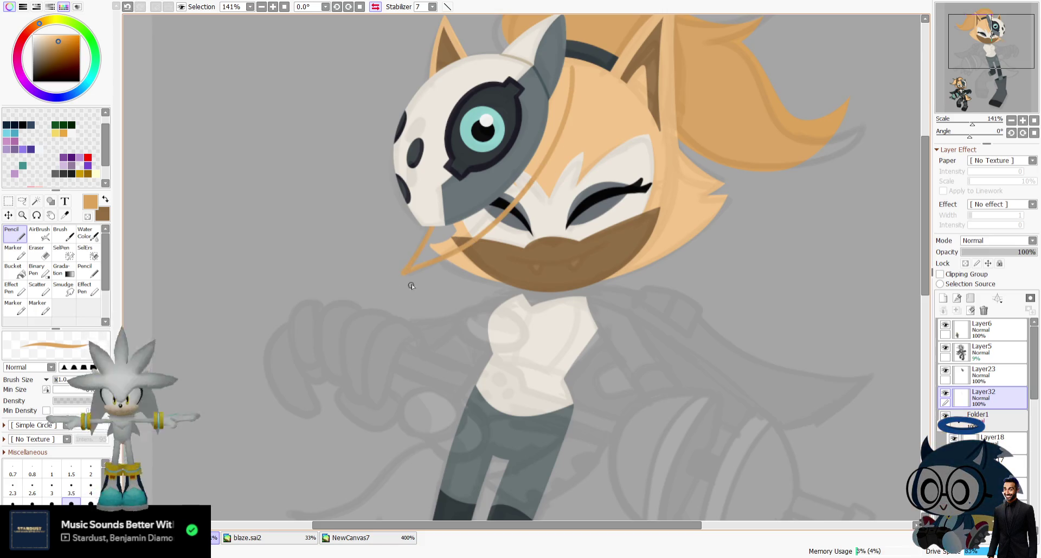
{"action": "key", "text": "e"}
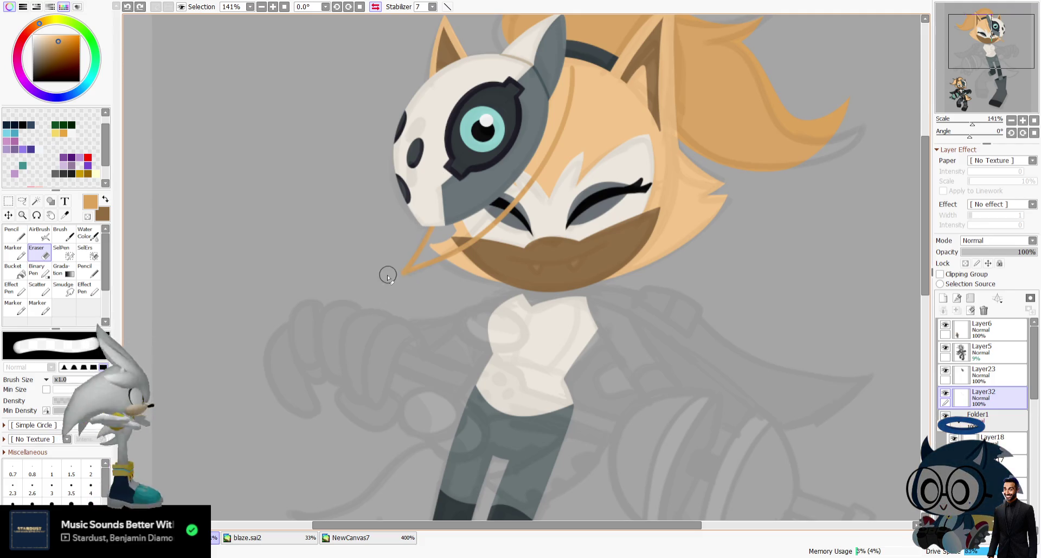
Recentre the view on the face and sample the light peach skin colour.
{"action": "left_click", "coordinate": [64, 215]}
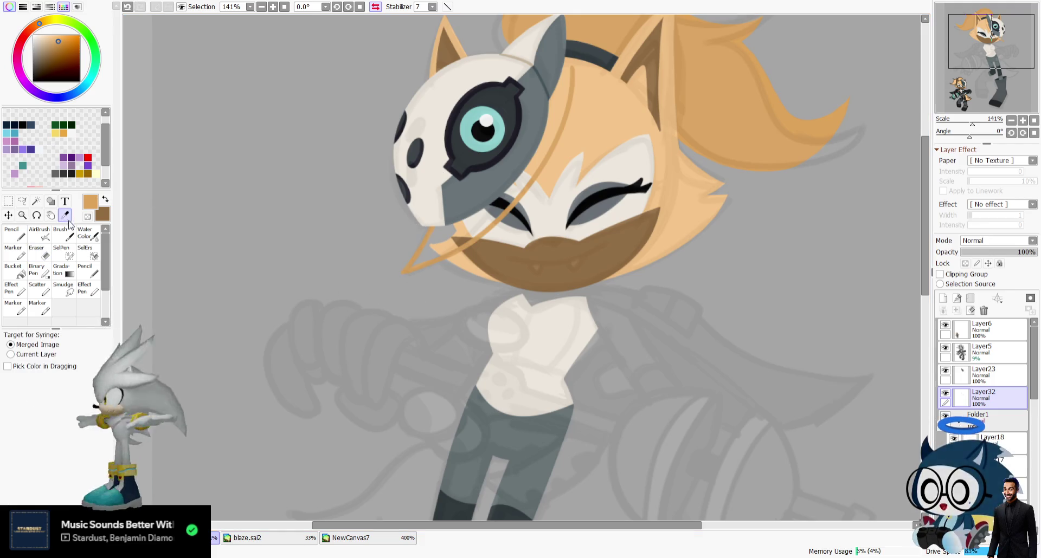
{"action": "left_click_drag", "start_coordinate": [1015, 67], "coordinate": [1017, 61]}
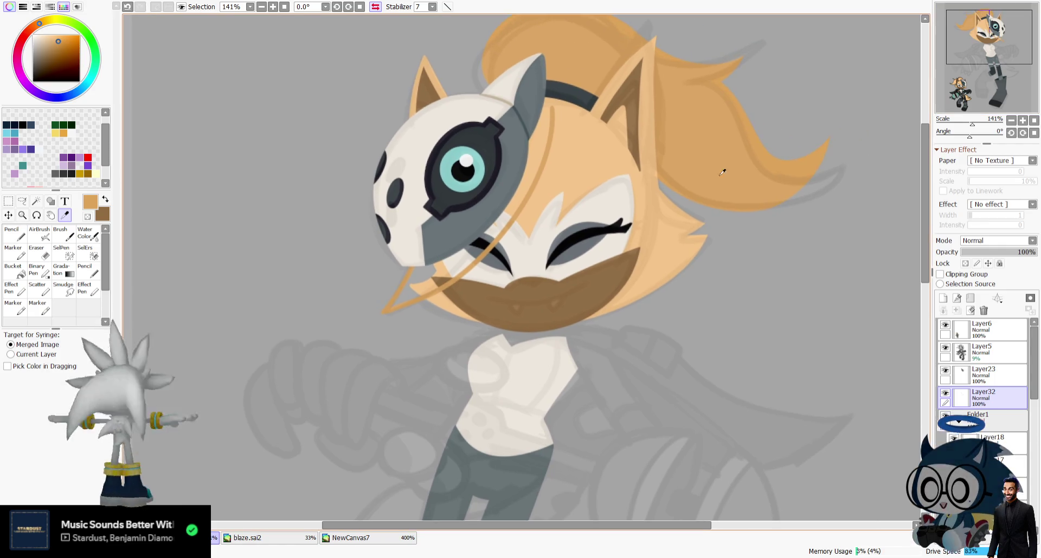
{"action": "left_click", "coordinate": [945, 348]}
{"action": "left_click", "coordinate": [944, 324]}
{"action": "left_click", "coordinate": [575, 206]}
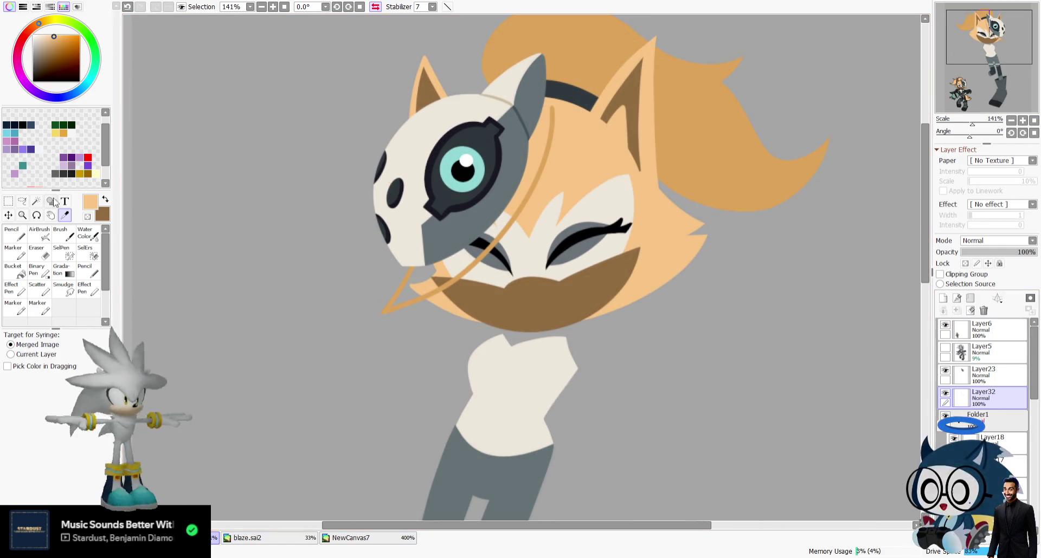
On a new layer, paint peach skin into the chin gap under the mask.
{"action": "left_click", "coordinate": [15, 234]}
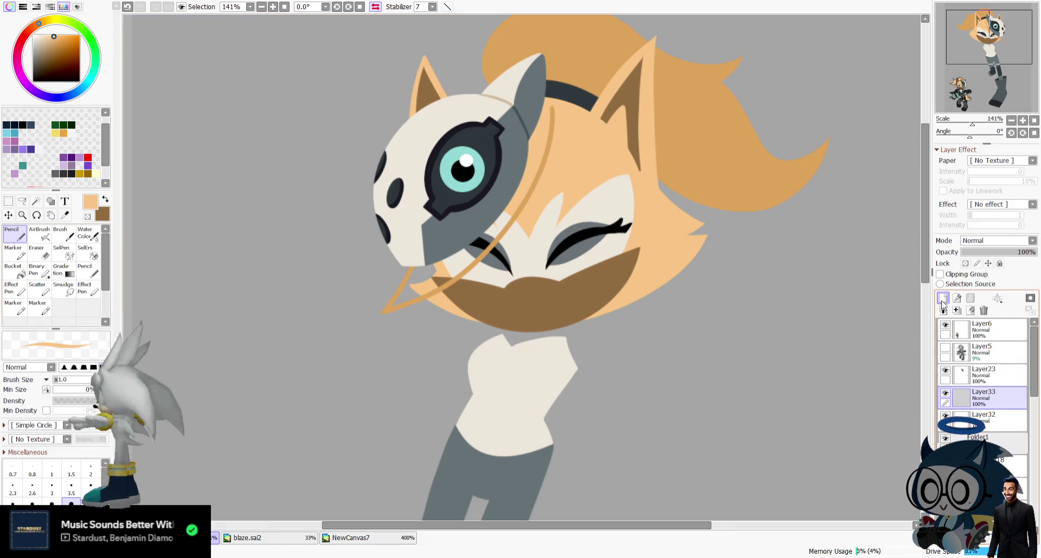
{"action": "key", "text": "ctrl+shift+n"}
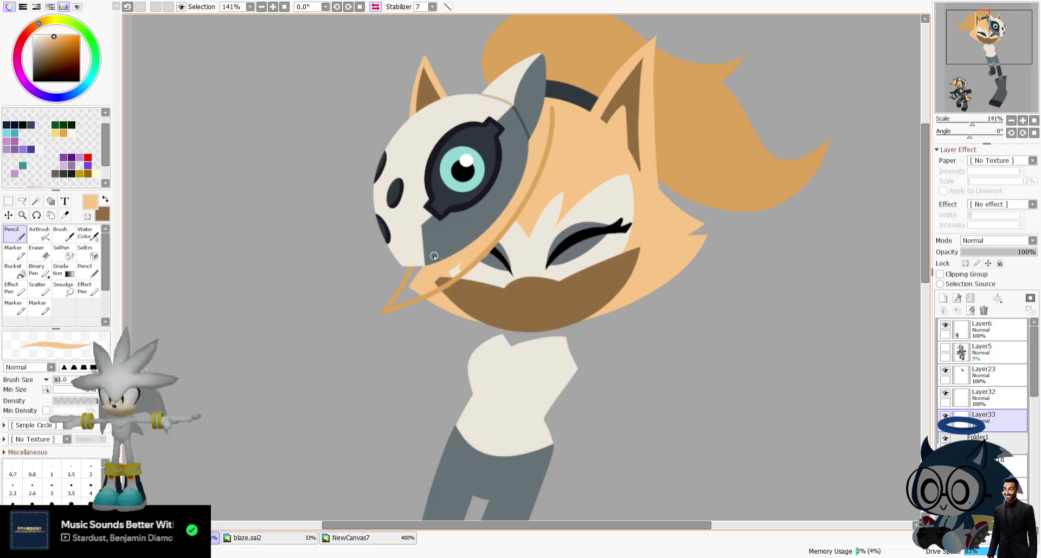
{"action": "left_click_drag", "start_coordinate": [401, 297], "coordinate": [479, 250]}
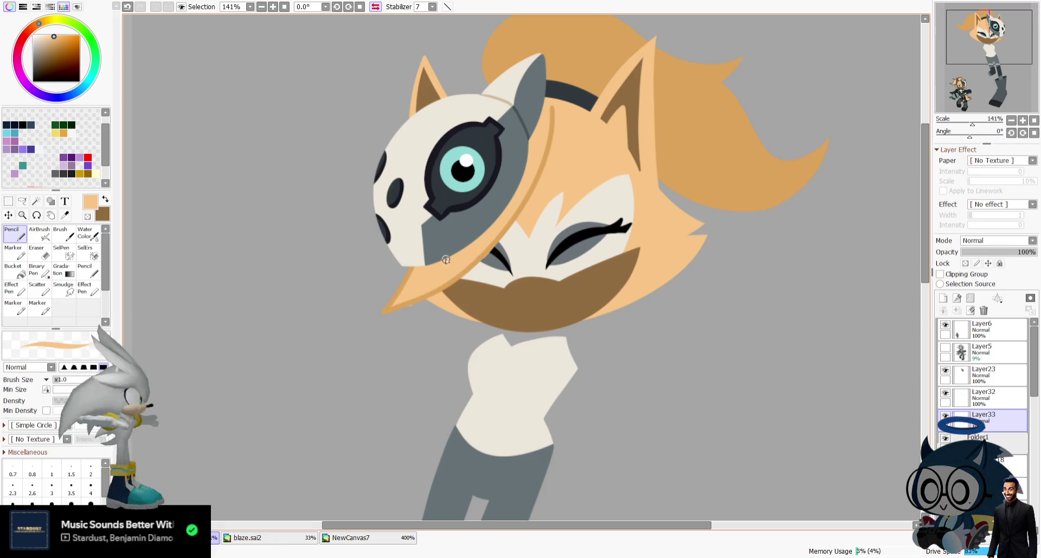
{"action": "key", "text": "e"}
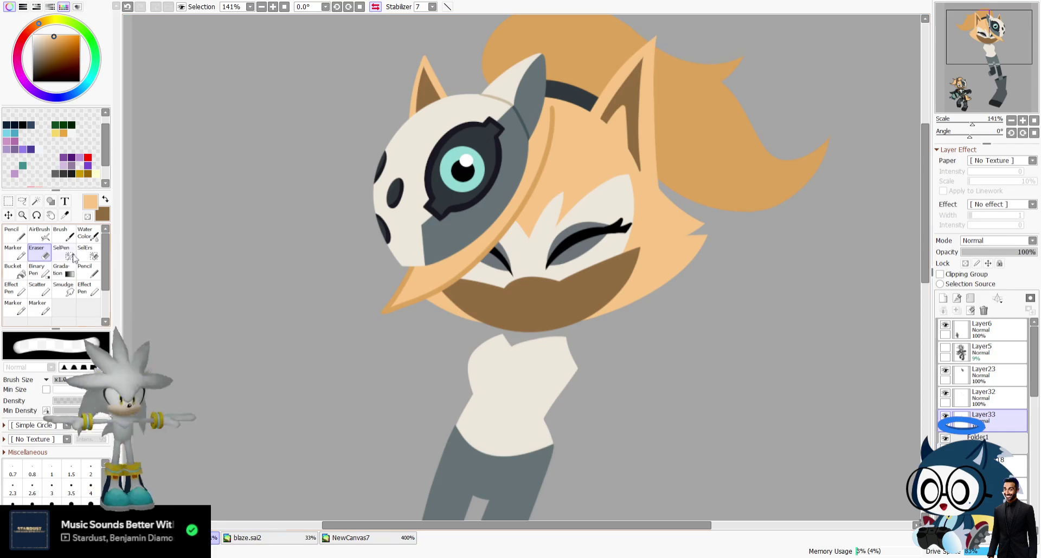
{"action": "key", "text": "n"}
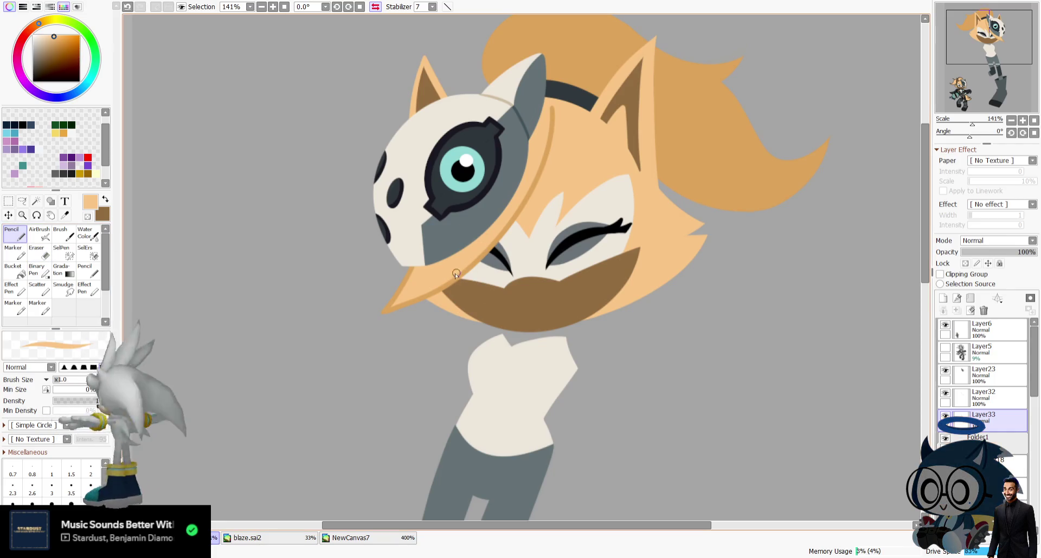
{"action": "key", "text": "e"}
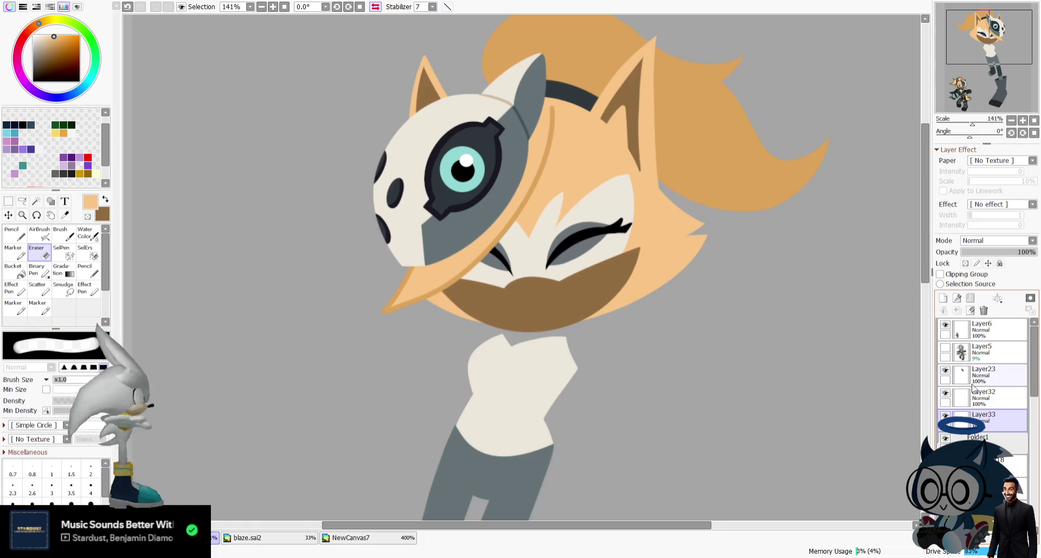
Select Layer32 and check the face in a mirrored view before flipping back.
{"action": "left_click", "coordinate": [992, 398]}
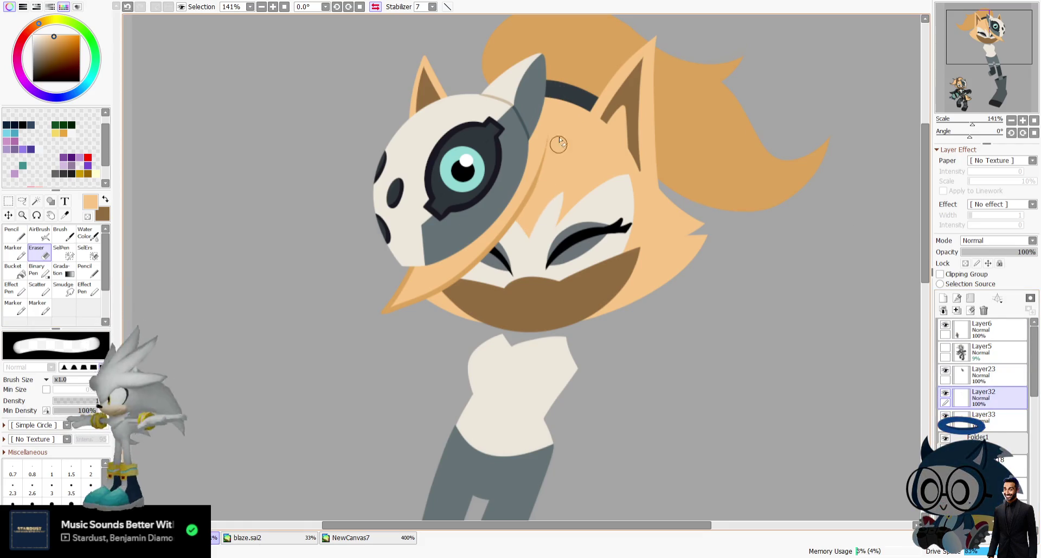
{"action": "key", "text": "h"}
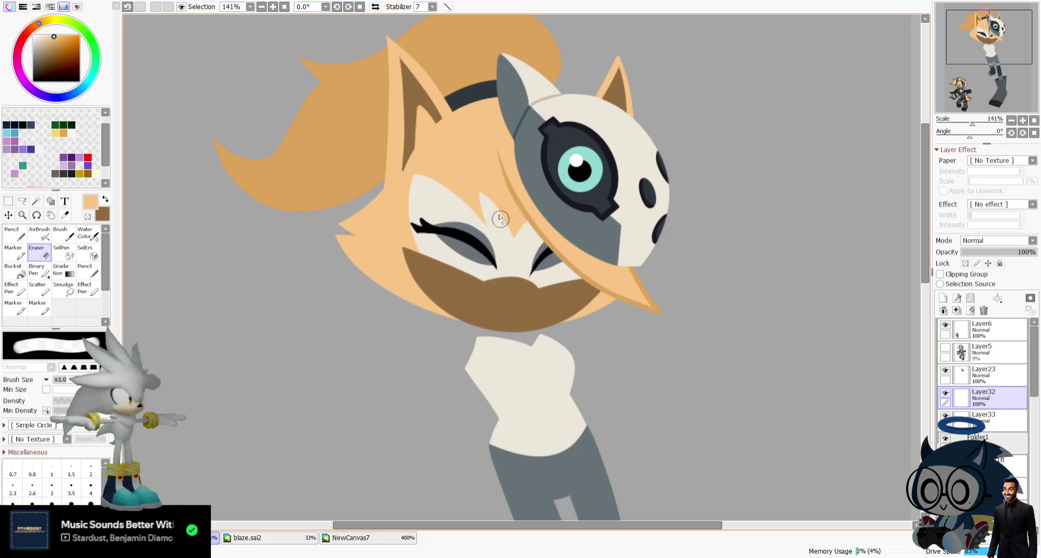
{"action": "scroll", "coordinate": [539, 263], "scroll_direction": "down", "scroll_amount": 3}
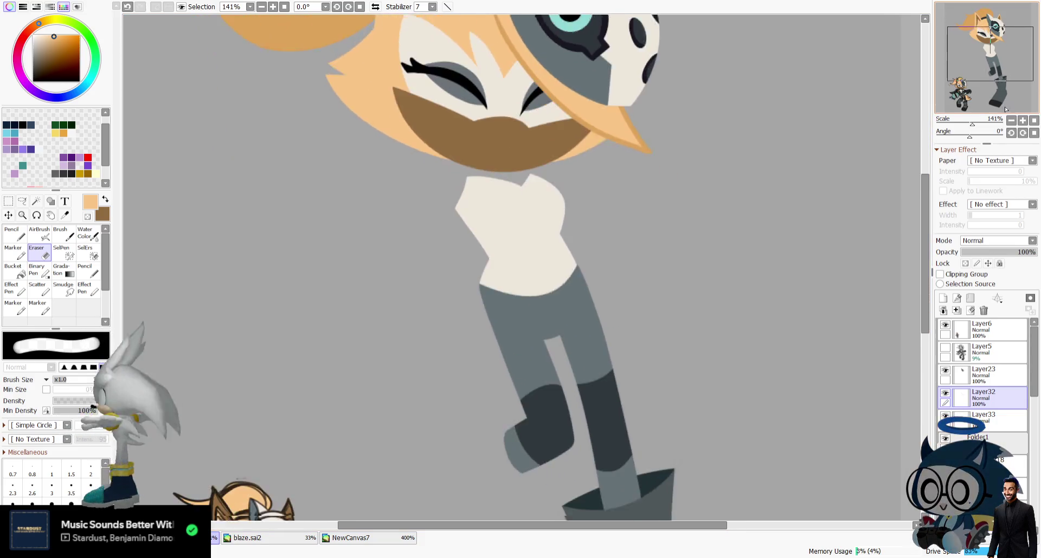
{"action": "scroll", "coordinate": [538, 263], "scroll_direction": "down", "scroll_amount": 3}
{"action": "scroll", "coordinate": [539, 263], "scroll_direction": "down", "scroll_amount": 4}
{"action": "scroll", "coordinate": [458, 130], "scroll_direction": "up", "scroll_amount": 5}
{"action": "scroll", "coordinate": [458, 130], "scroll_direction": "up", "scroll_amount": 3}
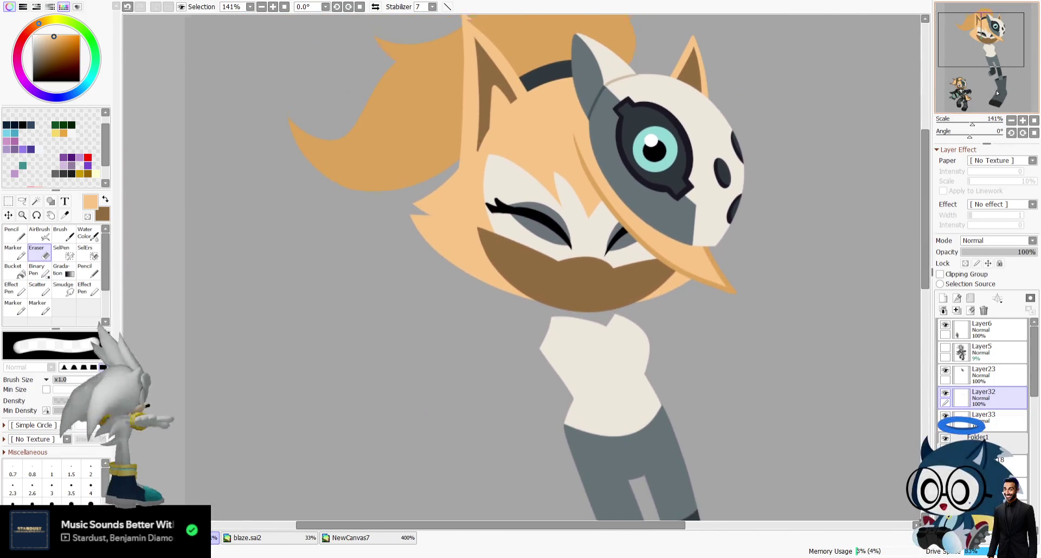
{"action": "left_click", "coordinate": [375, 8]}
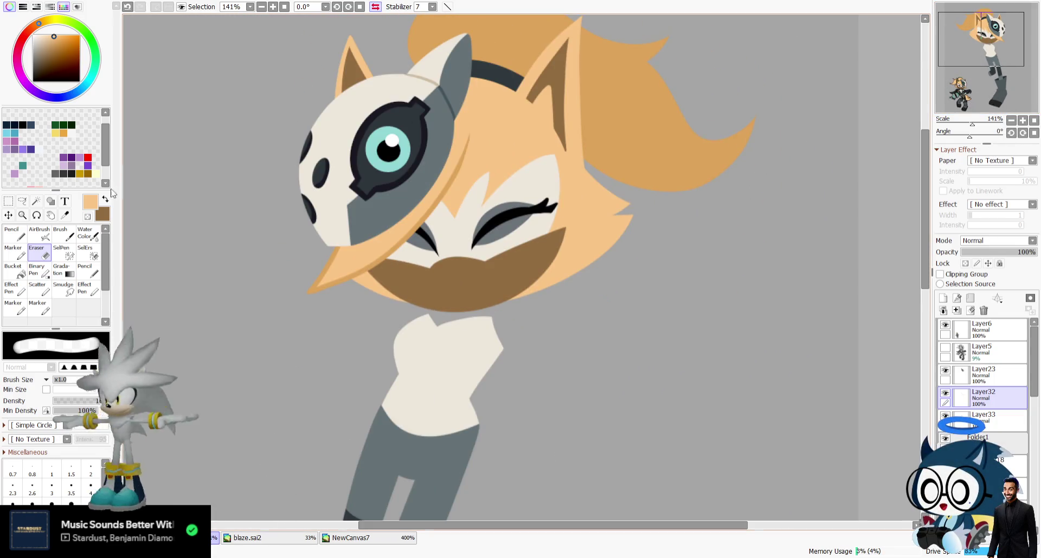
{"action": "left_click", "coordinate": [64, 215]}
{"action": "mouse_move", "coordinate": [1001, 76]}
{"action": "left_mouse_down"}
{"action": "mouse_move", "coordinate": [1003, 90]}
{"action": "mouse_move", "coordinate": [1012, 77]}
{"action": "left_mouse_up"}
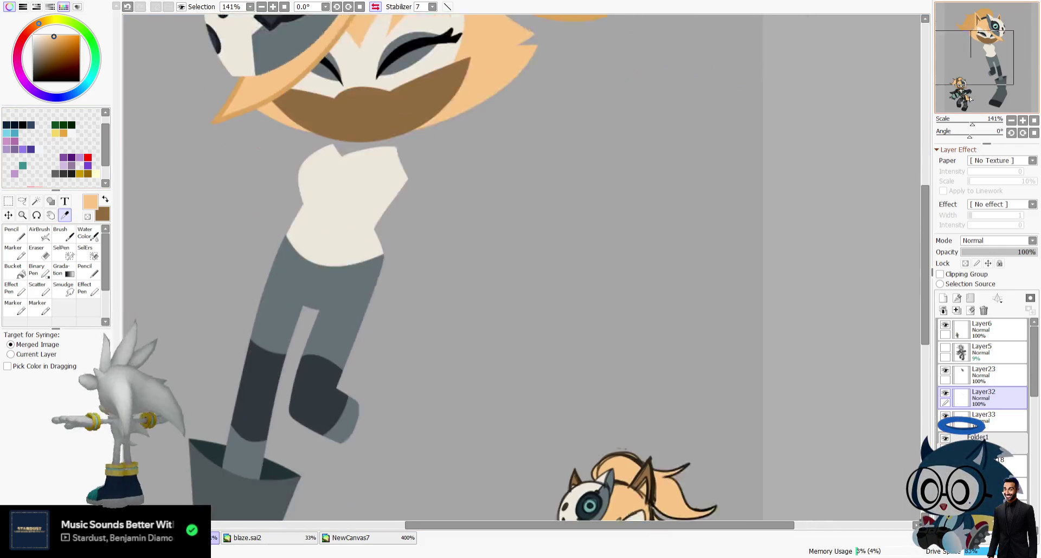
Switch to a near-black colour, unmirror the view, and show the Layer5 sketch.
{"action": "scroll", "coordinate": [401, 168], "scroll_direction": "down", "scroll_amount": 10}
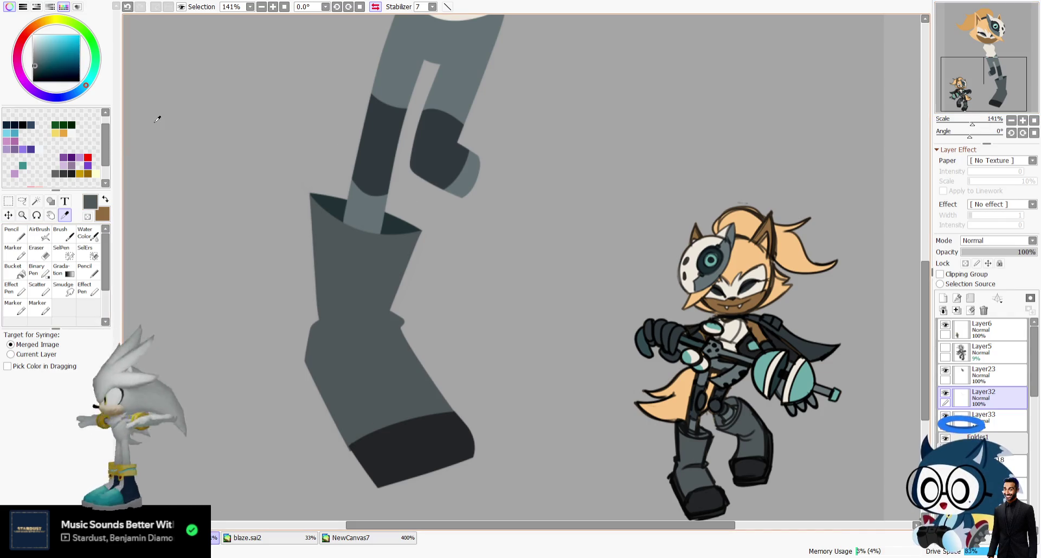
{"action": "left_click_drag", "start_coordinate": [1033, 479], "coordinate": [1032, 489]}
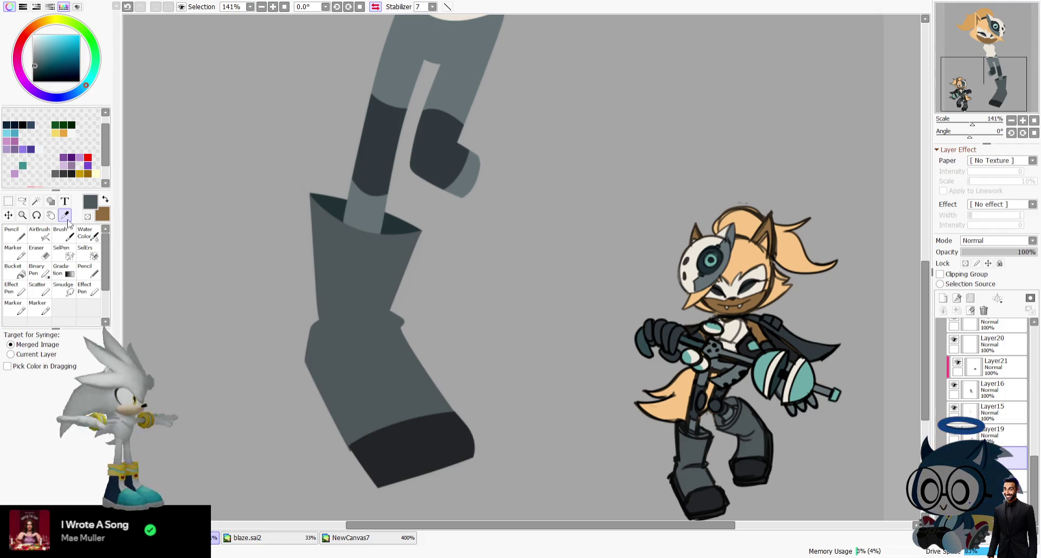
{"action": "left_click", "coordinate": [105, 200]}
{"action": "left_click", "coordinate": [413, 426]}
{"action": "left_click", "coordinate": [376, 7]}
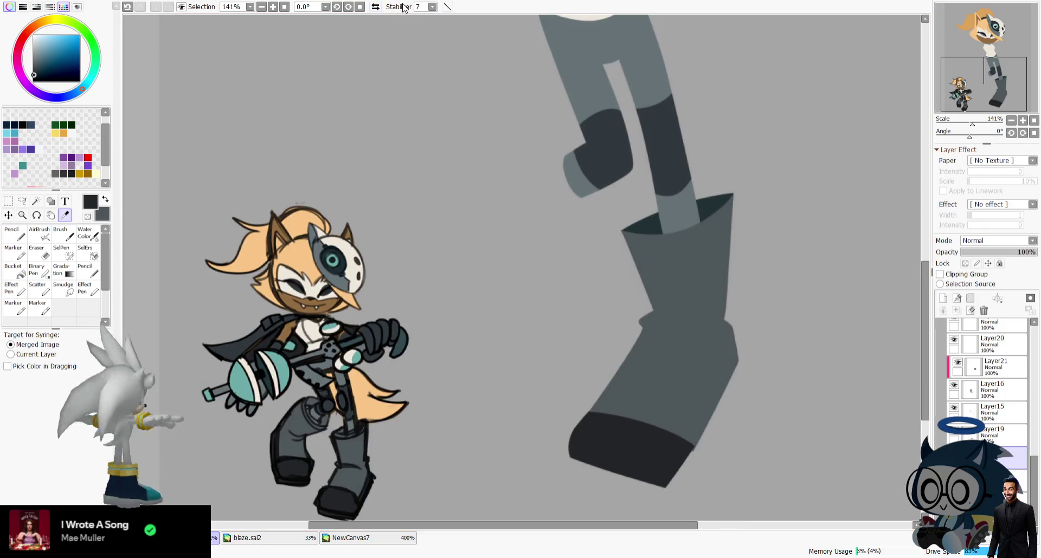
{"action": "scroll", "coordinate": [971, 369], "scroll_direction": "up", "scroll_amount": 5}
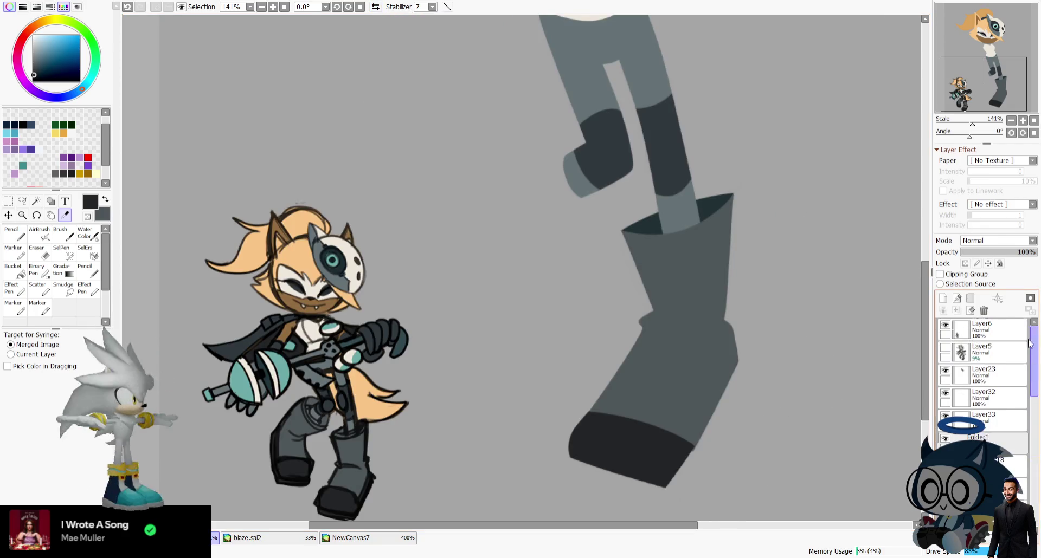
{"action": "left_click", "coordinate": [961, 356]}
Create NewCanvas8 as a blank canvas with a single empty layer.
{"action": "left_click", "coordinate": [1004, 466]}
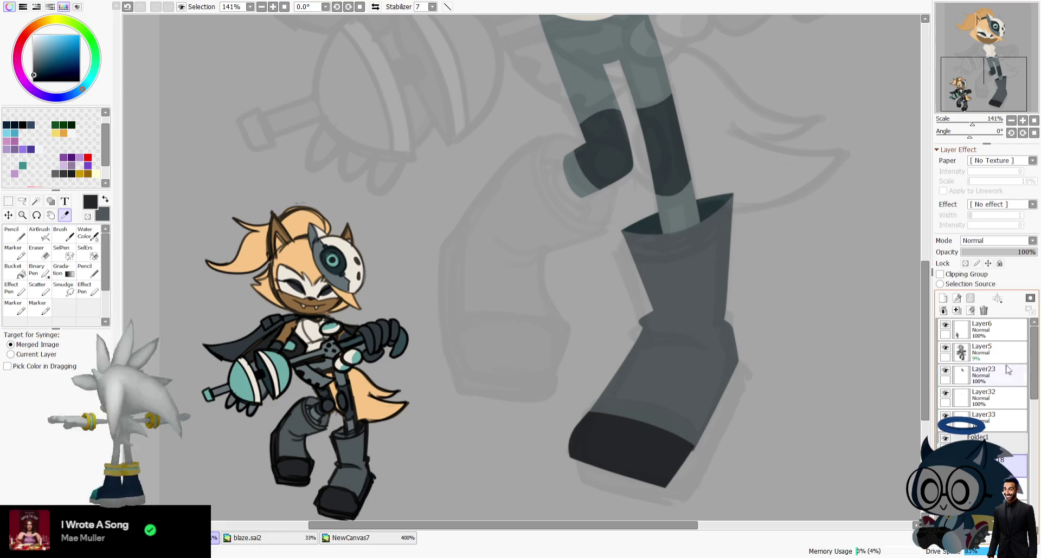
{"action": "left_click_drag", "start_coordinate": [983, 84], "coordinate": [978, 62]}
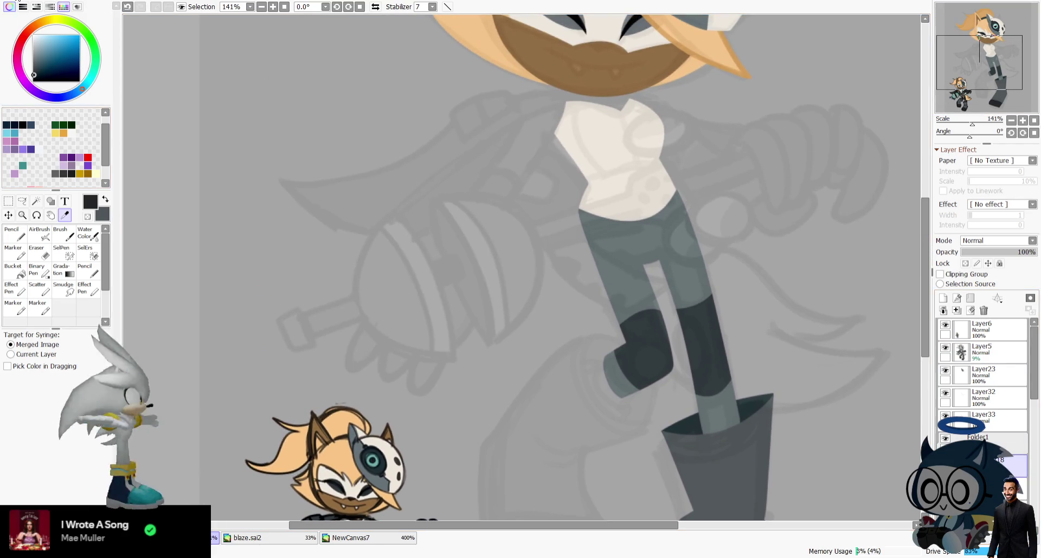
{"action": "key", "text": "ctrl+n"}
{"action": "key", "text": "Return"}
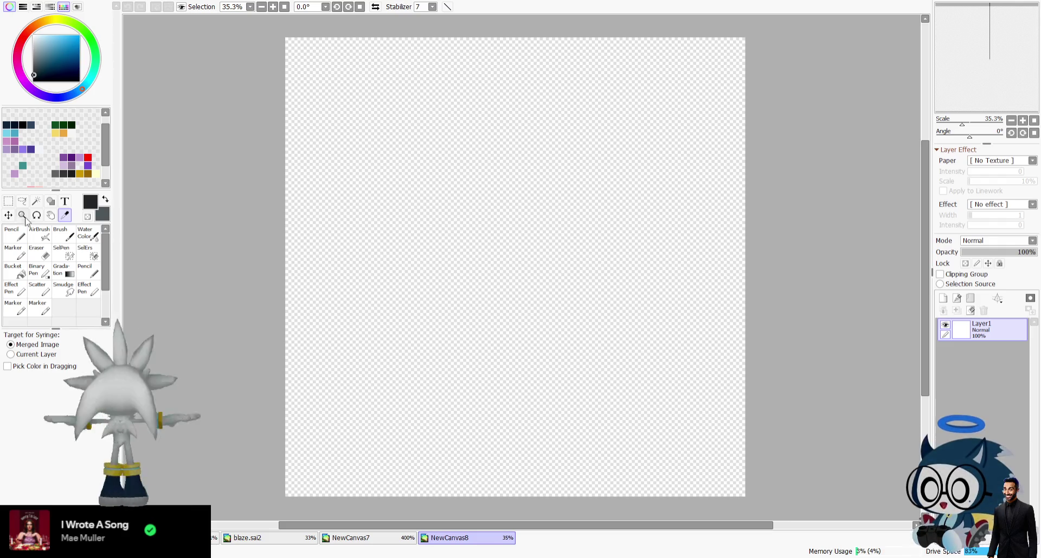
Zoom NewCanvas8 to 200%, fill it grey, and add a sketch layer.
{"action": "key", "text": "ctrl+space"}
{"action": "mouse_move", "coordinate": [235, 78]}
{"action": "left_mouse_down"}
{"action": "mouse_move", "coordinate": [595, 242]}
{"action": "mouse_move", "coordinate": [690, 186]}
{"action": "left_mouse_up"}
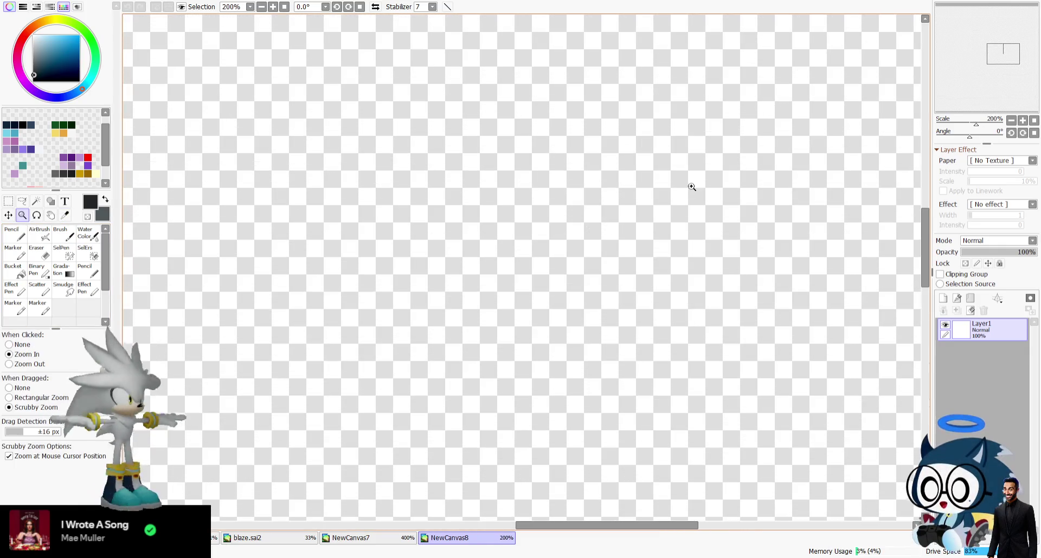
{"action": "left_click", "coordinate": [13, 269]}
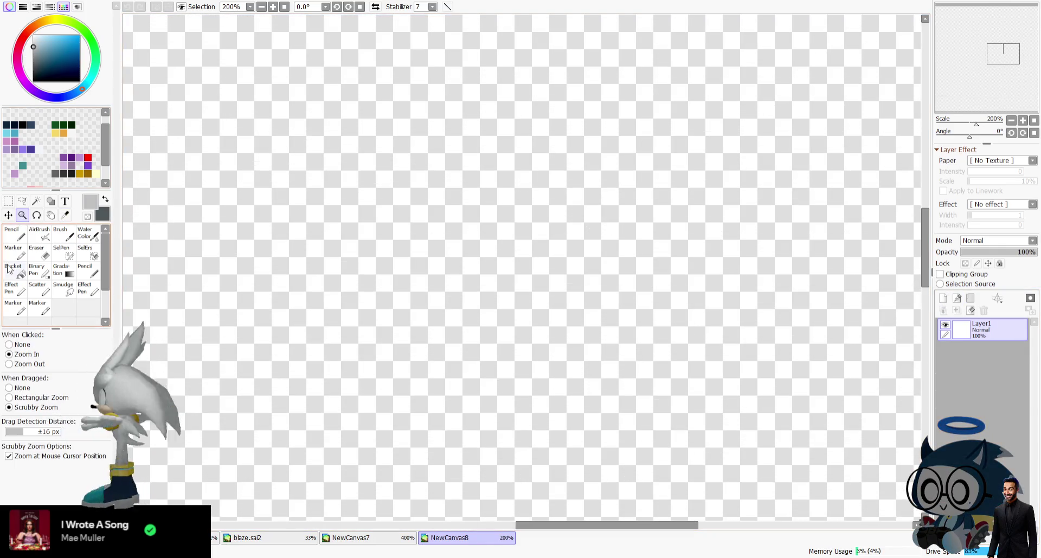
{"action": "left_click", "coordinate": [184, 156]}
{"action": "left_click", "coordinate": [39, 289]}
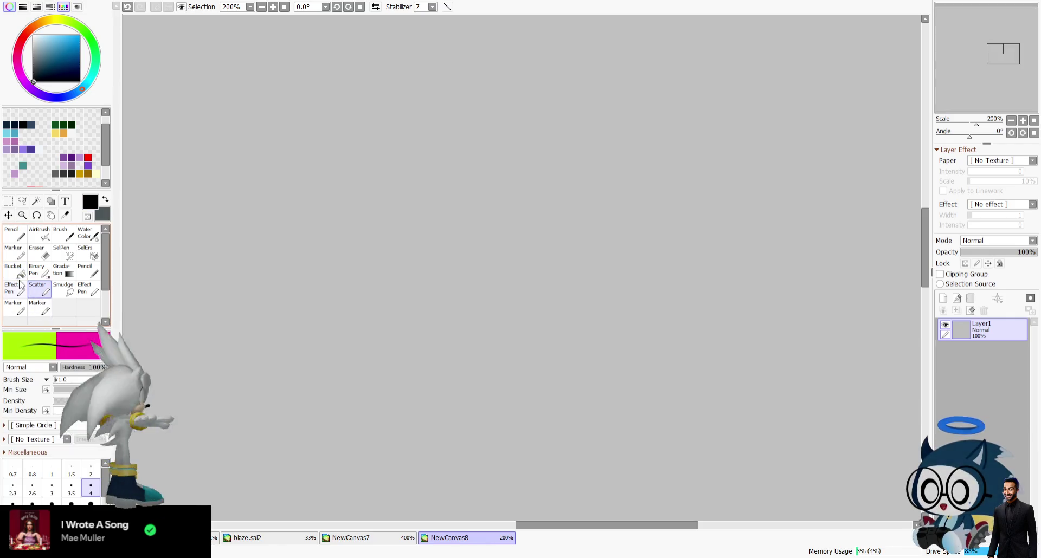
{"action": "left_click", "coordinate": [942, 298]}
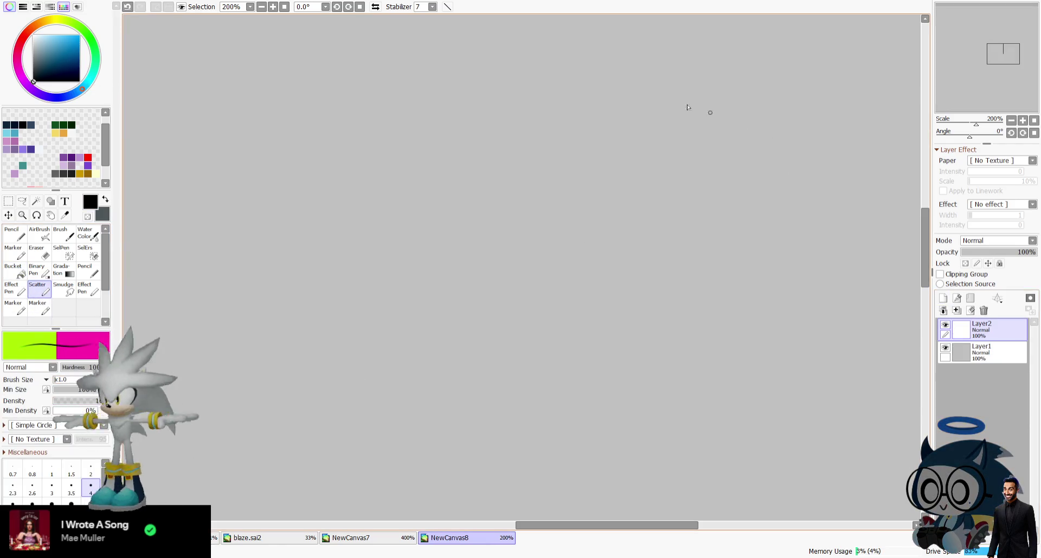
Sketch the head circle and the V-shaped hair strokes on top, redoing several.
{"action": "mouse_move", "coordinate": [507, 96]}
{"action": "left_mouse_down"}
{"action": "mouse_move", "coordinate": [443, 154]}
{"action": "mouse_move", "coordinate": [461, 125]}
{"action": "mouse_move", "coordinate": [480, 260]}
{"action": "mouse_move", "coordinate": [517, 275]}
{"action": "left_mouse_up"}
{"action": "key", "text": "ctrl+z"}
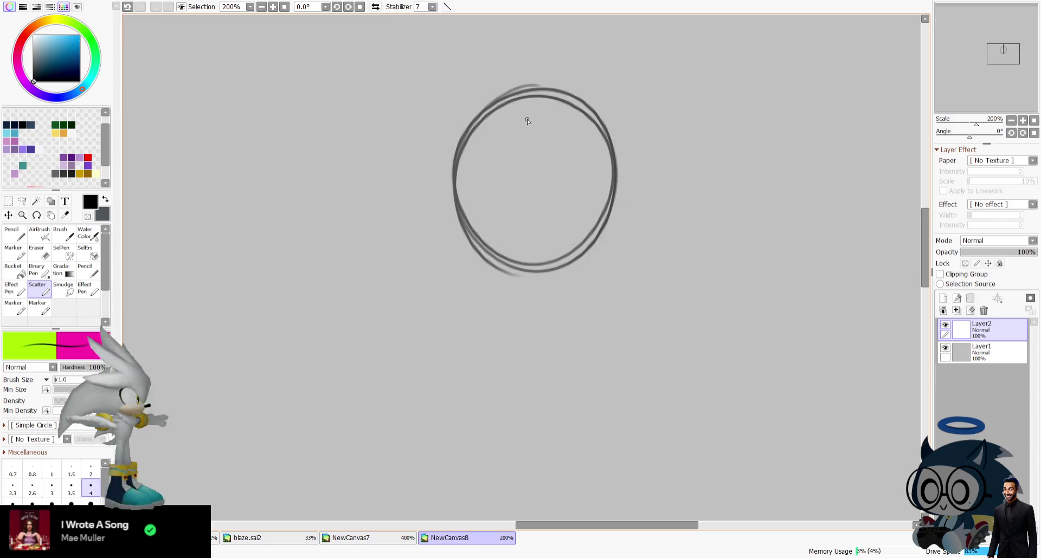
{"action": "mouse_move", "coordinate": [458, 103]}
{"action": "left_mouse_down"}
{"action": "mouse_move", "coordinate": [559, 80]}
{"action": "mouse_move", "coordinate": [482, 142]}
{"action": "mouse_move", "coordinate": [521, 177]}
{"action": "left_mouse_up"}
{"action": "left_click_drag", "start_coordinate": [529, 170], "coordinate": [592, 70]}
{"action": "mouse_move", "coordinate": [448, 104]}
{"action": "left_mouse_down"}
{"action": "mouse_move", "coordinate": [524, 185]}
{"action": "mouse_move", "coordinate": [552, 69]}
{"action": "left_mouse_up"}
{"action": "key", "text": "ctrl+z"}
{"action": "key", "text": "ctrl+z"}
{"action": "key", "text": "ctrl+z"}
{"action": "mouse_move", "coordinate": [453, 106]}
{"action": "left_mouse_down"}
{"action": "mouse_move", "coordinate": [588, 71]}
{"action": "mouse_move", "coordinate": [530, 184]}
{"action": "left_mouse_up"}
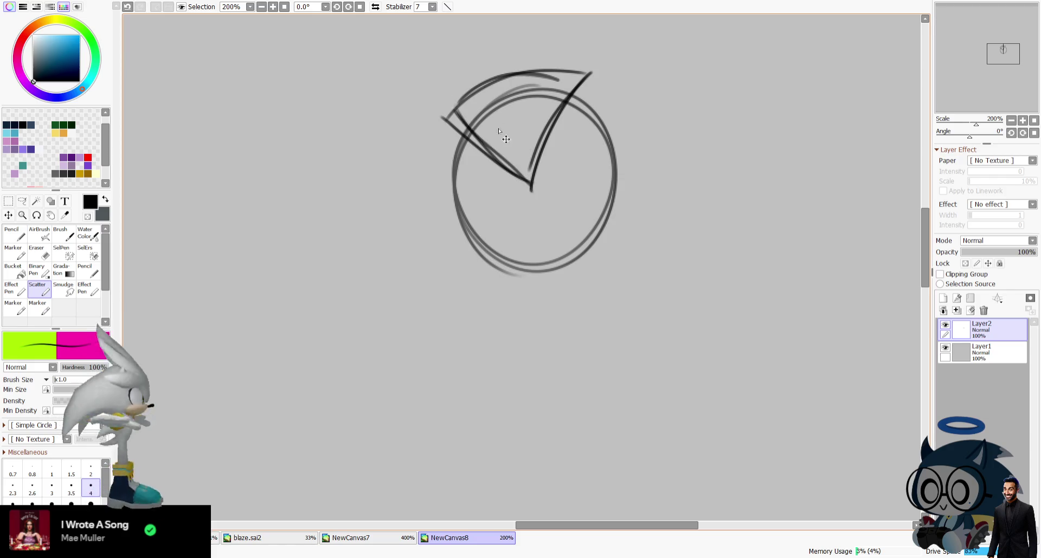
{"action": "key", "text": "ctrl+z"}
{"action": "mouse_move", "coordinate": [443, 120]}
{"action": "left_mouse_down"}
{"action": "mouse_move", "coordinate": [523, 184]}
{"action": "mouse_move", "coordinate": [585, 77]}
{"action": "left_mouse_up"}
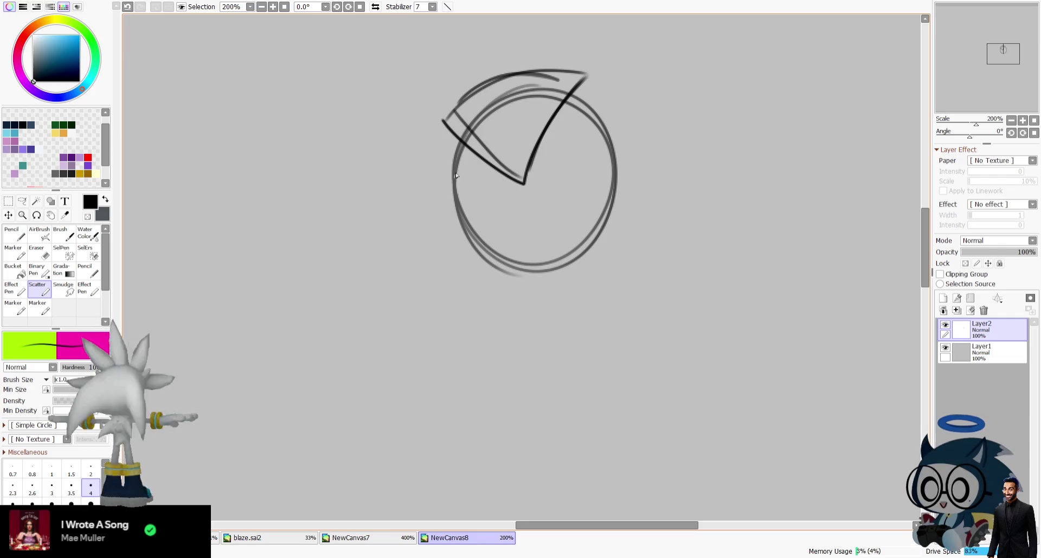
Draw the long hair sides, reworking the right-side arcs with undo and redo.
{"action": "mouse_move", "coordinate": [443, 114]}
{"action": "left_mouse_down"}
{"action": "mouse_move", "coordinate": [511, 302]}
{"action": "mouse_move", "coordinate": [505, 260]}
{"action": "left_mouse_up"}
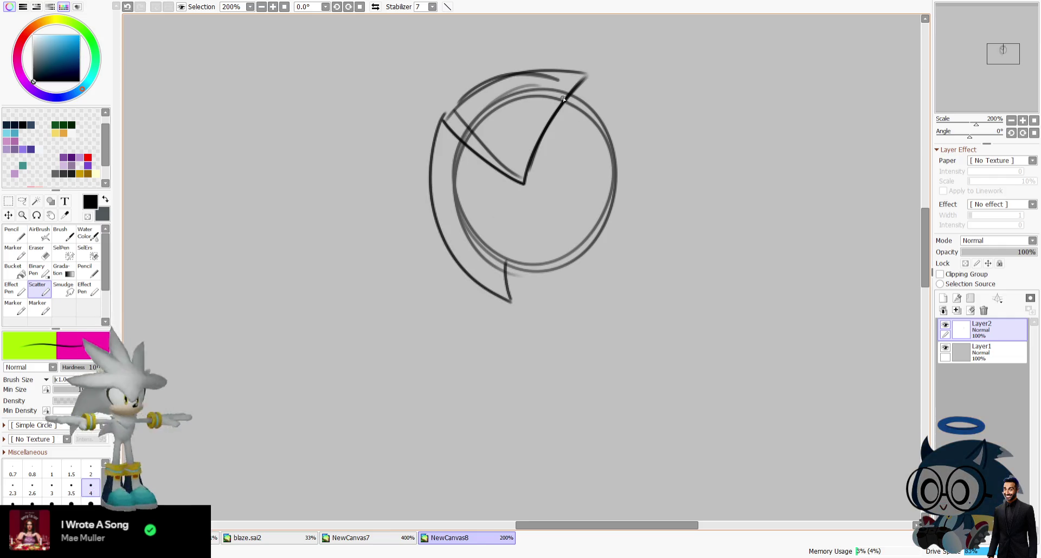
{"action": "key", "text": "ctrl+z"}
{"action": "key", "text": "ctrl+z"}
{"action": "left_click_drag", "start_coordinate": [566, 99], "coordinate": [601, 287]}
{"action": "left_click_drag", "start_coordinate": [640, 125], "coordinate": [618, 271]}
{"action": "key", "text": "ctrl+z"}
{"action": "key", "text": "ctrl+z"}
{"action": "mouse_move", "coordinate": [588, 73]}
{"action": "left_mouse_down"}
{"action": "mouse_move", "coordinate": [634, 213]}
{"action": "mouse_move", "coordinate": [618, 271]}
{"action": "mouse_move", "coordinate": [606, 89]}
{"action": "left_mouse_up"}
{"action": "key", "text": "ctrl+z"}
{"action": "key", "text": "ctrl+z"}
{"action": "key", "text": "ctrl+y"}
{"action": "key", "text": "ctrl+z"}
{"action": "key", "text": "ctrl+z"}
{"action": "key", "text": "ctrl+y"}
{"action": "left_click_drag", "start_coordinate": [595, 292], "coordinate": [647, 152]}
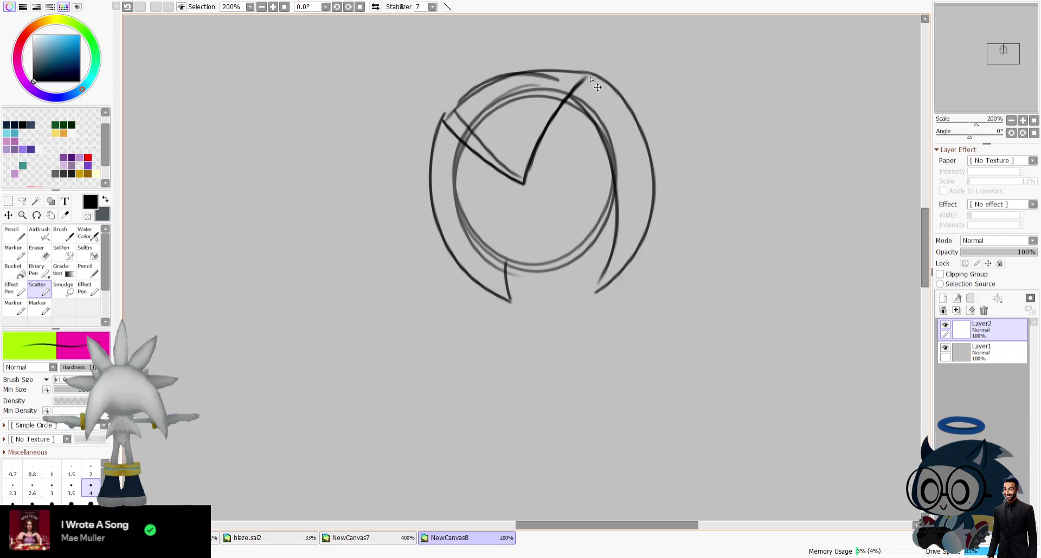
In a mirrored view, redraw the inner left hair arc and extend the outline downward.
{"action": "key", "text": "h"}
{"action": "mouse_move", "coordinate": [425, 96]}
{"action": "left_mouse_down"}
{"action": "mouse_move", "coordinate": [412, 268]}
{"action": "mouse_move", "coordinate": [449, 286]}
{"action": "left_mouse_up"}
{"action": "key", "text": "ctrl+z"}
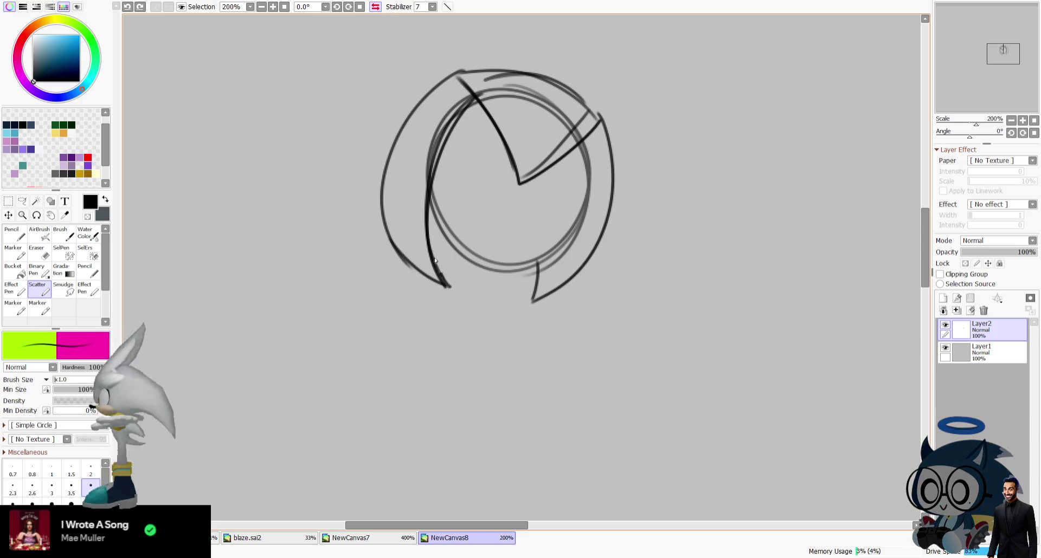
{"action": "key", "text": "ctrl+z"}
{"action": "left_click_drag", "start_coordinate": [478, 96], "coordinate": [440, 277]}
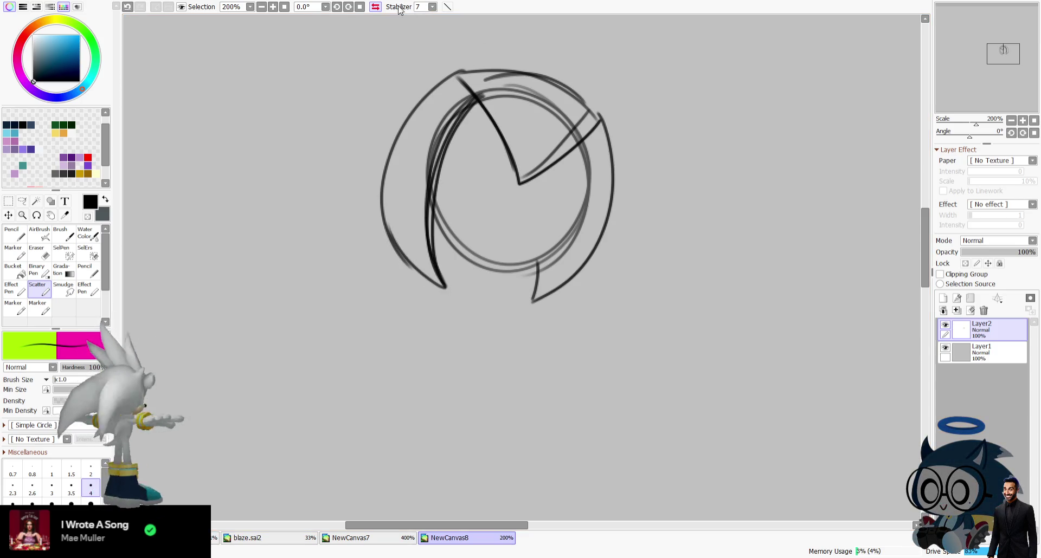
{"action": "key", "text": "h"}
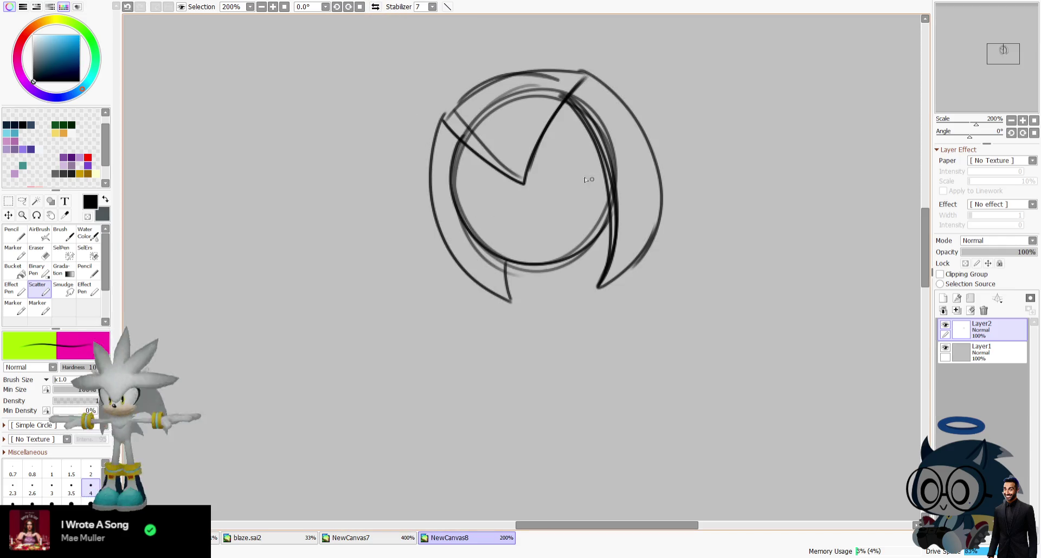
{"action": "key", "text": "ctrl+z"}
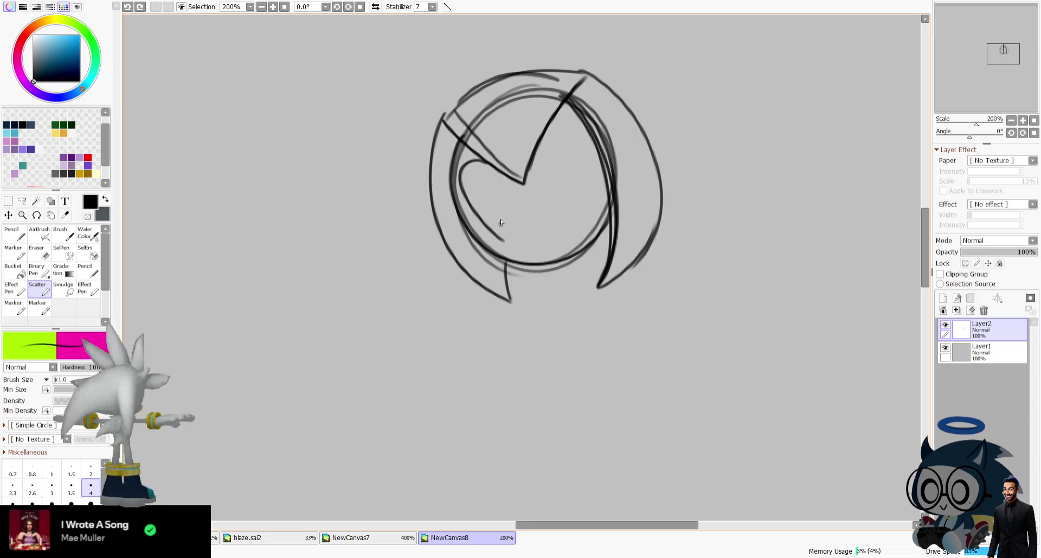
{"action": "left_click_drag", "start_coordinate": [470, 202], "coordinate": [519, 210]}
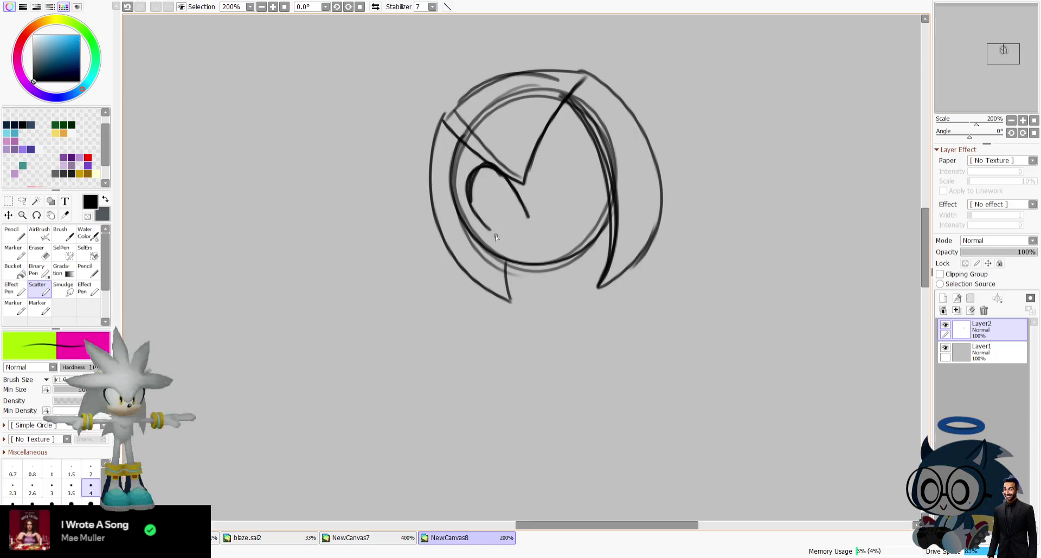
Draw the nose, smile and eye curves, discarding a misplaced top hair stroke.
{"action": "left_click_drag", "start_coordinate": [533, 231], "coordinate": [562, 227]}
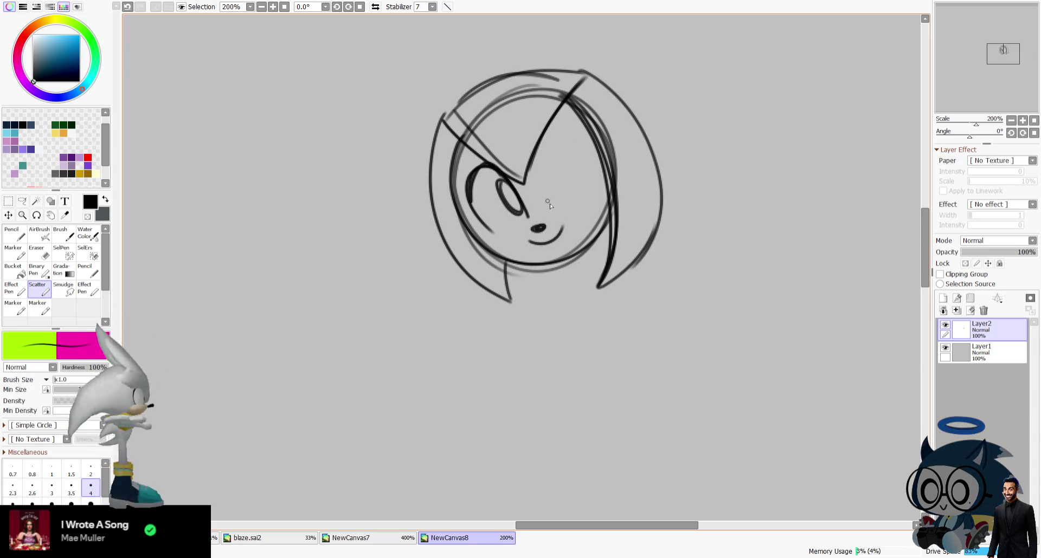
{"action": "mouse_move", "coordinate": [583, 145]}
{"action": "left_mouse_down"}
{"action": "mouse_move", "coordinate": [596, 200]}
{"action": "mouse_move", "coordinate": [541, 147]}
{"action": "left_mouse_up"}
{"action": "key", "text": "ctrl+z"}
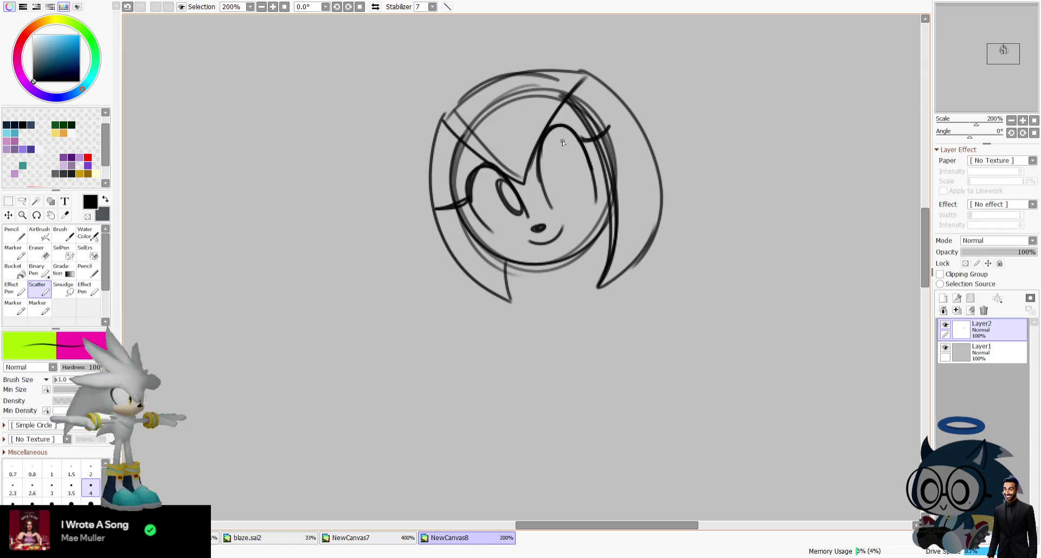
{"action": "mouse_move", "coordinate": [450, 115]}
{"action": "left_mouse_down"}
{"action": "mouse_move", "coordinate": [575, 79]}
{"action": "mouse_move", "coordinate": [524, 77]}
{"action": "mouse_move", "coordinate": [585, 75]}
{"action": "left_mouse_up"}
{"action": "key", "text": "ctrl+z"}
{"action": "key", "text": "ctrl+z"}
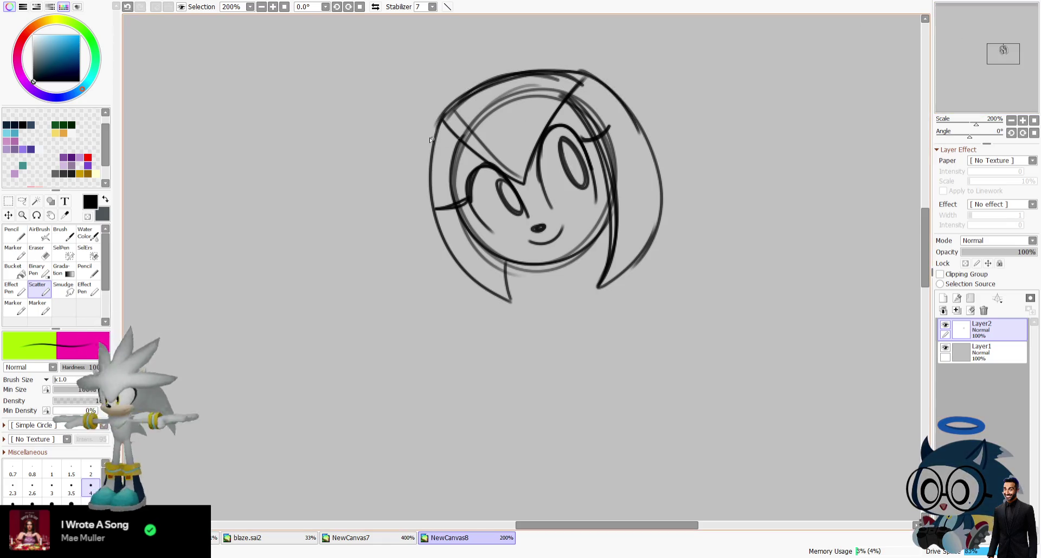
Darken the left hair outline with a pointed lower tip.
{"action": "left_click_drag", "start_coordinate": [440, 115], "coordinate": [523, 308]}
{"action": "left_click_drag", "start_coordinate": [504, 261], "coordinate": [521, 307]}
{"action": "left_click_drag", "start_coordinate": [568, 111], "coordinate": [602, 290]}
{"action": "key", "text": "ctrl+z"}
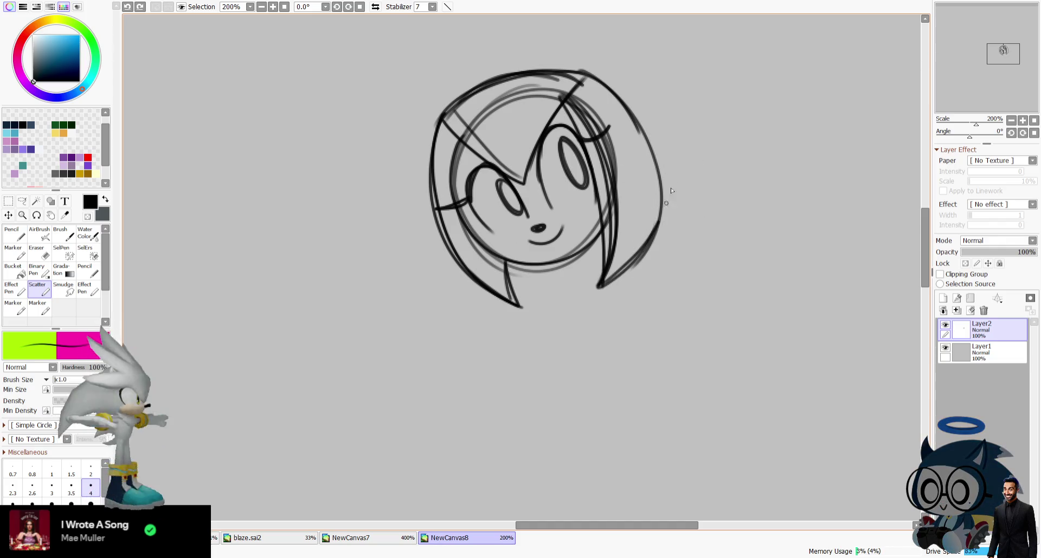
Add two tall ears above the head, a stroke above the nose, and a chin line.
{"action": "scroll", "coordinate": [434, 119], "scroll_direction": "up", "scroll_amount": 3}
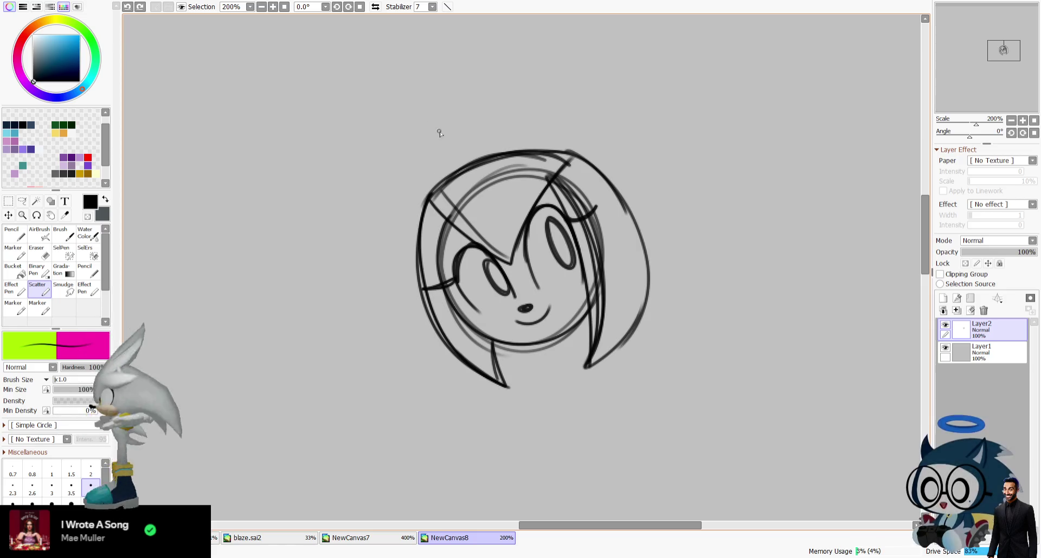
{"action": "left_click_drag", "start_coordinate": [530, 157], "coordinate": [490, 145]}
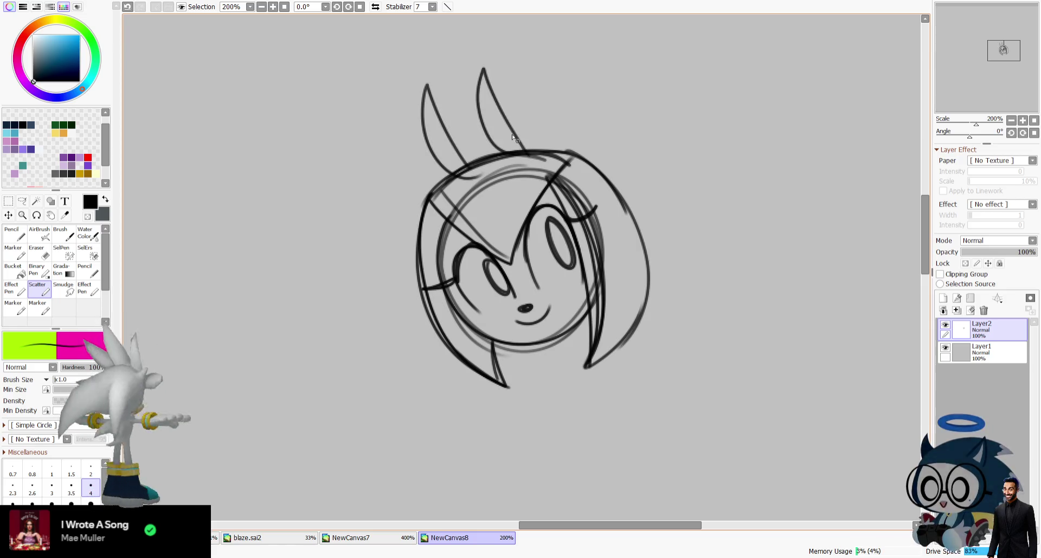
{"action": "left_click_drag", "start_coordinate": [477, 110], "coordinate": [486, 104]}
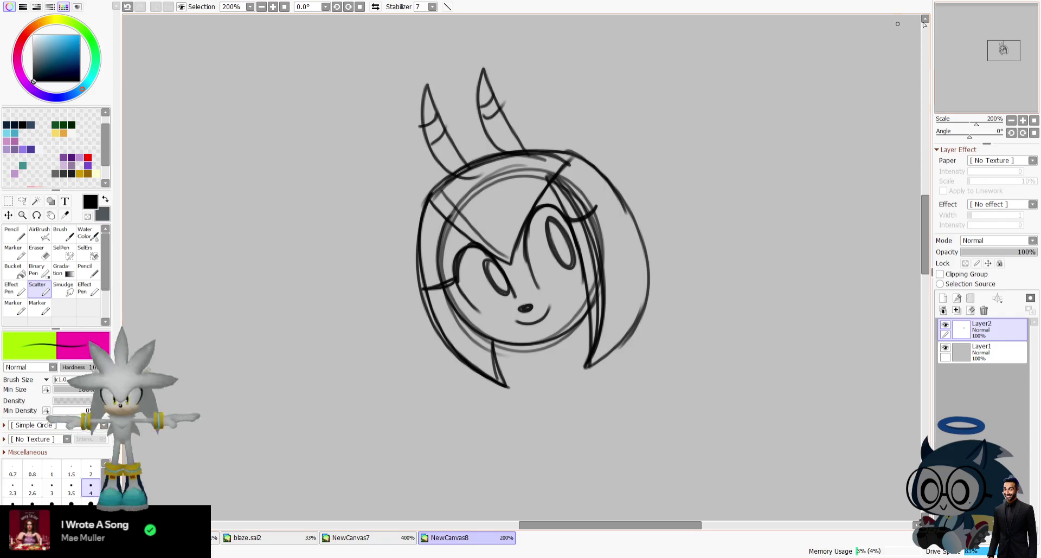
{"action": "left_click_drag", "start_coordinate": [516, 302], "coordinate": [536, 287]}
{"action": "mouse_move", "coordinate": [465, 308]}
{"action": "left_mouse_down"}
{"action": "mouse_move", "coordinate": [529, 350]}
{"action": "mouse_move", "coordinate": [597, 316]}
{"action": "left_mouse_up"}
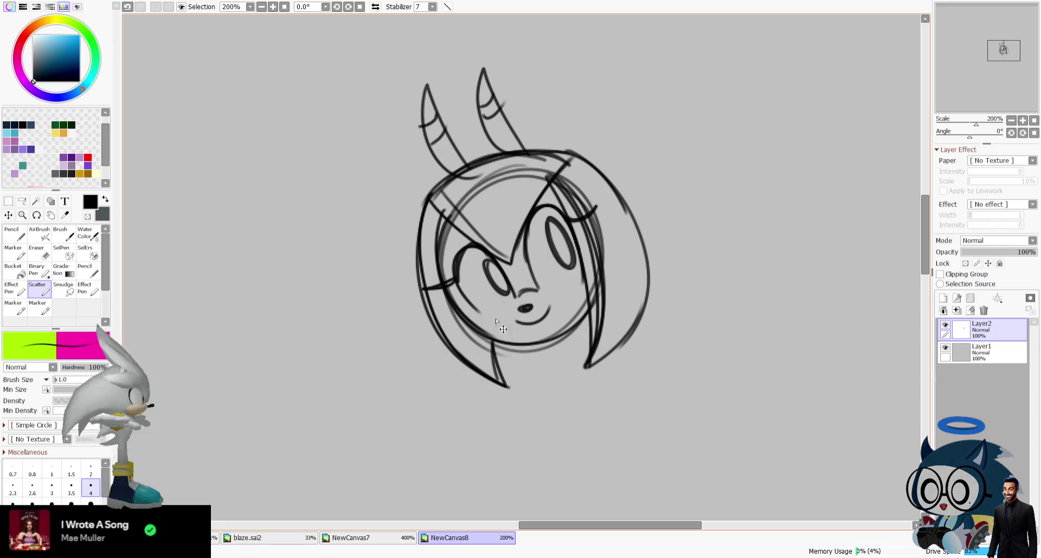
{"action": "left_click", "coordinate": [38, 251]}
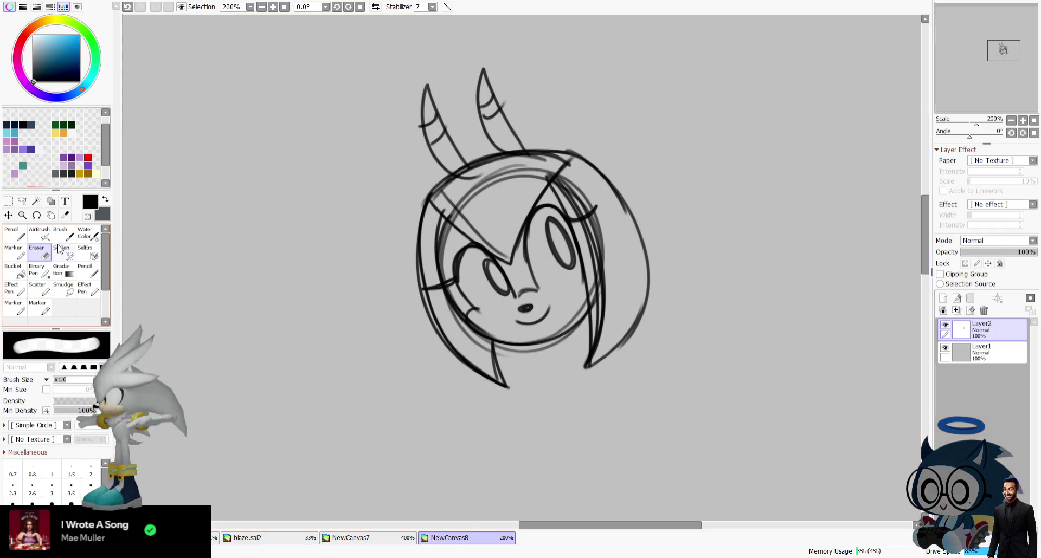
Erase the right-side hair strands and try redrawing the outer right hair curve.
{"action": "left_click_drag", "start_coordinate": [575, 174], "coordinate": [599, 222]}
{"action": "left_click_drag", "start_coordinate": [599, 260], "coordinate": [595, 368]}
{"action": "mouse_move", "coordinate": [647, 260]}
{"action": "left_mouse_down"}
{"action": "mouse_move", "coordinate": [629, 325]}
{"action": "mouse_move", "coordinate": [577, 155]}
{"action": "left_mouse_up"}
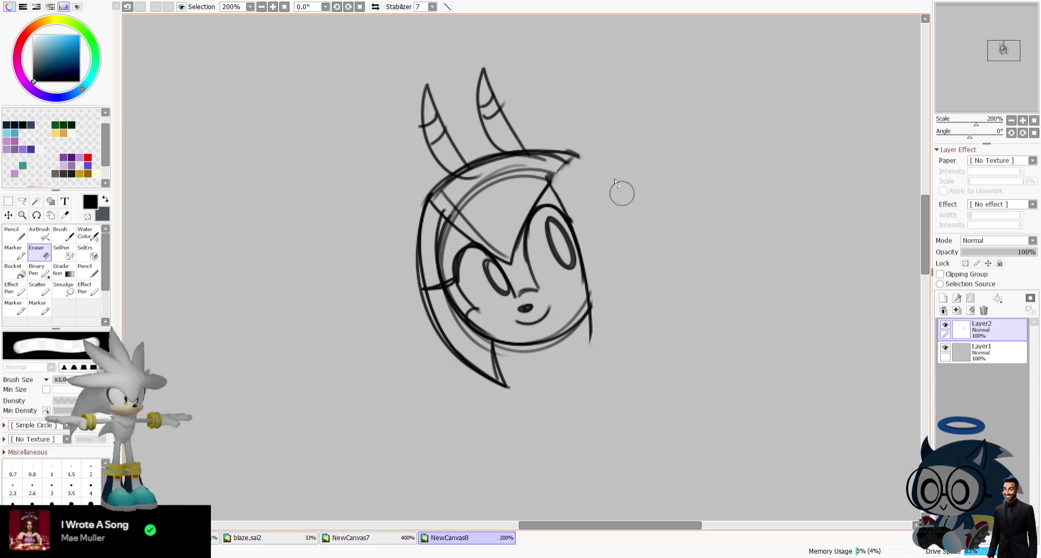
{"action": "key", "text": "e"}
{"action": "left_click_drag", "start_coordinate": [592, 354], "coordinate": [642, 239]}
{"action": "key", "text": "ctrl+z"}
{"action": "left_click_drag", "start_coordinate": [580, 156], "coordinate": [644, 280]}
{"action": "key", "text": "ctrl+z"}
Redraw the left hair strands and edge line, checking in a mirrored view.
{"action": "key", "text": "h"}
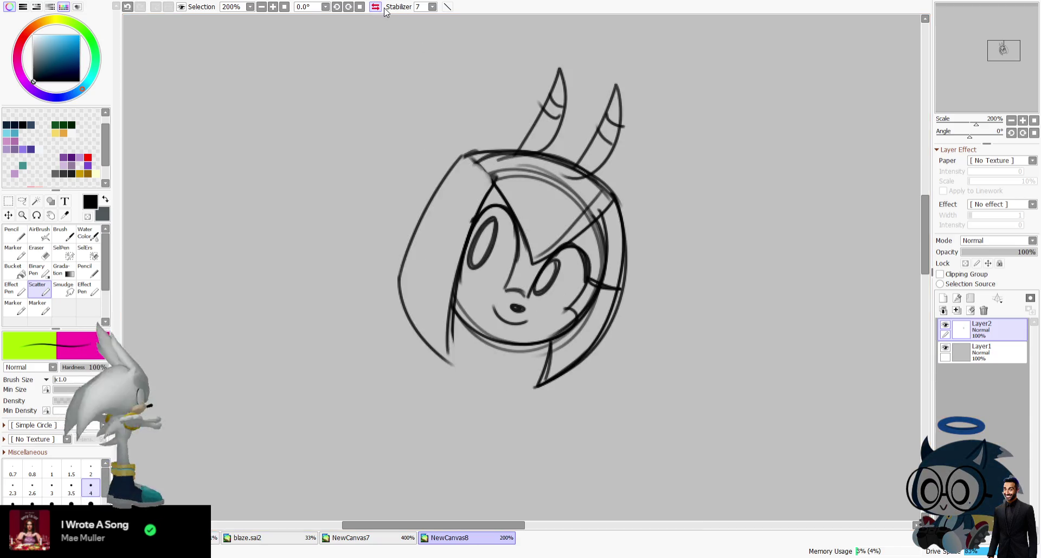
{"action": "key", "text": "ctrl+z"}
{"action": "left_click_drag", "start_coordinate": [492, 183], "coordinate": [451, 361]}
{"action": "left_click_drag", "start_coordinate": [464, 158], "coordinate": [441, 352]}
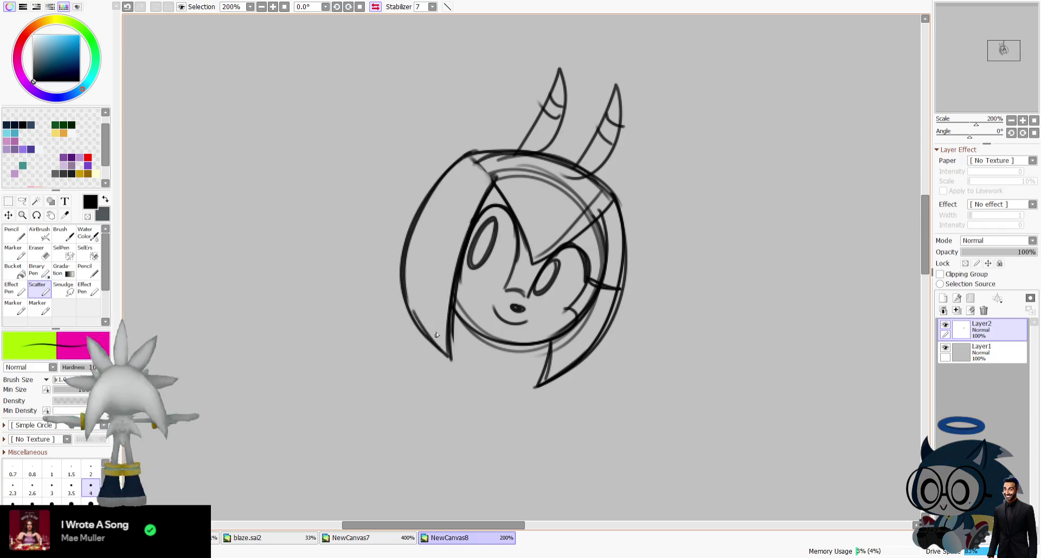
{"action": "key", "text": "h"}
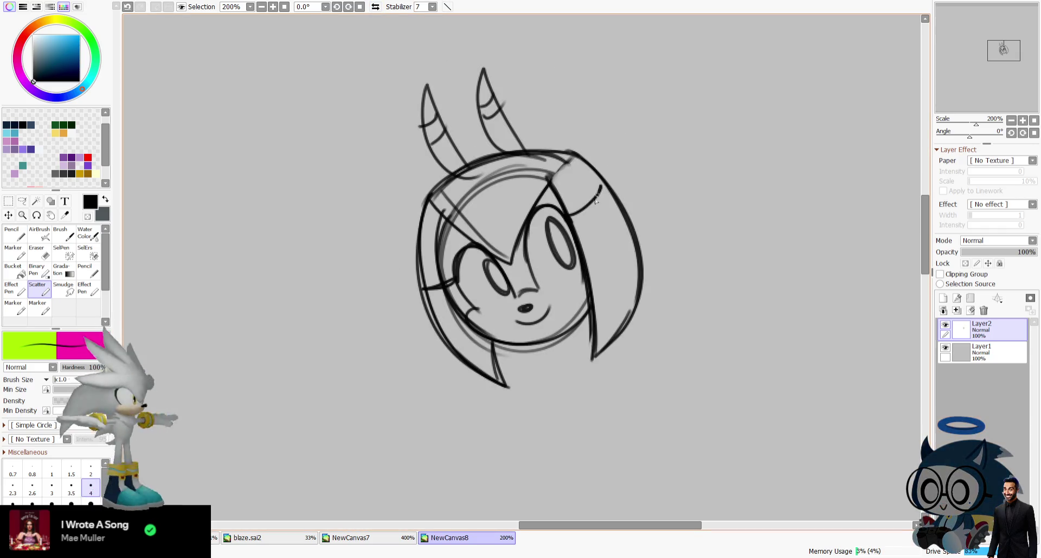
{"action": "scroll", "coordinate": [569, 199], "scroll_direction": "down", "scroll_amount": 3}
{"action": "left_click_drag", "start_coordinate": [416, 175], "coordinate": [499, 306]}
{"action": "key", "text": "ctrl+z"}
{"action": "left_click_drag", "start_coordinate": [433, 113], "coordinate": [493, 284]}
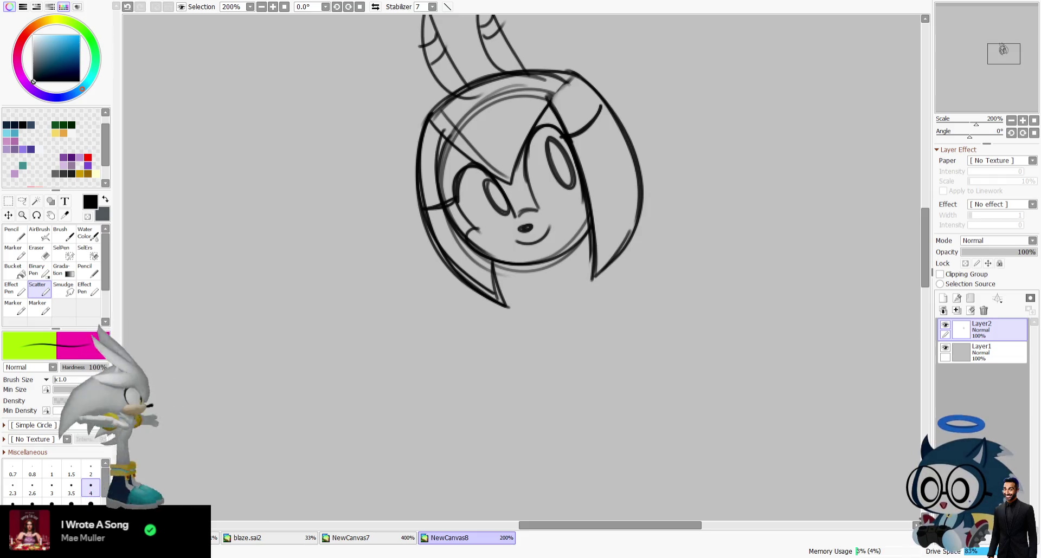
{"action": "key", "text": "h"}
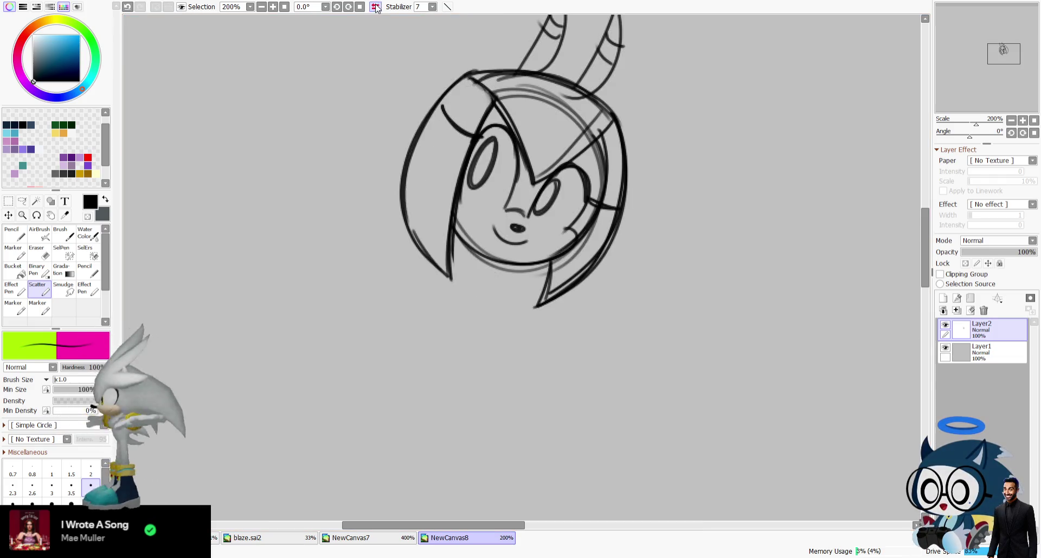
{"action": "left_click", "coordinate": [376, 6]}
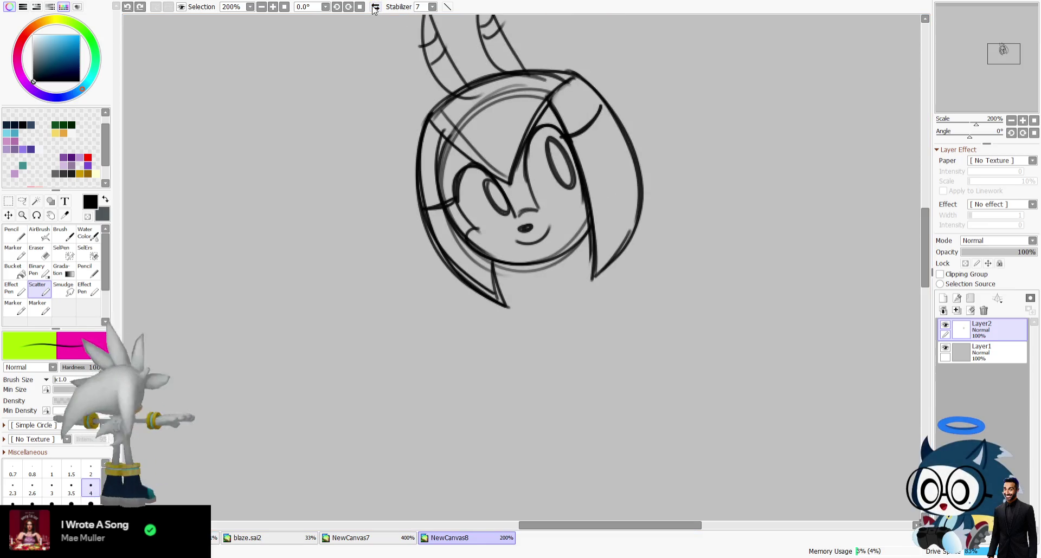
Rotate the head sketch slightly with a transform and start the clipboard's top edge.
{"action": "key", "text": "ctrl+t"}
{"action": "left_click_drag", "start_coordinate": [678, 326], "coordinate": [731, 249]}
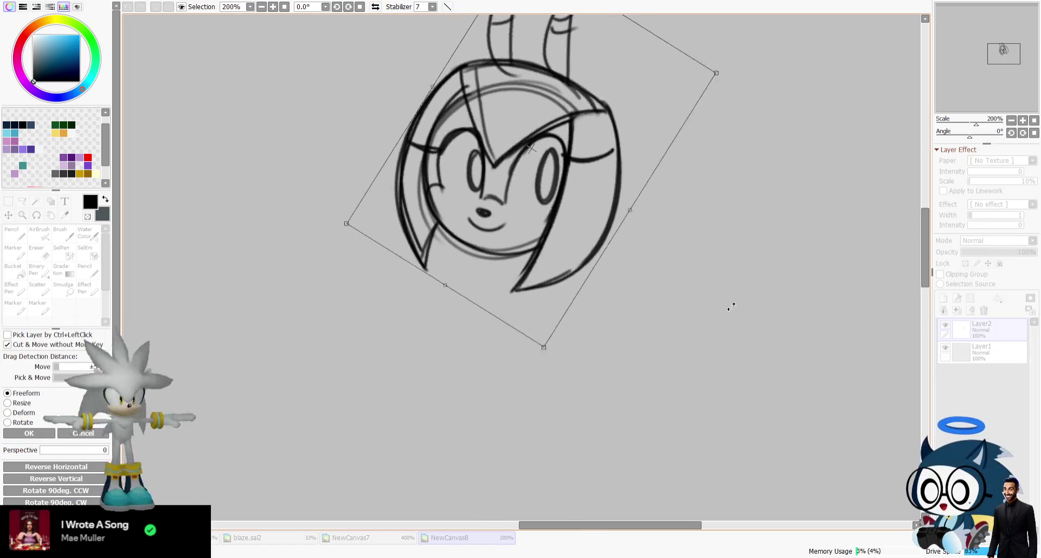
{"action": "left_click", "coordinate": [44, 434]}
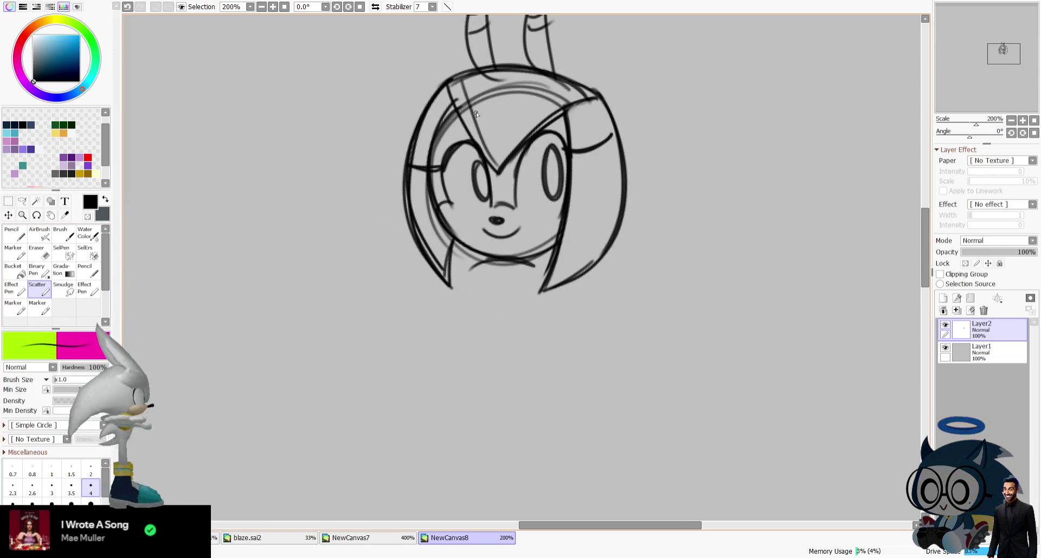
{"action": "left_click_drag", "start_coordinate": [379, 293], "coordinate": [456, 267]}
Draw the clipboard's left and right sides and rough in the holding hand.
{"action": "left_click_drag", "start_coordinate": [402, 324], "coordinate": [421, 355]}
{"action": "left_click_drag", "start_coordinate": [458, 266], "coordinate": [494, 334]}
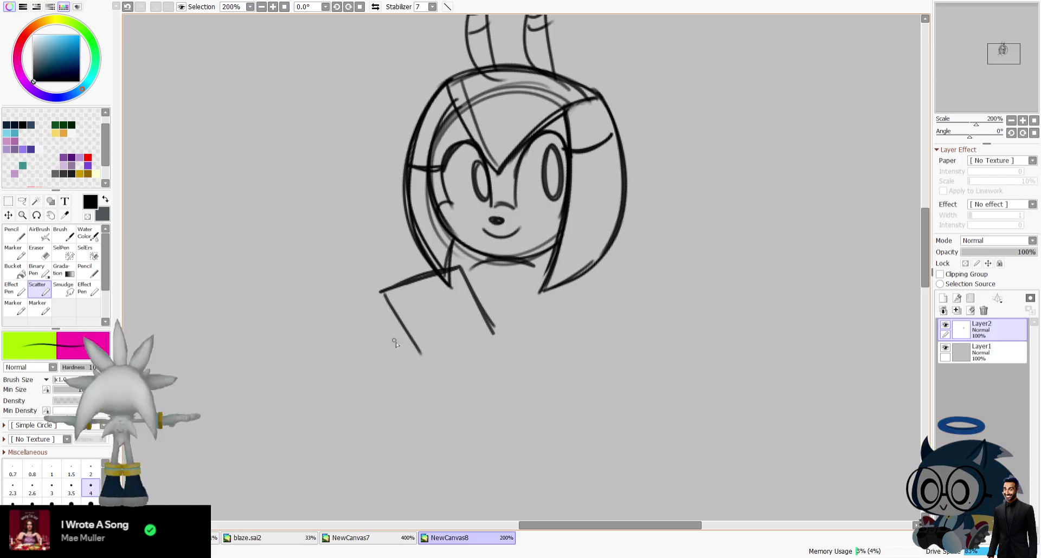
{"action": "left_click_drag", "start_coordinate": [407, 370], "coordinate": [473, 341]}
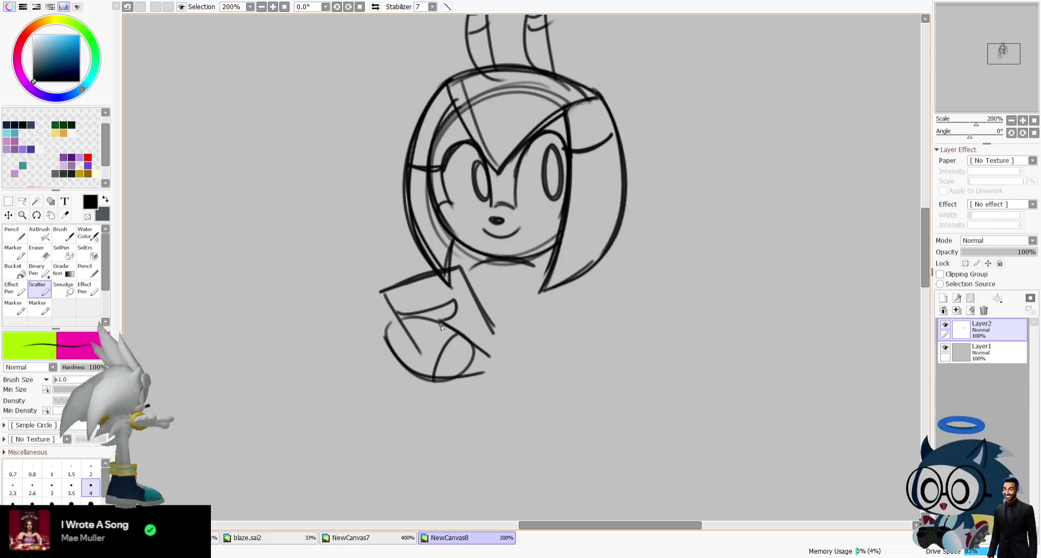
{"action": "key", "text": "ctrl+z"}
{"action": "key", "text": "ctrl+z"}
{"action": "key", "text": "ctrl+z"}
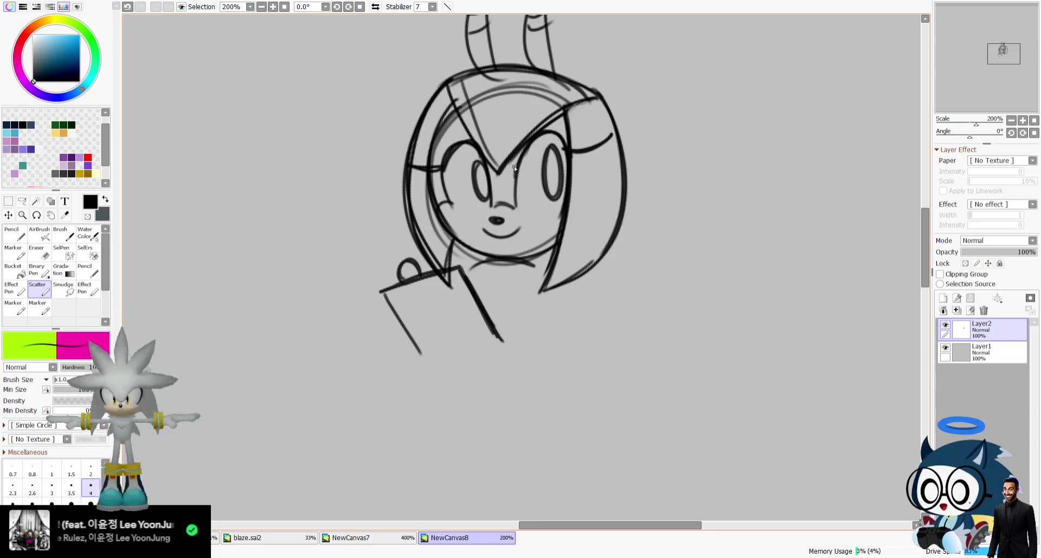
Draw the arm curve toward the clipboard, undoing trial strokes and a misplaced left edge.
{"action": "mouse_move", "coordinate": [536, 264]}
{"action": "left_mouse_down"}
{"action": "mouse_move", "coordinate": [493, 293]}
{"action": "mouse_move", "coordinate": [501, 282]}
{"action": "left_mouse_up"}
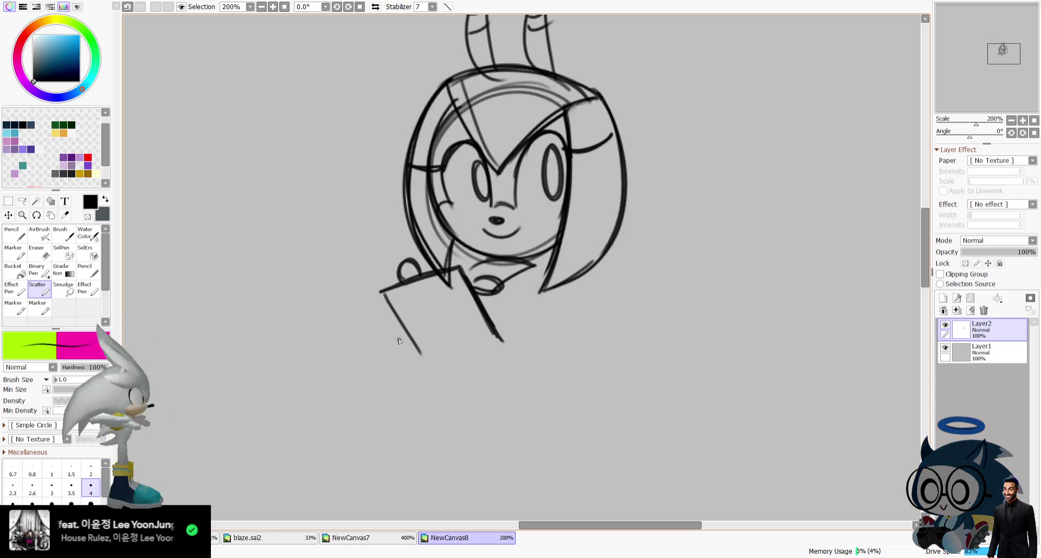
{"action": "mouse_move", "coordinate": [385, 338]}
{"action": "left_mouse_down"}
{"action": "mouse_move", "coordinate": [414, 299]}
{"action": "mouse_move", "coordinate": [398, 349]}
{"action": "left_mouse_up"}
{"action": "key", "text": "ctrl+z"}
{"action": "mouse_move", "coordinate": [391, 303]}
{"action": "left_mouse_down"}
{"action": "mouse_move", "coordinate": [412, 336]}
{"action": "mouse_move", "coordinate": [401, 297]}
{"action": "left_mouse_up"}
{"action": "key", "text": "ctrl+z"}
{"action": "key", "text": "ctrl+z"}
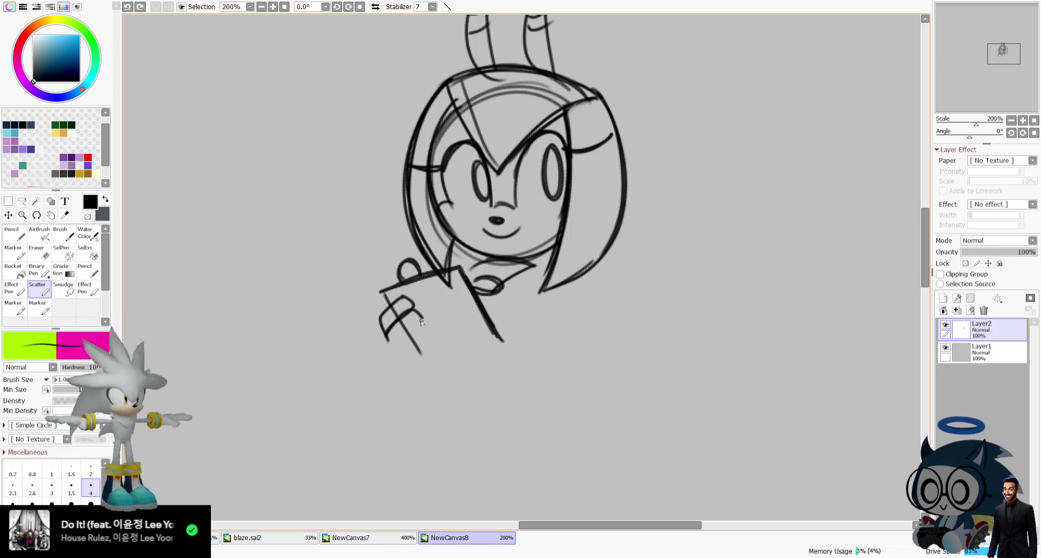
{"action": "left_click_drag", "start_coordinate": [424, 323], "coordinate": [425, 362]}
{"action": "key", "text": "ctrl+z"}
Sketch the fingers and the clipboard's bottom edge, checking with a horizontal flip.
{"action": "left_click_drag", "start_coordinate": [398, 317], "coordinate": [412, 373]}
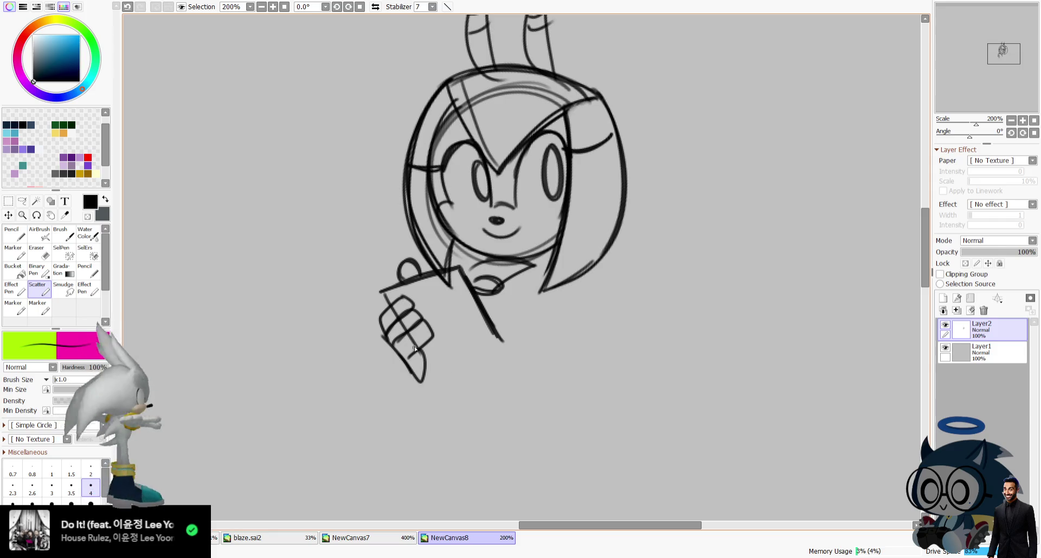
{"action": "left_click_drag", "start_coordinate": [420, 355], "coordinate": [497, 356]}
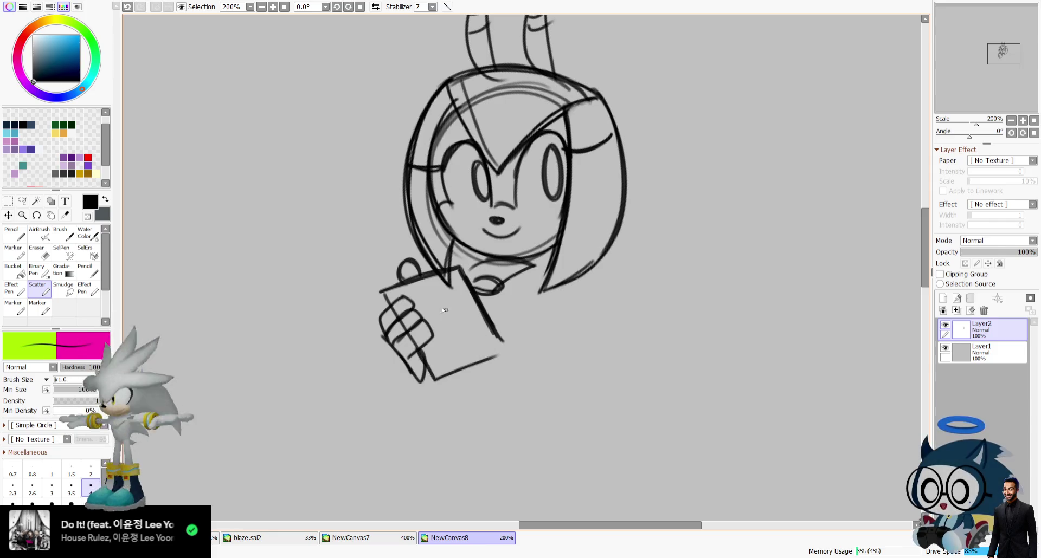
{"action": "left_click_drag", "start_coordinate": [384, 291], "coordinate": [372, 303]}
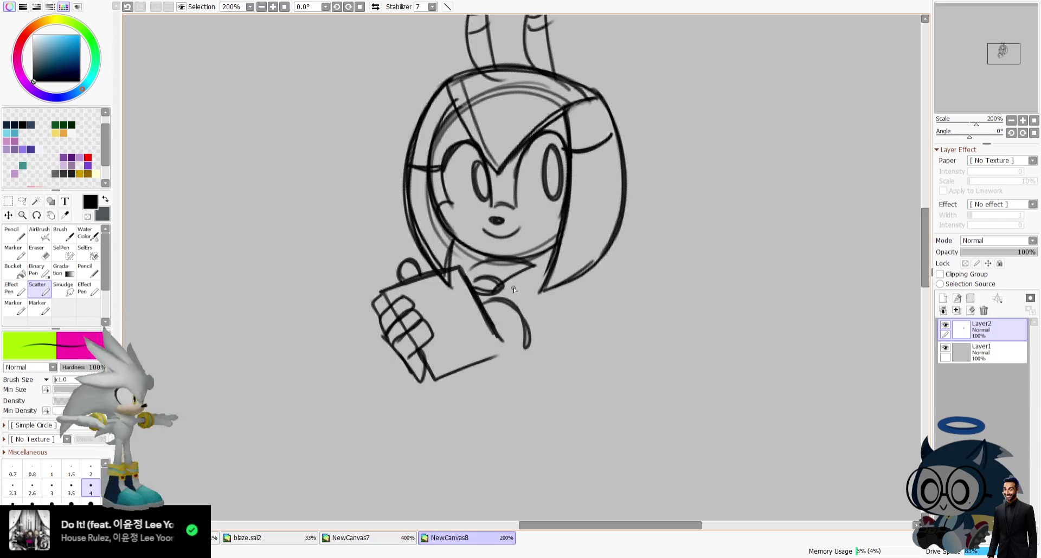
{"action": "key", "text": "ctrl+z"}
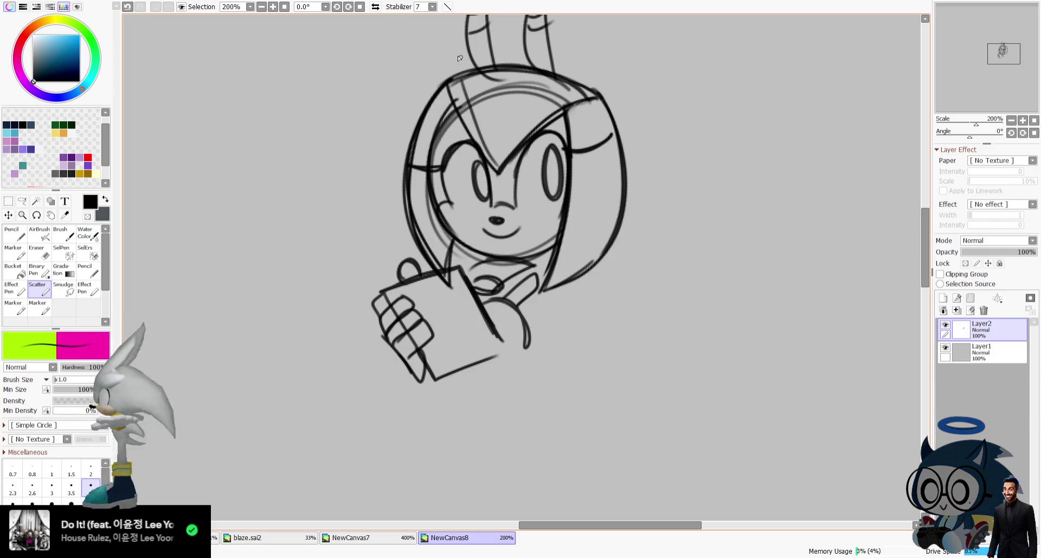
{"action": "key", "text": "h"}
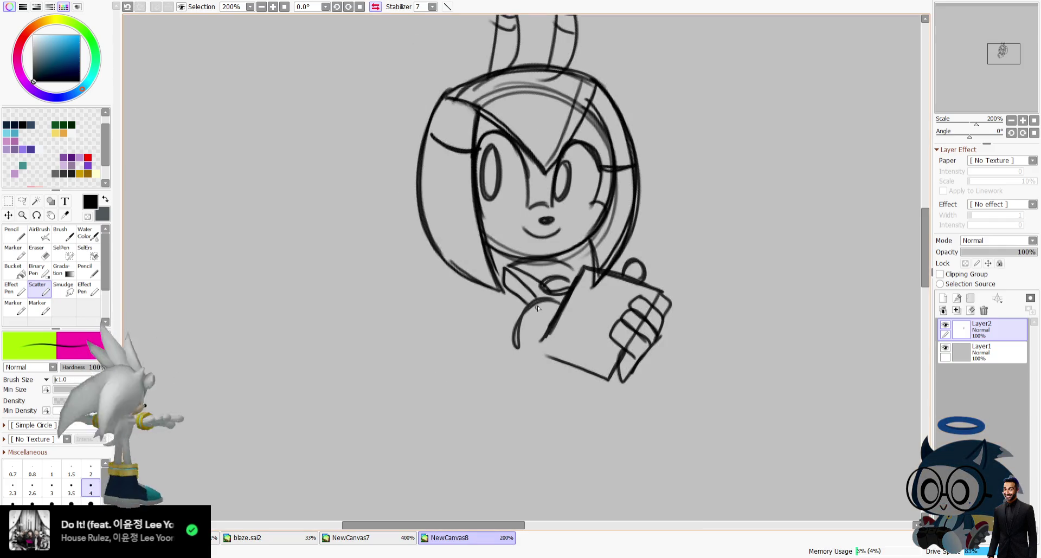
{"action": "left_click", "coordinate": [375, 7]}
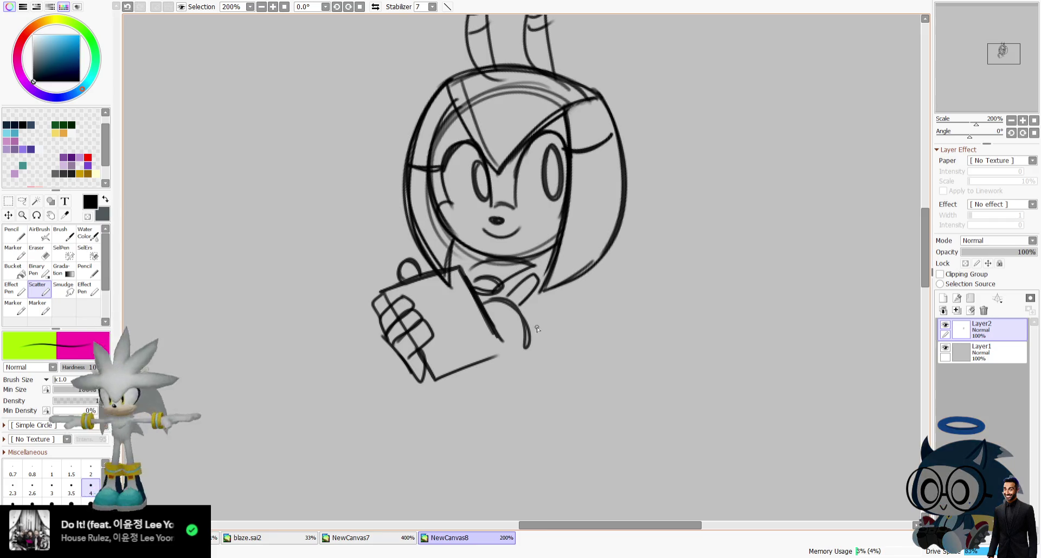
Extend the diagonal clipboard edge, redraw the paper's bottom edge, and darken the thumb.
{"action": "left_click_drag", "start_coordinate": [481, 312], "coordinate": [515, 365]}
{"action": "mouse_move", "coordinate": [440, 391]}
{"action": "left_mouse_down"}
{"action": "mouse_move", "coordinate": [509, 355]}
{"action": "mouse_move", "coordinate": [490, 367]}
{"action": "left_mouse_up"}
{"action": "key", "text": "ctrl+z"}
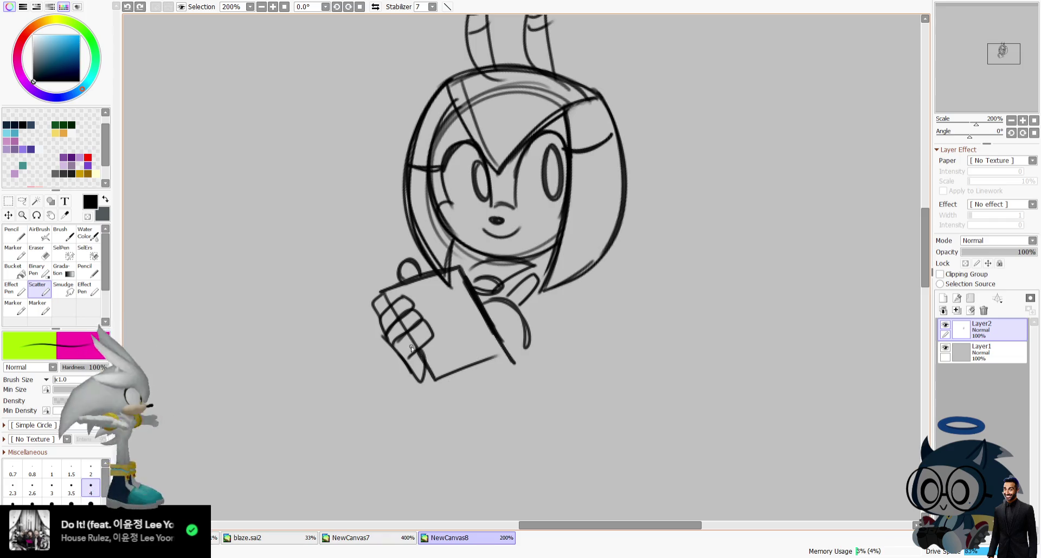
{"action": "left_click_drag", "start_coordinate": [439, 391], "coordinate": [515, 362]}
{"action": "left_click_drag", "start_coordinate": [471, 269], "coordinate": [494, 288]}
Erase the sketchy finger lines on the clipboard hand.
{"action": "key", "text": "e"}
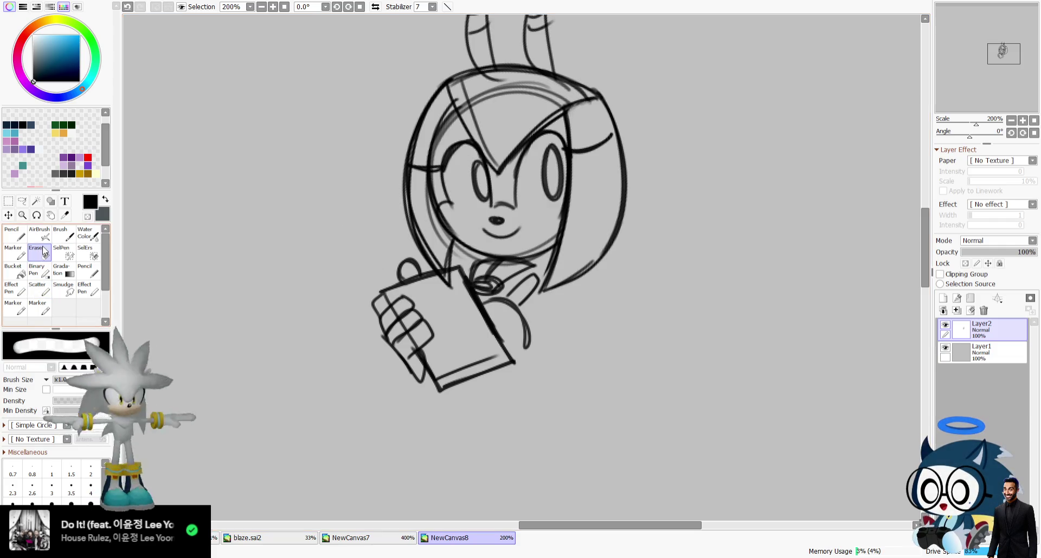
{"action": "left_click_drag", "start_coordinate": [390, 349], "coordinate": [416, 379]}
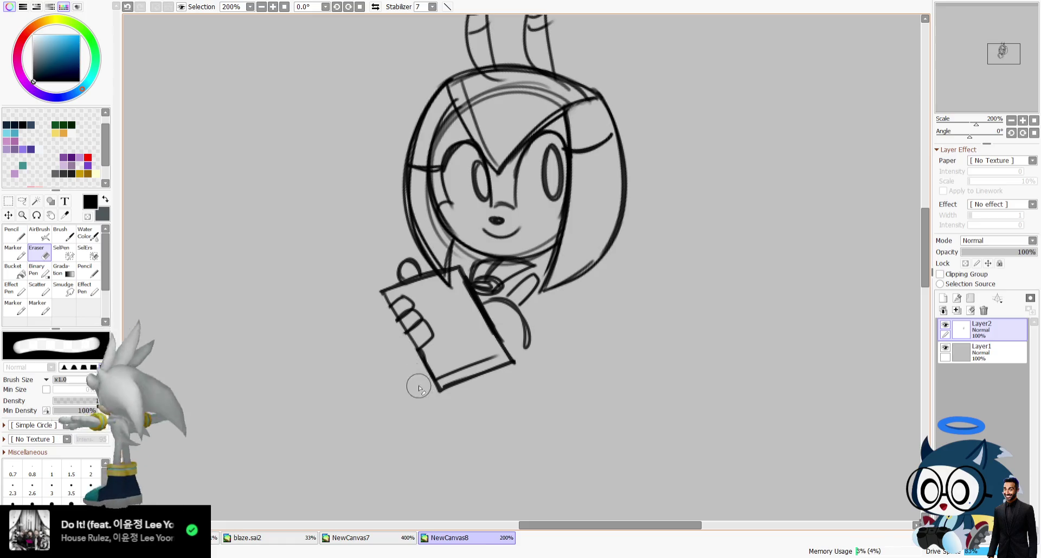
{"action": "key", "text": "n"}
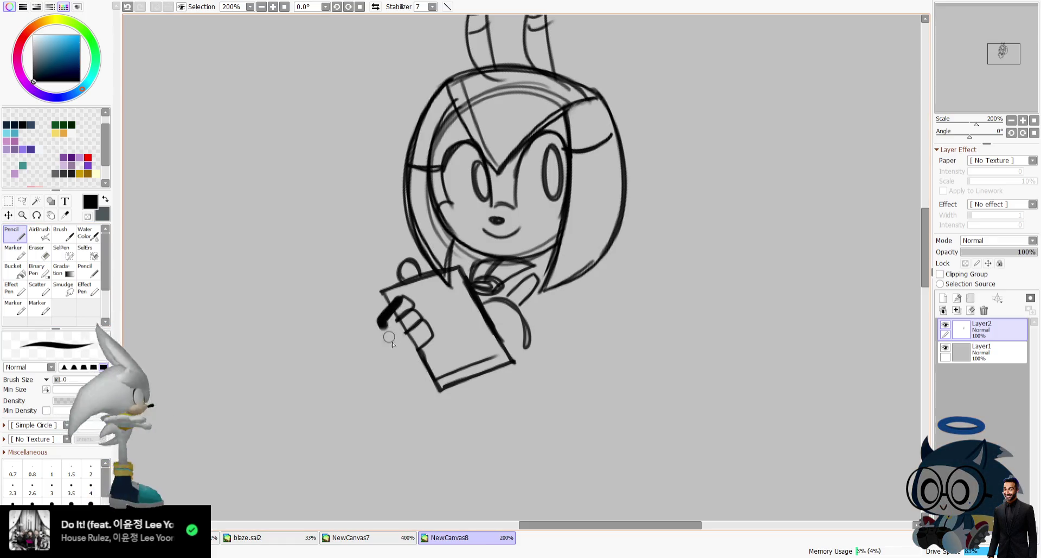
Redraw the gripping fingers with the Scatter brush, close the hand's bottom, and check mirrored.
{"action": "left_click", "coordinate": [42, 235]}
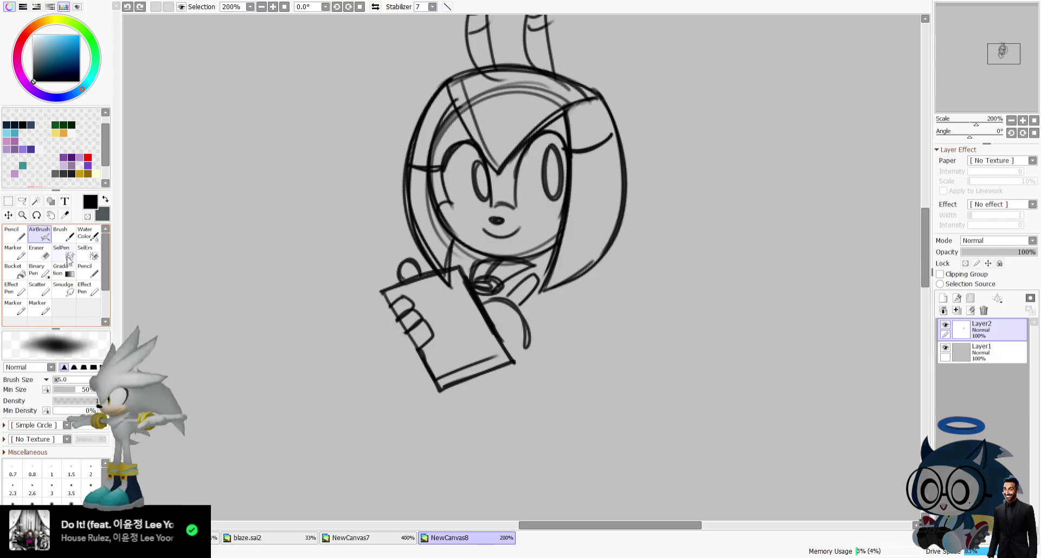
{"action": "left_click", "coordinate": [14, 252]}
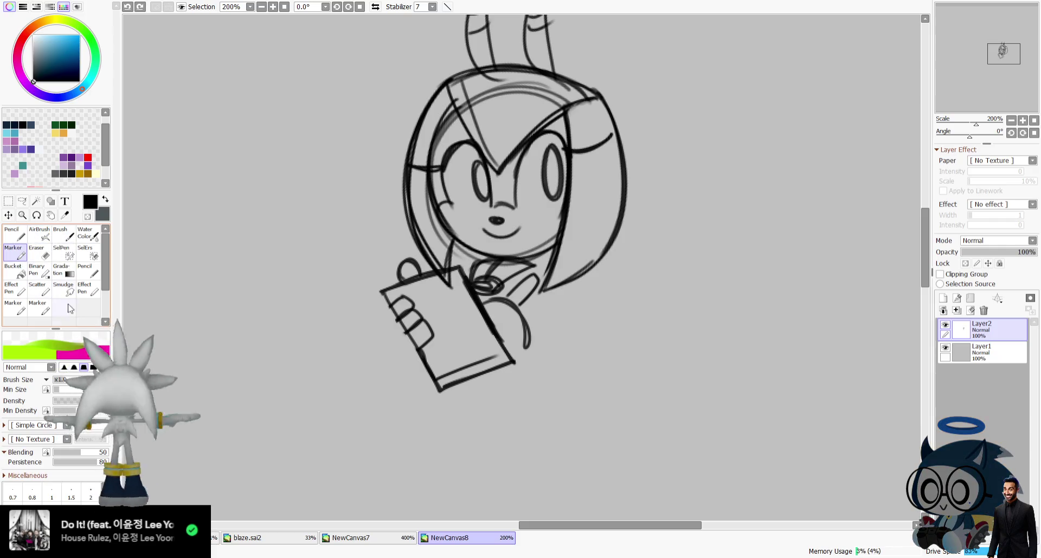
{"action": "left_click", "coordinate": [39, 289]}
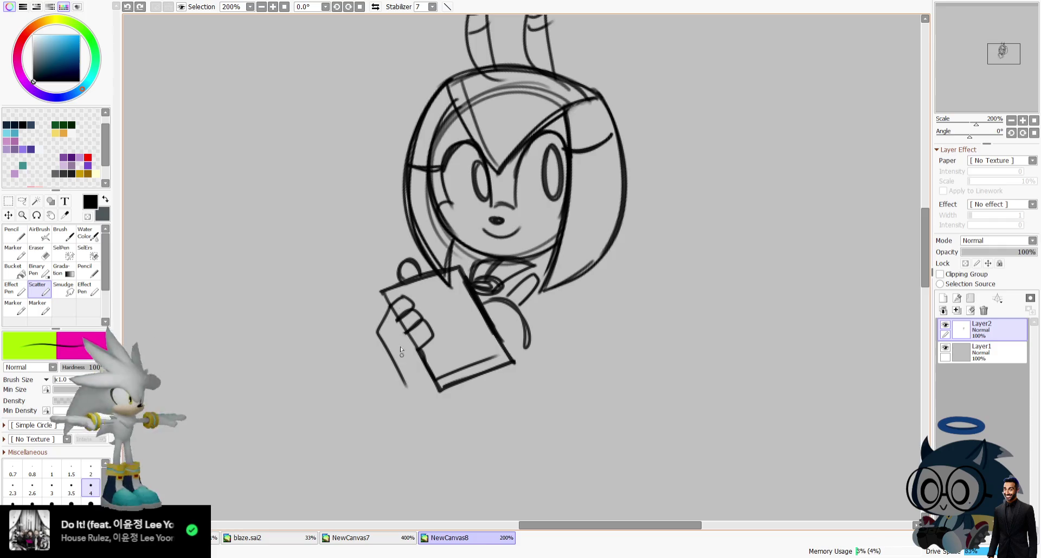
{"action": "mouse_move", "coordinate": [387, 337]}
{"action": "left_mouse_down"}
{"action": "mouse_move", "coordinate": [401, 327]}
{"action": "mouse_move", "coordinate": [398, 347]}
{"action": "left_mouse_up"}
{"action": "left_click_drag", "start_coordinate": [391, 347], "coordinate": [405, 366]}
{"action": "mouse_move", "coordinate": [391, 321]}
{"action": "left_mouse_down"}
{"action": "mouse_move", "coordinate": [417, 342]}
{"action": "mouse_move", "coordinate": [401, 367]}
{"action": "mouse_move", "coordinate": [436, 347]}
{"action": "mouse_move", "coordinate": [434, 388]}
{"action": "left_mouse_up"}
{"action": "key", "text": "ctrl+z"}
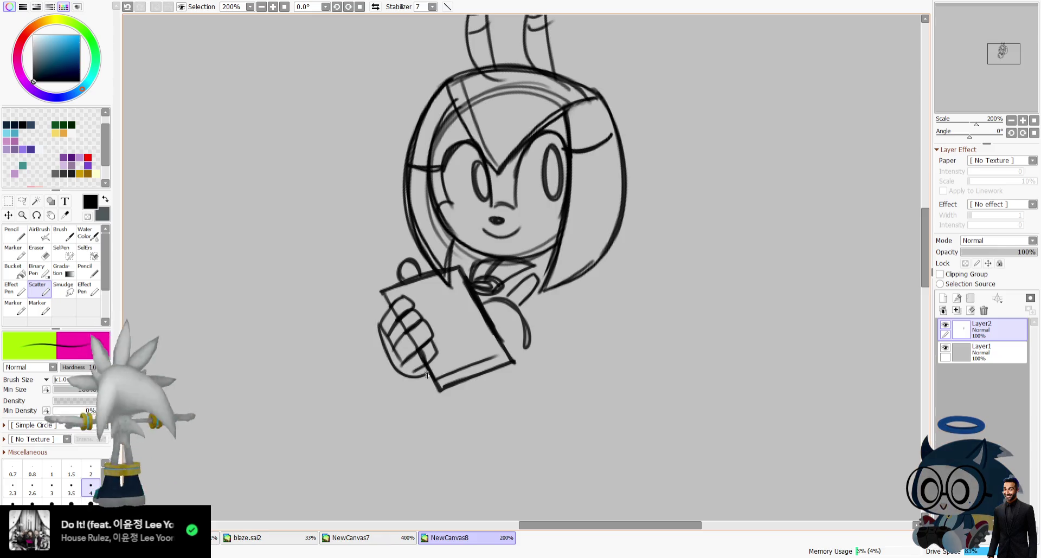
{"action": "left_click_drag", "start_coordinate": [395, 355], "coordinate": [426, 369]}
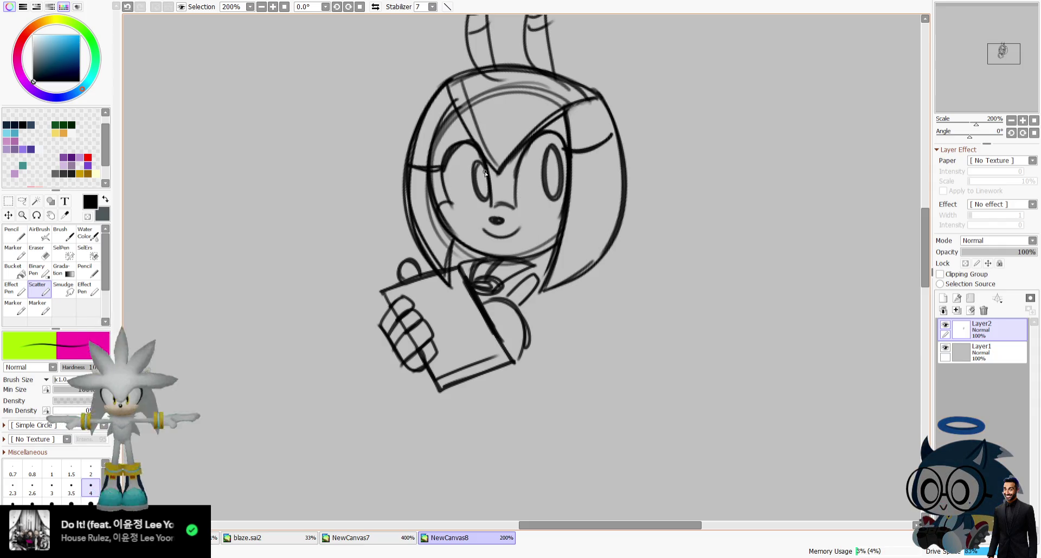
{"action": "left_click", "coordinate": [375, 7]}
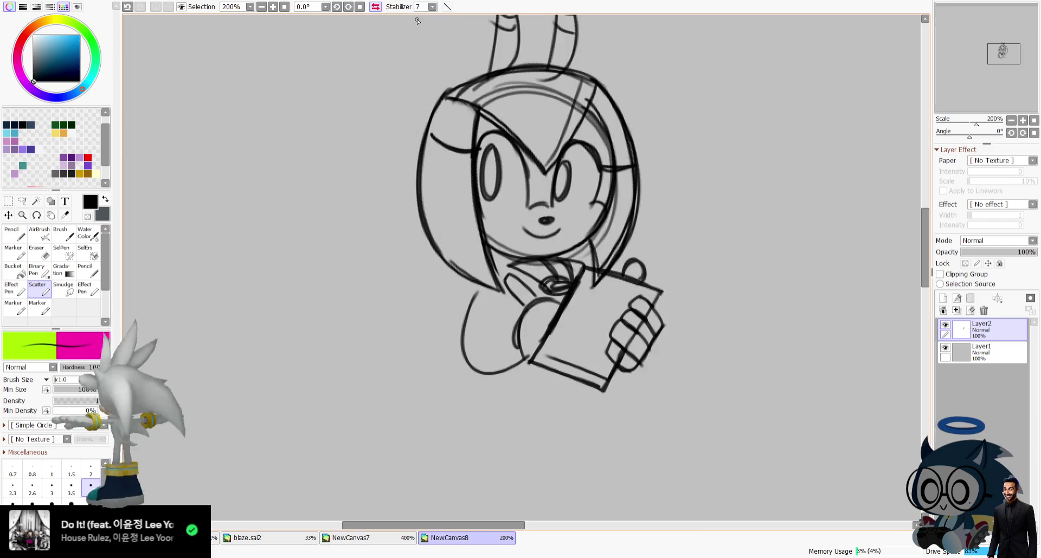
Try several strokes for the arm near the hand, undoing misses and checking mirrored.
{"action": "left_click_drag", "start_coordinate": [481, 285], "coordinate": [515, 358]}
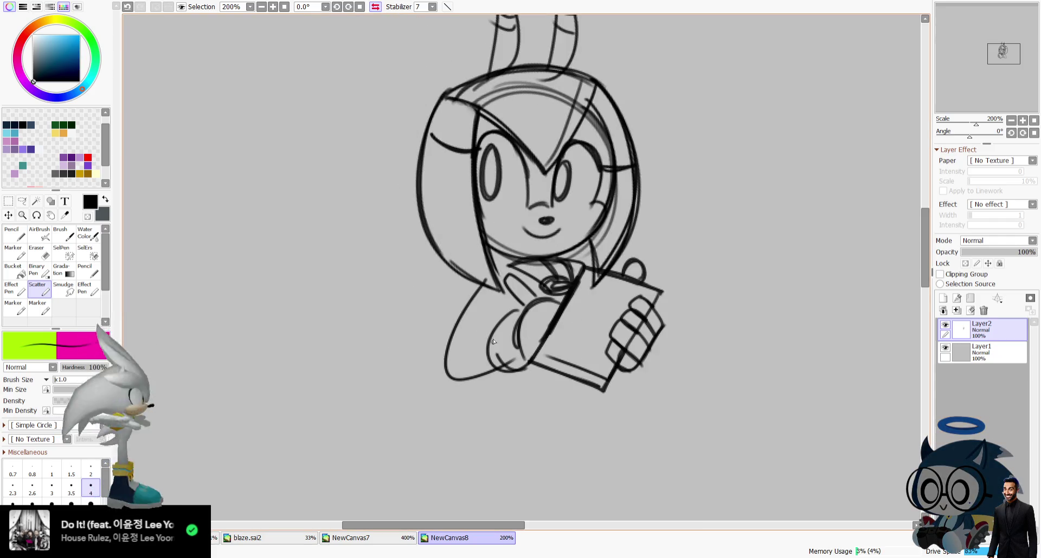
{"action": "key", "text": "ctrl+z"}
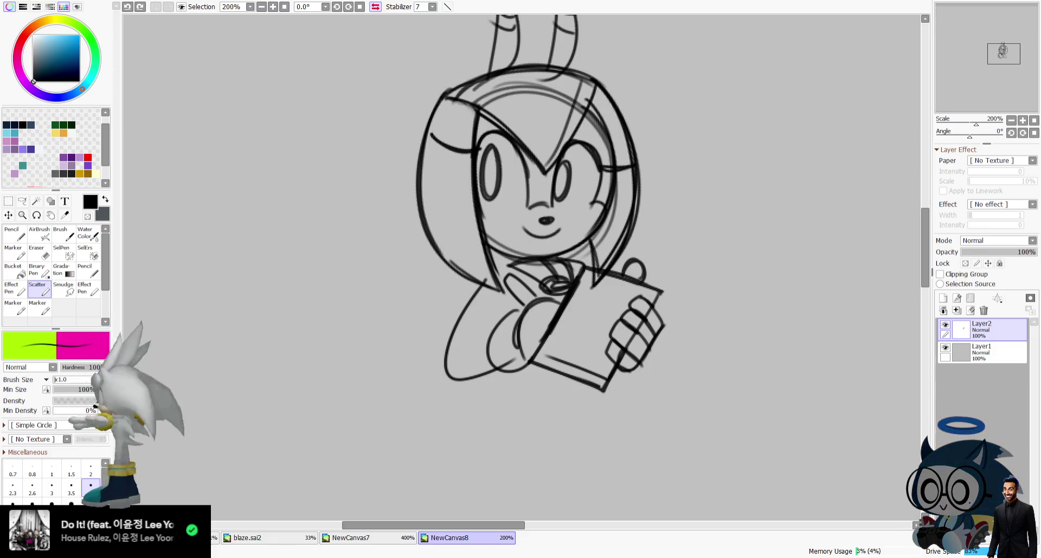
{"action": "key", "text": "h"}
{"action": "mouse_move", "coordinate": [520, 309]}
{"action": "left_mouse_down"}
{"action": "mouse_move", "coordinate": [544, 376]}
{"action": "mouse_move", "coordinate": [531, 325]}
{"action": "left_mouse_up"}
{"action": "key", "text": "ctrl+z"}
{"action": "key", "text": "ctrl+z"}
{"action": "mouse_move", "coordinate": [536, 382]}
{"action": "left_mouse_down"}
{"action": "mouse_move", "coordinate": [523, 314]}
{"action": "mouse_move", "coordinate": [536, 380]}
{"action": "left_mouse_up"}
{"action": "key", "text": "ctrl+z"}
{"action": "key", "text": "ctrl+z"}
{"action": "key", "text": "ctrl+z"}
{"action": "left_click_drag", "start_coordinate": [521, 314], "coordinate": [542, 383]}
{"action": "key", "text": "h"}
{"action": "key", "text": "ctrl+z"}
{"action": "left_click_drag", "start_coordinate": [521, 308], "coordinate": [525, 331]}
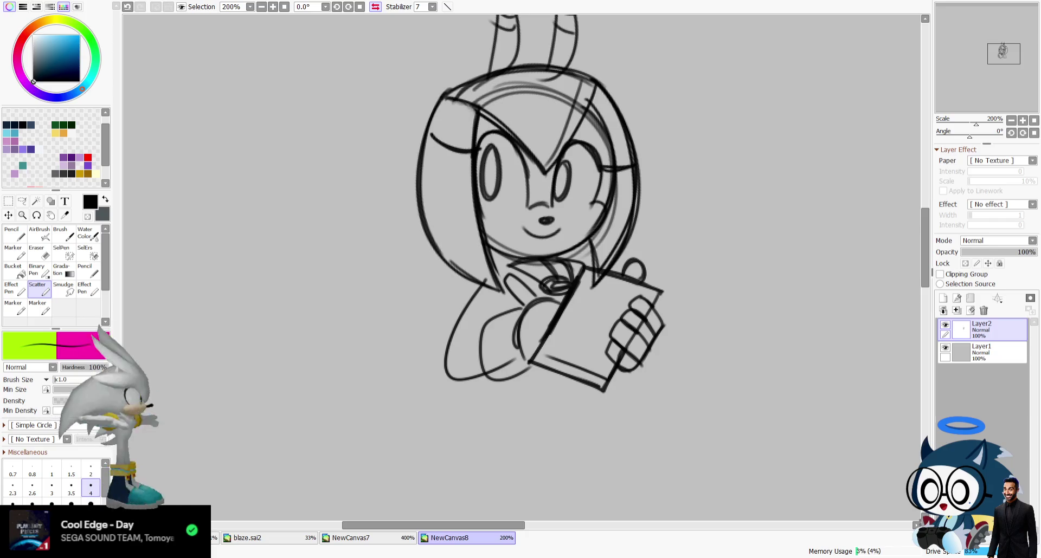
{"action": "left_click", "coordinate": [375, 6]}
Remove the stroke near the neck and darken the clipboard's upper paper edge.
{"action": "key", "text": "e"}
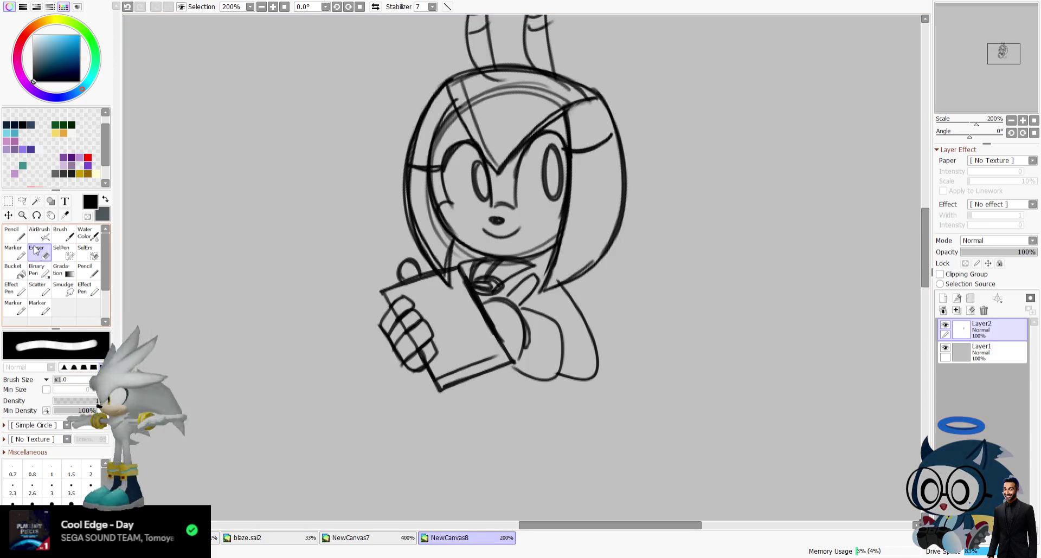
{"action": "left_click", "coordinate": [38, 288]}
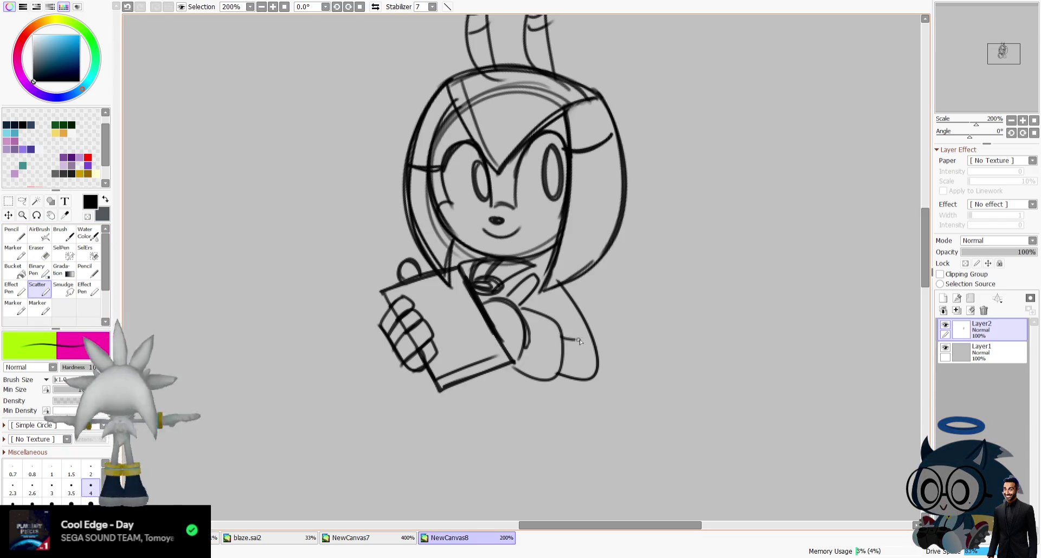
{"action": "key", "text": "ctrl+z"}
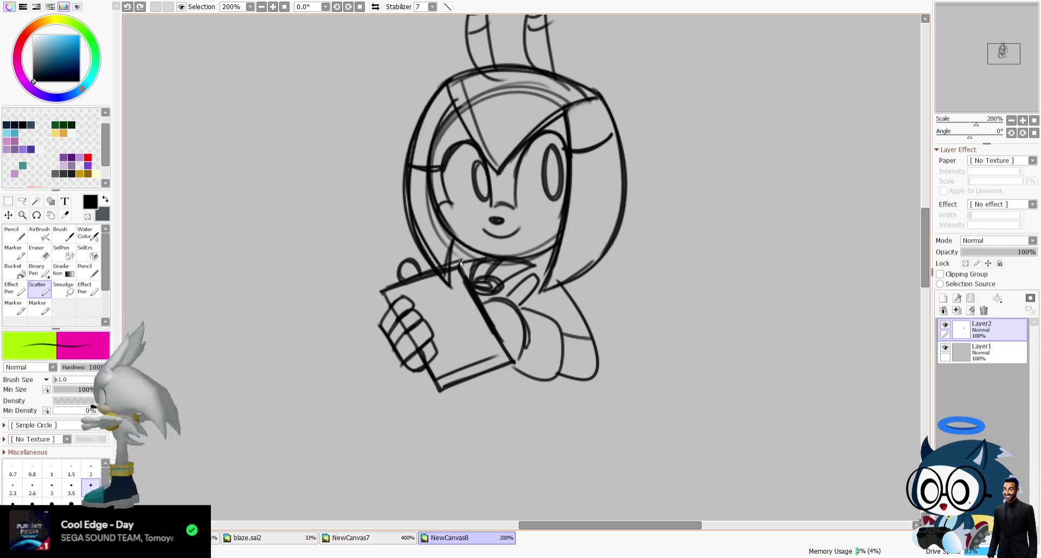
{"action": "left_click_drag", "start_coordinate": [433, 273], "coordinate": [386, 291]}
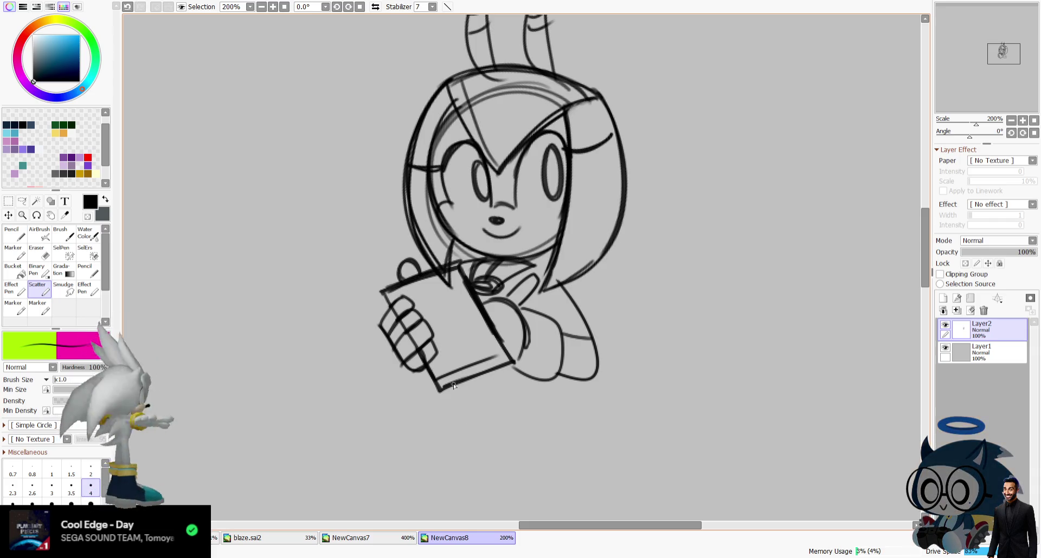
Draw the arm below the clipboard up to the shoulder with a small oval detail.
{"action": "left_click_drag", "start_coordinate": [450, 390], "coordinate": [477, 455]}
{"action": "left_click", "coordinate": [375, 7]}
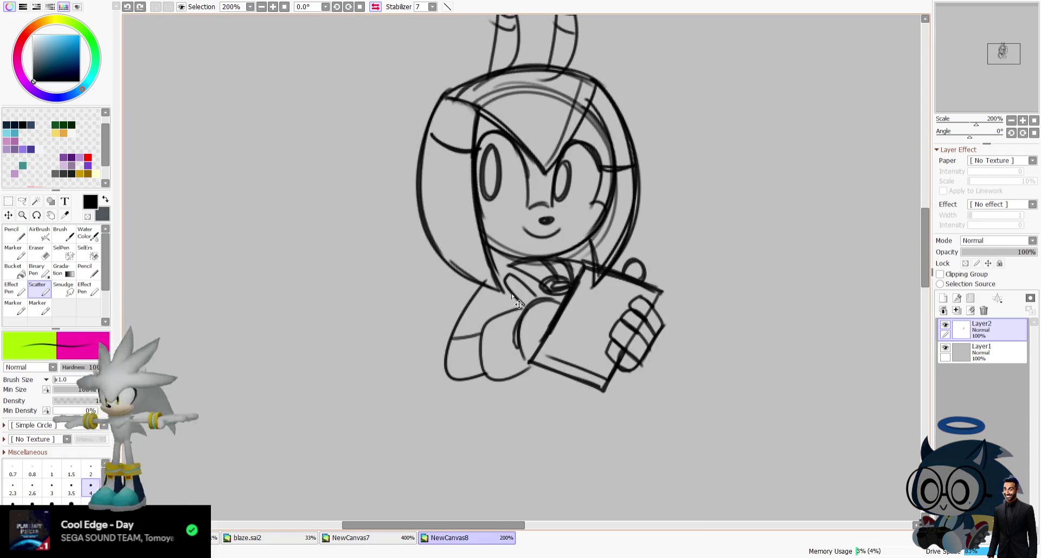
{"action": "left_click_drag", "start_coordinate": [441, 336], "coordinate": [501, 290]}
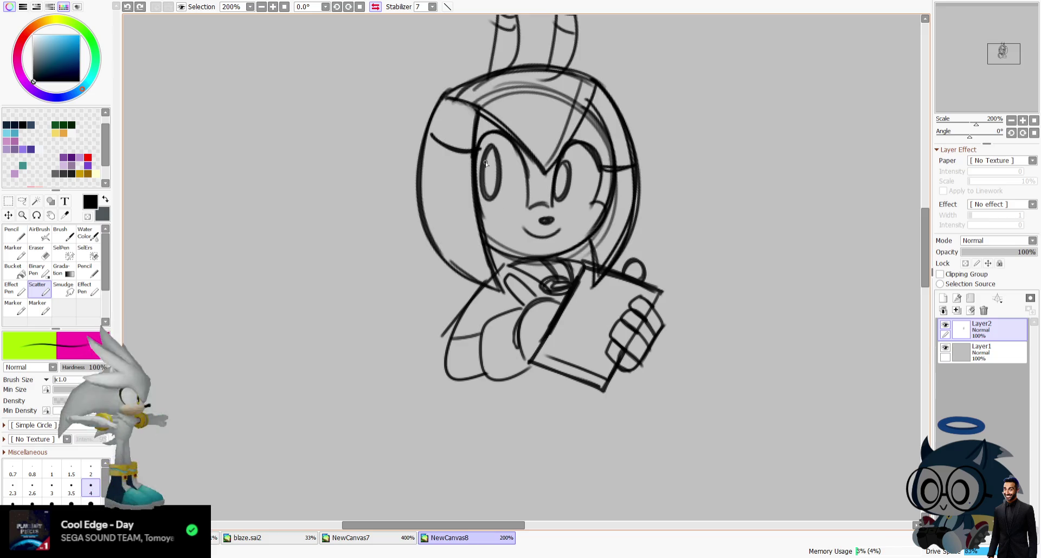
{"action": "left_click_drag", "start_coordinate": [511, 357], "coordinate": [512, 361]}
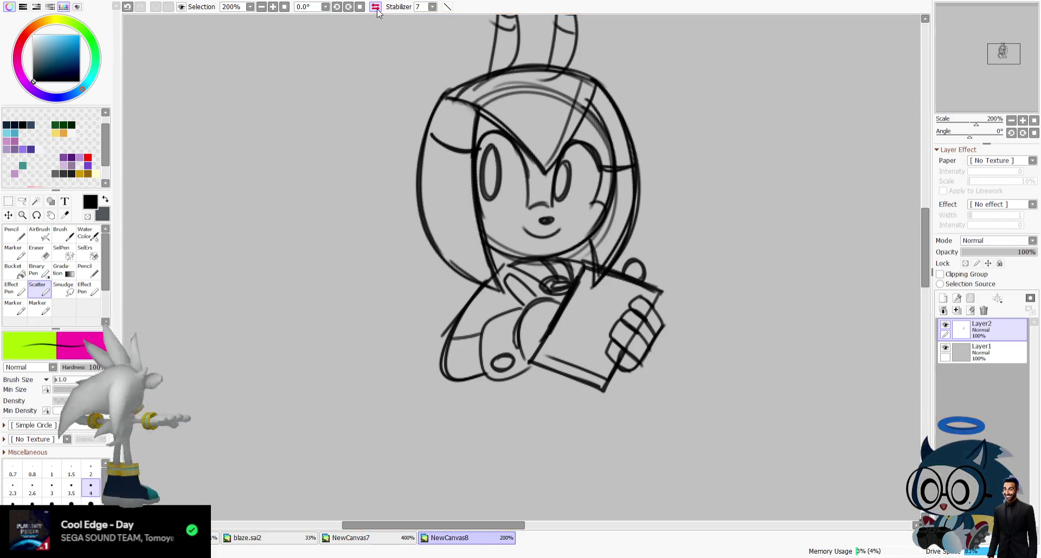
{"action": "left_click", "coordinate": [376, 8]}
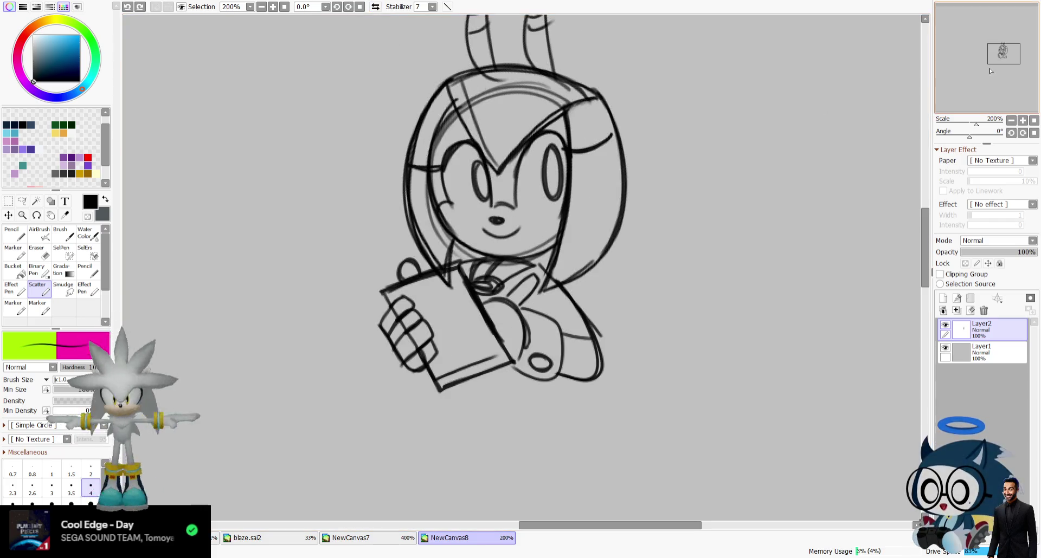
Draw the rounded lower body curve under the clipboard after several retries.
{"action": "left_click_drag", "start_coordinate": [449, 401], "coordinate": [422, 361]}
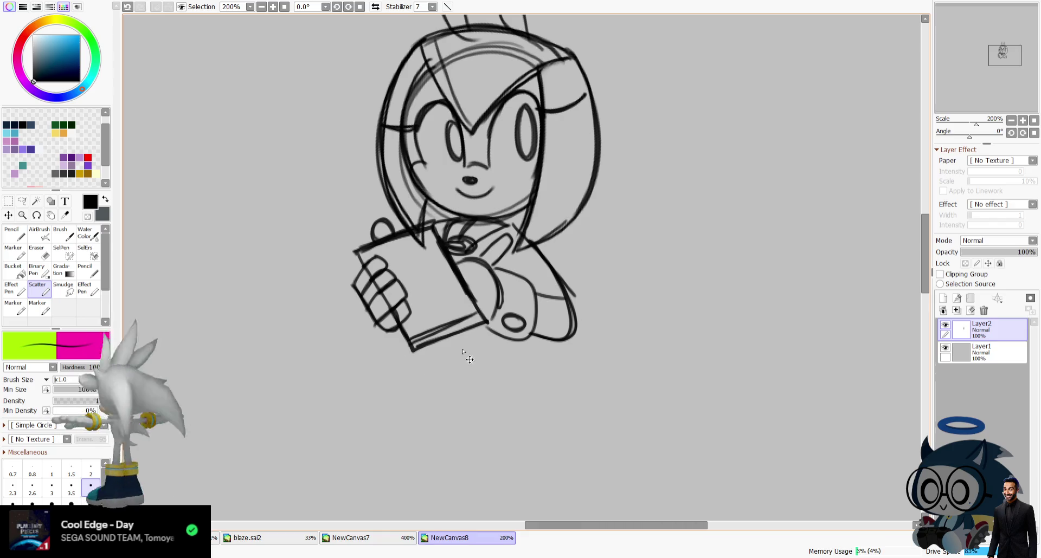
{"action": "key", "text": "ctrl+z"}
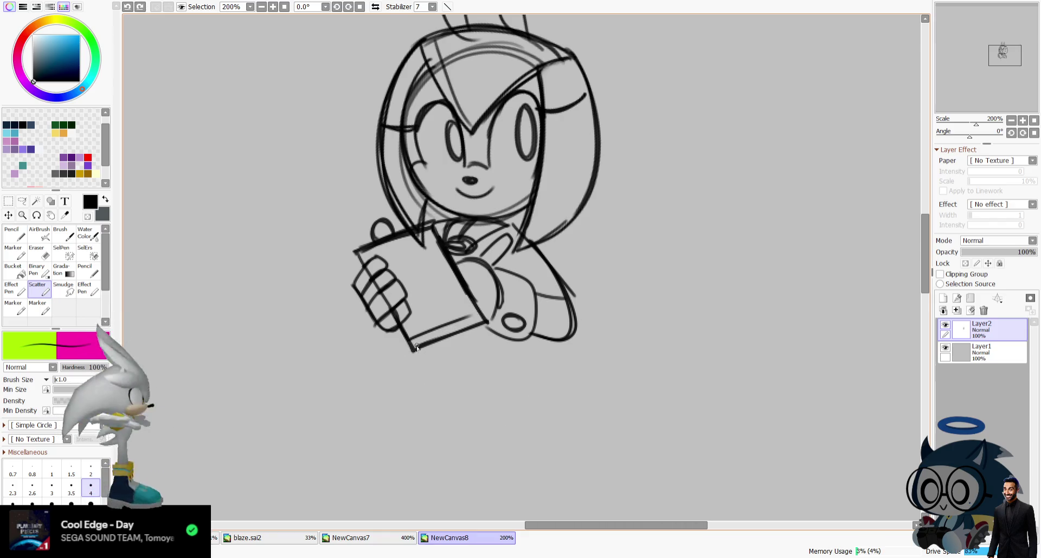
{"action": "left_click_drag", "start_coordinate": [418, 343], "coordinate": [534, 334]}
{"action": "key", "text": "ctrl+z"}
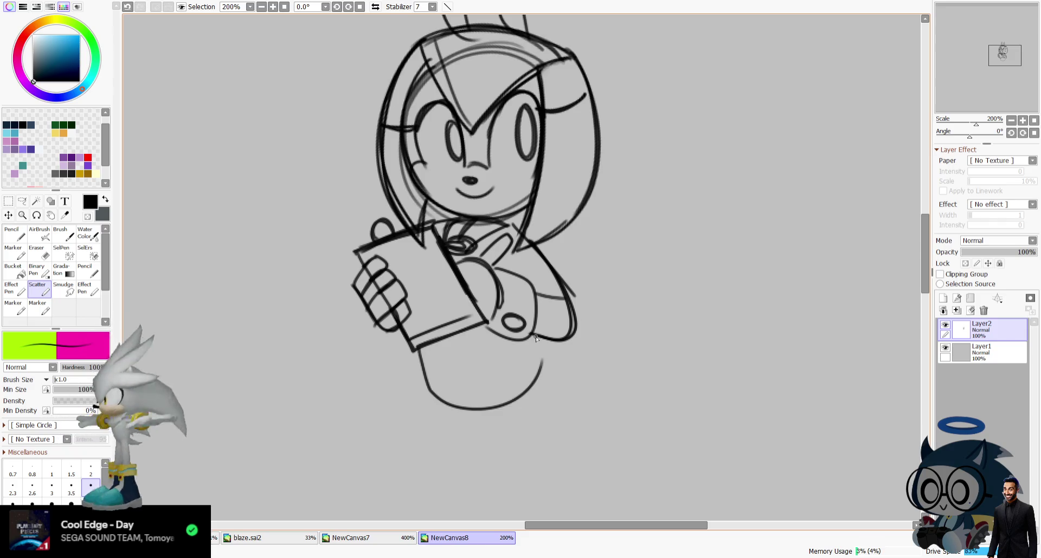
{"action": "key", "text": "ctrl+z"}
{"action": "left_click_drag", "start_coordinate": [418, 347], "coordinate": [529, 397]}
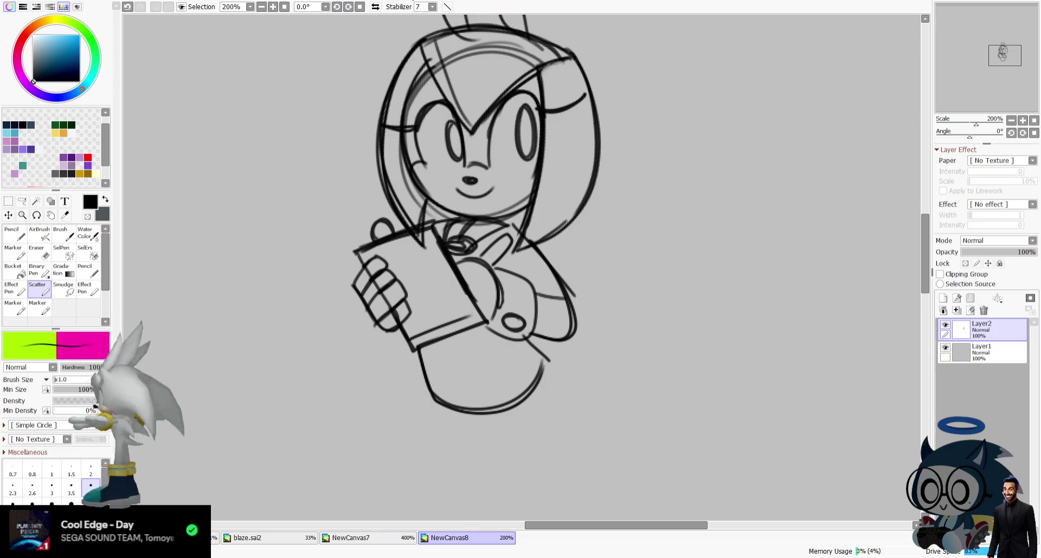
Sketch a large wing curve on the left behind the figure, viewed mirrored.
{"action": "left_click_drag", "start_coordinate": [571, 255], "coordinate": [675, 320]}
{"action": "key", "text": "ctrl+z"}
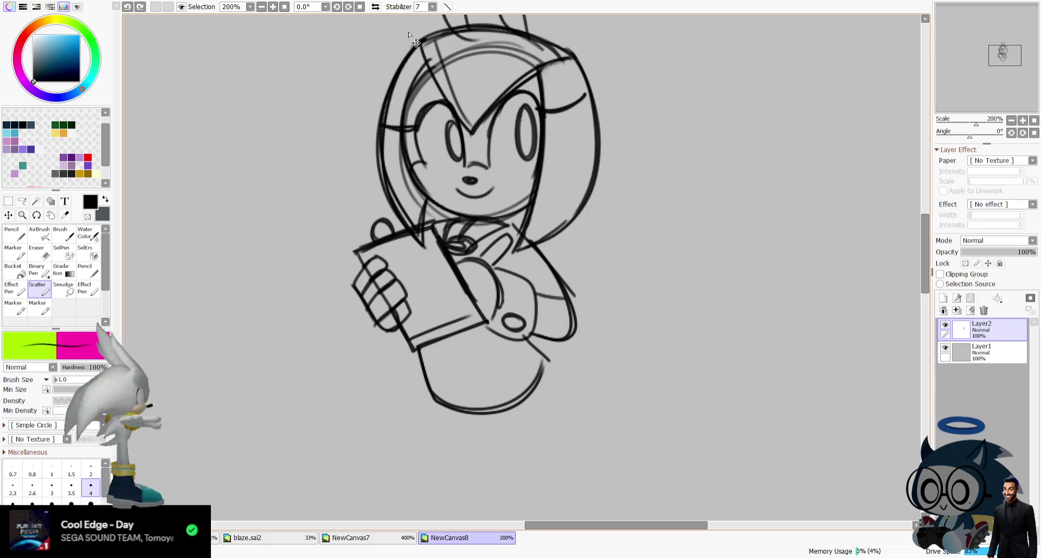
{"action": "key", "text": "h"}
{"action": "left_click_drag", "start_coordinate": [508, 236], "coordinate": [462, 327]}
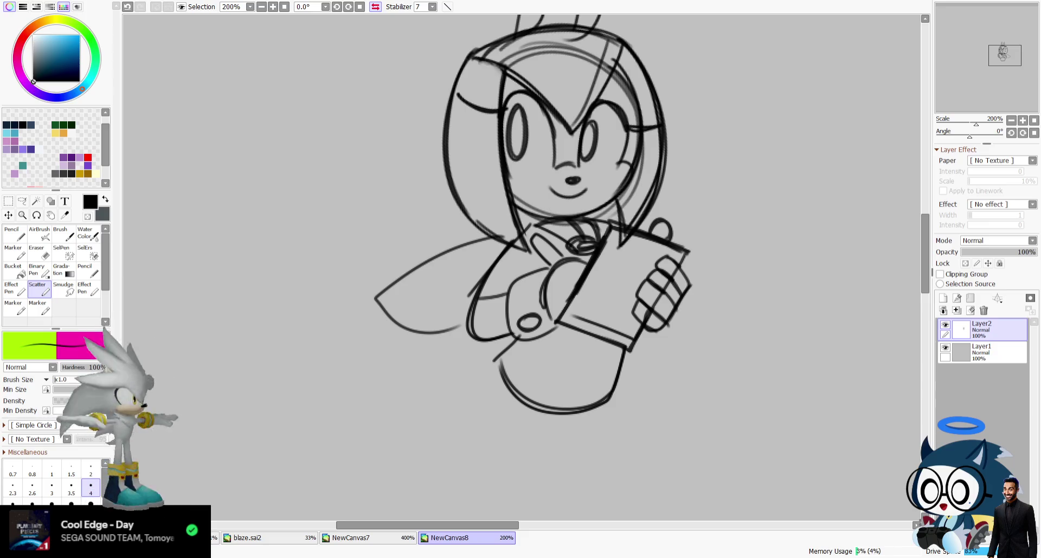
Rework the left wing shape with new long downward curves.
{"action": "key", "text": "ctrl+z"}
{"action": "mouse_move", "coordinate": [394, 237]}
{"action": "left_mouse_down"}
{"action": "mouse_move", "coordinate": [459, 267]}
{"action": "mouse_move", "coordinate": [338, 352]}
{"action": "left_mouse_up"}
{"action": "key", "text": "ctrl+z"}
{"action": "mouse_move", "coordinate": [501, 247]}
{"action": "left_mouse_down"}
{"action": "mouse_move", "coordinate": [373, 353]}
{"action": "mouse_move", "coordinate": [504, 328]}
{"action": "left_mouse_up"}
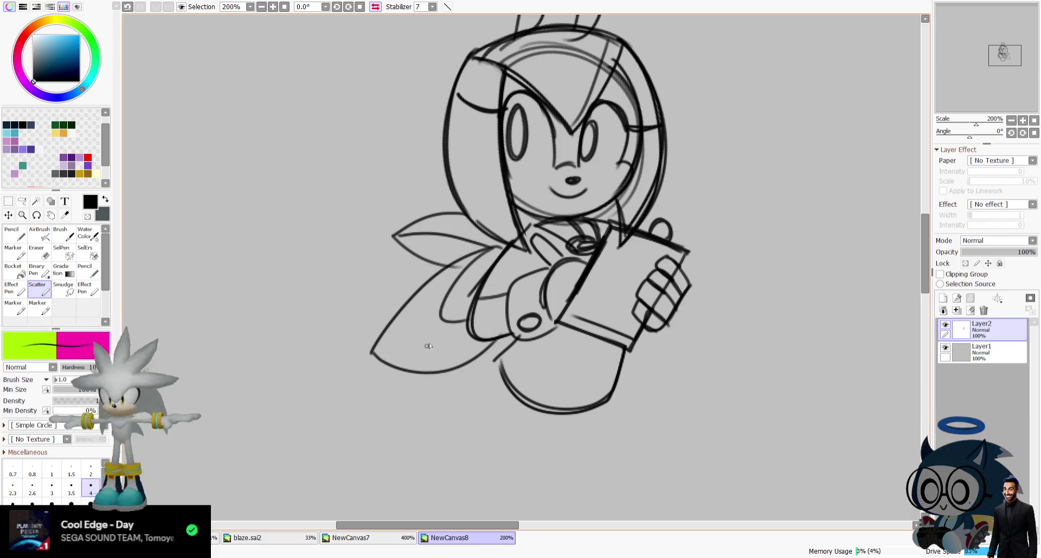
{"action": "key", "text": "h"}
Sketch the diagonal leg line and retry the lower-leg oval below the body.
{"action": "left_click_drag", "start_coordinate": [993, 55], "coordinate": [994, 59]}
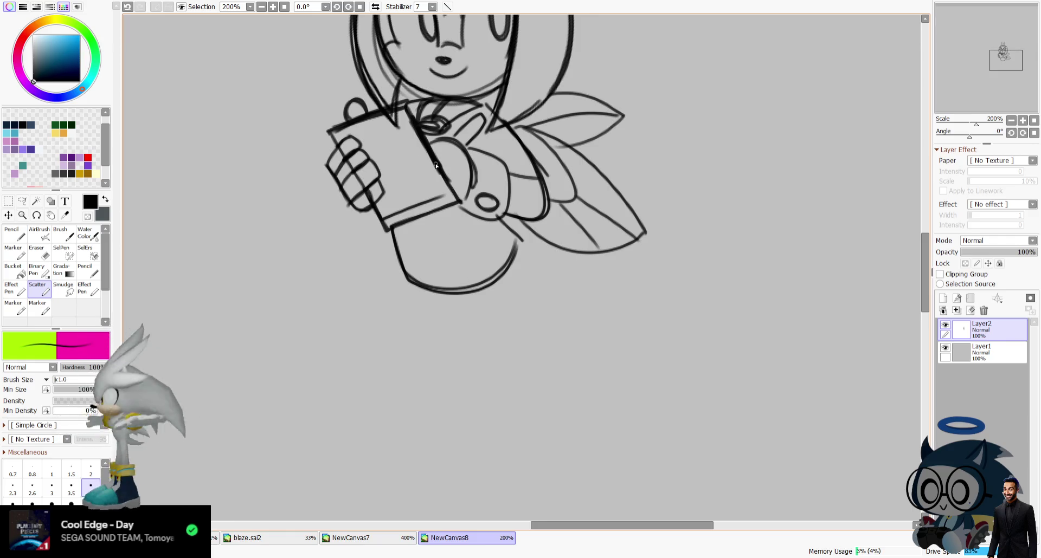
{"action": "left_click_drag", "start_coordinate": [420, 288], "coordinate": [454, 332]}
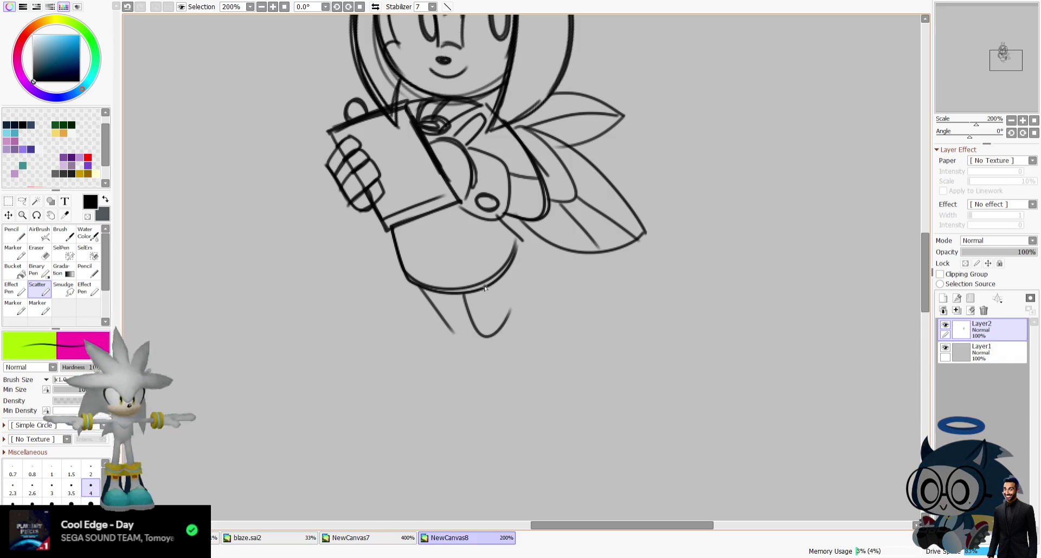
{"action": "left_click_drag", "start_coordinate": [493, 332], "coordinate": [543, 358]}
{"action": "key", "text": "ctrl+z"}
{"action": "mouse_move", "coordinate": [493, 334]}
{"action": "left_mouse_down"}
{"action": "mouse_move", "coordinate": [543, 357]}
{"action": "mouse_move", "coordinate": [528, 269]}
{"action": "left_mouse_up"}
{"action": "key", "text": "ctrl+z"}
{"action": "key", "text": "h"}
{"action": "key", "text": "ctrl+z"}
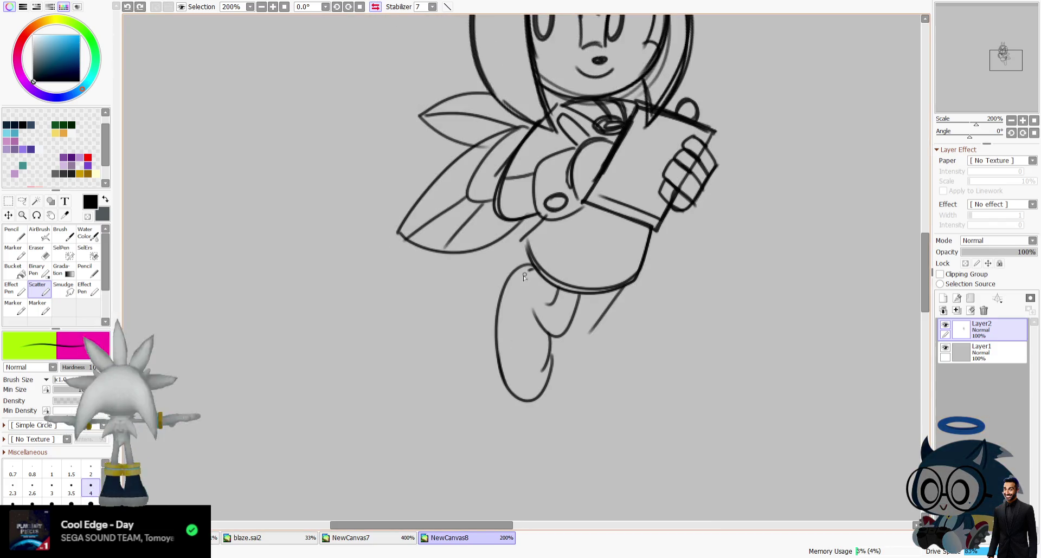
{"action": "key", "text": "ctrl+z"}
{"action": "left_click_drag", "start_coordinate": [537, 272], "coordinate": [512, 310]}
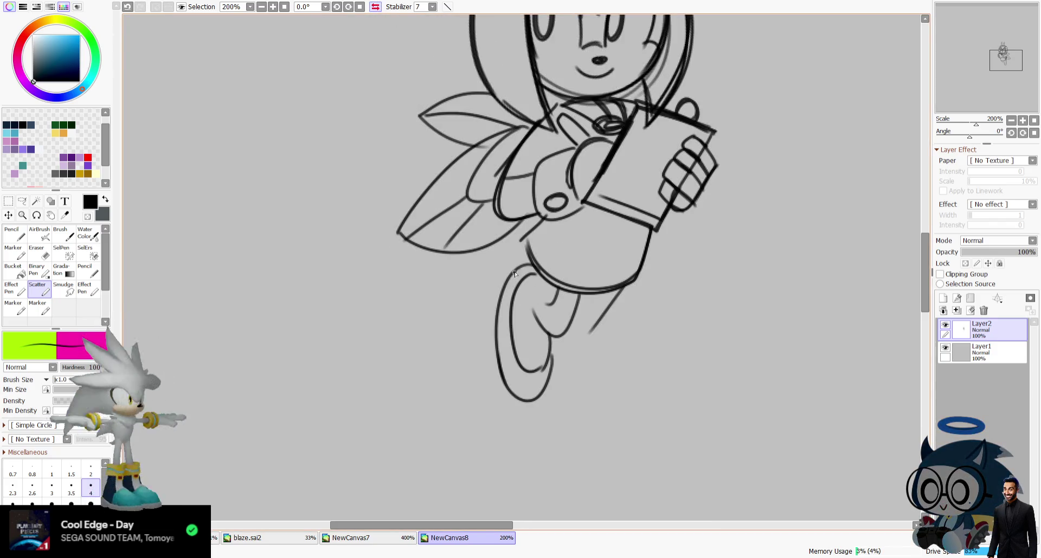
Undo the foot oval, lower-leg strokes and the overlong diagonal leg line.
{"action": "left_click_drag", "start_coordinate": [632, 240], "coordinate": [590, 321]}
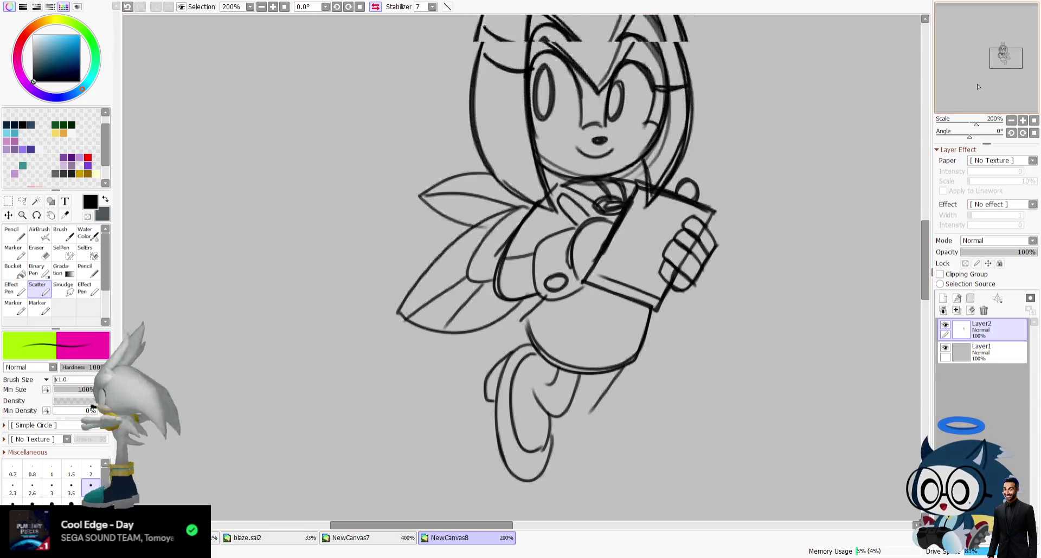
{"action": "left_click", "coordinate": [375, 7]}
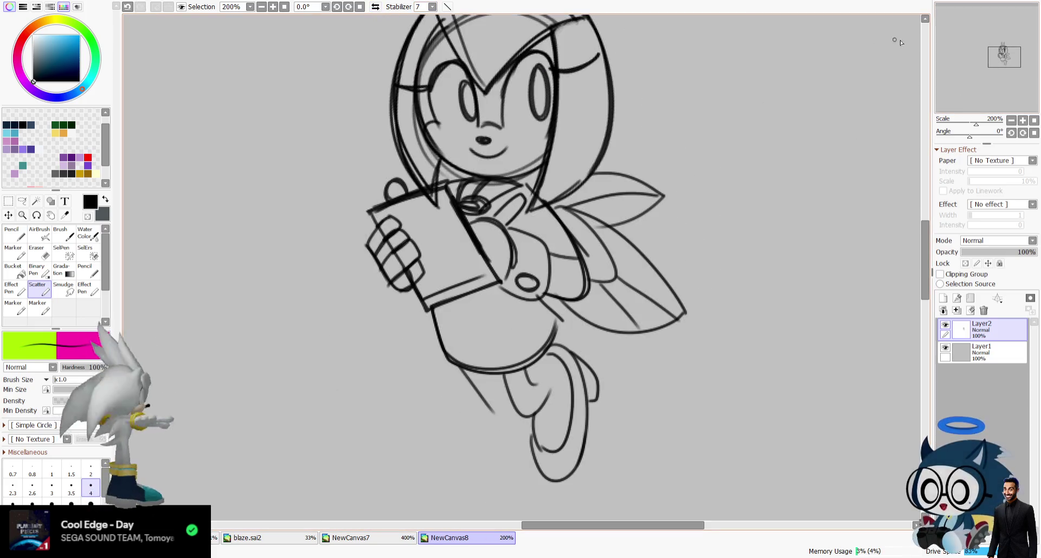
{"action": "left_click_drag", "start_coordinate": [539, 470], "coordinate": [501, 362]}
{"action": "key", "text": "ctrl+z"}
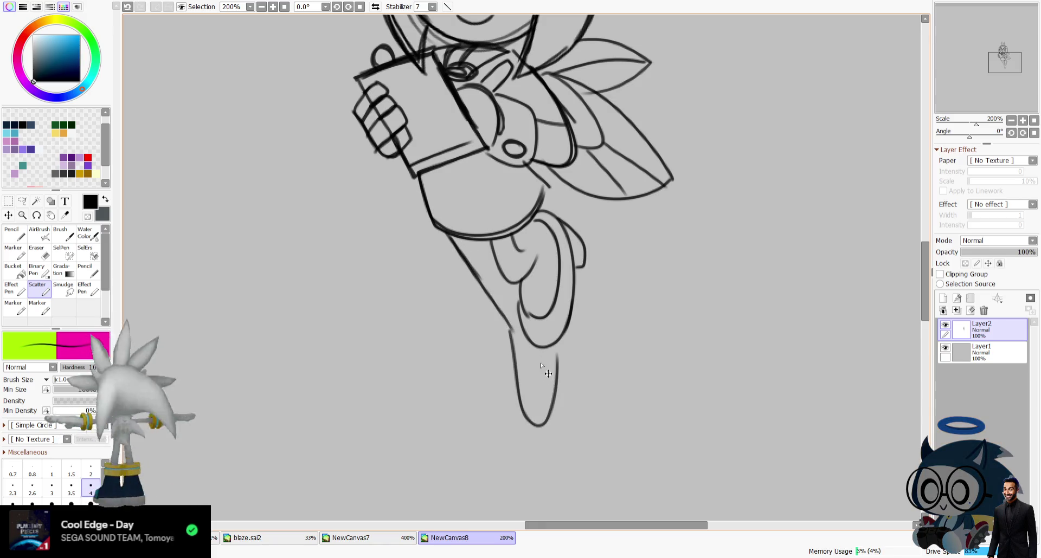
{"action": "key", "text": "ctrl+z"}
{"action": "key", "text": "ctrl+z"}
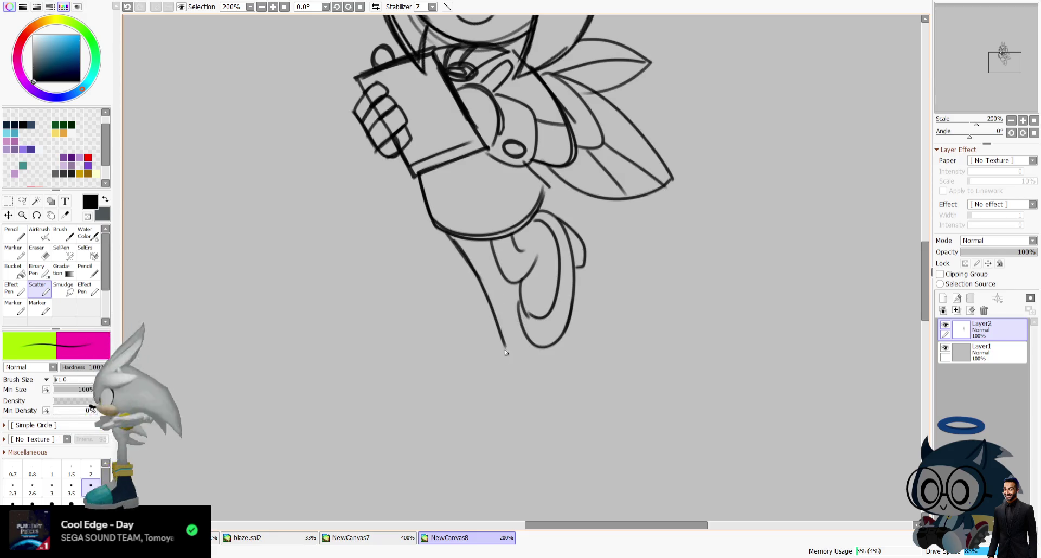
{"action": "key", "text": "ctrl+z"}
{"action": "key", "text": "ctrl+z"}
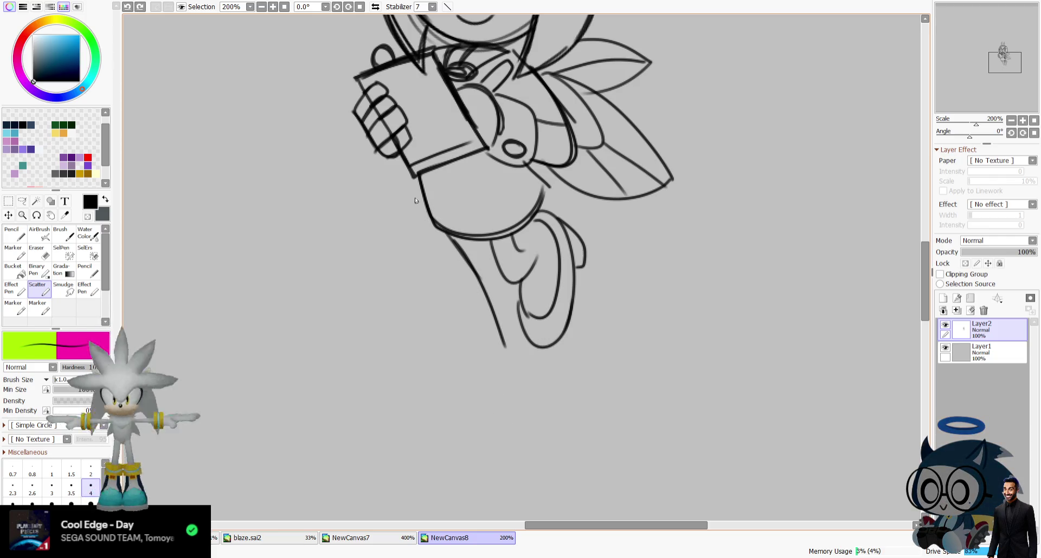
{"action": "key", "text": "ctrl+z"}
Redraw a shorter leg line, the foot edges, belly curve and the wing's upper edge.
{"action": "left_click_drag", "start_coordinate": [450, 239], "coordinate": [501, 314]}
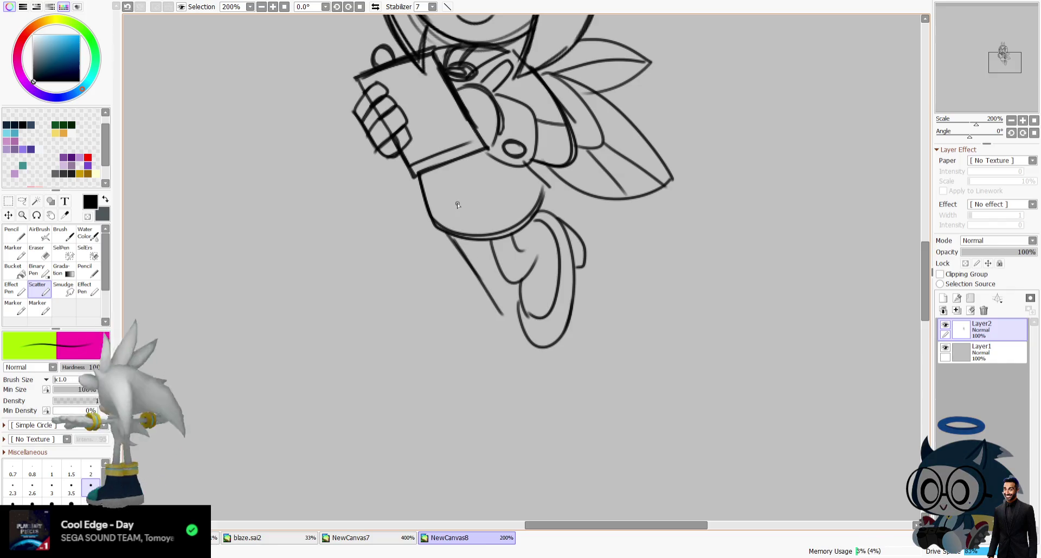
{"action": "left_click_drag", "start_coordinate": [511, 232], "coordinate": [524, 244]}
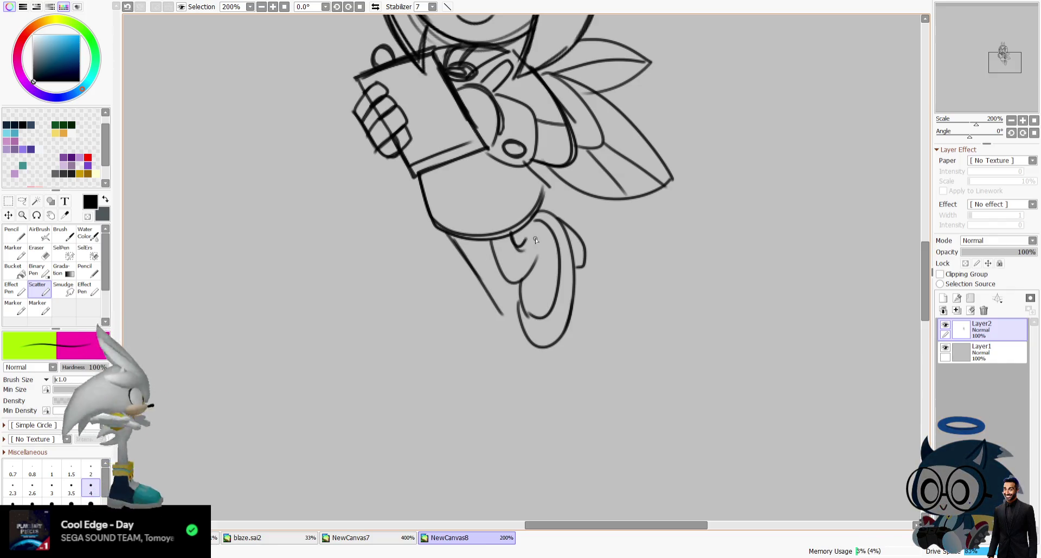
{"action": "key", "text": "h"}
{"action": "mouse_move", "coordinate": [515, 221]}
{"action": "left_mouse_down"}
{"action": "mouse_move", "coordinate": [498, 317]}
{"action": "mouse_move", "coordinate": [524, 284]}
{"action": "left_mouse_up"}
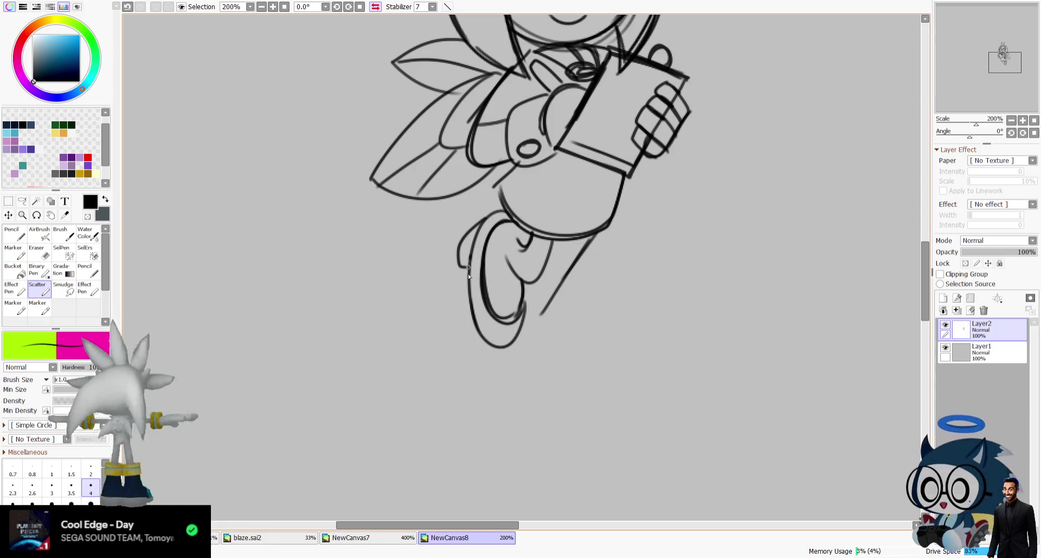
{"action": "left_click_drag", "start_coordinate": [1003, 71], "coordinate": [1001, 64]}
{"action": "left_click_drag", "start_coordinate": [531, 342], "coordinate": [653, 358]}
{"action": "left_click_drag", "start_coordinate": [530, 223], "coordinate": [415, 215]}
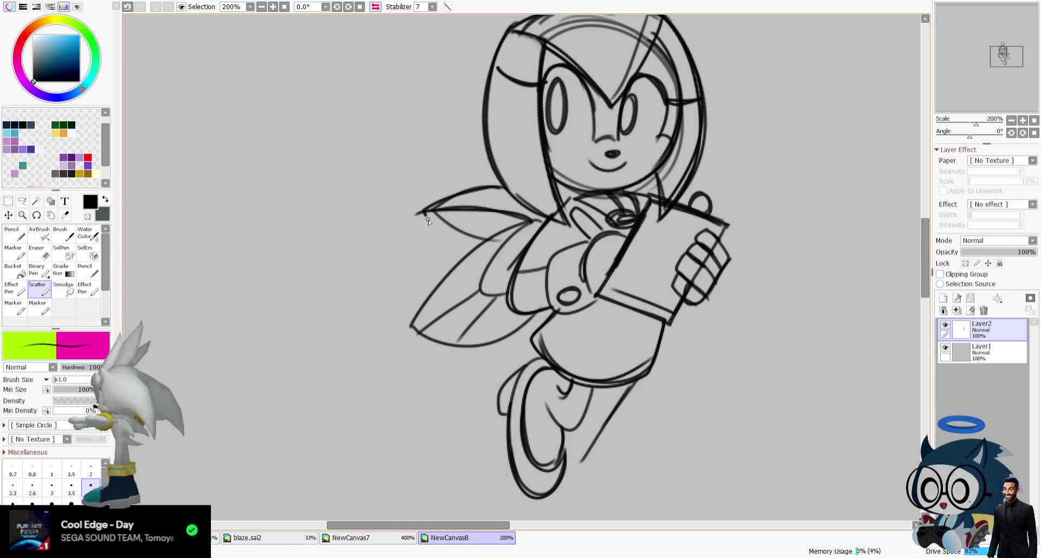
Reset the view rotation, zoom to 150%, and center the drawing.
{"action": "key", "text": "h"}
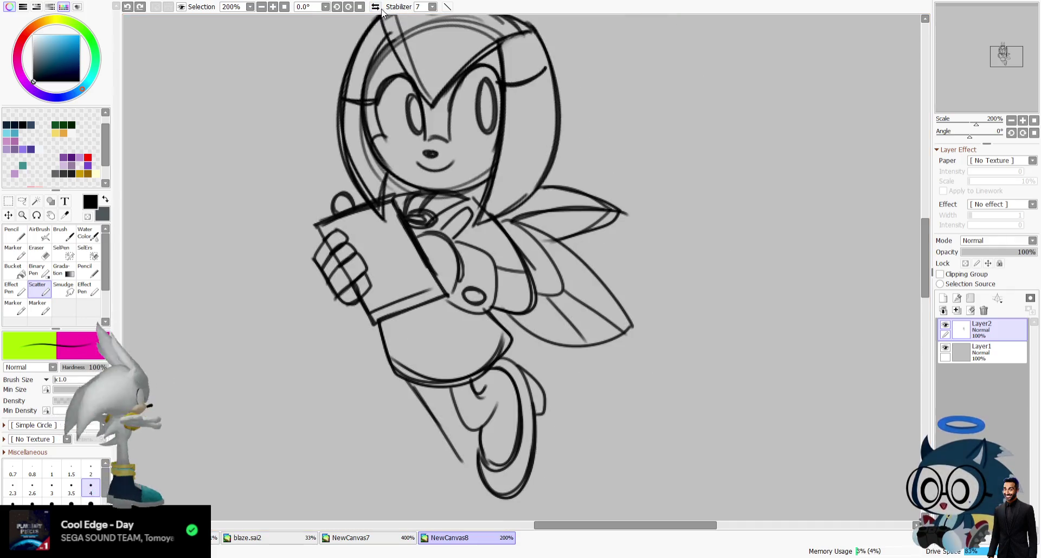
{"action": "left_click_drag", "start_coordinate": [970, 136], "coordinate": [956, 137]}
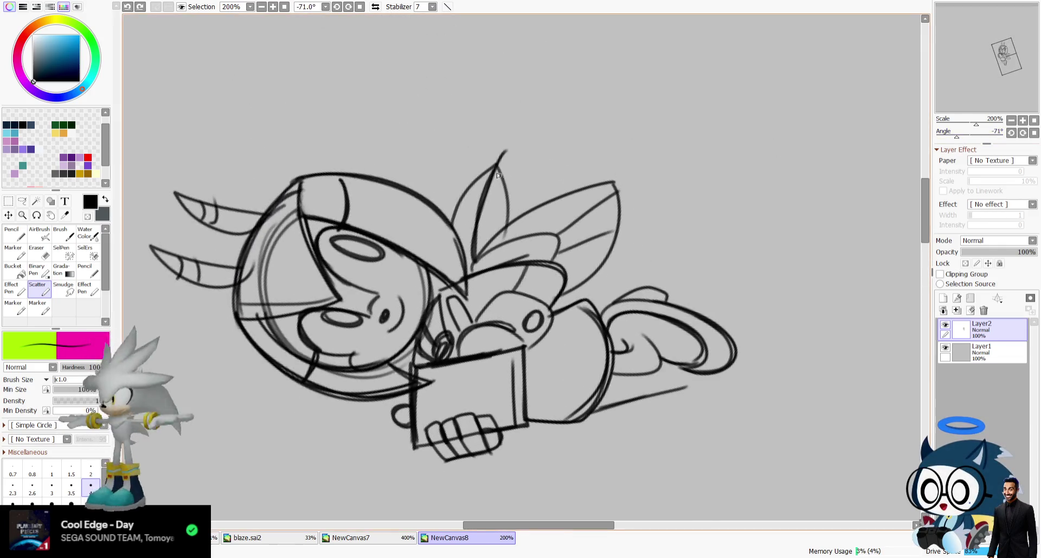
{"action": "key", "text": "ctrl+z"}
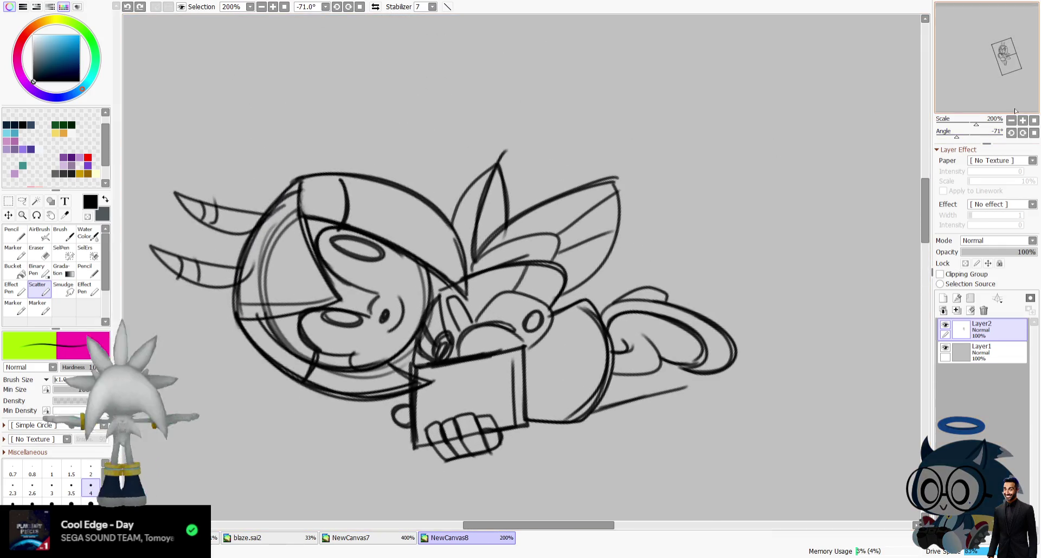
{"action": "left_click", "coordinate": [1033, 132]}
{"action": "left_click", "coordinate": [1026, 120]}
{"action": "left_click_drag", "start_coordinate": [763, 317], "coordinate": [410, 357]}
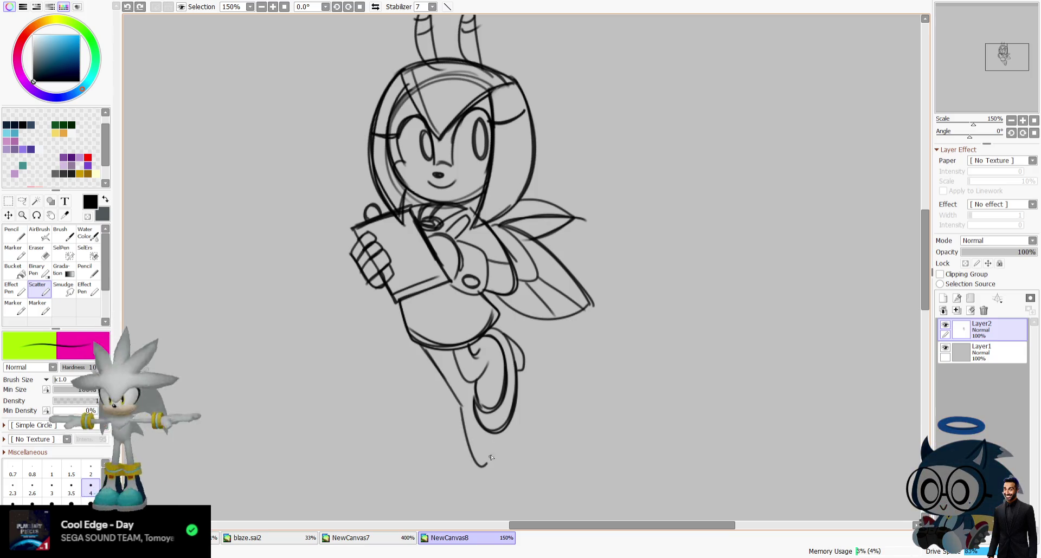
Add a stroke at the foot's tip and remove the thin lower-leg stroke.
{"action": "left_click_drag", "start_coordinate": [485, 466], "coordinate": [494, 434]}
{"action": "scroll", "coordinate": [866, 103], "scroll_direction": "down", "scroll_amount": 1}
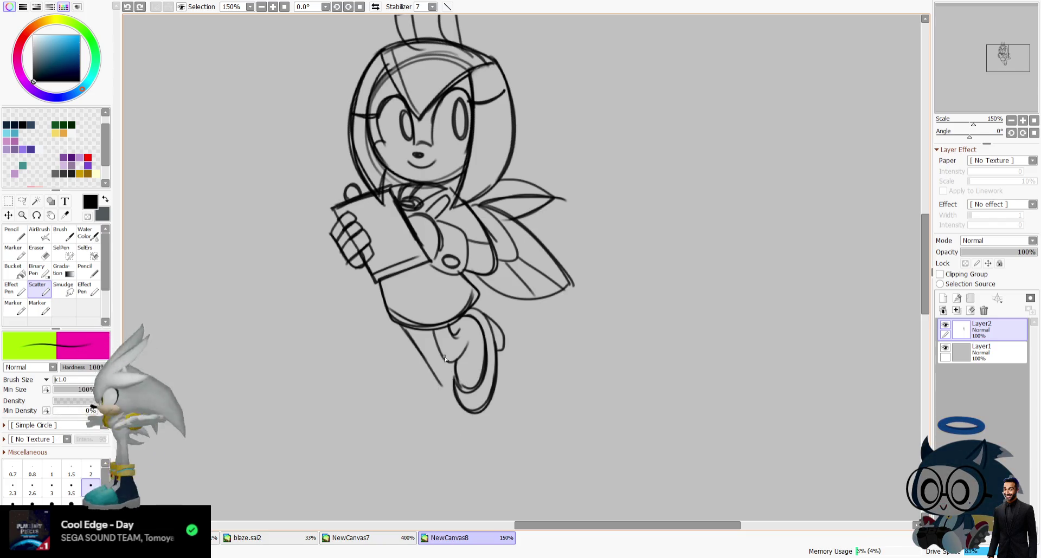
{"action": "key", "text": "e"}
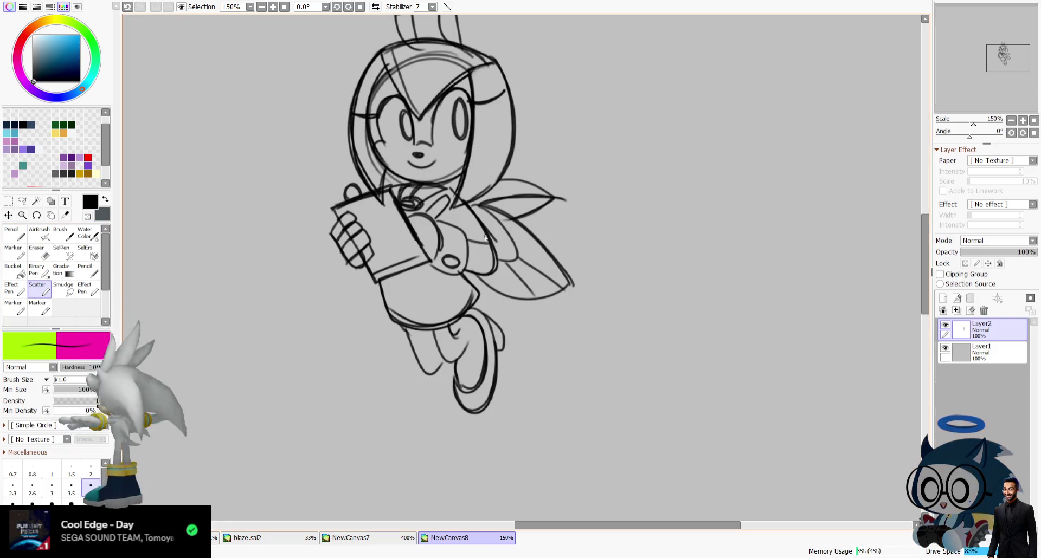
{"action": "left_click", "coordinate": [375, 7]}
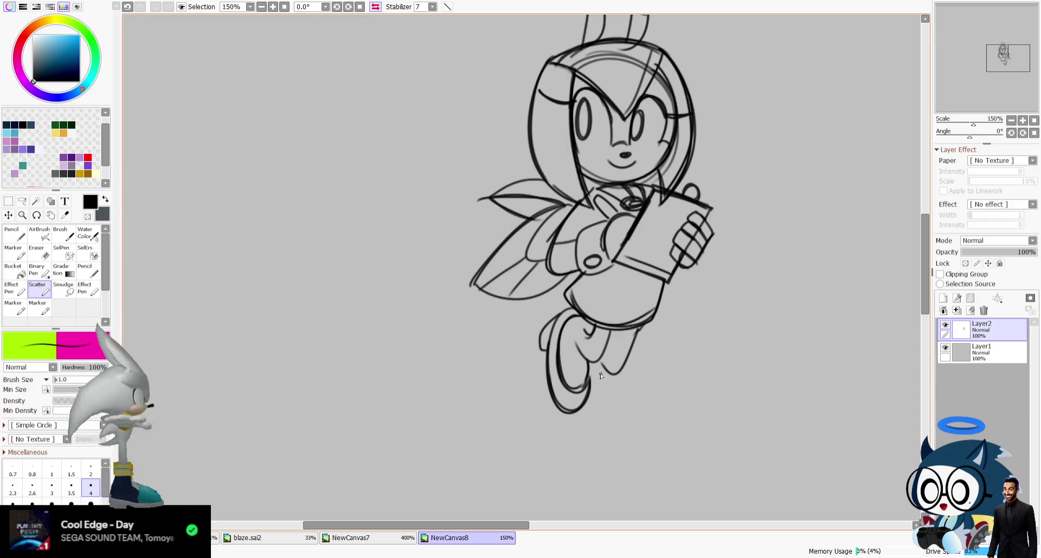
{"action": "left_click", "coordinate": [380, 8]}
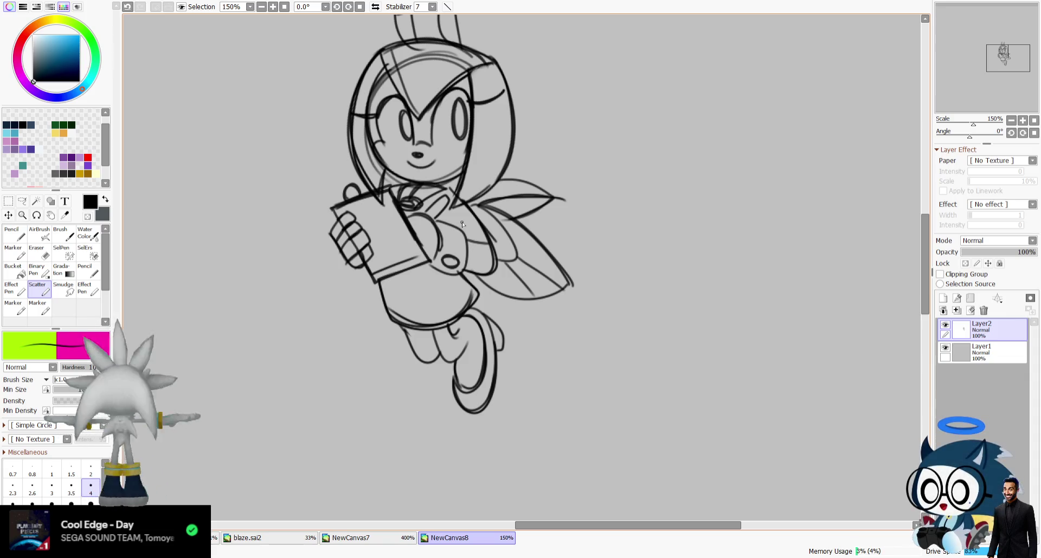
{"action": "key", "text": "ctrl+z"}
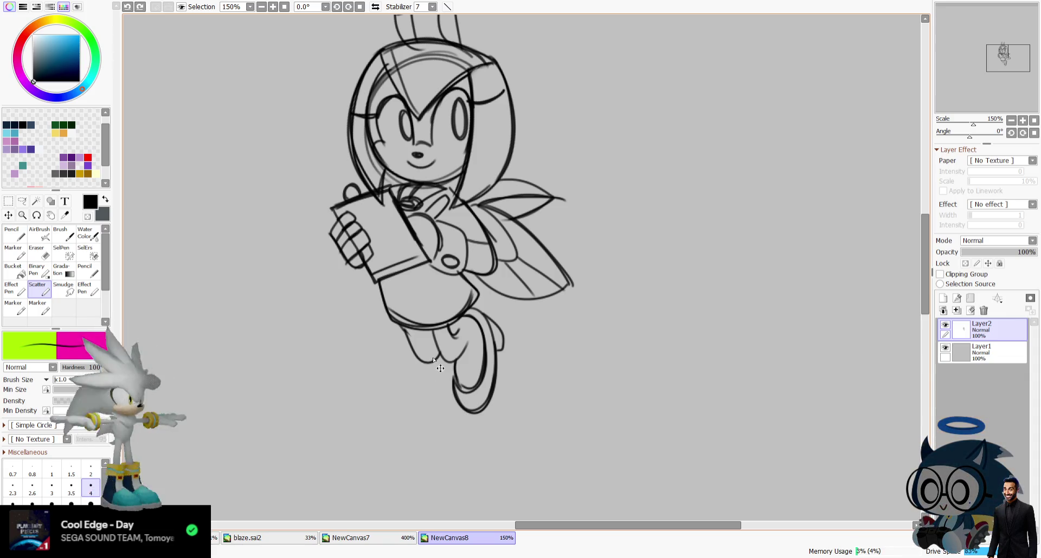
Draw a long diagonal lower leg ending in a looping foot, checking mirrored.
{"action": "left_click_drag", "start_coordinate": [402, 325], "coordinate": [441, 410]}
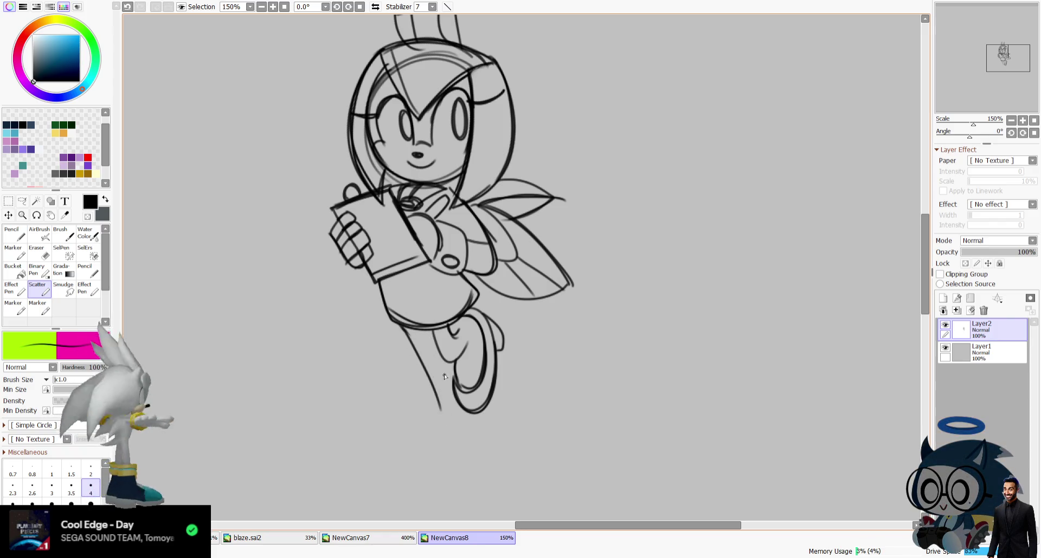
{"action": "mouse_move", "coordinate": [443, 407]}
{"action": "left_mouse_down"}
{"action": "mouse_move", "coordinate": [457, 468]}
{"action": "mouse_move", "coordinate": [482, 430]}
{"action": "left_mouse_up"}
{"action": "left_click_drag", "start_coordinate": [454, 467], "coordinate": [486, 428]}
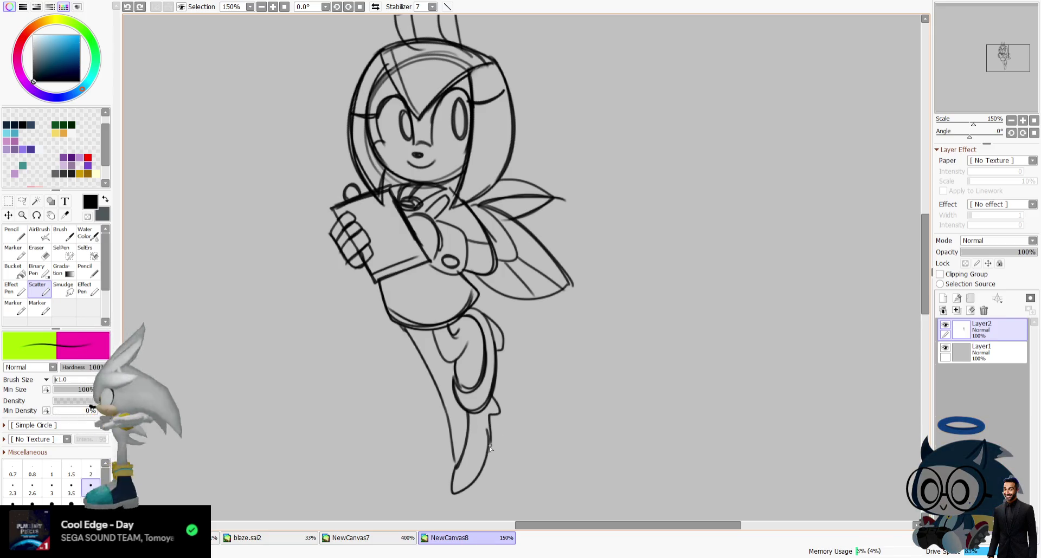
{"action": "left_click", "coordinate": [376, 7]}
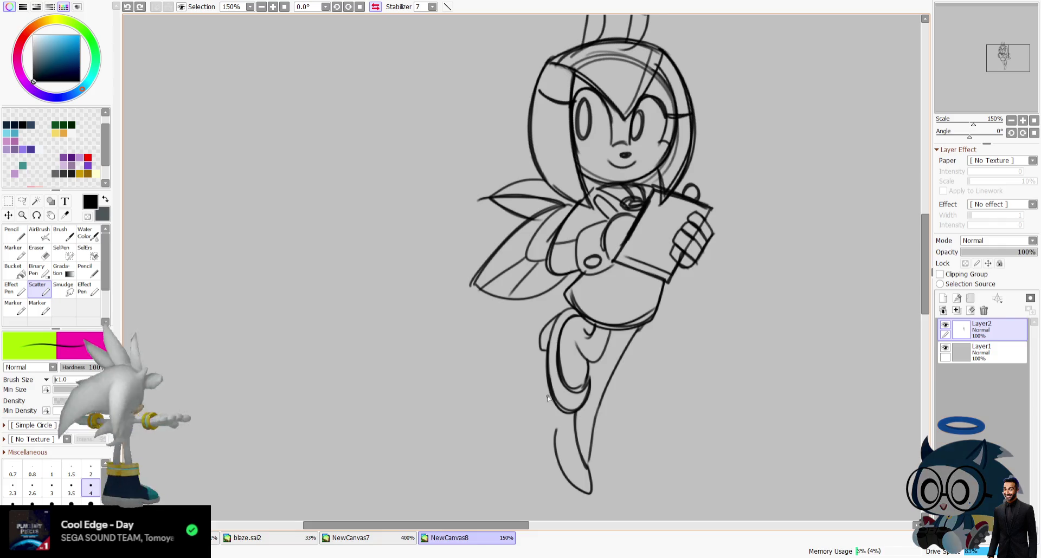
{"action": "left_click_drag", "start_coordinate": [557, 423], "coordinate": [568, 480]}
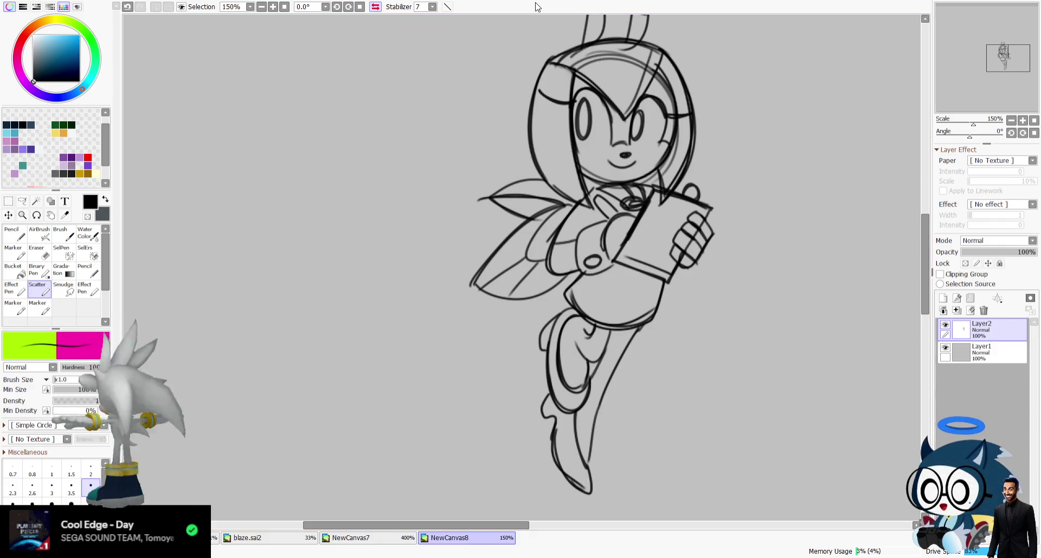
{"action": "left_click", "coordinate": [374, 8]}
Lasso-select the lower leg and foot.
{"action": "scroll", "coordinate": [878, 50], "scroll_direction": "down", "scroll_amount": 1}
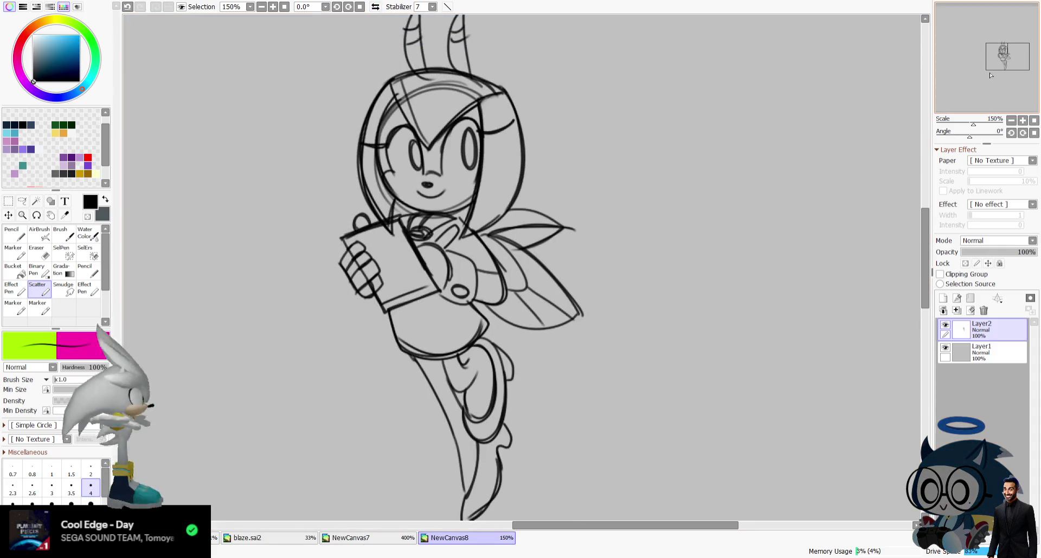
{"action": "key", "text": "a"}
{"action": "left_click_drag", "start_coordinate": [450, 352], "coordinate": [471, 503]}
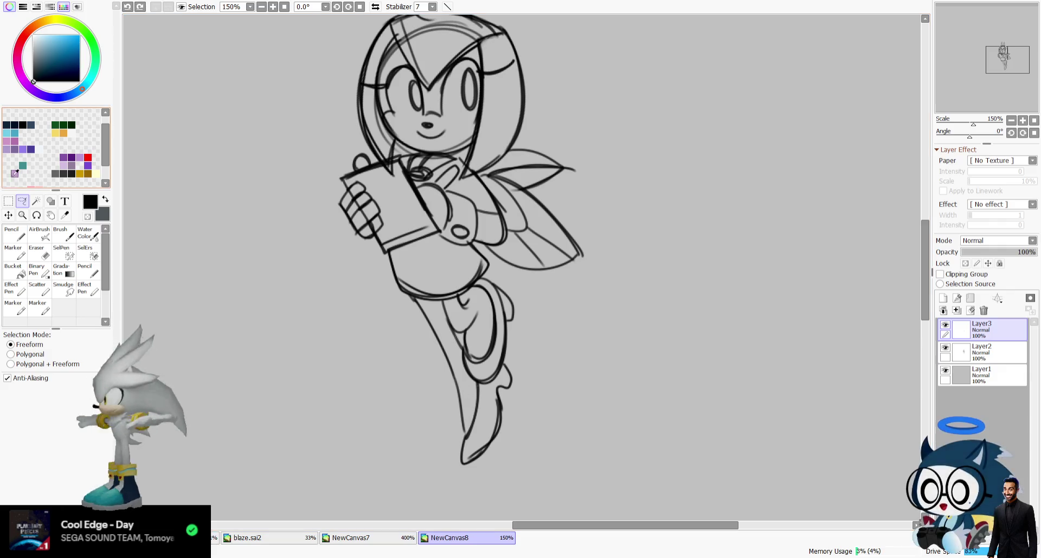
Move the lower leg and foot up and left, then erase stray lines along it.
{"action": "key", "text": "v"}
{"action": "left_click_drag", "start_coordinate": [496, 419], "coordinate": [489, 406]}
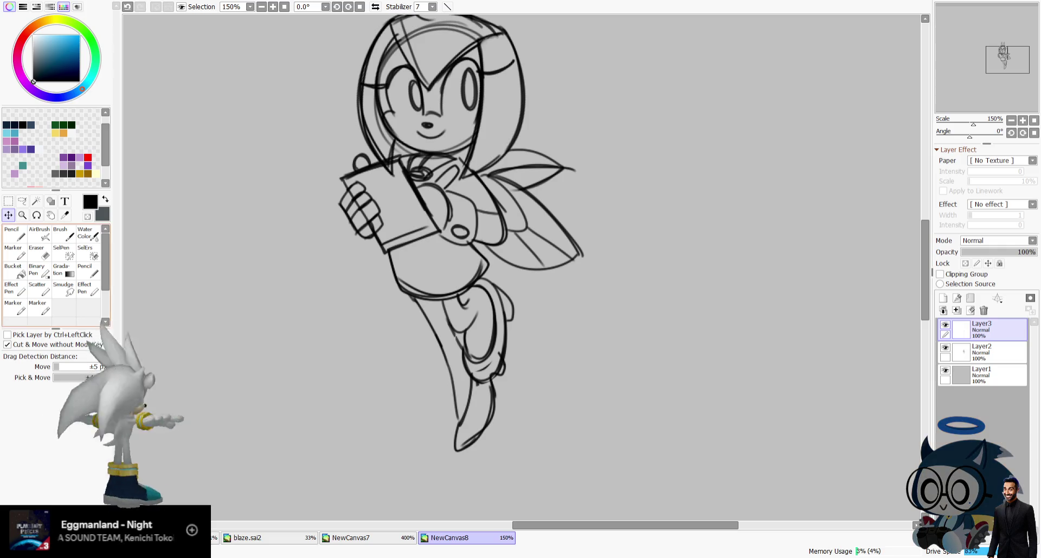
{"action": "left_click", "coordinate": [44, 245]}
{"action": "key", "text": "h"}
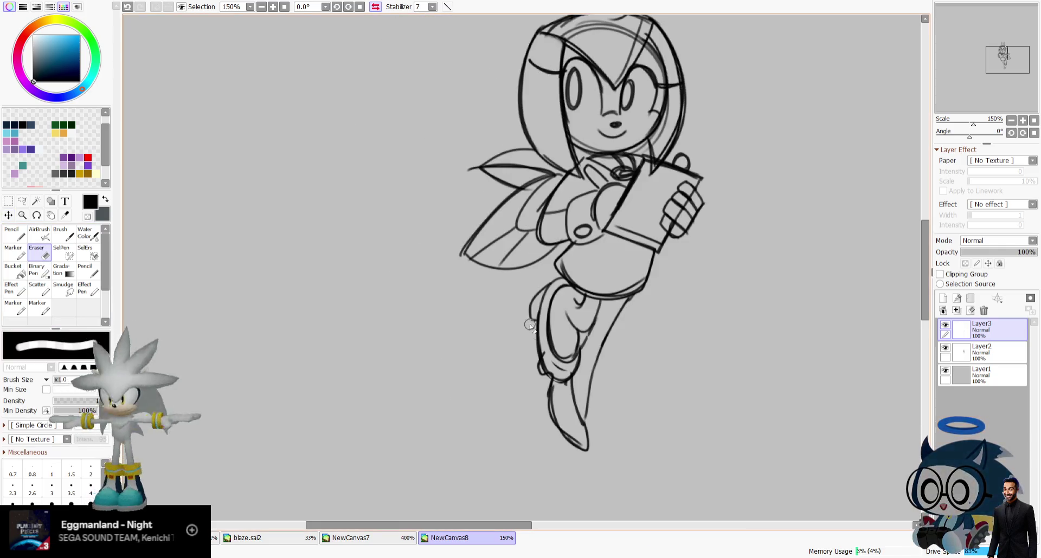
{"action": "left_click_drag", "start_coordinate": [550, 360], "coordinate": [583, 417]}
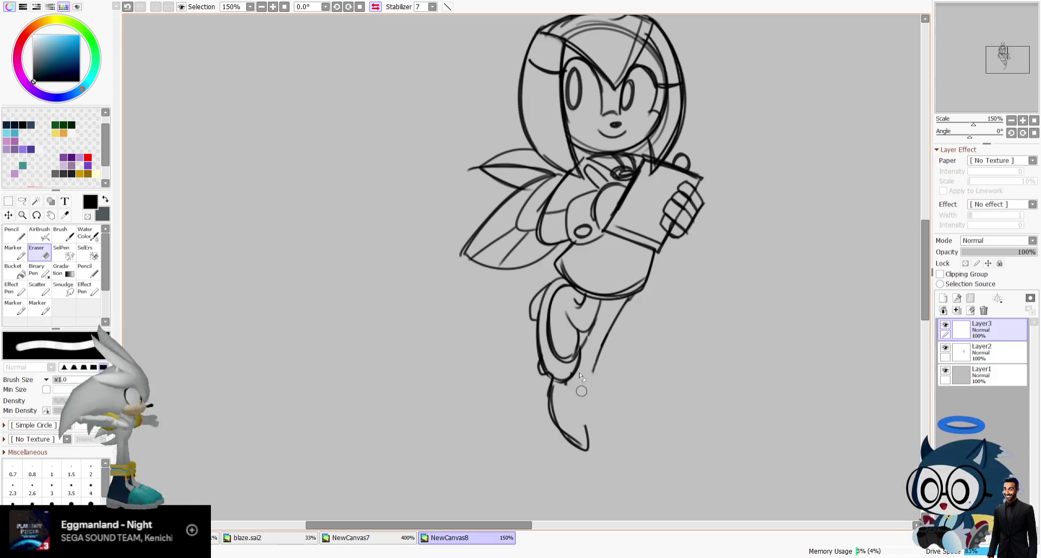
{"action": "key", "text": "h"}
Redraw the lower-leg, thigh and belly outlines with the Scatter brush.
{"action": "left_click", "coordinate": [37, 288]}
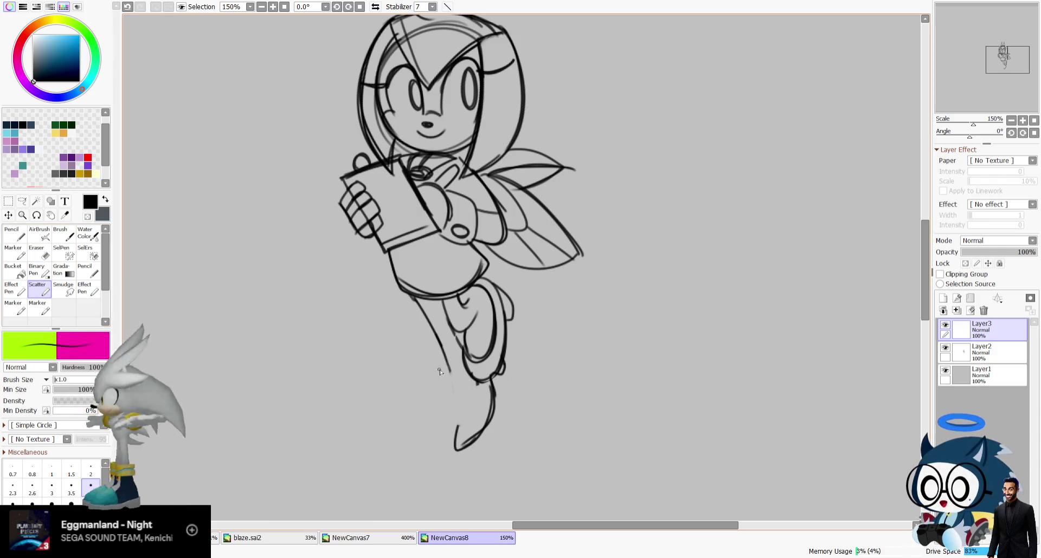
{"action": "mouse_move", "coordinate": [444, 364]}
{"action": "left_mouse_down"}
{"action": "mouse_move", "coordinate": [455, 428]}
{"action": "mouse_move", "coordinate": [476, 404]}
{"action": "mouse_move", "coordinate": [455, 450]}
{"action": "left_mouse_up"}
{"action": "key", "text": "ctrl+z"}
{"action": "left_click_drag", "start_coordinate": [445, 316], "coordinate": [460, 352]}
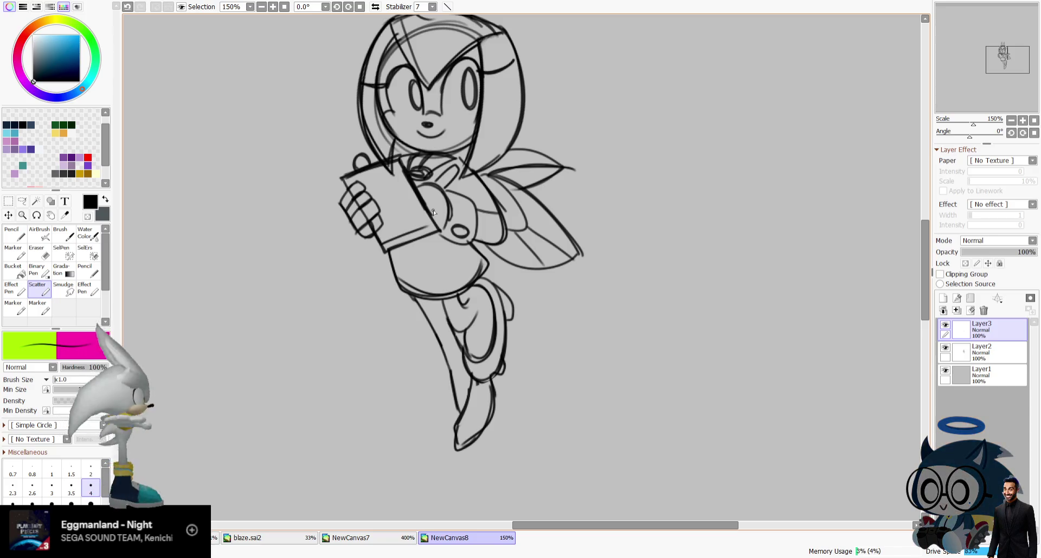
{"action": "left_click_drag", "start_coordinate": [387, 249], "coordinate": [476, 244]}
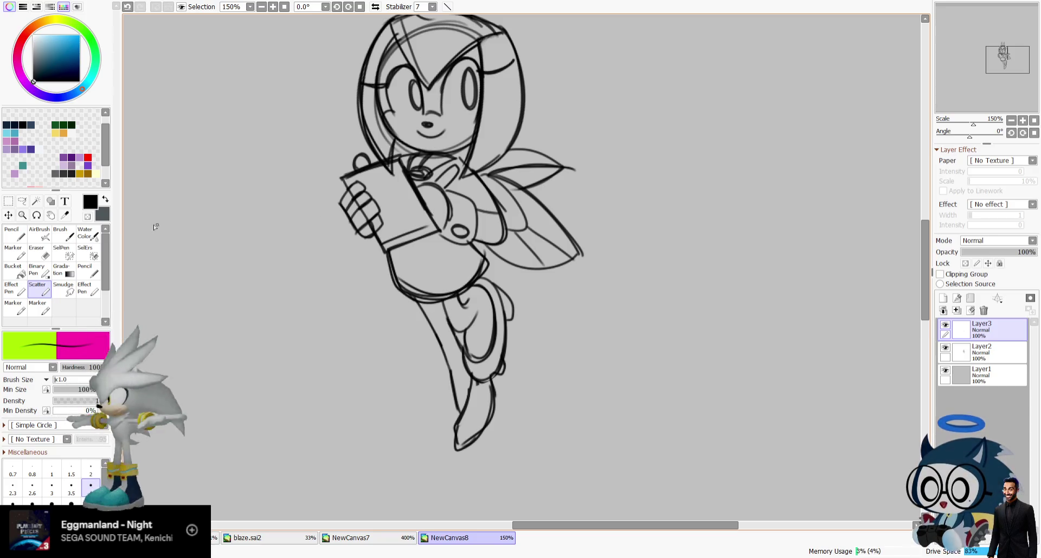
{"action": "left_click", "coordinate": [10, 200]}
Lasso the winged character's lower leg and shift it up and left.
{"action": "mouse_move", "coordinate": [440, 302]}
{"action": "left_mouse_down"}
{"action": "mouse_move", "coordinate": [508, 360]}
{"action": "mouse_move", "coordinate": [450, 302]}
{"action": "left_mouse_up"}
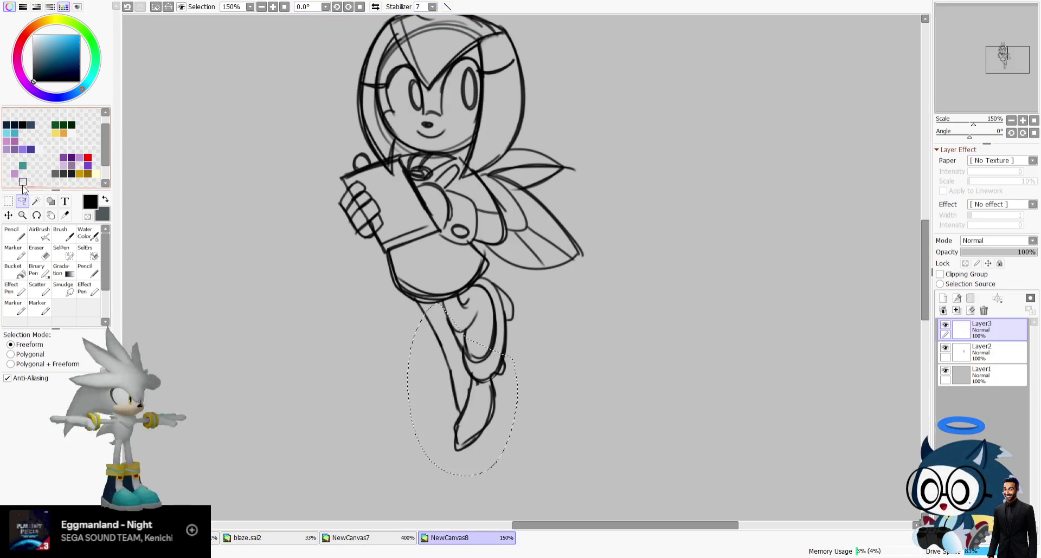
{"action": "left_click", "coordinate": [8, 215]}
{"action": "mouse_move", "coordinate": [465, 364]}
{"action": "left_mouse_down"}
{"action": "mouse_move", "coordinate": [460, 347]}
{"action": "mouse_move", "coordinate": [462, 358]}
{"action": "left_mouse_up"}
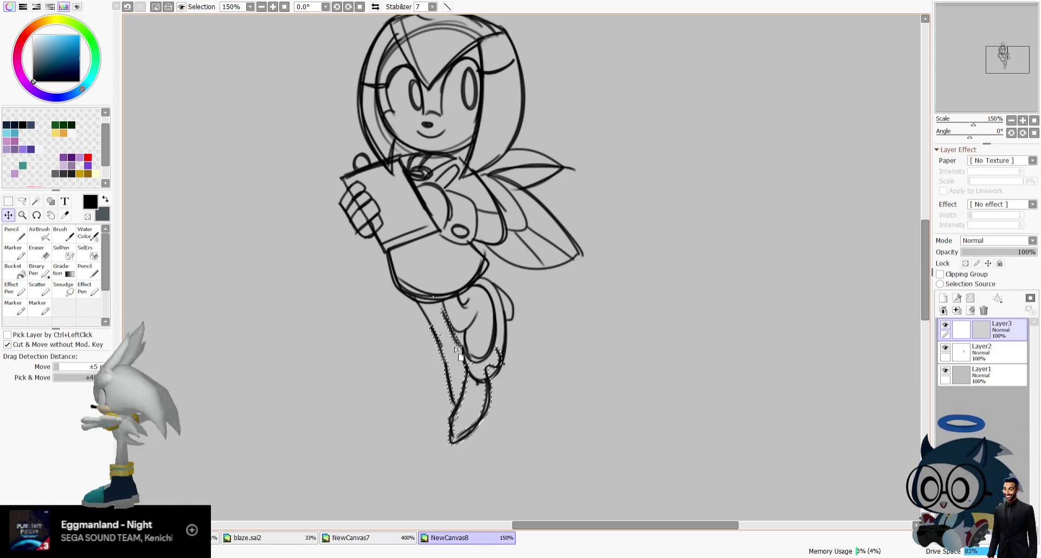
{"action": "key", "text": "ctrl+d"}
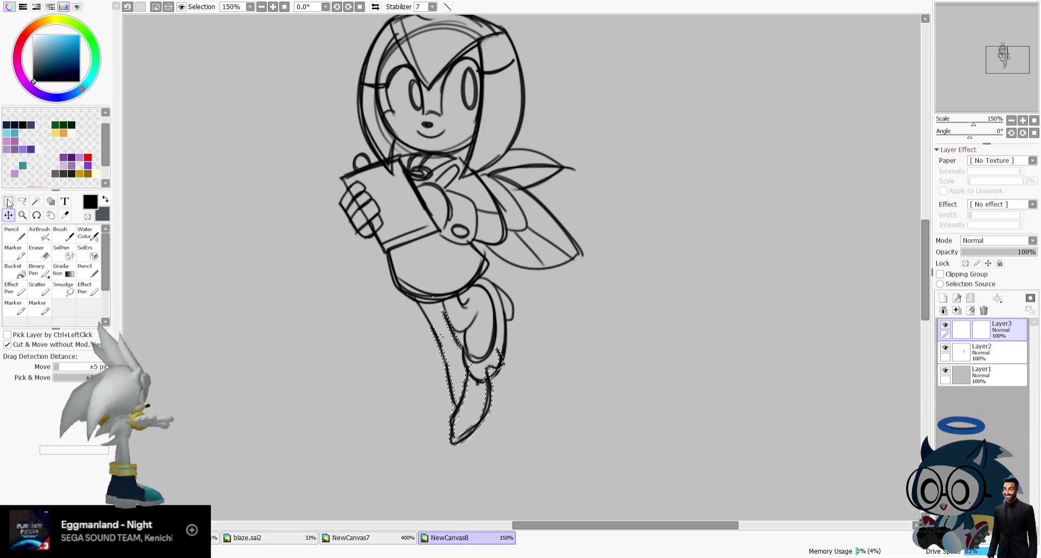
Erase stray lower-leg lines and redraw the shin and boot in mirrored view.
{"action": "left_click", "coordinate": [8, 201]}
{"action": "left_click", "coordinate": [38, 238]}
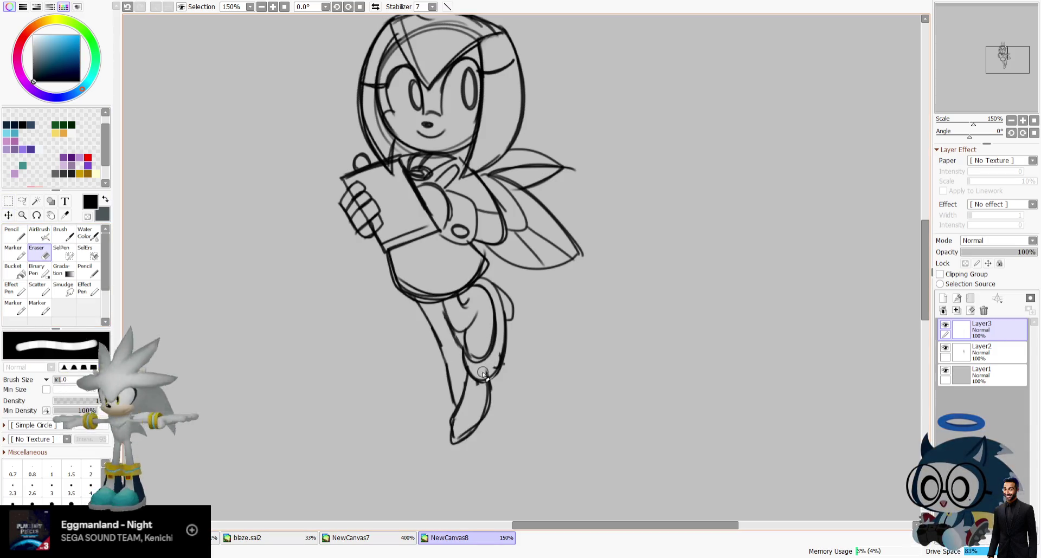
{"action": "left_click_drag", "start_coordinate": [493, 361], "coordinate": [476, 398]}
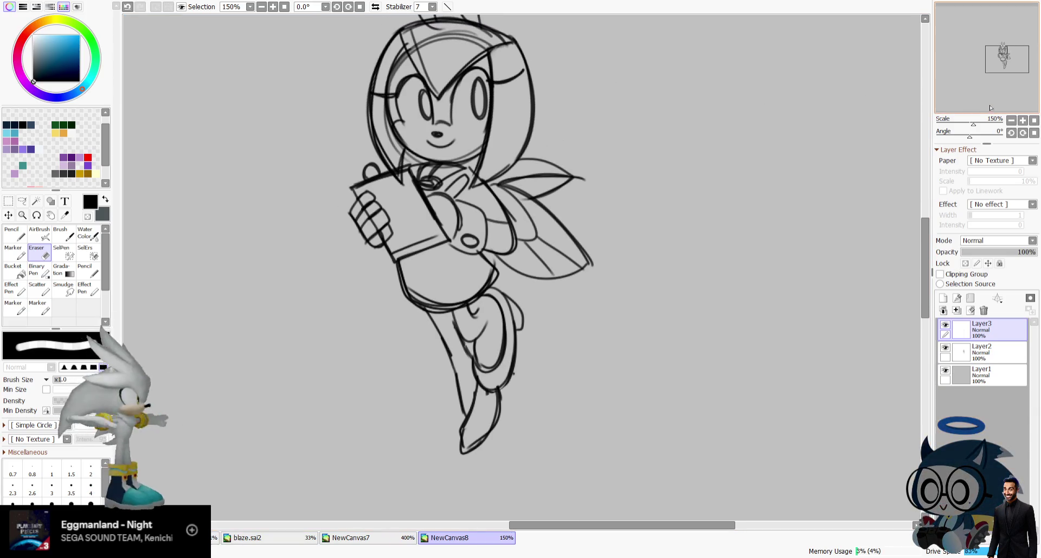
{"action": "left_click", "coordinate": [375, 7]}
{"action": "left_click", "coordinate": [37, 288]}
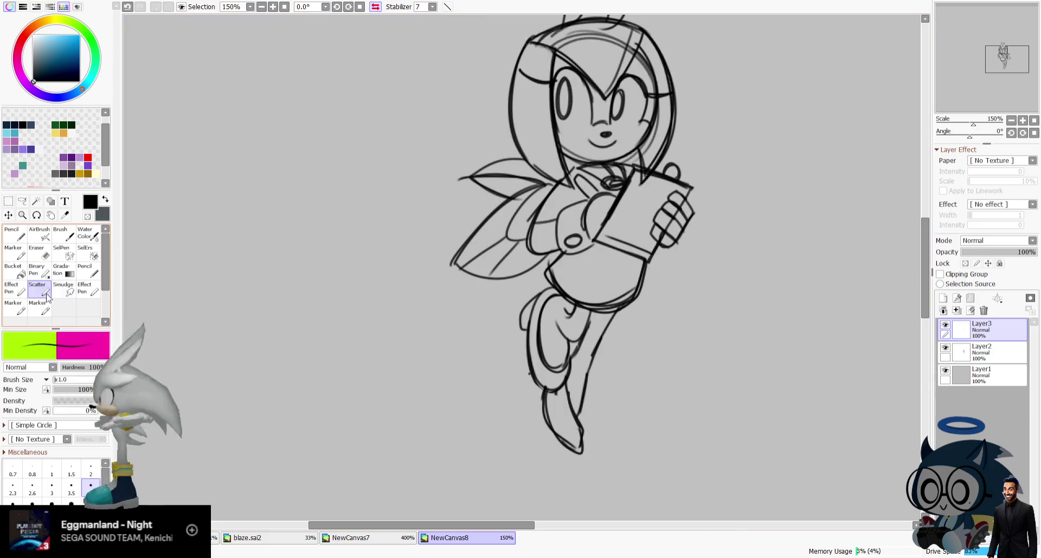
{"action": "left_click_drag", "start_coordinate": [559, 381], "coordinate": [584, 431]}
{"action": "key", "text": "h"}
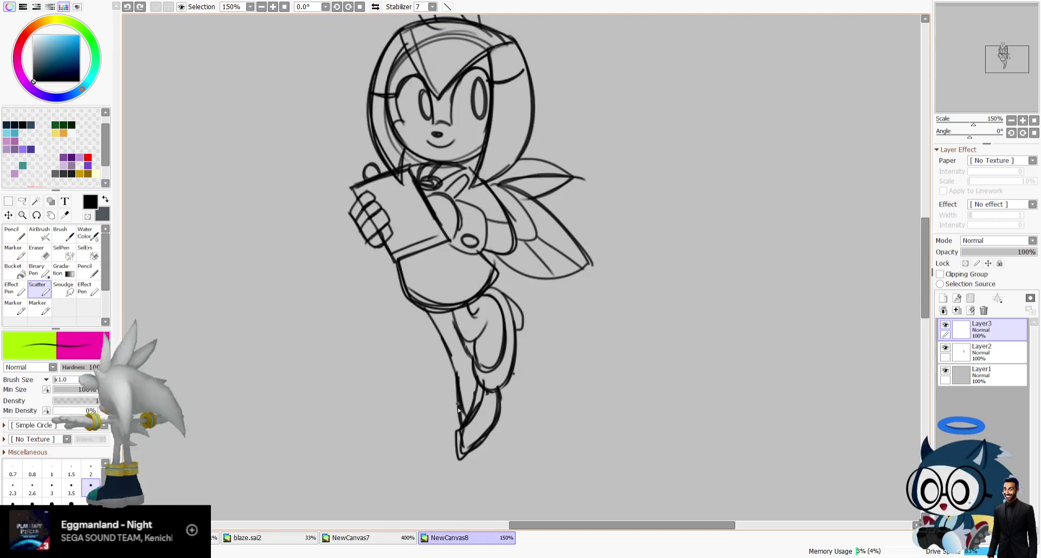
Erase parts of the lower-leg lines and redraw a cleaner leg line.
{"action": "left_click", "coordinate": [43, 252]}
{"action": "left_click_drag", "start_coordinate": [464, 374], "coordinate": [479, 382]}
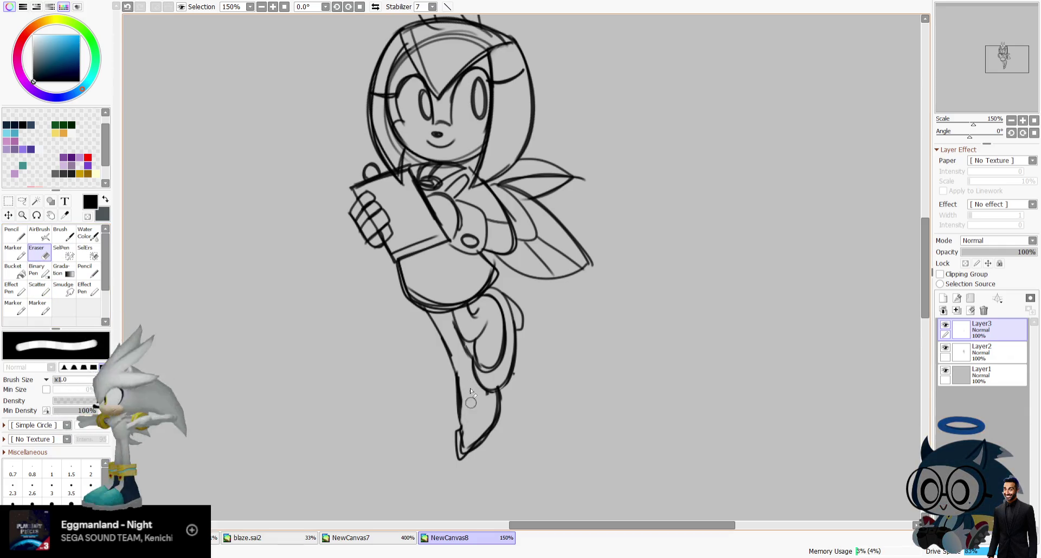
{"action": "left_click", "coordinate": [36, 293]}
{"action": "left_click_drag", "start_coordinate": [464, 417], "coordinate": [459, 429]}
{"action": "key", "text": "ctrl+z"}
{"action": "mouse_move", "coordinate": [481, 383]}
{"action": "left_mouse_down"}
{"action": "mouse_move", "coordinate": [466, 433]}
{"action": "mouse_move", "coordinate": [459, 417]}
{"action": "left_mouse_up"}
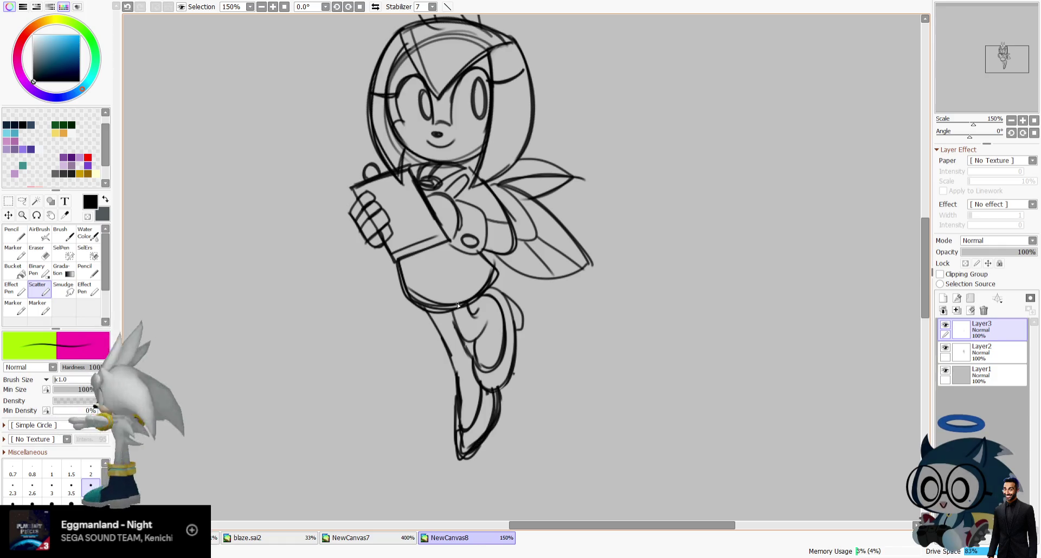
Extend the wing's upper edge from its tip, checking it in mirrored view.
{"action": "left_click_drag", "start_coordinate": [992, 76], "coordinate": [991, 72]}
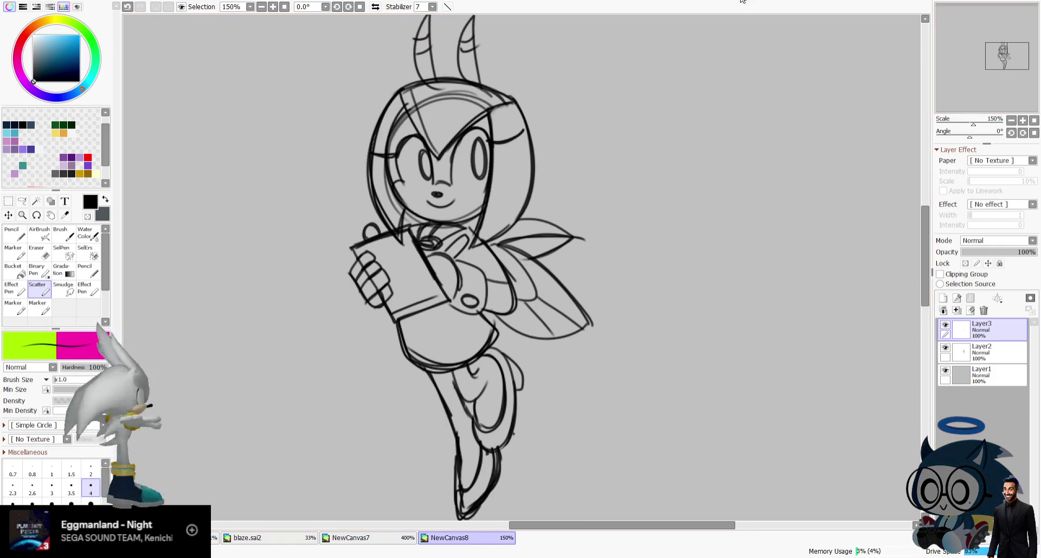
{"action": "left_click", "coordinate": [376, 7]}
{"action": "left_click_drag", "start_coordinate": [456, 242], "coordinate": [522, 242]}
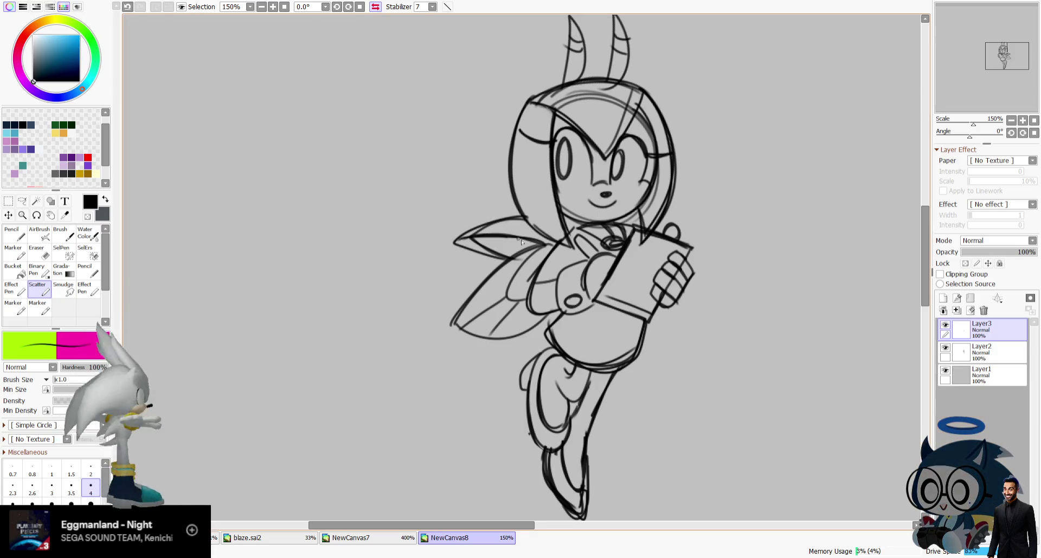
{"action": "left_click", "coordinate": [375, 6]}
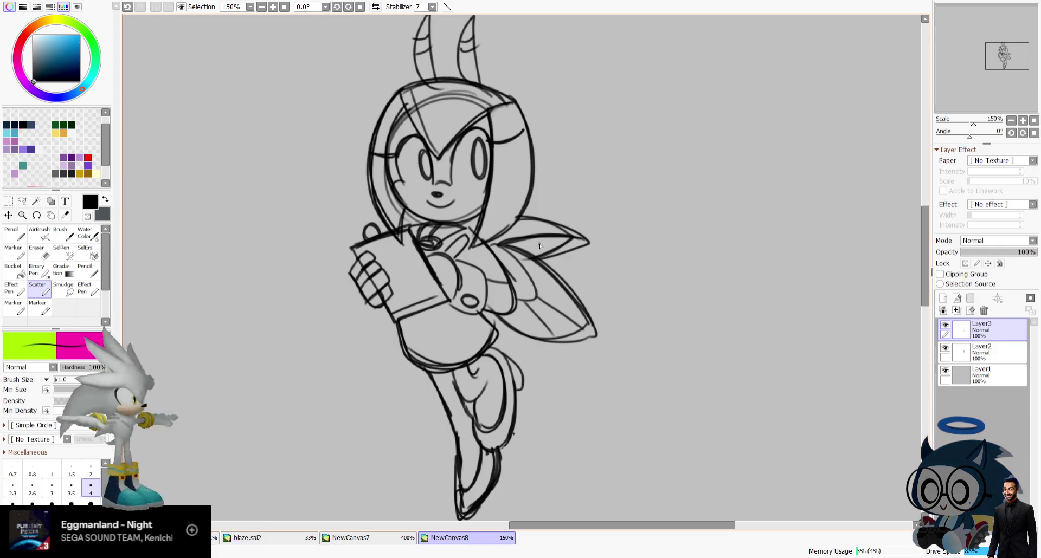
Hatch diagonal shading inside the upper right wing, checking it mirrored.
{"action": "left_click_drag", "start_coordinate": [519, 251], "coordinate": [555, 245]}
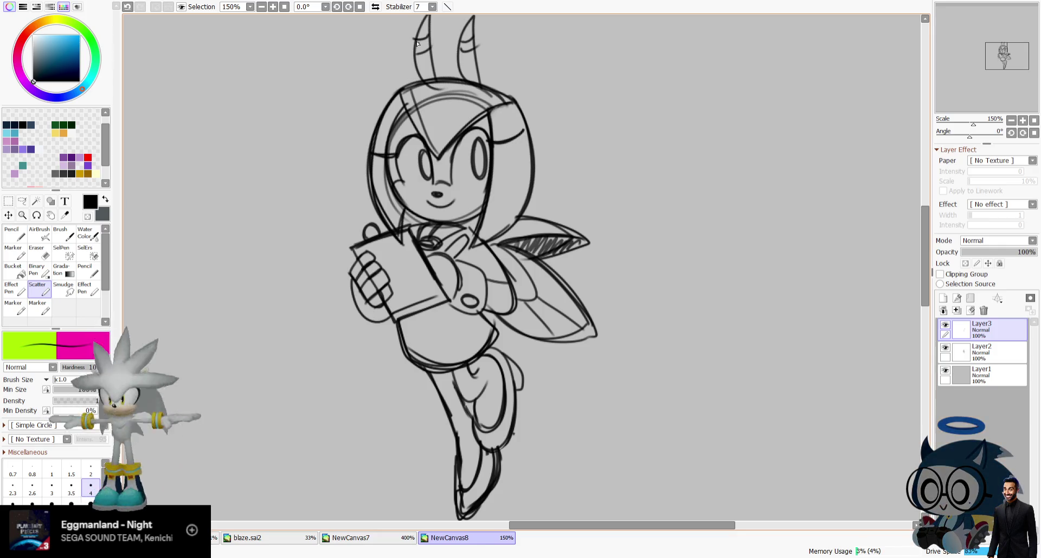
{"action": "left_click", "coordinate": [375, 6]}
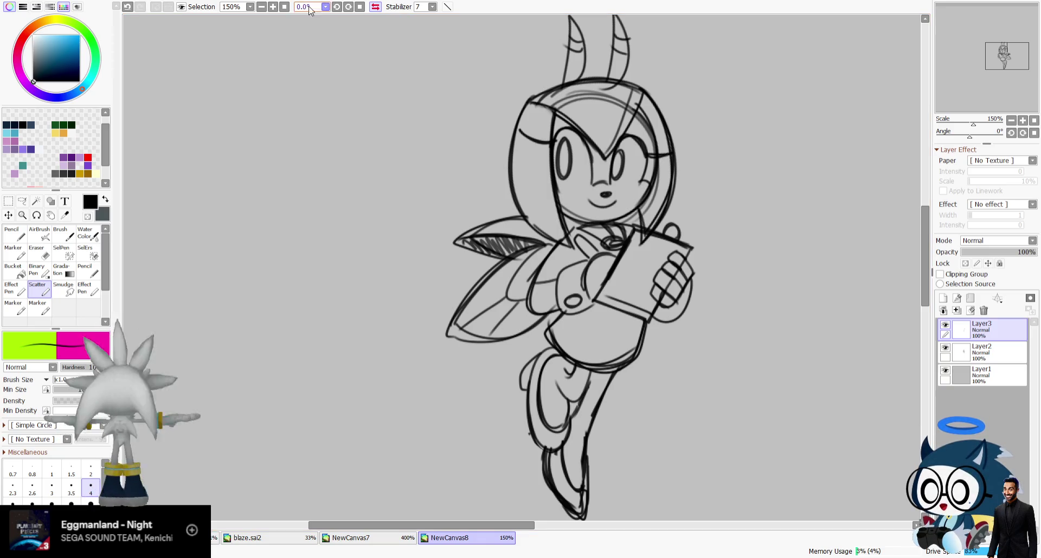
{"action": "left_click", "coordinate": [375, 6]}
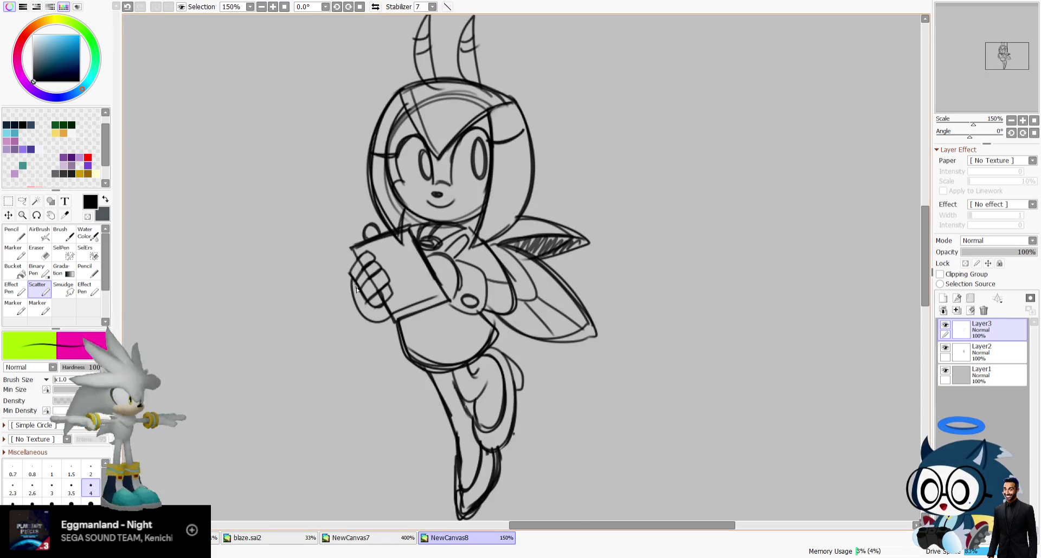
{"action": "left_click", "coordinate": [375, 7]}
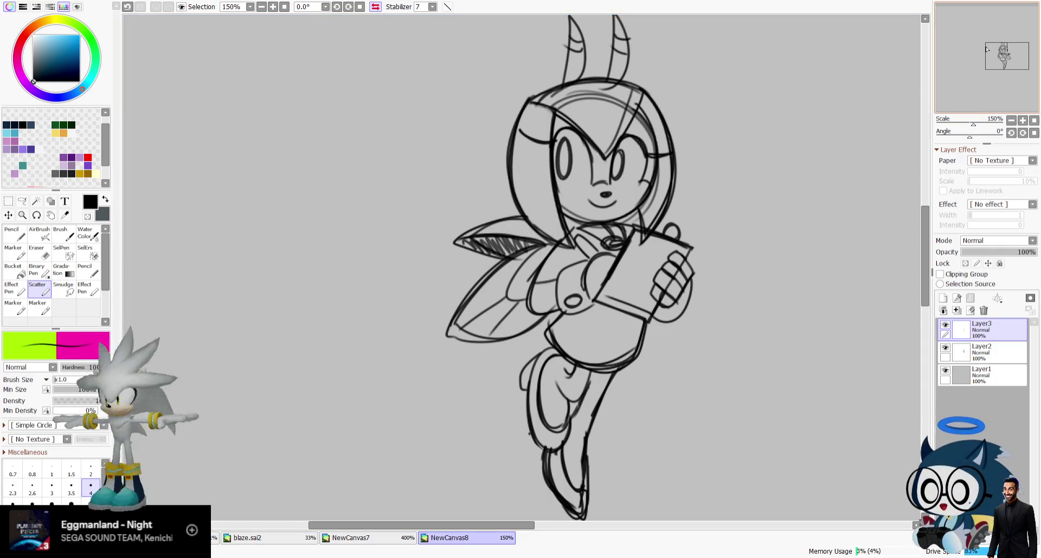
{"action": "scroll", "coordinate": [551, 281], "scroll_direction": "down", "scroll_amount": 3}
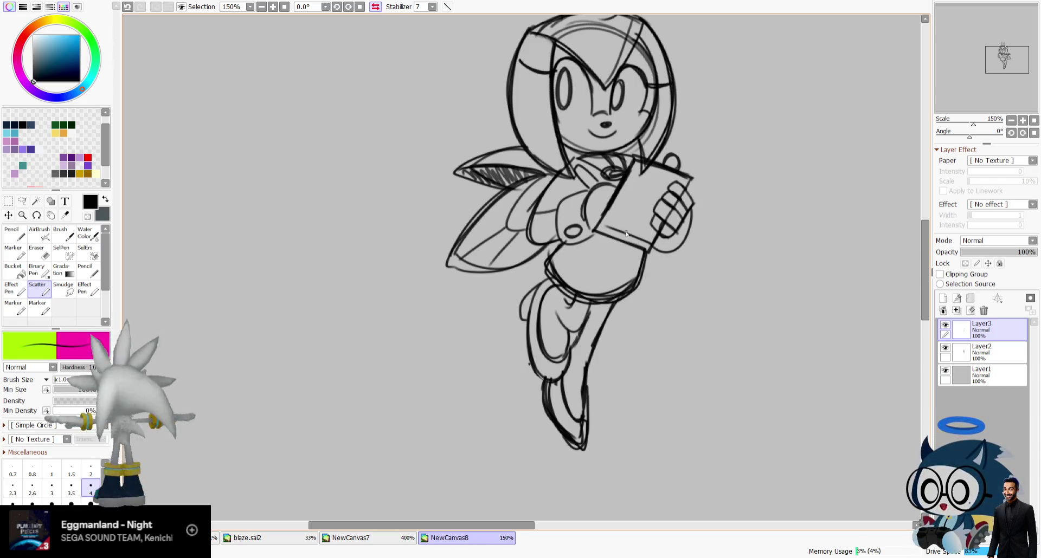
{"action": "key", "text": "h"}
Extend the wing tip line, remove stray strokes, and pan to the empty canvas beside the character.
{"action": "left_click_drag", "start_coordinate": [604, 249], "coordinate": [590, 261]}
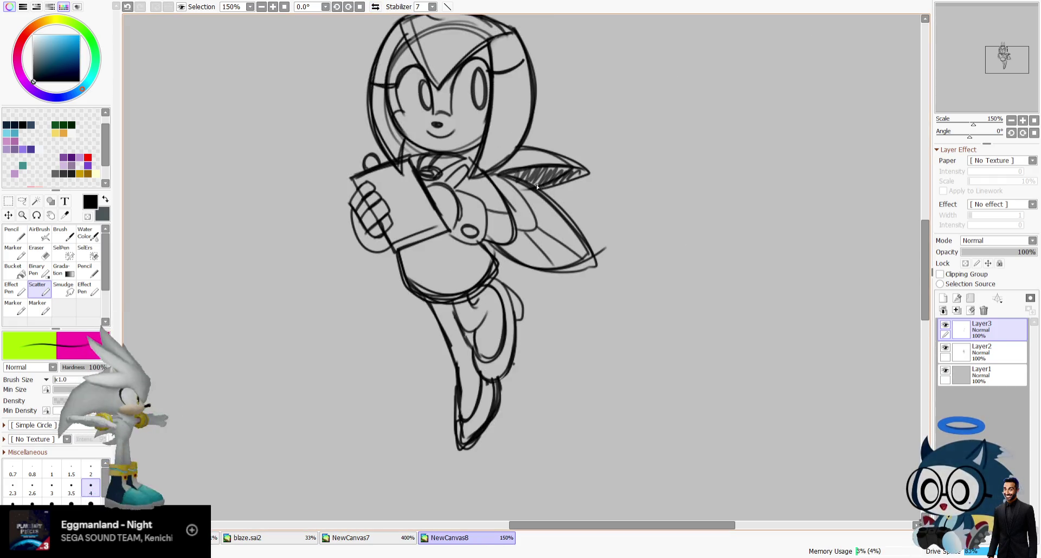
{"action": "left_click_drag", "start_coordinate": [352, 227], "coordinate": [375, 254]}
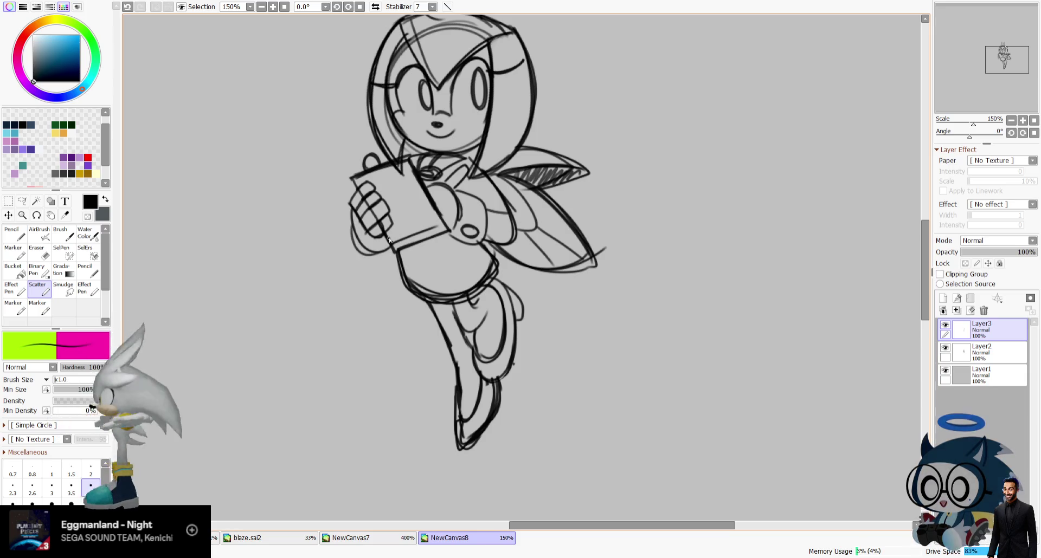
{"action": "key", "text": "ctrl+z"}
{"action": "left_click_drag", "start_coordinate": [993, 43], "coordinate": [995, 40]}
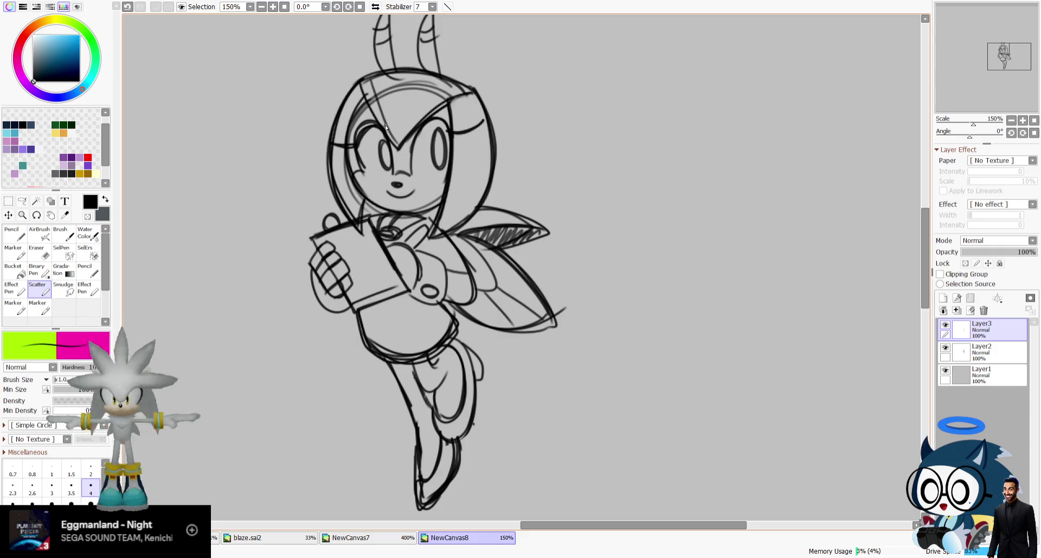
{"action": "key", "text": "ctrl+z"}
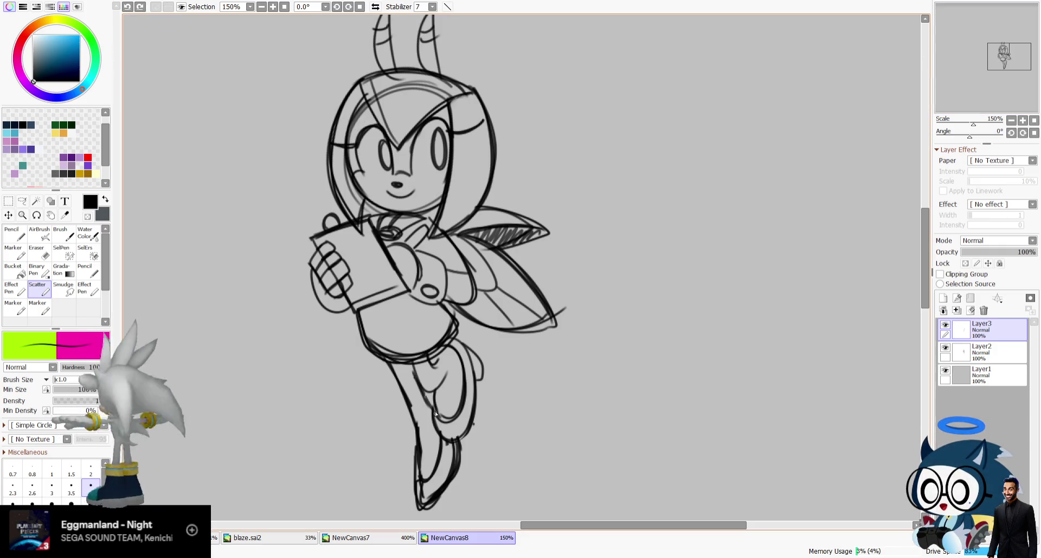
{"action": "mouse_move", "coordinate": [991, 74]}
{"action": "left_mouse_down"}
{"action": "mouse_move", "coordinate": [1008, 60]}
{"action": "mouse_move", "coordinate": [1000, 52]}
{"action": "left_mouse_up"}
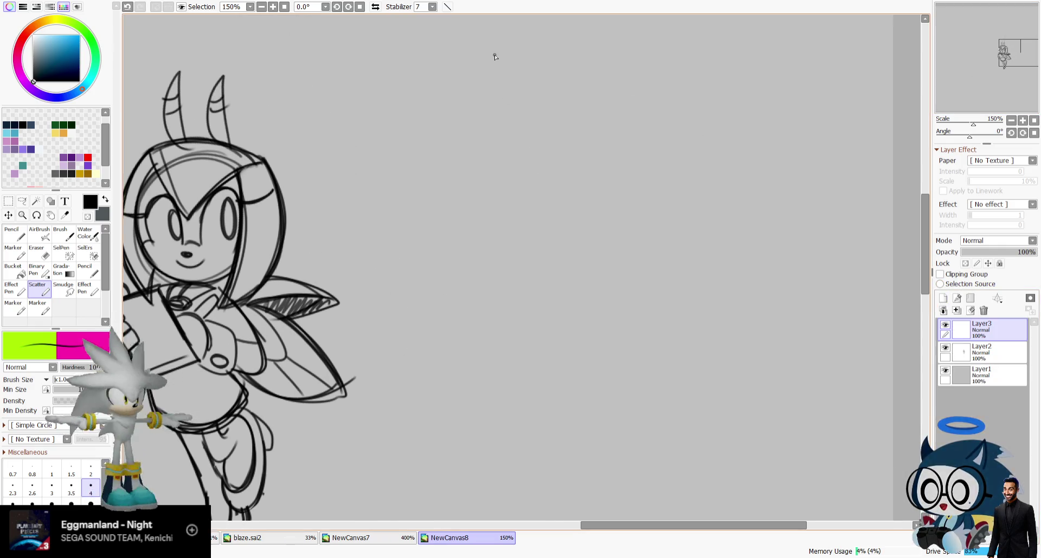
Draw a circle head for the second character with clasped hands beneath it.
{"action": "left_click_drag", "start_coordinate": [512, 117], "coordinate": [548, 88]}
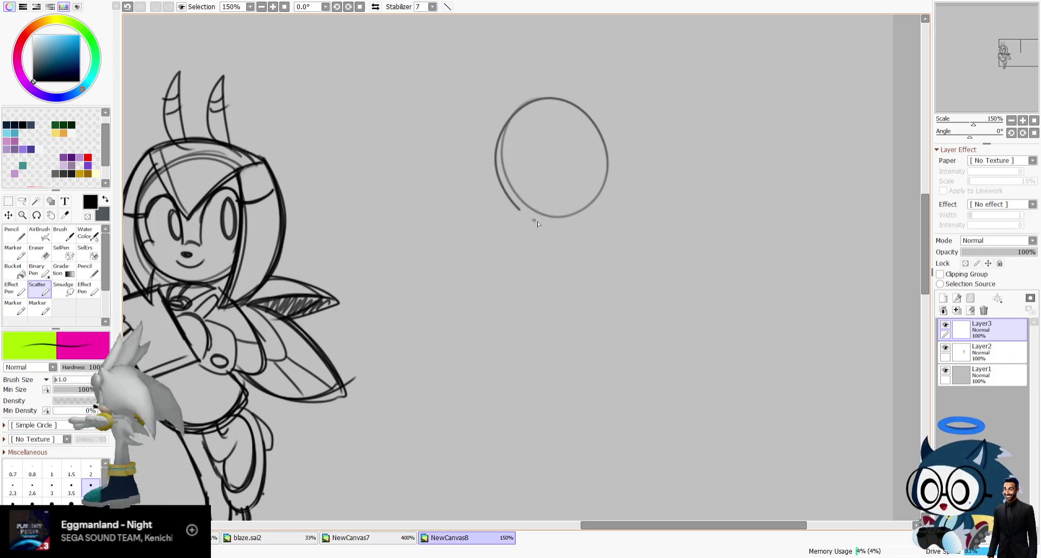
{"action": "left_click_drag", "start_coordinate": [509, 240], "coordinate": [561, 233]}
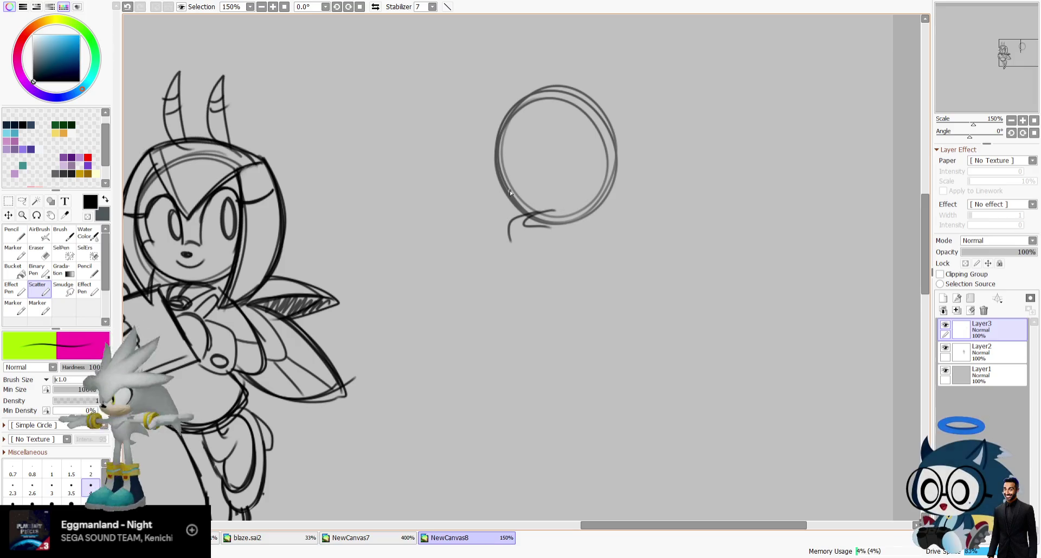
{"action": "key", "text": "ctrl+z"}
{"action": "mouse_move", "coordinate": [534, 212]}
{"action": "left_mouse_down"}
{"action": "mouse_move", "coordinate": [569, 231]}
{"action": "mouse_move", "coordinate": [516, 248]}
{"action": "mouse_move", "coordinate": [529, 237]}
{"action": "left_mouse_up"}
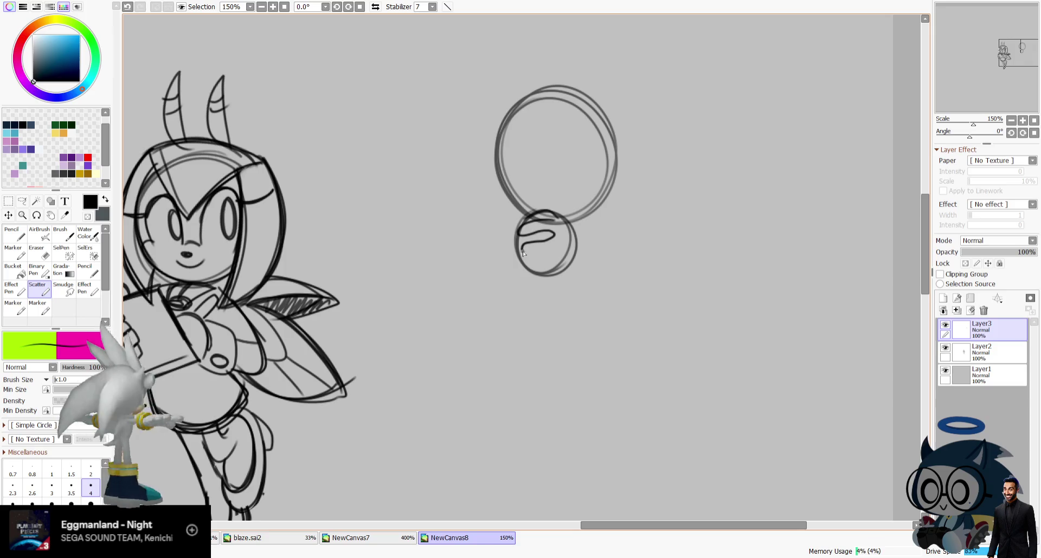
{"action": "left_click_drag", "start_coordinate": [568, 279], "coordinate": [572, 240]}
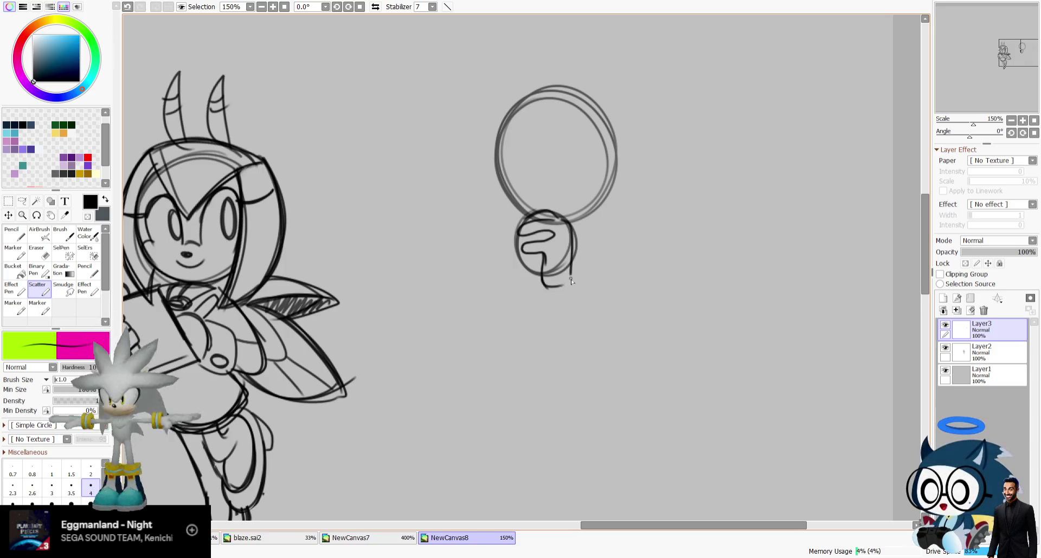
{"action": "mouse_move", "coordinate": [537, 210]}
{"action": "left_mouse_down"}
{"action": "mouse_move", "coordinate": [516, 282]}
{"action": "mouse_move", "coordinate": [542, 287]}
{"action": "left_mouse_up"}
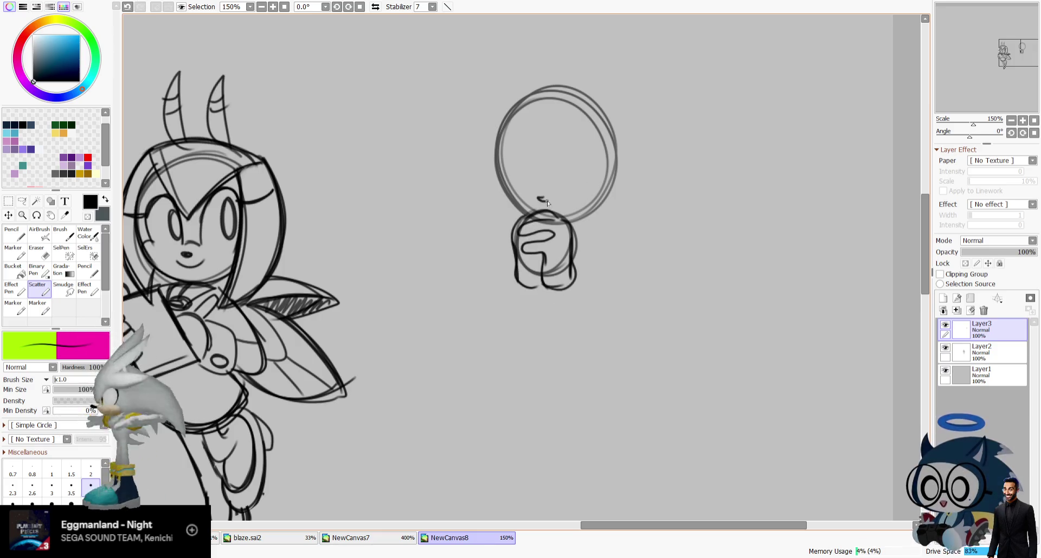
{"action": "key", "text": "ctrl+z"}
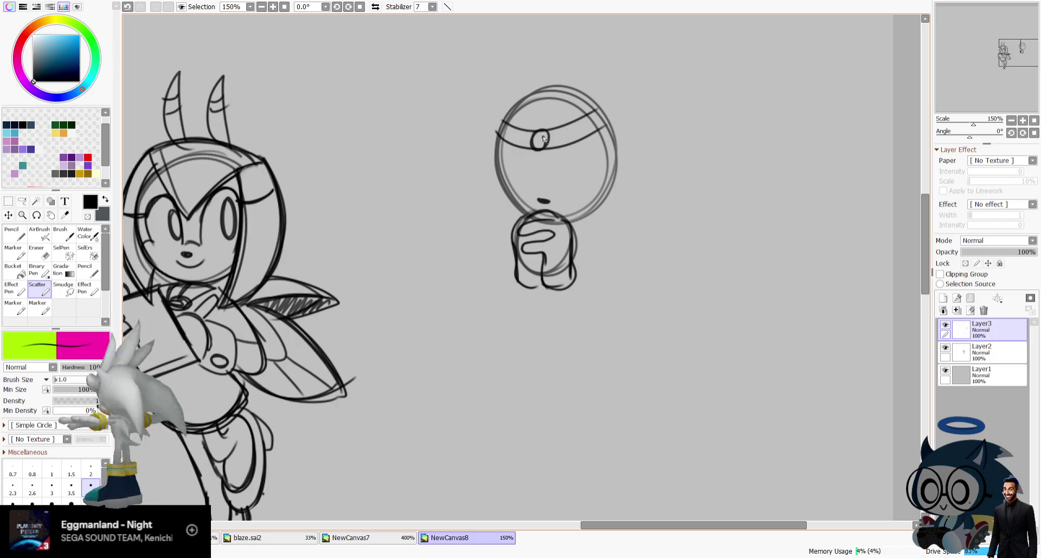
Add hair down the head's left side, a loop by the hands, and a chin stroke.
{"action": "left_click_drag", "start_coordinate": [488, 108], "coordinate": [477, 299]}
{"action": "key", "text": "ctrl+z"}
{"action": "left_click_drag", "start_coordinate": [522, 101], "coordinate": [494, 225]}
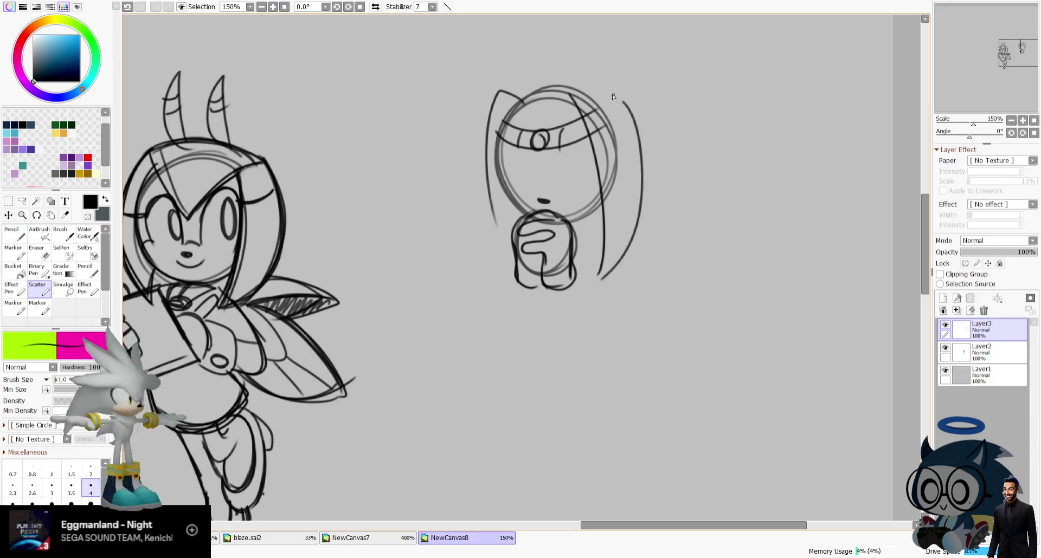
{"action": "left_click_drag", "start_coordinate": [571, 287], "coordinate": [575, 254]}
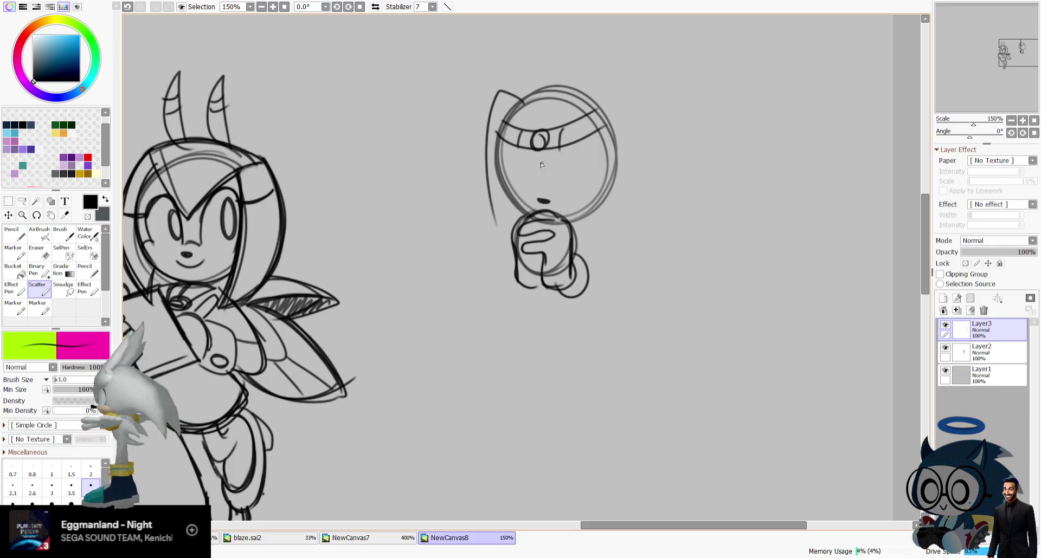
{"action": "left_click_drag", "start_coordinate": [506, 150], "coordinate": [508, 196]}
{"action": "key", "text": "ctrl+z"}
{"action": "left_click_drag", "start_coordinate": [501, 183], "coordinate": [527, 212]}
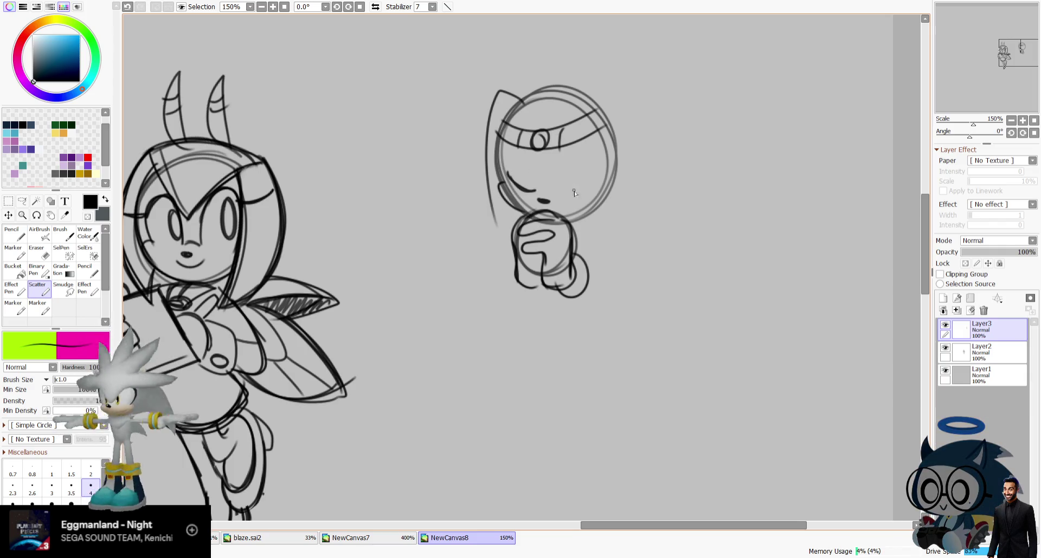
{"action": "key", "text": "ctrl+z"}
{"action": "key", "text": "ctrl+z"}
{"action": "key", "text": "ctrl+z"}
{"action": "key", "text": "ctrl+z"}
{"action": "key", "text": "ctrl+z"}
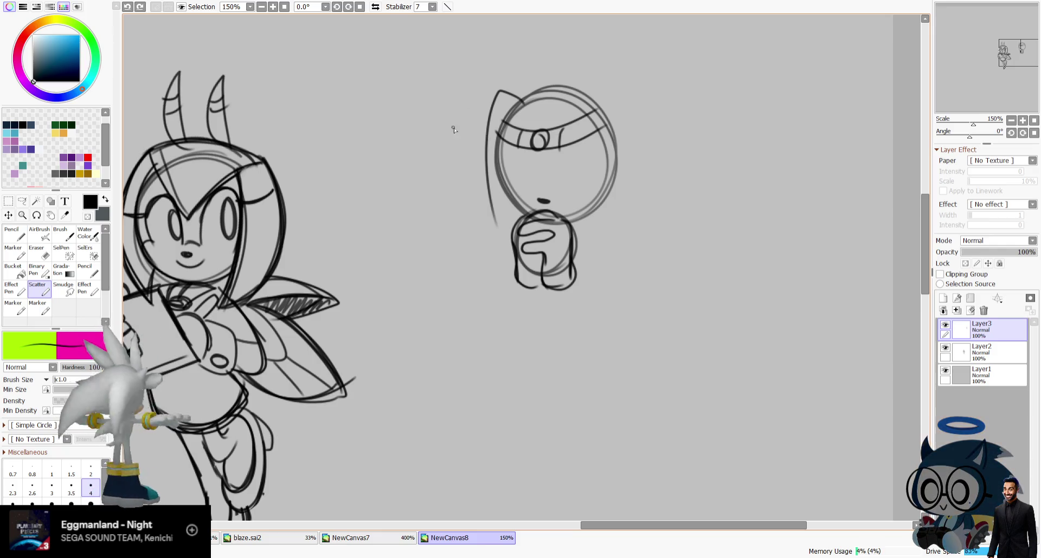
Draw long hair lines down the left side of the head in mirrored view.
{"action": "left_click_drag", "start_coordinate": [518, 91], "coordinate": [543, 88]}
{"action": "key", "text": "h"}
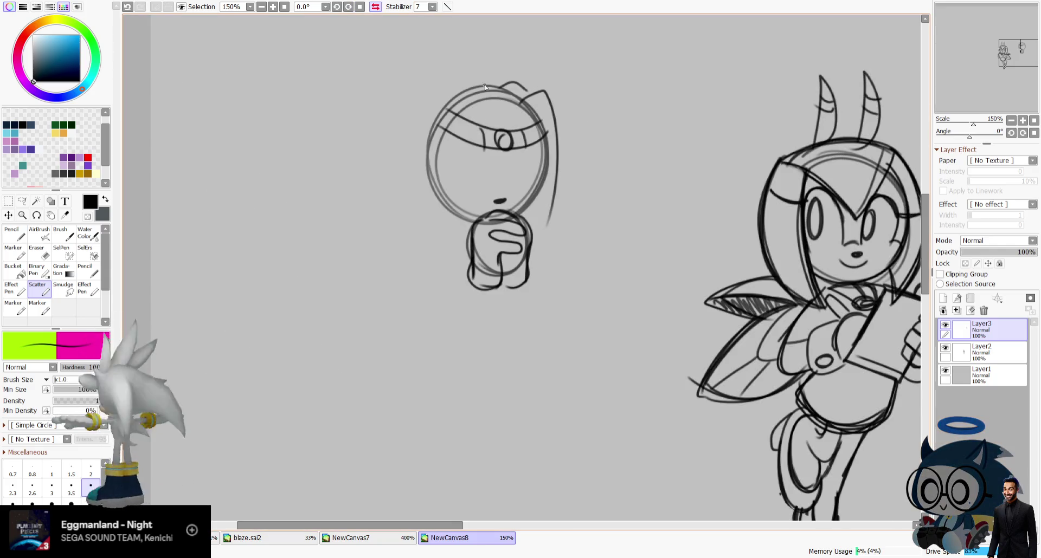
{"action": "left_click_drag", "start_coordinate": [421, 111], "coordinate": [408, 258]}
{"action": "key", "text": "ctrl+z"}
{"action": "left_click_drag", "start_coordinate": [461, 109], "coordinate": [437, 284]}
{"action": "left_click_drag", "start_coordinate": [434, 140], "coordinate": [413, 290]}
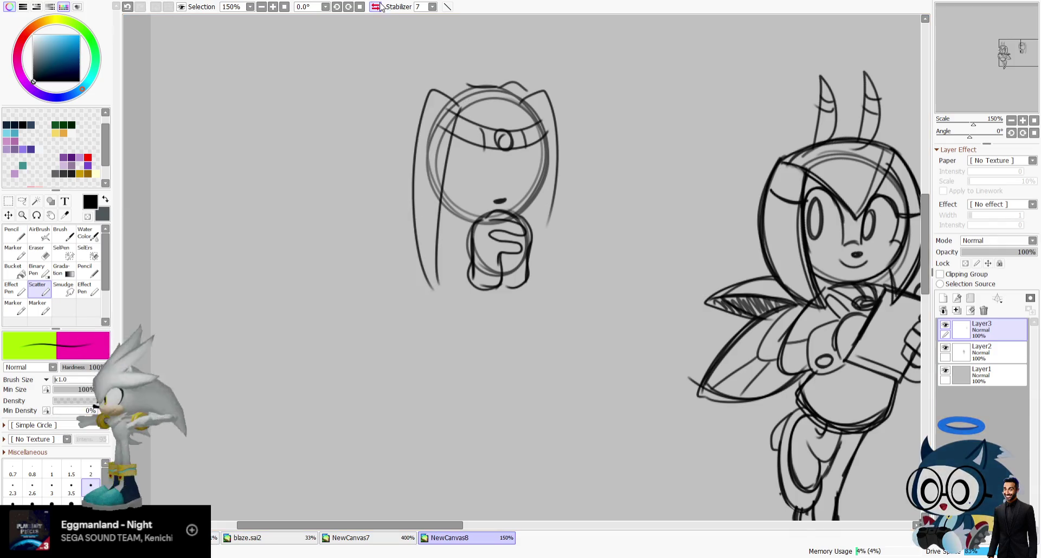
{"action": "key", "text": "h"}
Draw long hair lines down the right side, redrawing until they fit.
{"action": "left_click_drag", "start_coordinate": [596, 182], "coordinate": [607, 293]}
{"action": "key", "text": "ctrl+z"}
{"action": "key", "text": "ctrl+z"}
{"action": "key", "text": "ctrl+z"}
{"action": "mouse_move", "coordinate": [583, 106]}
{"action": "left_mouse_down"}
{"action": "mouse_move", "coordinate": [599, 295]}
{"action": "mouse_move", "coordinate": [627, 140]}
{"action": "left_mouse_up"}
{"action": "key", "text": "ctrl+z"}
{"action": "key", "text": "ctrl+z"}
{"action": "mouse_move", "coordinate": [582, 102]}
{"action": "left_mouse_down"}
{"action": "mouse_move", "coordinate": [599, 297]}
{"action": "mouse_move", "coordinate": [627, 140]}
{"action": "left_mouse_up"}
{"action": "key", "text": "ctrl+z"}
{"action": "left_click_drag", "start_coordinate": [601, 83], "coordinate": [610, 290]}
{"action": "key", "text": "ctrl+z"}
{"action": "left_click_drag", "start_coordinate": [601, 84], "coordinate": [615, 292]}
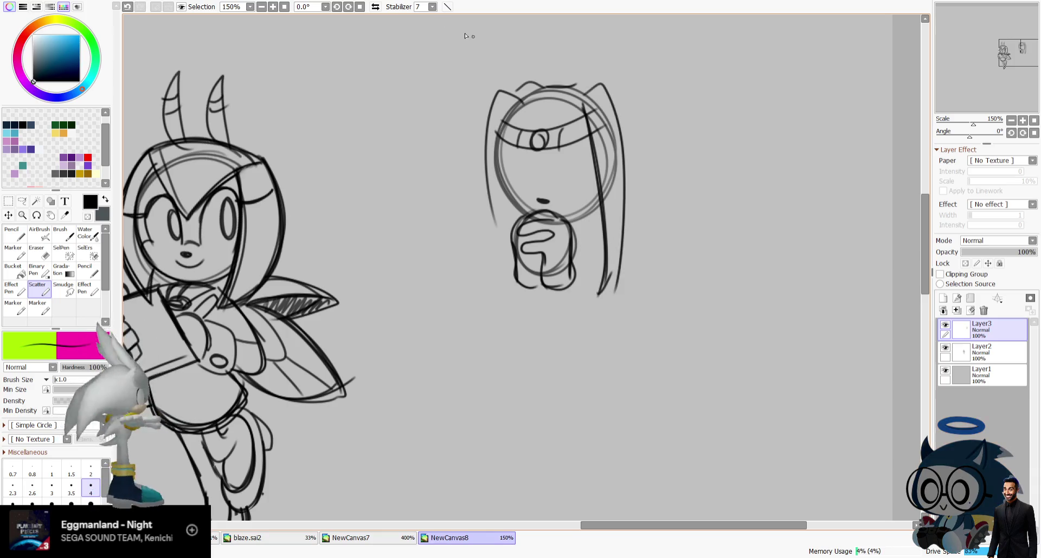
Redraw the outer left hair lines further out in mirrored view.
{"action": "key", "text": "h"}
{"action": "key", "text": "ctrl+z"}
{"action": "left_click_drag", "start_coordinate": [440, 78], "coordinate": [438, 282]}
{"action": "key", "text": "ctrl+z"}
{"action": "left_click_drag", "start_coordinate": [455, 87], "coordinate": [444, 295]}
{"action": "left_click_drag", "start_coordinate": [425, 80], "coordinate": [407, 228]}
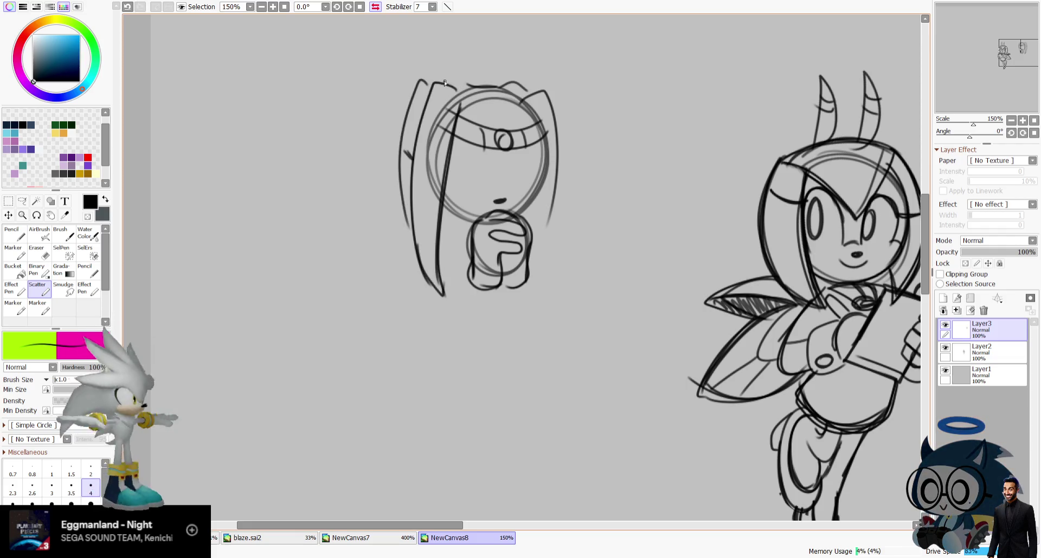
{"action": "key", "text": "ctrl+z"}
{"action": "key", "text": "h"}
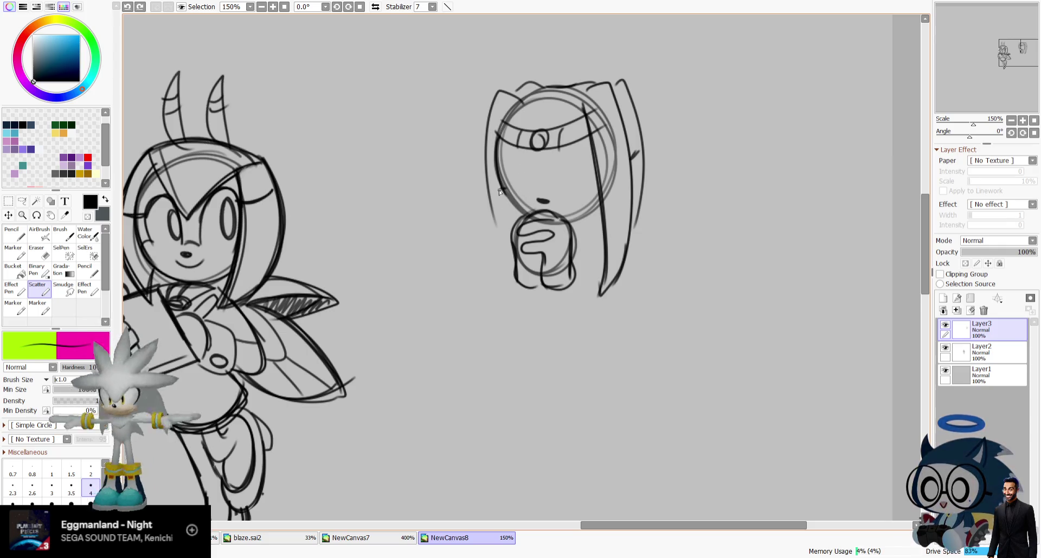
Draw the closed arched eyes with lashes and add a line to the clasped hands.
{"action": "key", "text": "ctrl+z"}
{"action": "mouse_move", "coordinate": [532, 191]}
{"action": "left_mouse_down"}
{"action": "mouse_move", "coordinate": [508, 152]}
{"action": "mouse_move", "coordinate": [591, 187]}
{"action": "left_mouse_up"}
{"action": "key", "text": "ctrl+z"}
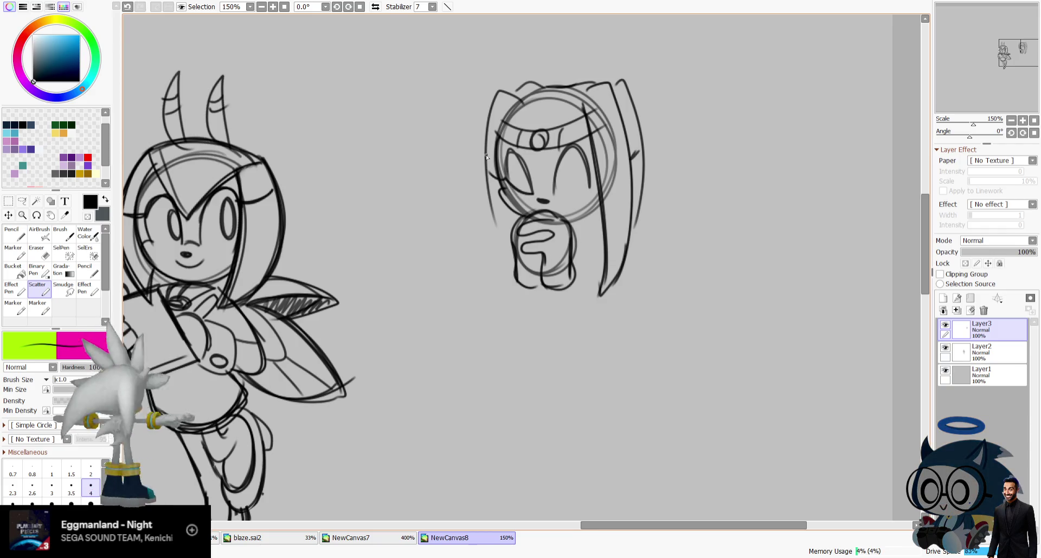
{"action": "key", "text": "ctrl+z"}
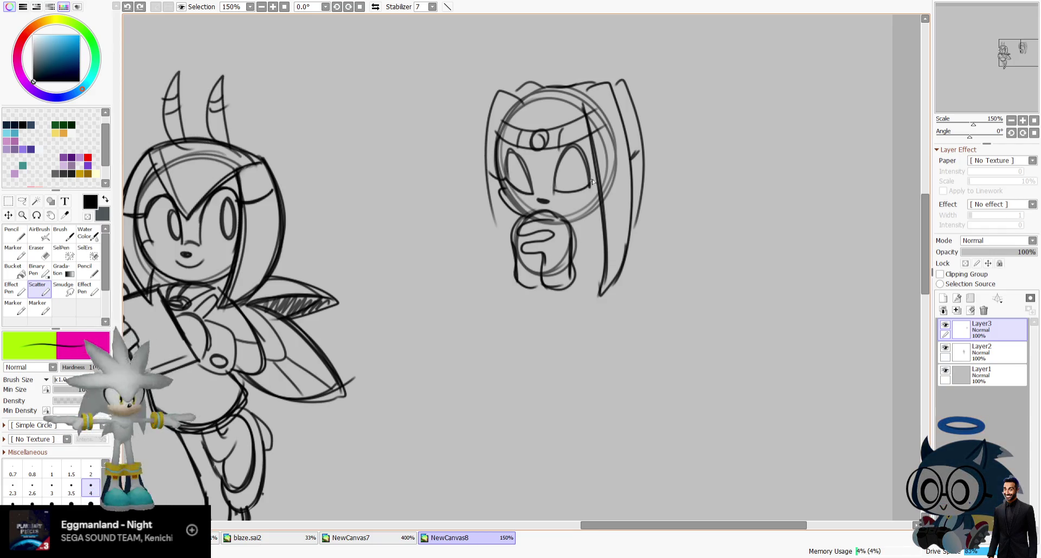
{"action": "left_click_drag", "start_coordinate": [566, 194], "coordinate": [614, 174]}
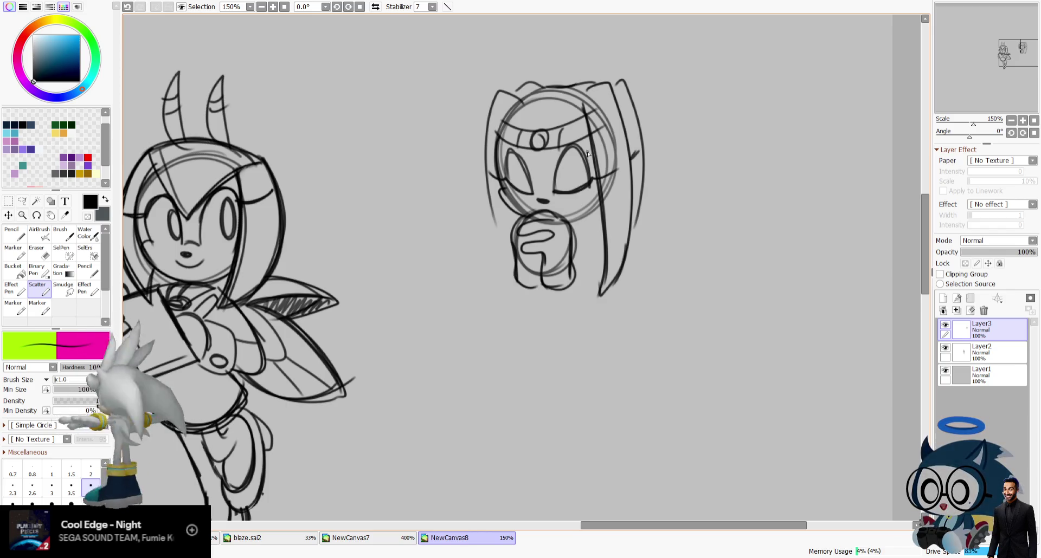
{"action": "left_click_drag", "start_coordinate": [599, 181], "coordinate": [626, 176]}
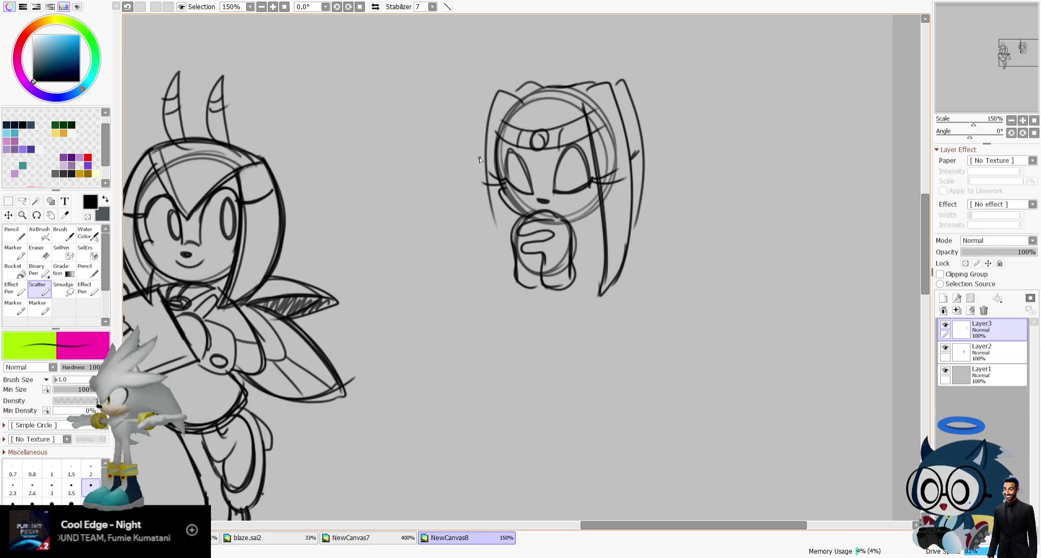
{"action": "mouse_move", "coordinate": [541, 259]}
{"action": "left_mouse_down"}
{"action": "mouse_move", "coordinate": [542, 283]}
{"action": "mouse_move", "coordinate": [561, 300]}
{"action": "left_mouse_up"}
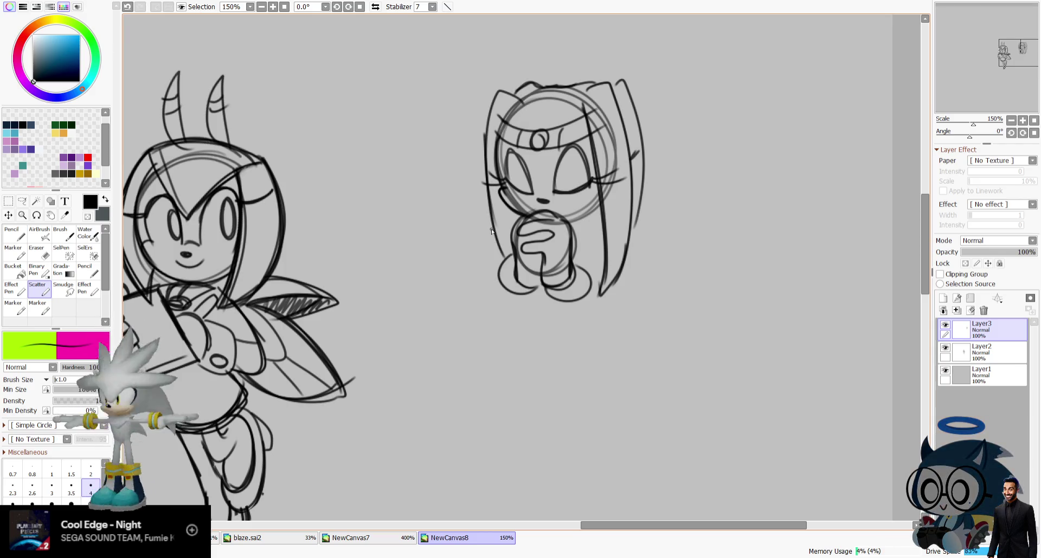
{"action": "left_click", "coordinate": [375, 7]}
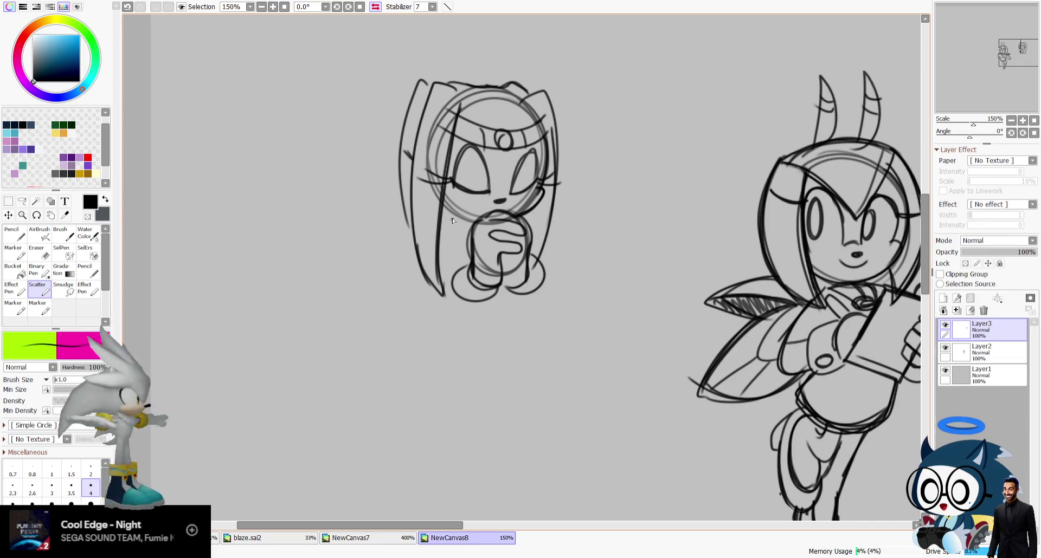
Erase faint stray lines left of the headband character's head.
{"action": "key", "text": "ctrl+z"}
{"action": "key", "text": "e"}
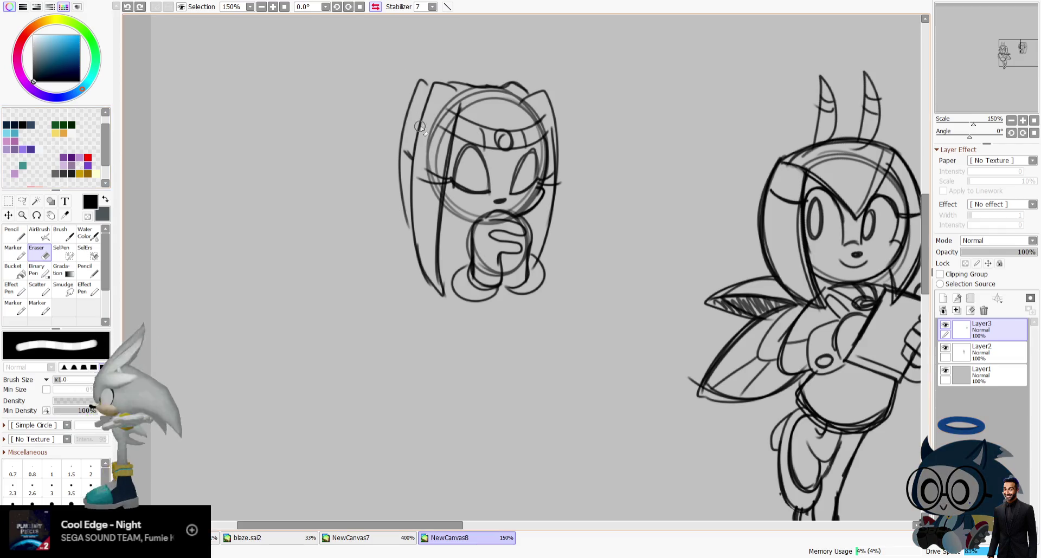
{"action": "mouse_move", "coordinate": [450, 107]}
{"action": "left_mouse_down"}
{"action": "mouse_move", "coordinate": [432, 134]}
{"action": "mouse_move", "coordinate": [430, 225]}
{"action": "left_mouse_up"}
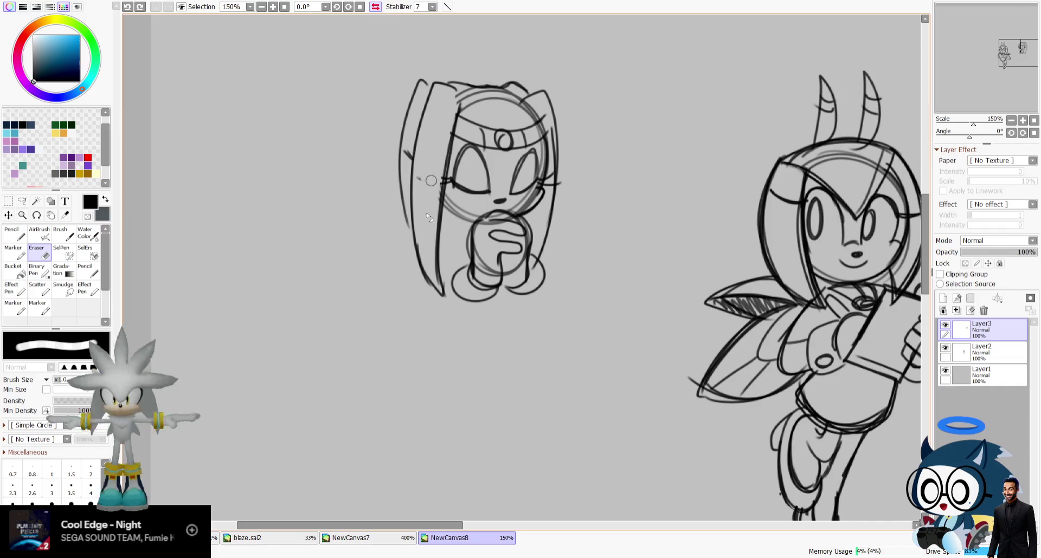
{"action": "left_click_drag", "start_coordinate": [422, 179], "coordinate": [418, 155]}
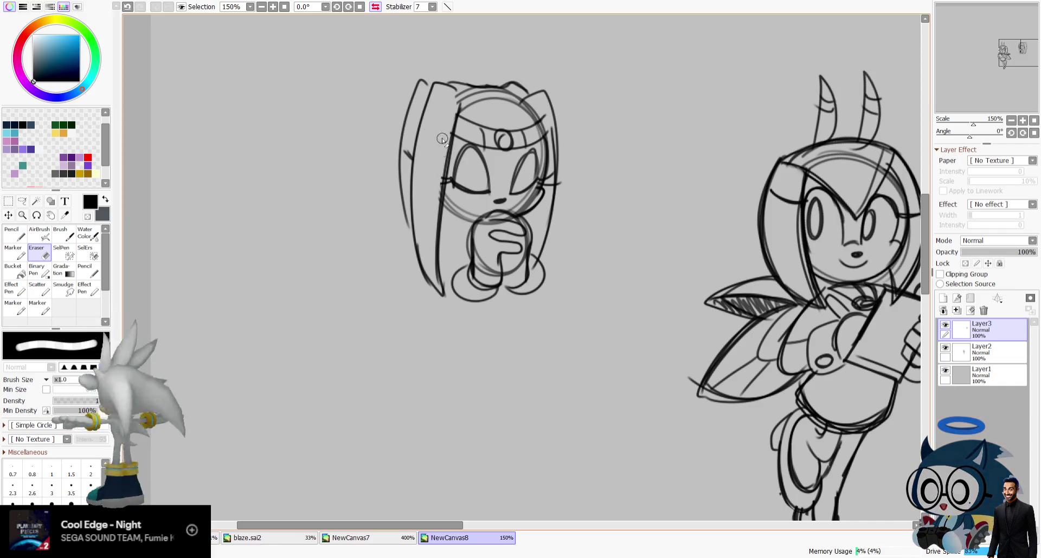
{"action": "left_click", "coordinate": [376, 7]}
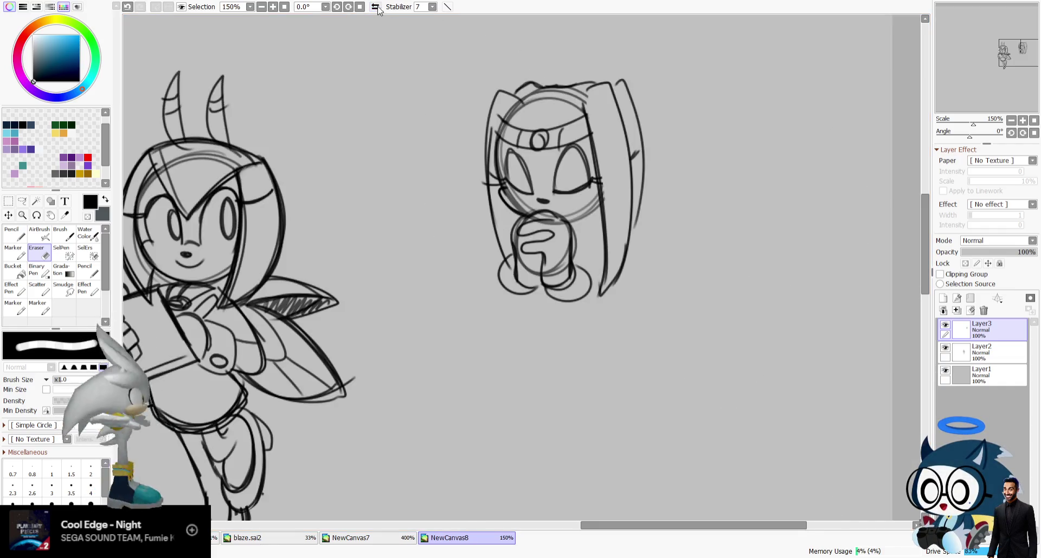
{"action": "left_click", "coordinate": [37, 287]}
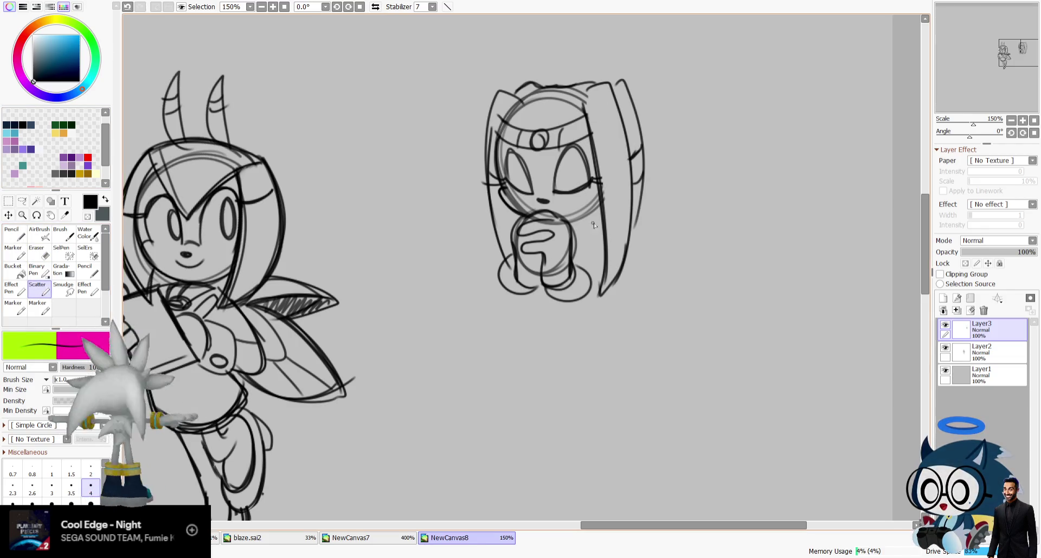
Add strokes beside the right hair and chin, and a dress line below the hands.
{"action": "left_click_drag", "start_coordinate": [606, 222], "coordinate": [624, 221]}
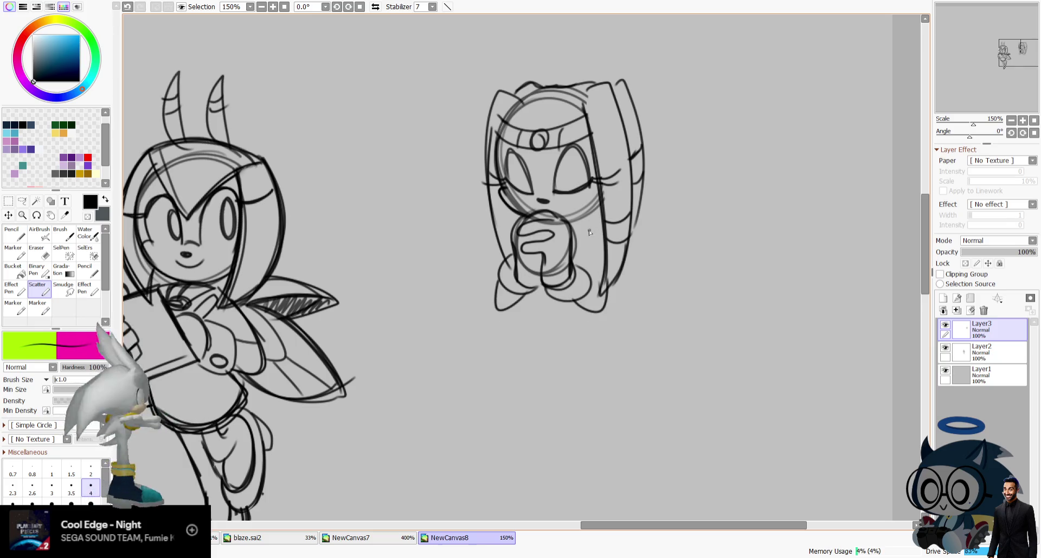
{"action": "key", "text": "ctrl+z"}
{"action": "left_click_drag", "start_coordinate": [592, 210], "coordinate": [569, 206]}
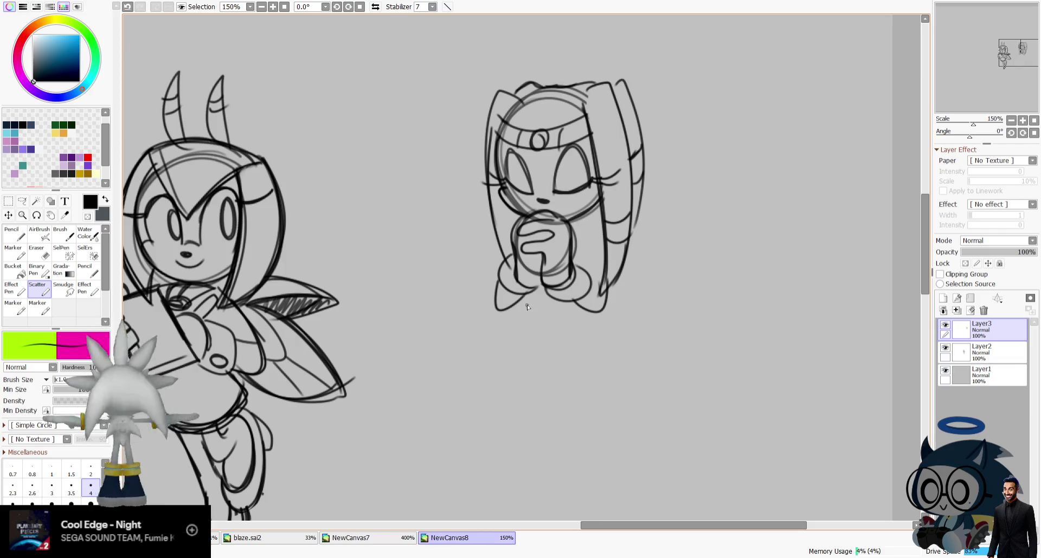
{"action": "left_click_drag", "start_coordinate": [525, 293], "coordinate": [609, 363]}
{"action": "key", "text": "ctrl+z"}
{"action": "key", "text": "ctrl+z"}
{"action": "left_click_drag", "start_coordinate": [523, 290], "coordinate": [617, 359]}
{"action": "key", "text": "ctrl+z"}
{"action": "mouse_move", "coordinate": [525, 292]}
{"action": "left_mouse_down"}
{"action": "mouse_move", "coordinate": [525, 357]}
{"action": "mouse_move", "coordinate": [621, 360]}
{"action": "left_mouse_up"}
{"action": "key", "text": "ctrl+z"}
Draw both sides of the dress, using the mirrored view for the left side.
{"action": "left_click_drag", "start_coordinate": [589, 212], "coordinate": [586, 282]}
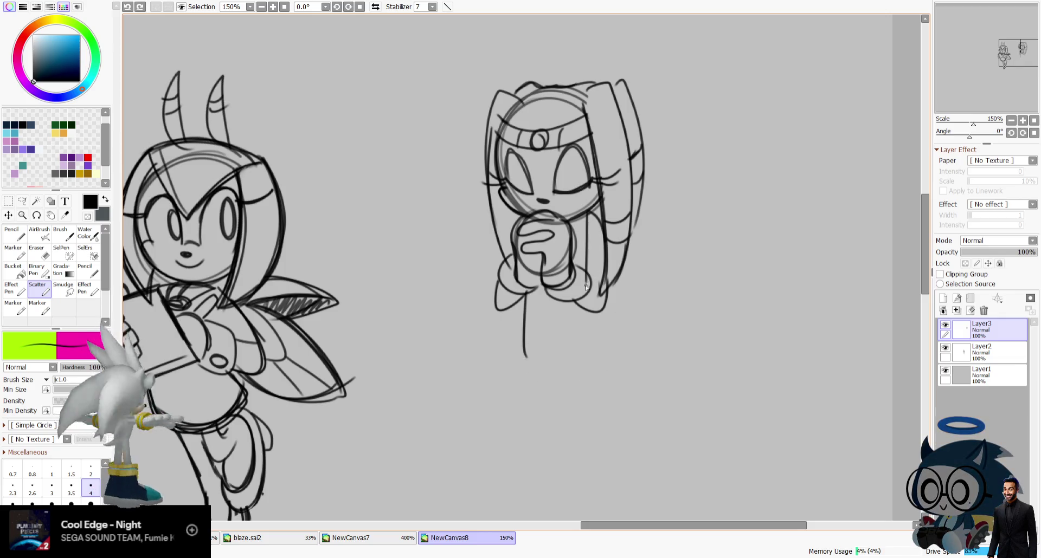
{"action": "key", "text": "h"}
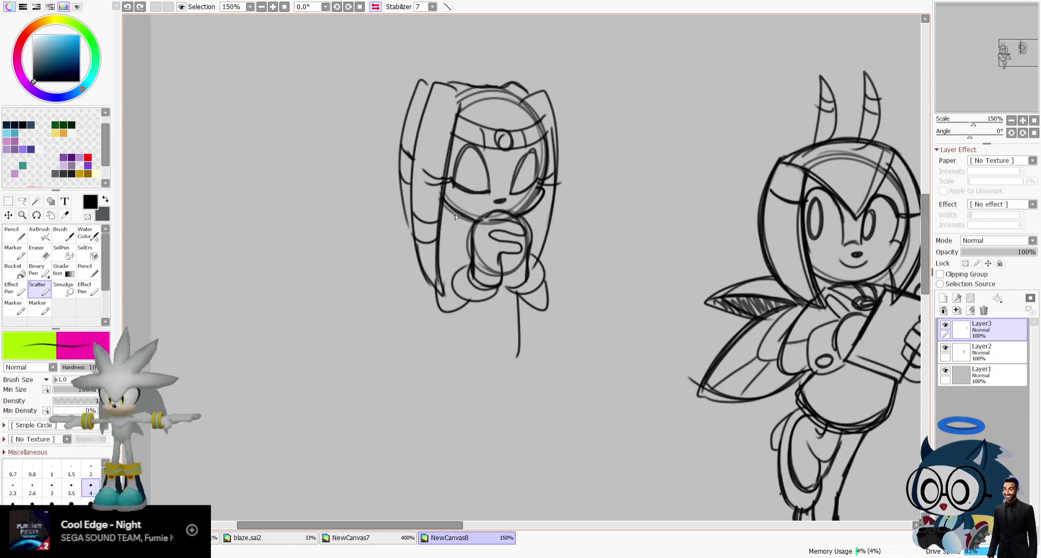
{"action": "left_click_drag", "start_coordinate": [440, 212], "coordinate": [458, 285]}
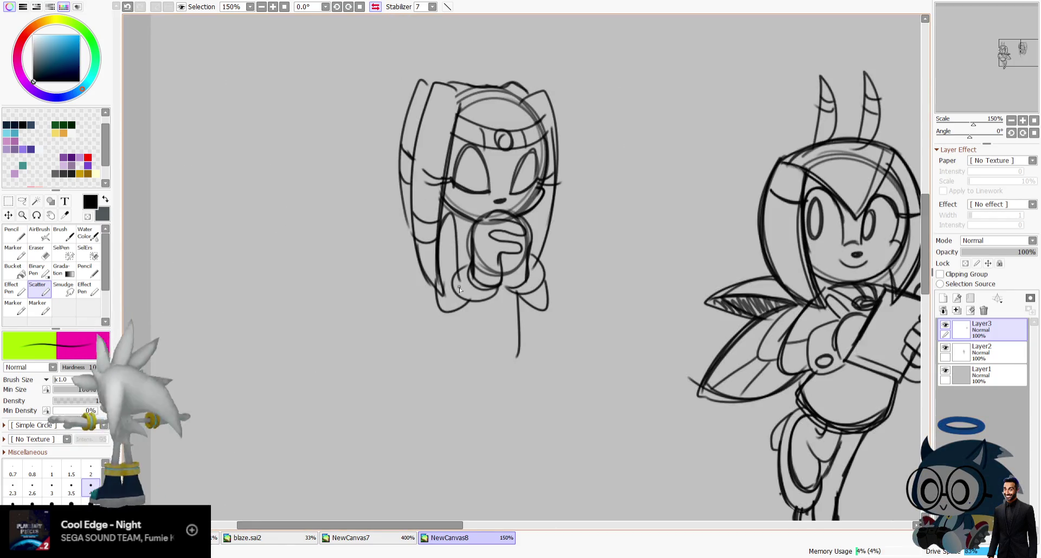
{"action": "key", "text": "ctrl+z"}
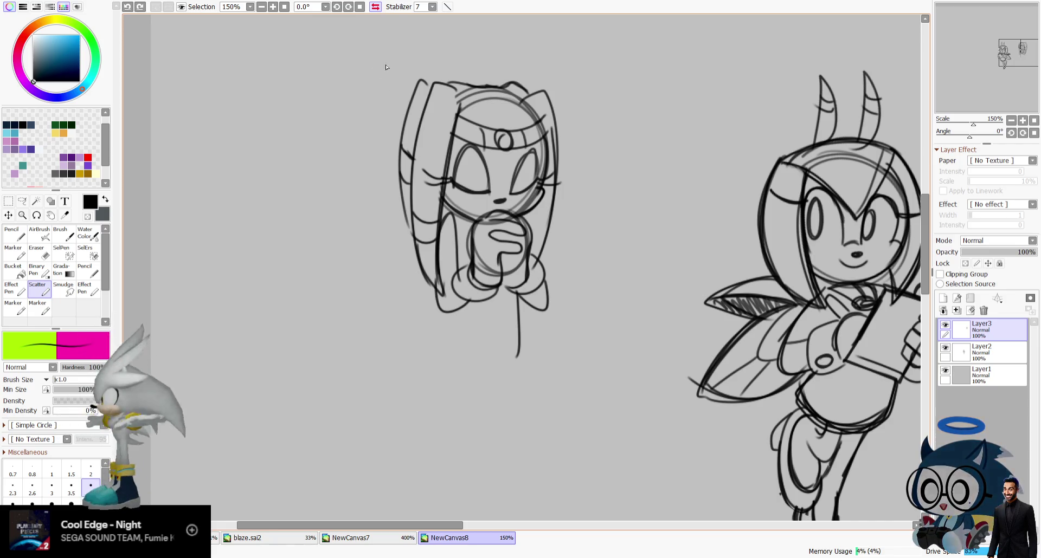
{"action": "left_click", "coordinate": [375, 7]}
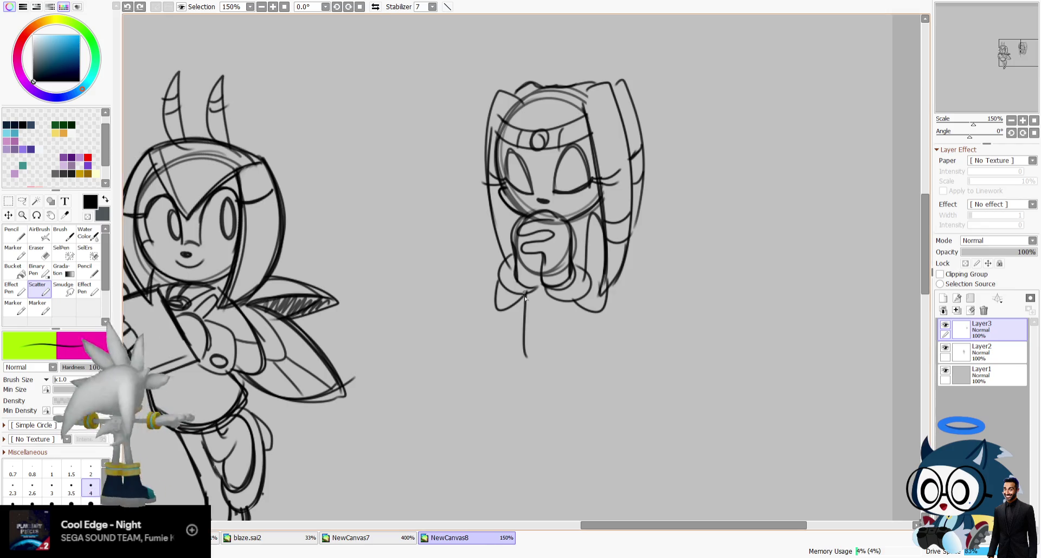
Sketch the dress's side edge and ruffled hem, and add a strand to the right hair.
{"action": "left_click_drag", "start_coordinate": [521, 362], "coordinate": [604, 374]}
{"action": "left_click_drag", "start_coordinate": [600, 312], "coordinate": [616, 375]}
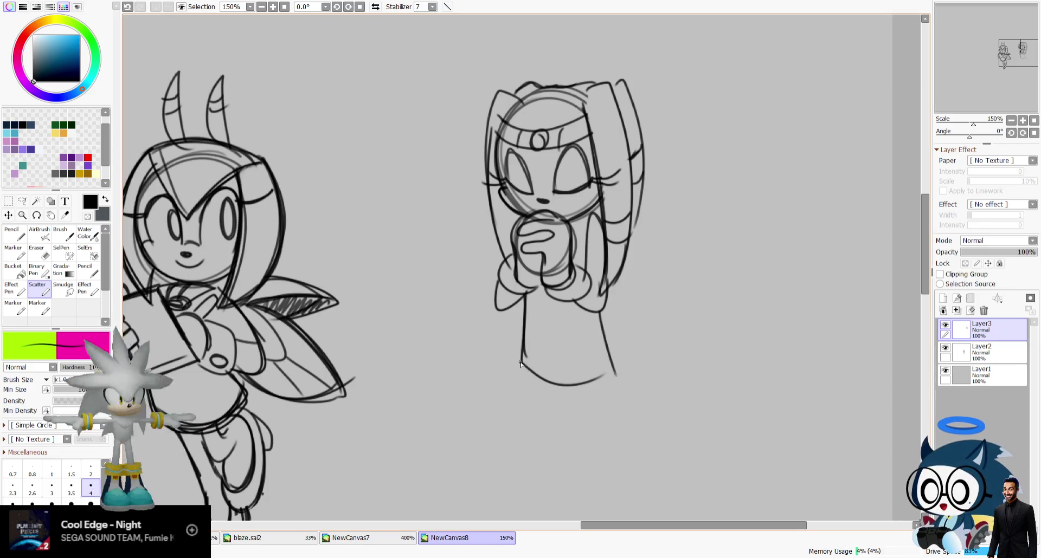
{"action": "left_click_drag", "start_coordinate": [521, 367], "coordinate": [564, 391]}
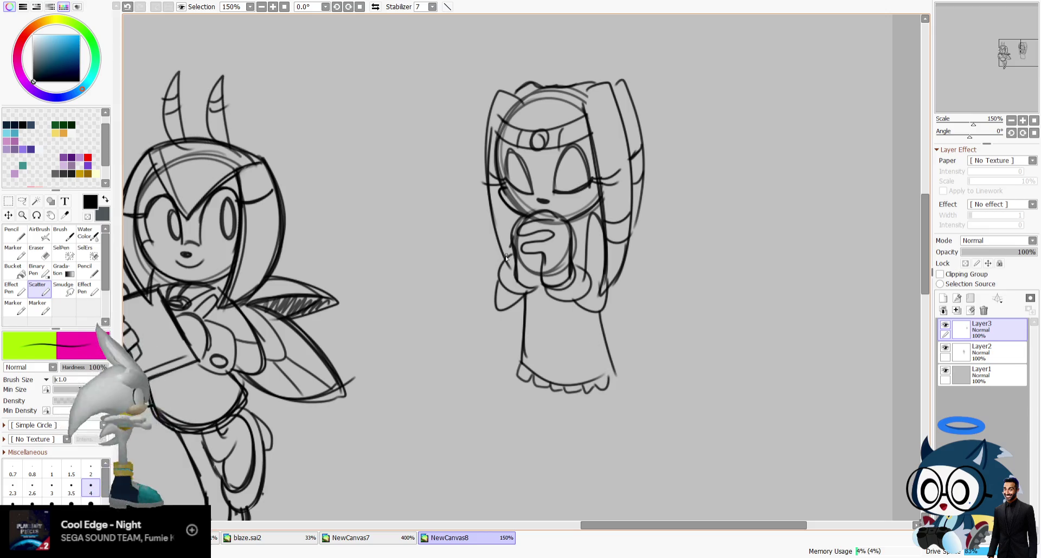
{"action": "key", "text": "ctrl+z"}
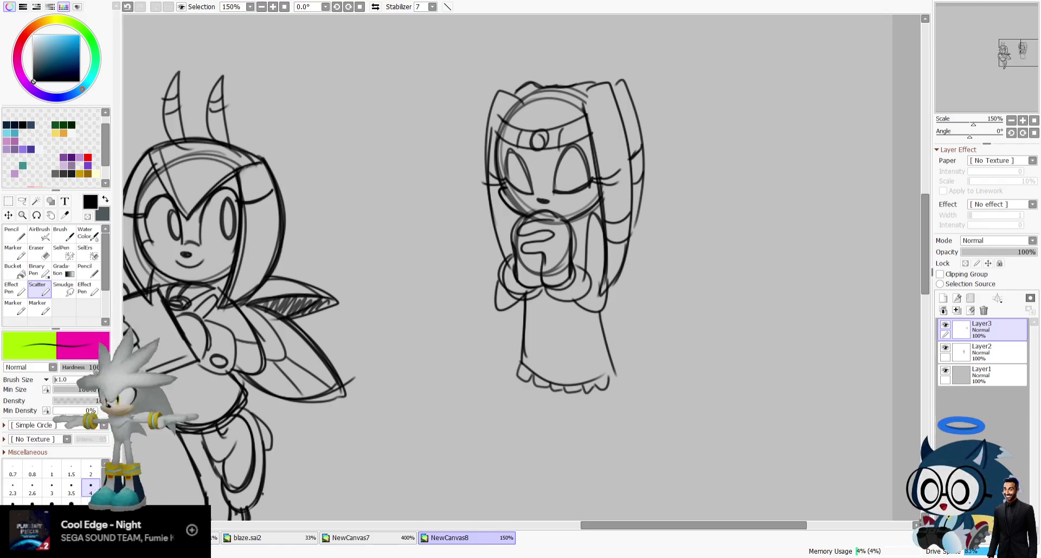
{"action": "left_click_drag", "start_coordinate": [606, 296], "coordinate": [603, 205]}
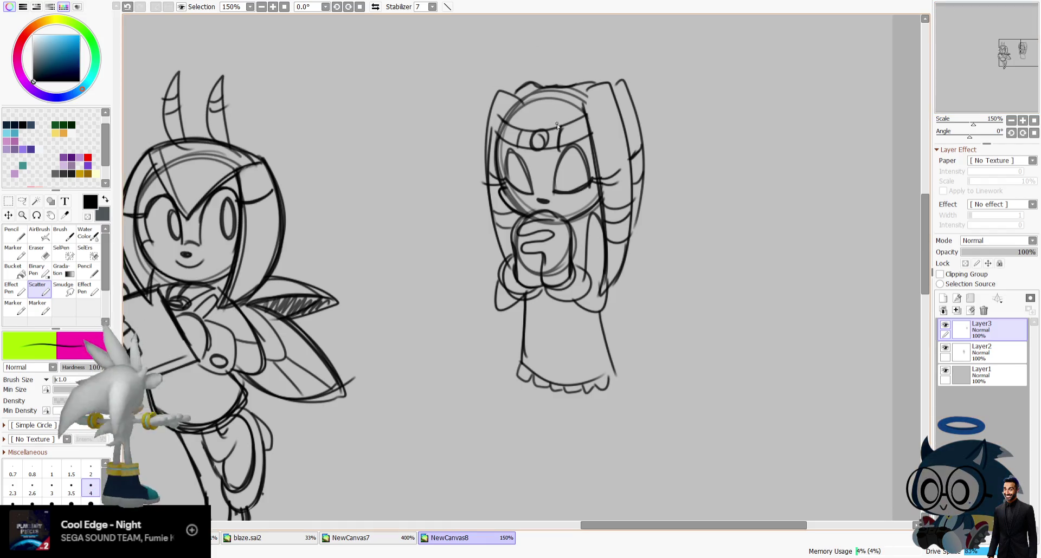
Draw zigzag spikes along the headband and darken the dress edges and hem.
{"action": "mouse_move", "coordinate": [572, 138]}
{"action": "left_mouse_down"}
{"action": "mouse_move", "coordinate": [588, 120]}
{"action": "mouse_move", "coordinate": [550, 130]}
{"action": "mouse_move", "coordinate": [499, 121]}
{"action": "left_mouse_up"}
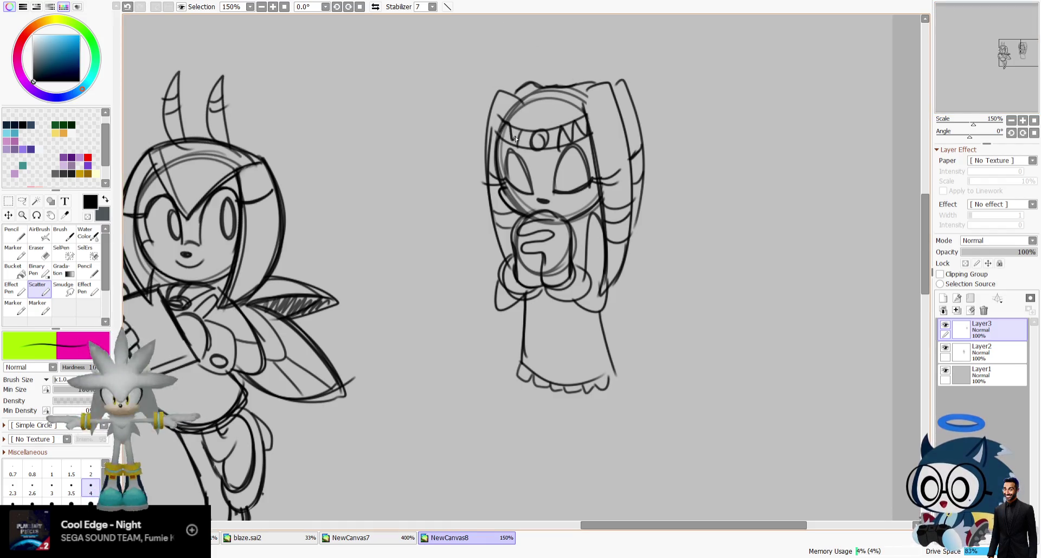
{"action": "left_click_drag", "start_coordinate": [985, 46], "coordinate": [988, 47]}
{"action": "left_click_drag", "start_coordinate": [495, 349], "coordinate": [580, 343]}
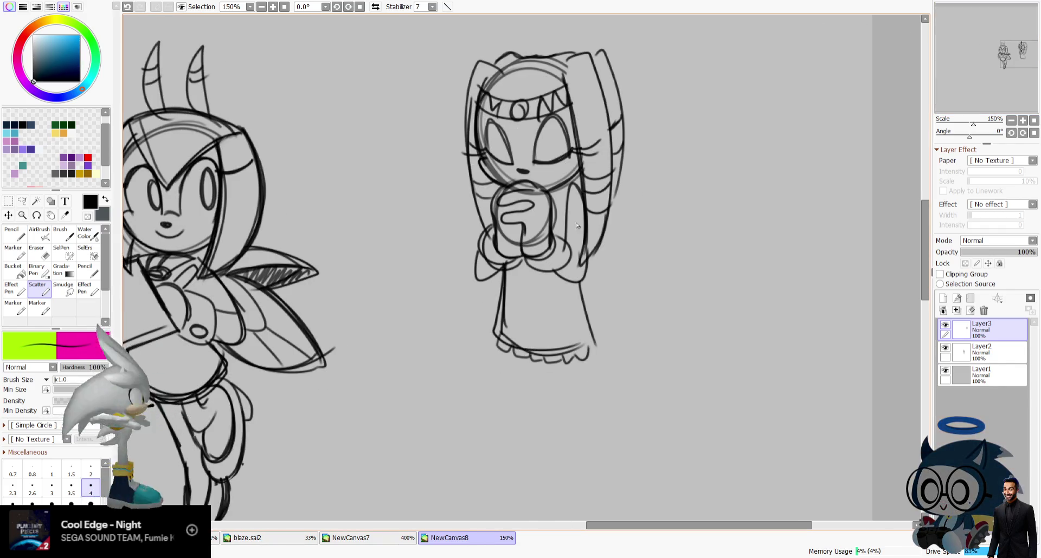
{"action": "left_click_drag", "start_coordinate": [580, 293], "coordinate": [596, 345]}
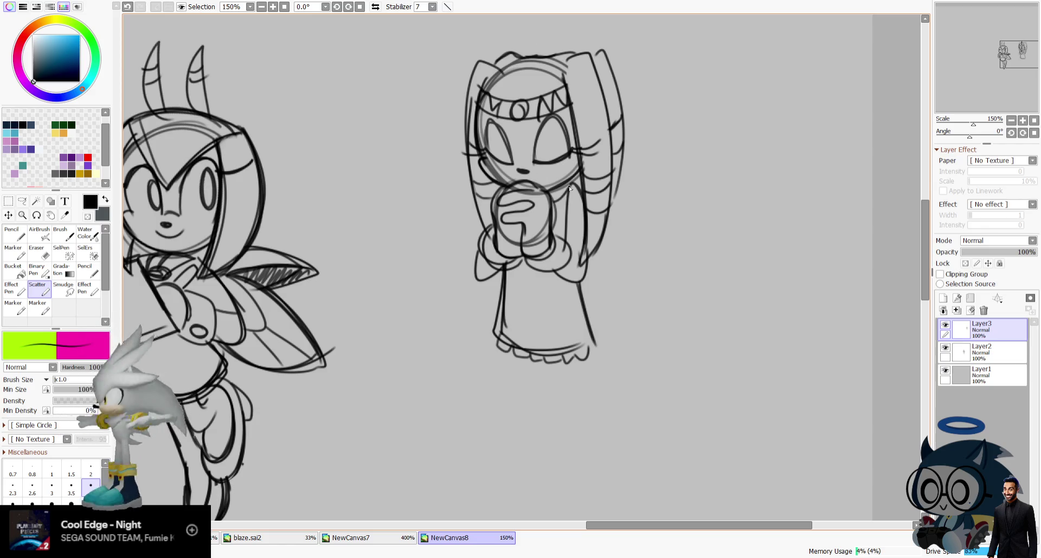
{"action": "left_click_drag", "start_coordinate": [503, 290], "coordinate": [575, 356]}
{"action": "left_click_drag", "start_coordinate": [579, 284], "coordinate": [596, 336]}
Draw the right leg line below the dress, redoing strokes until it fits.
{"action": "left_click_drag", "start_coordinate": [972, 50], "coordinate": [967, 65]}
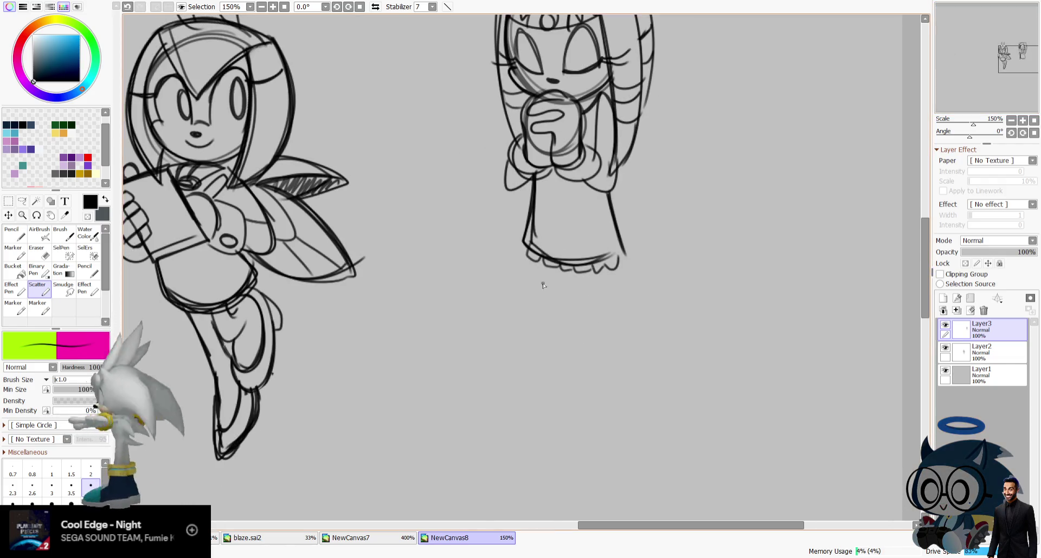
{"action": "left_click_drag", "start_coordinate": [545, 283], "coordinate": [549, 378]}
{"action": "left_click_drag", "start_coordinate": [575, 275], "coordinate": [578, 389]}
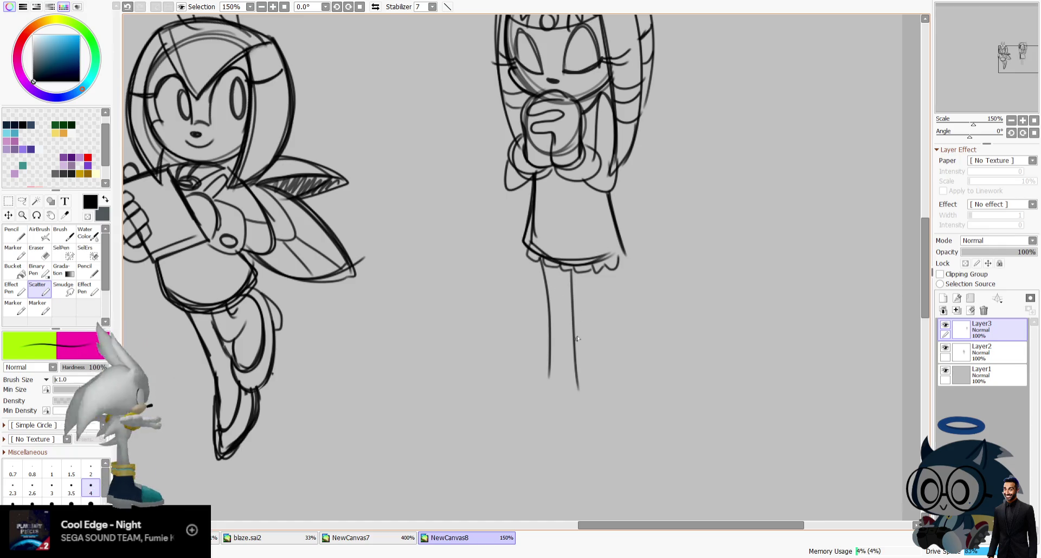
{"action": "key", "text": "ctrl+z"}
{"action": "key", "text": "ctrl+z"}
{"action": "mouse_move", "coordinate": [547, 274]}
{"action": "left_mouse_down"}
{"action": "mouse_move", "coordinate": [542, 382]}
{"action": "mouse_move", "coordinate": [506, 409]}
{"action": "left_mouse_up"}
{"action": "key", "text": "ctrl+z"}
{"action": "left_click_drag", "start_coordinate": [571, 268], "coordinate": [569, 383]}
{"action": "key", "text": "ctrl+z"}
{"action": "key", "text": "ctrl+z"}
{"action": "left_click_drag", "start_coordinate": [575, 310], "coordinate": [577, 395]}
Draw the left leg line and a foot in mirrored view.
{"action": "key", "text": "h"}
{"action": "left_click_drag", "start_coordinate": [451, 287], "coordinate": [435, 382]}
{"action": "key", "text": "ctrl+z"}
{"action": "mouse_move", "coordinate": [450, 265]}
{"action": "left_mouse_down"}
{"action": "mouse_move", "coordinate": [431, 382]}
{"action": "mouse_move", "coordinate": [387, 440]}
{"action": "mouse_move", "coordinate": [456, 434]}
{"action": "left_mouse_up"}
{"action": "left_click_drag", "start_coordinate": [467, 374], "coordinate": [452, 436]}
{"action": "key", "text": "ctrl+z"}
{"action": "key", "text": "ctrl+z"}
{"action": "key", "text": "ctrl+z"}
{"action": "key", "text": "ctrl+z"}
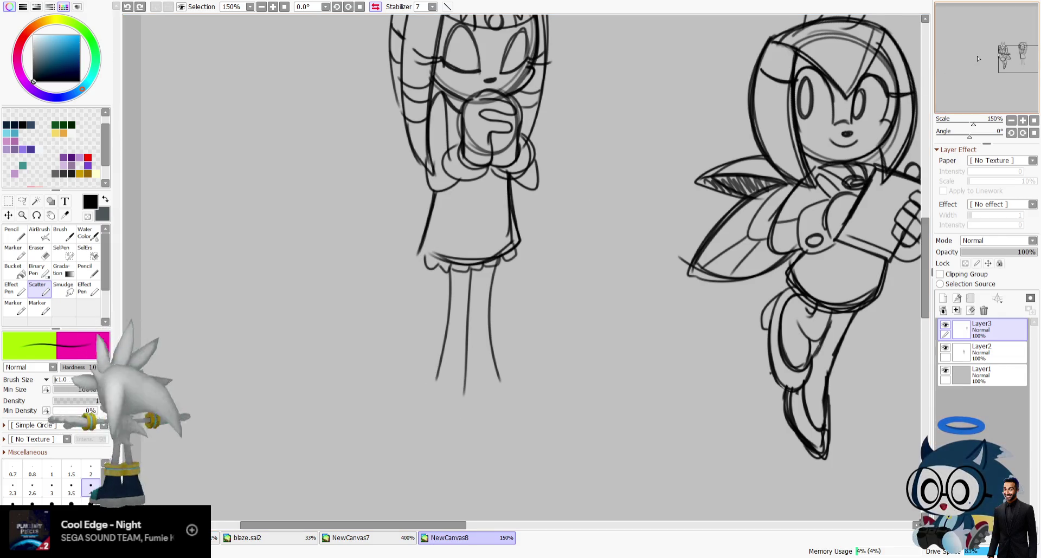
With the view unmirrored, add a right-hair line and outline the first boot, undoing a stray stroke.
{"action": "scroll", "coordinate": [641, 176], "scroll_direction": "up", "scroll_amount": 2}
{"action": "key", "text": "h"}
{"action": "left_click_drag", "start_coordinate": [641, 132], "coordinate": [637, 127]}
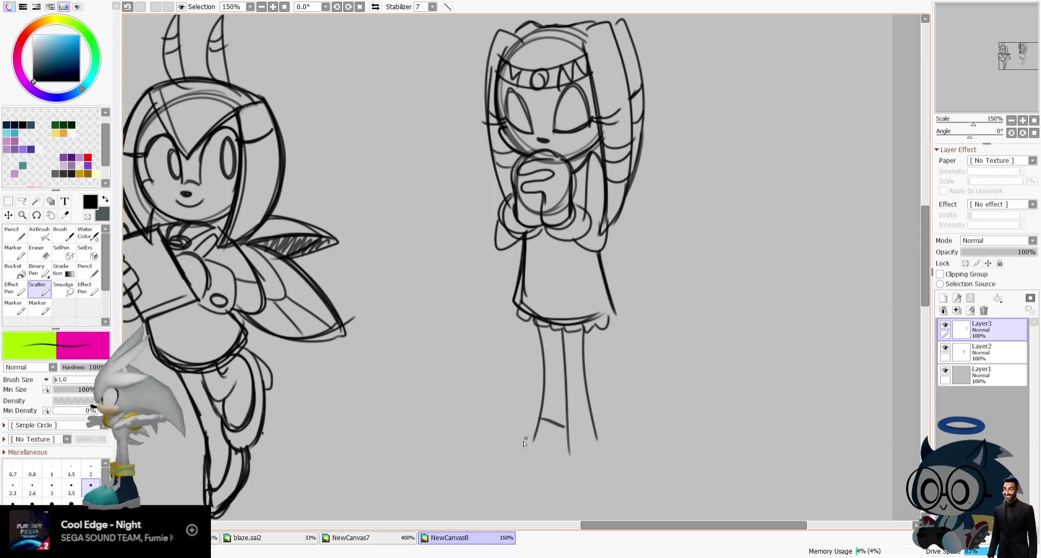
{"action": "left_click_drag", "start_coordinate": [492, 473], "coordinate": [487, 477]}
{"action": "left_click_drag", "start_coordinate": [487, 477], "coordinate": [561, 478]}
{"action": "key", "text": "ctrl+z"}
{"action": "key", "text": "ctrl+z"}
{"action": "left_click_drag", "start_coordinate": [485, 477], "coordinate": [567, 483]}
{"action": "left_click_drag", "start_coordinate": [566, 426], "coordinate": [569, 467]}
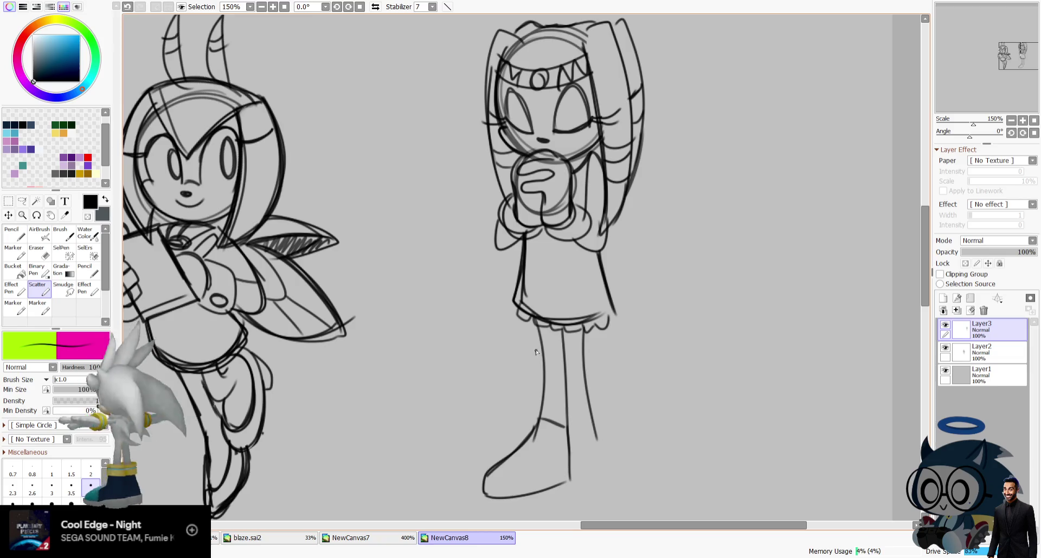
Add sock stripes, an inner boot curve, a thicker boot bottom and the boot's ankle line.
{"action": "mouse_move", "coordinate": [542, 355]}
{"action": "left_mouse_down"}
{"action": "mouse_move", "coordinate": [562, 356]}
{"action": "mouse_move", "coordinate": [561, 372]}
{"action": "left_mouse_up"}
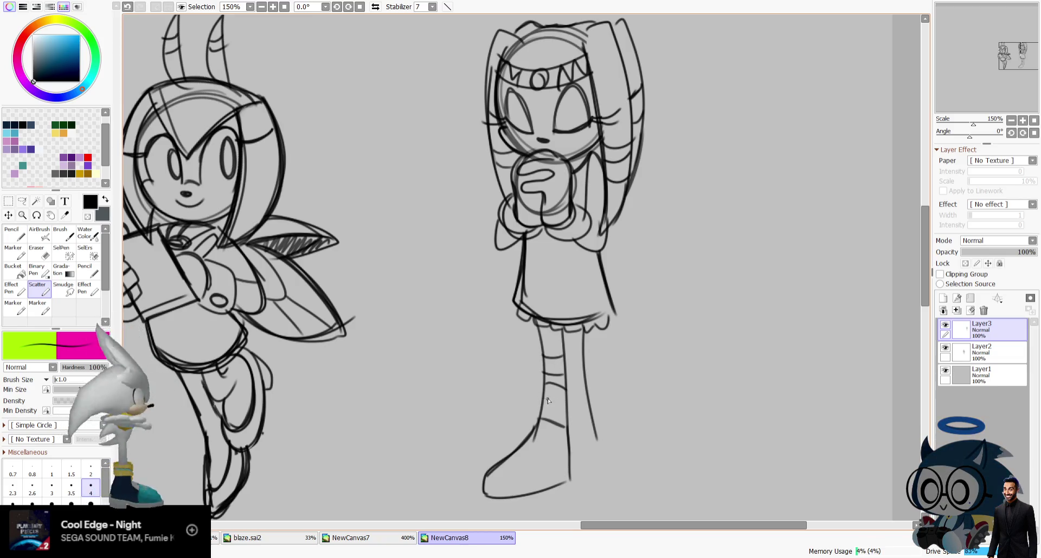
{"action": "left_click_drag", "start_coordinate": [520, 467], "coordinate": [531, 502]}
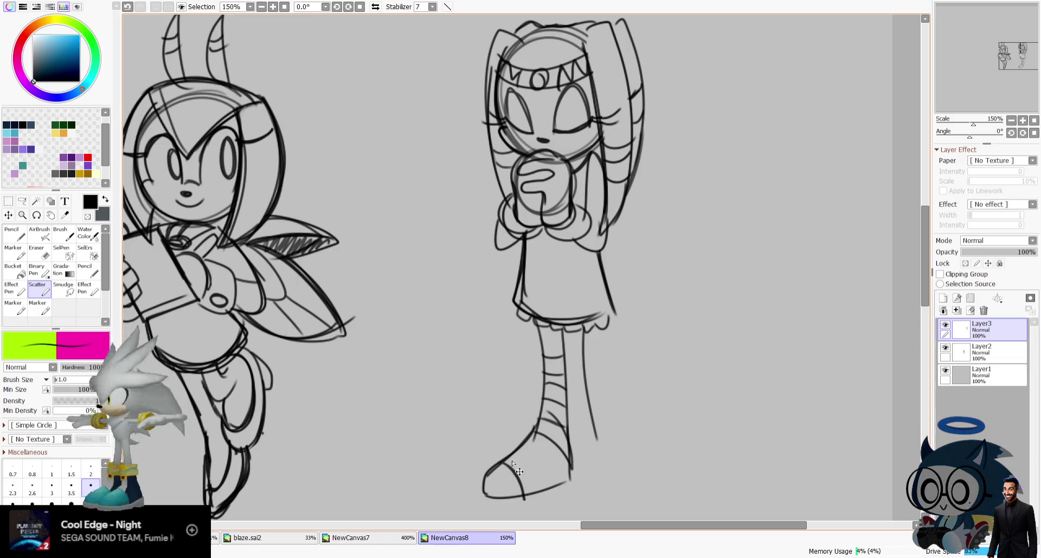
{"action": "scroll", "coordinate": [549, 435], "scroll_direction": "down", "scroll_amount": 3}
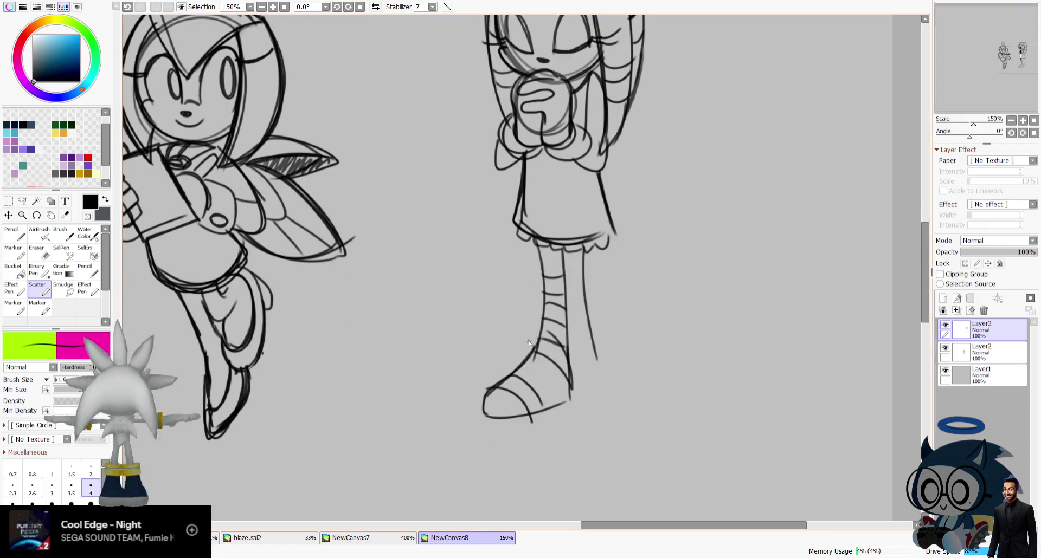
{"action": "left_click_drag", "start_coordinate": [480, 404], "coordinate": [574, 394]}
{"action": "left_click_drag", "start_coordinate": [486, 417], "coordinate": [574, 401]}
{"action": "left_click_drag", "start_coordinate": [594, 349], "coordinate": [602, 433]}
{"action": "key", "text": "ctrl+z"}
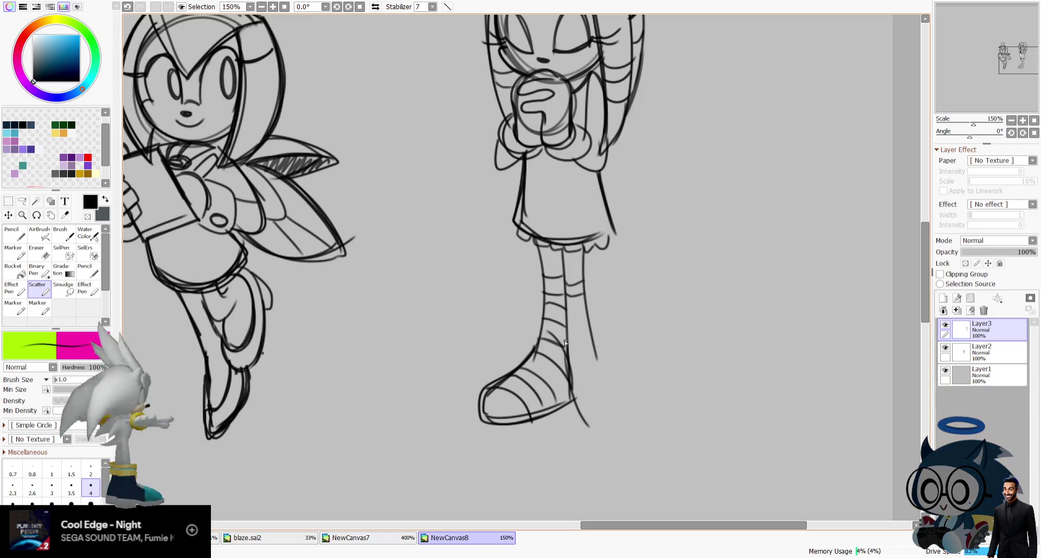
{"action": "left_click_drag", "start_coordinate": [595, 341], "coordinate": [566, 329]}
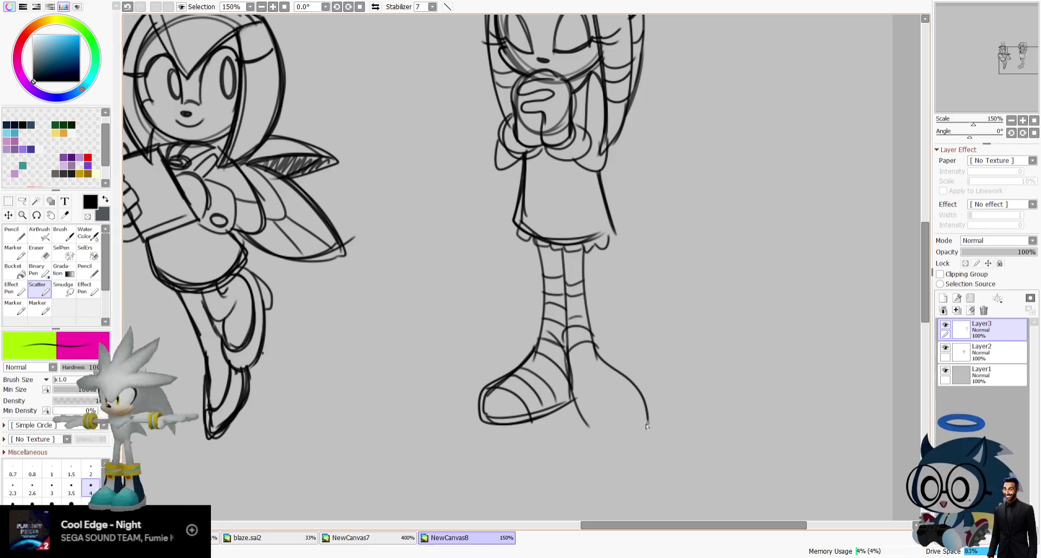
On the mirrored canvas, outline the boot over the other foot and refine its edges.
{"action": "left_click", "coordinate": [375, 6]}
{"action": "left_click_drag", "start_coordinate": [421, 390], "coordinate": [471, 402]}
{"action": "left_click_drag", "start_coordinate": [449, 336], "coordinate": [400, 416]}
{"action": "key", "text": "ctrl+z"}
{"action": "left_click_drag", "start_coordinate": [439, 351], "coordinate": [456, 437]}
{"action": "left_click_drag", "start_coordinate": [444, 383], "coordinate": [423, 360]}
{"action": "mouse_move", "coordinate": [460, 422]}
{"action": "left_mouse_down"}
{"action": "mouse_move", "coordinate": [394, 432]}
{"action": "mouse_move", "coordinate": [459, 431]}
{"action": "left_mouse_up"}
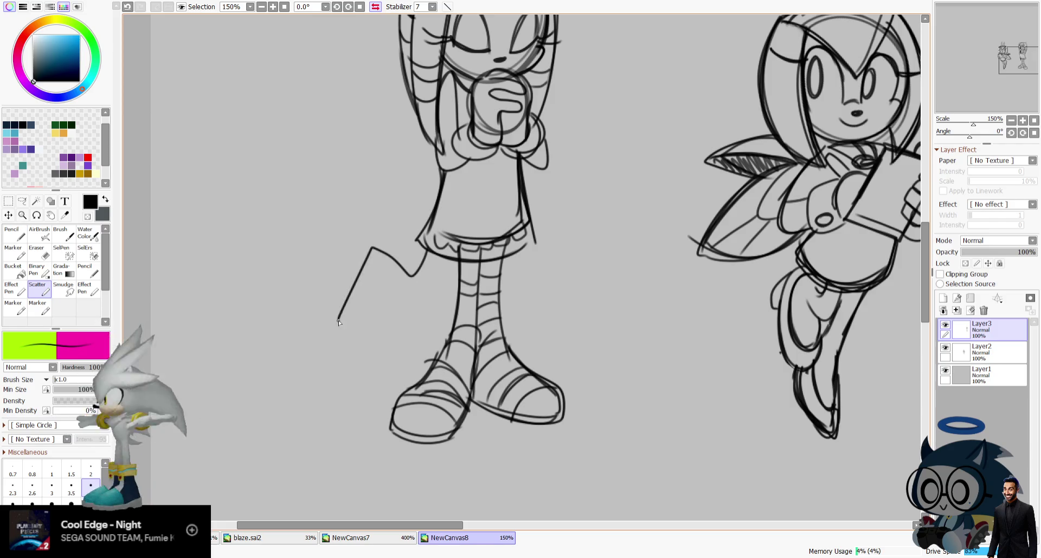
With the view unmirrored, tidy lines with the Eraser, try an undone Binary Pen curve, then return to Scatter.
{"action": "key", "text": "h"}
{"action": "left_click", "coordinate": [924, 19]}
{"action": "left_click", "coordinate": [38, 252]}
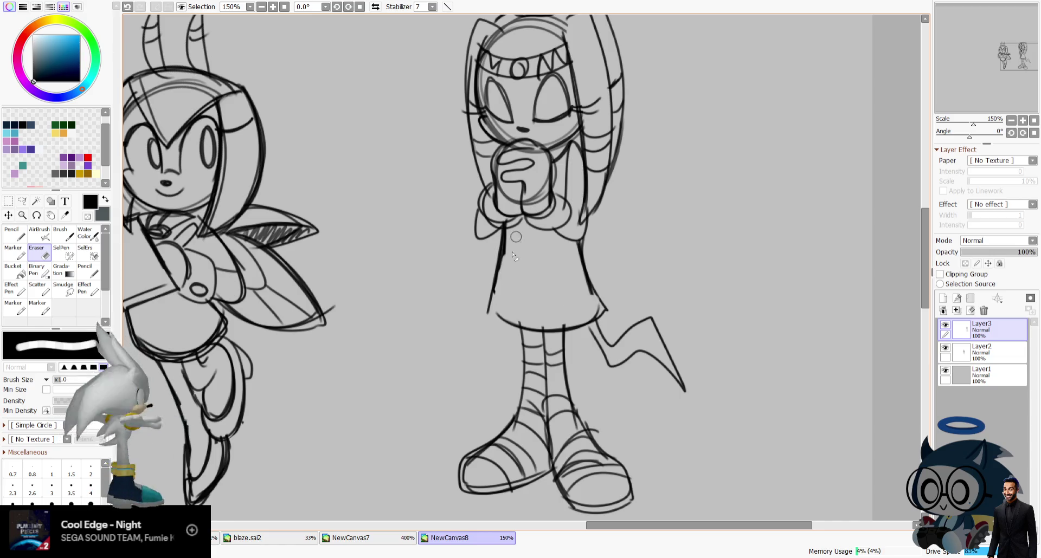
{"action": "left_click", "coordinate": [37, 270]}
{"action": "left_click_drag", "start_coordinate": [507, 224], "coordinate": [538, 227]}
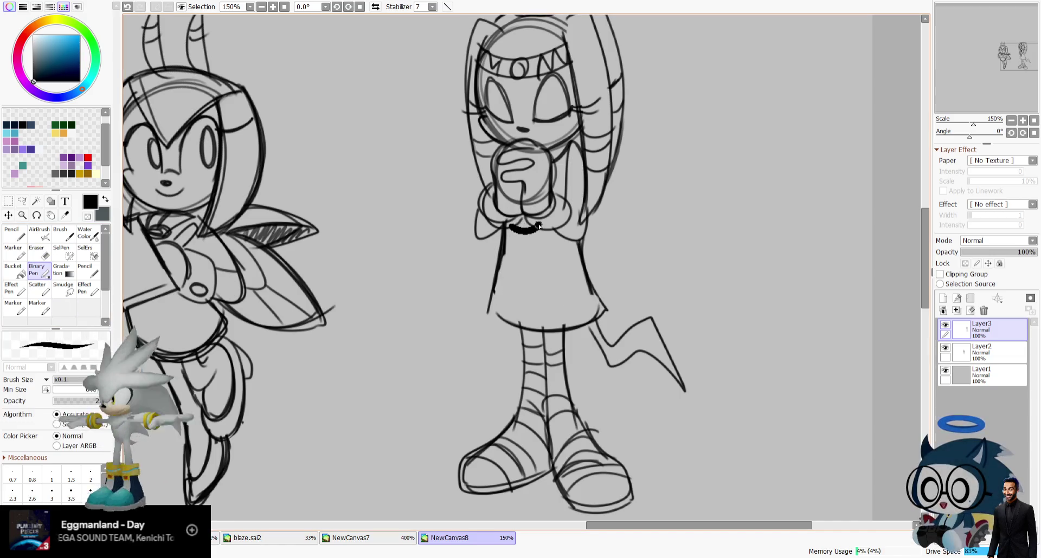
{"action": "key", "text": "ctrl+z"}
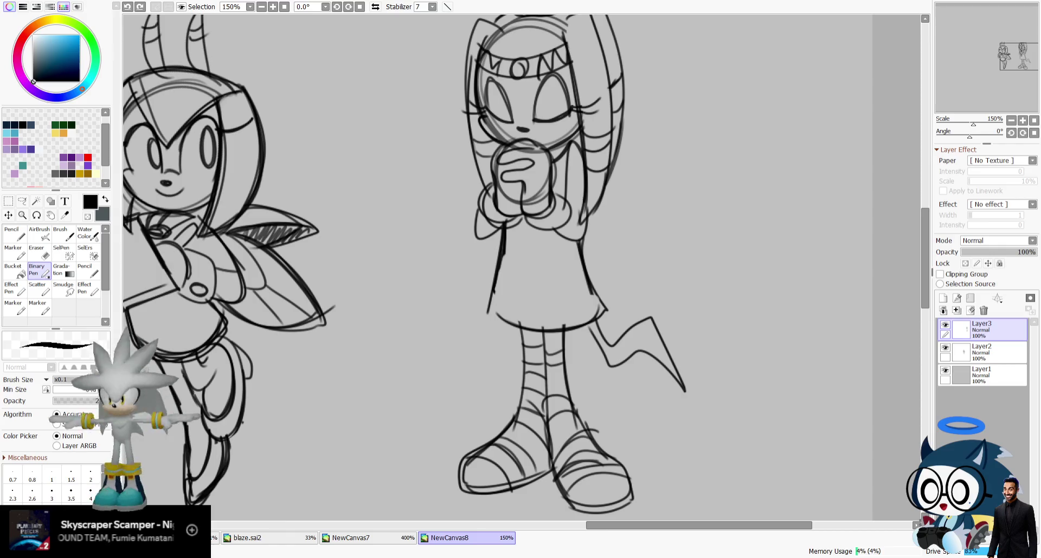
{"action": "left_click", "coordinate": [37, 287]}
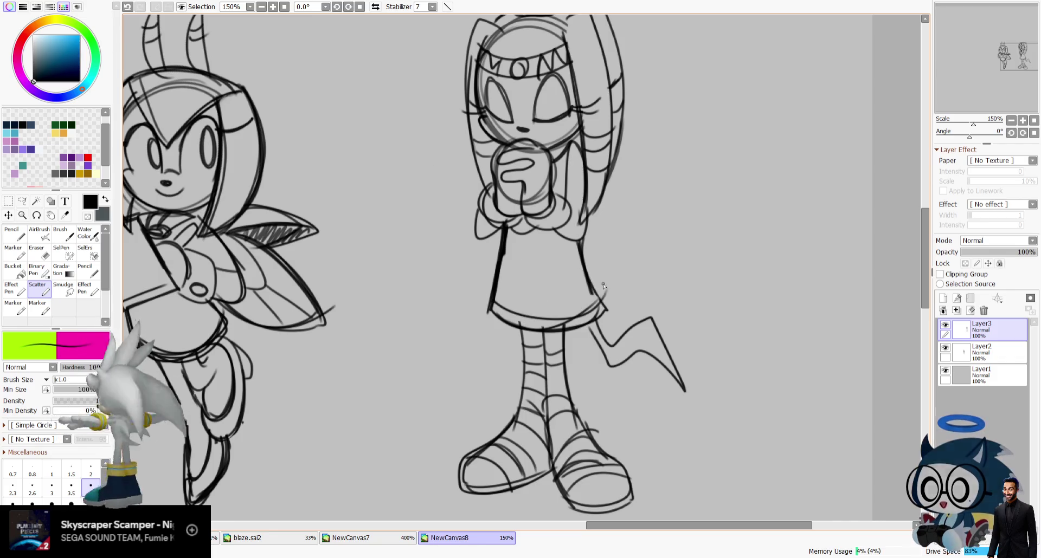
{"action": "key", "text": "h"}
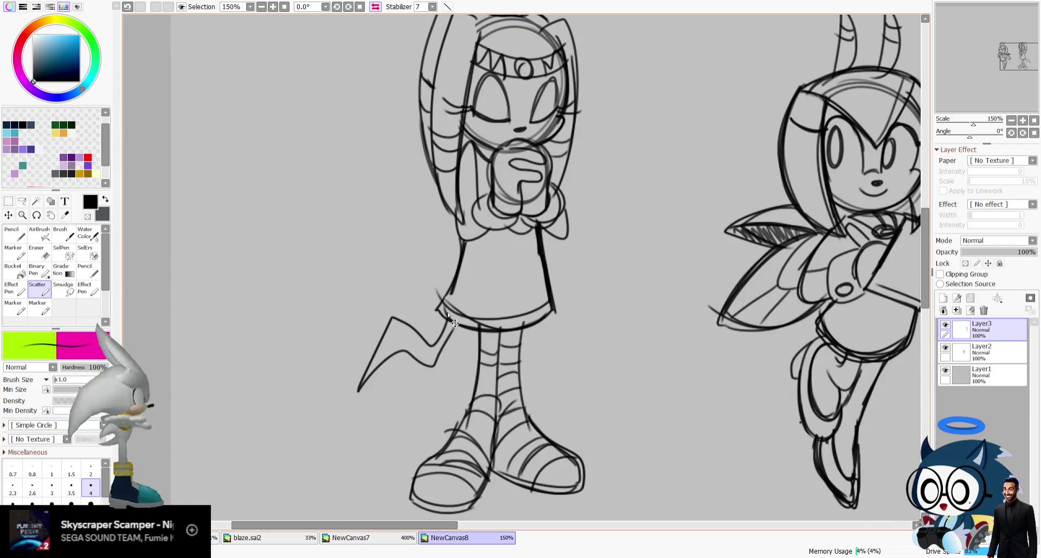
Erase and redraw parts of the dress, trying an inner diamond and side strokes.
{"action": "left_click", "coordinate": [38, 252]}
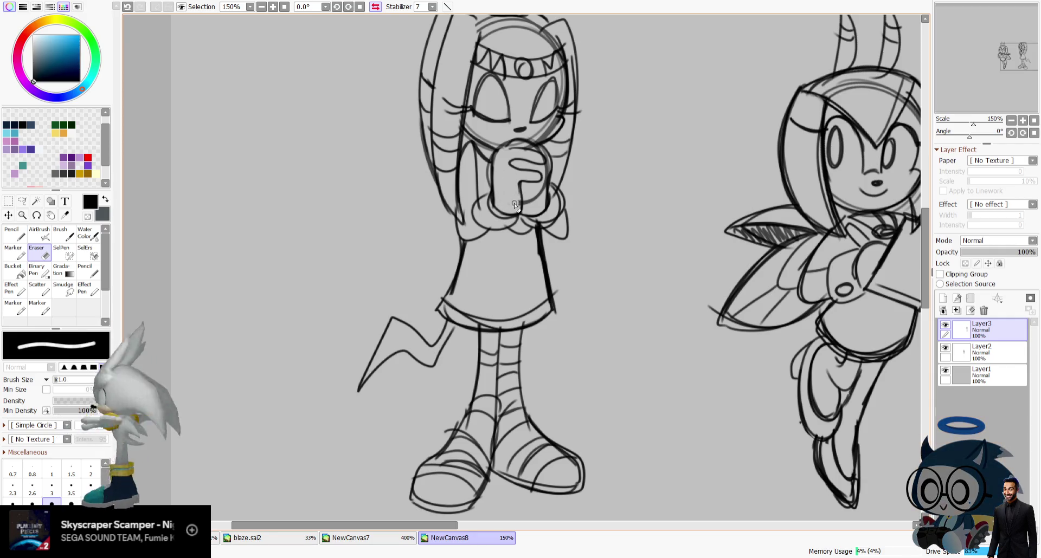
{"action": "key", "text": "h"}
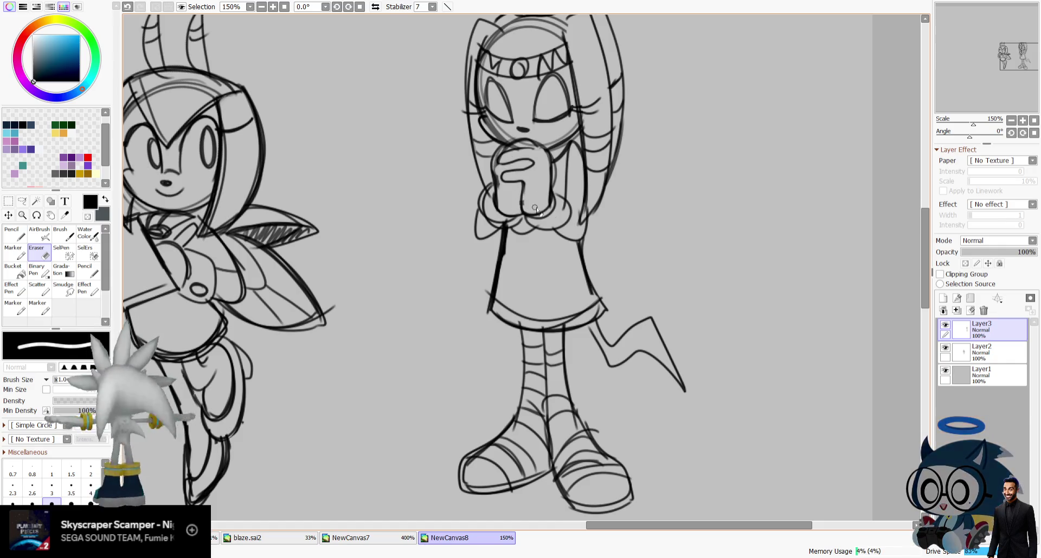
{"action": "left_click", "coordinate": [45, 280]}
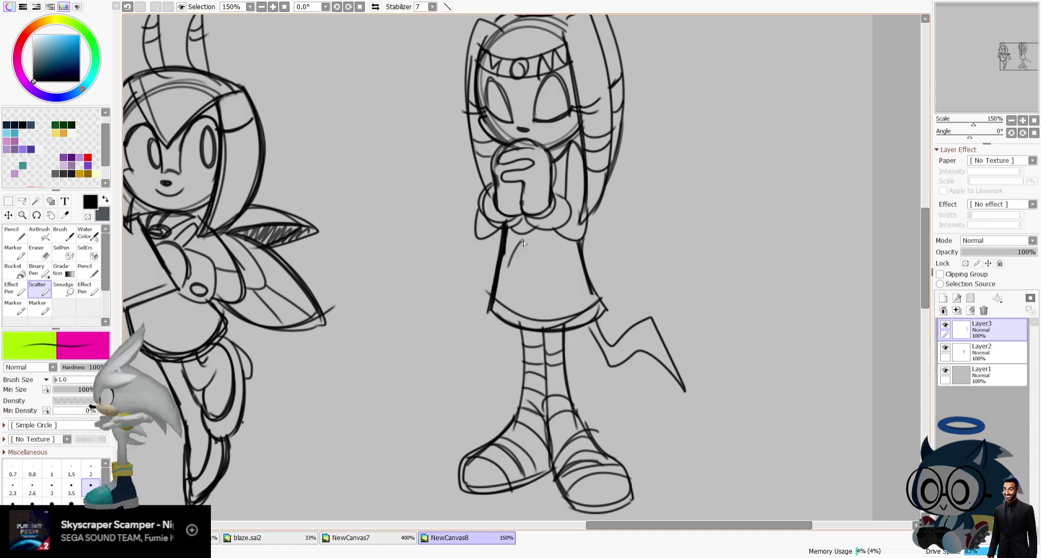
{"action": "left_click_drag", "start_coordinate": [523, 259], "coordinate": [524, 252]}
{"action": "key", "text": "ctrl+z"}
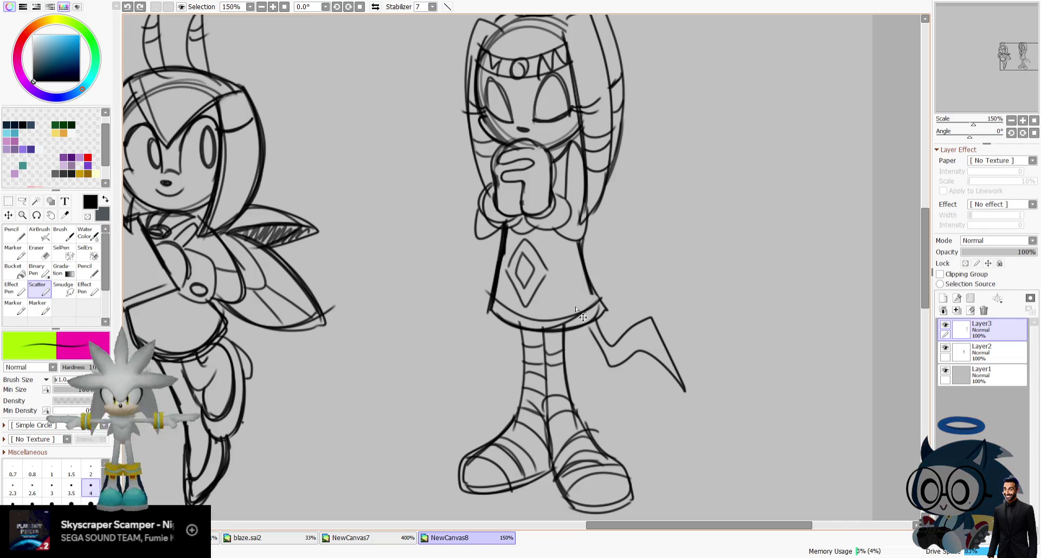
{"action": "mouse_move", "coordinate": [567, 314]}
{"action": "left_mouse_down"}
{"action": "mouse_move", "coordinate": [590, 270]}
{"action": "mouse_move", "coordinate": [592, 289]}
{"action": "left_mouse_up"}
{"action": "key", "text": "ctrl+z"}
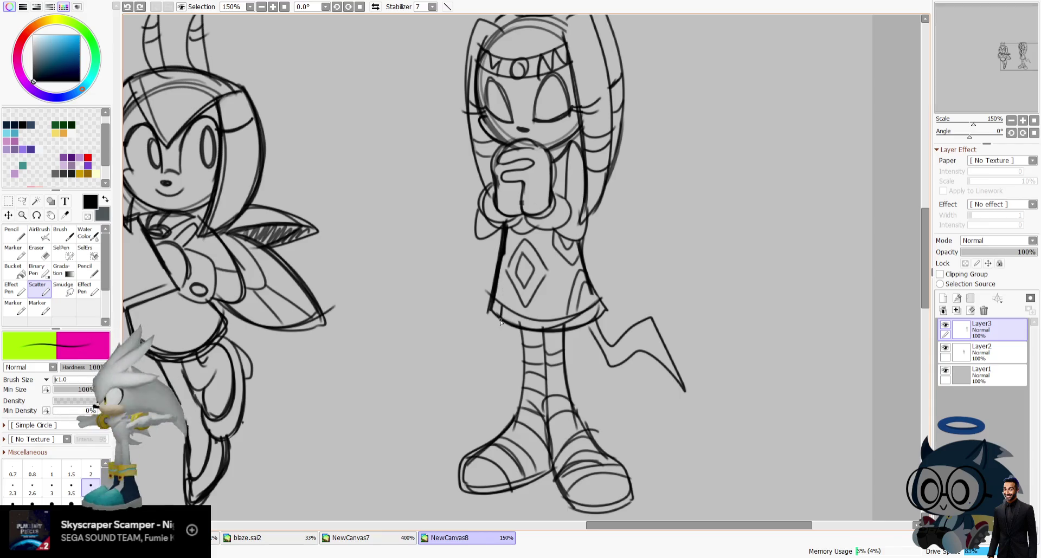
Add small ticks along the dress hem and retrace a zigzag tail line on the mirrored canvas.
{"action": "left_click_drag", "start_coordinate": [500, 321], "coordinate": [562, 320]}
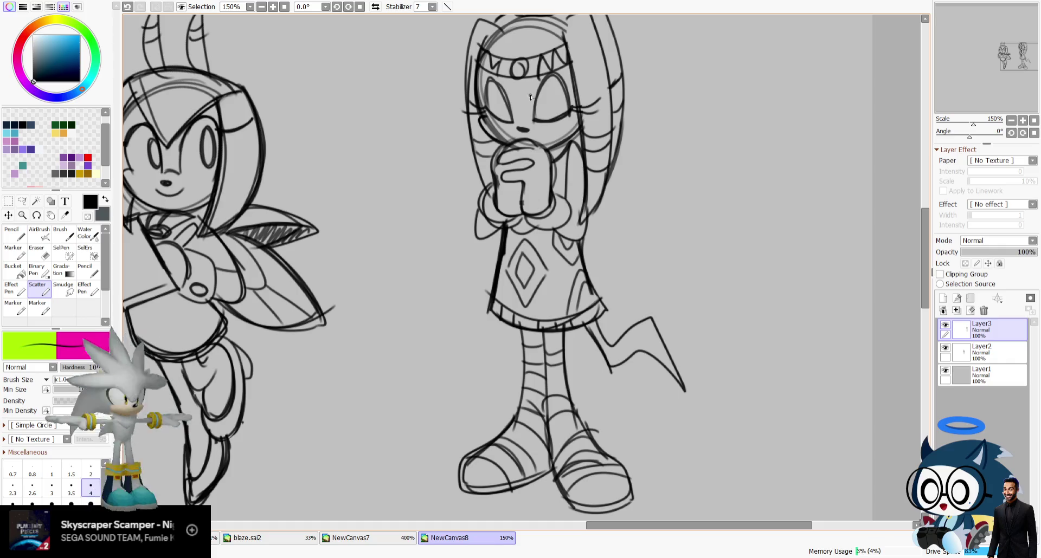
{"action": "left_click", "coordinate": [375, 6]}
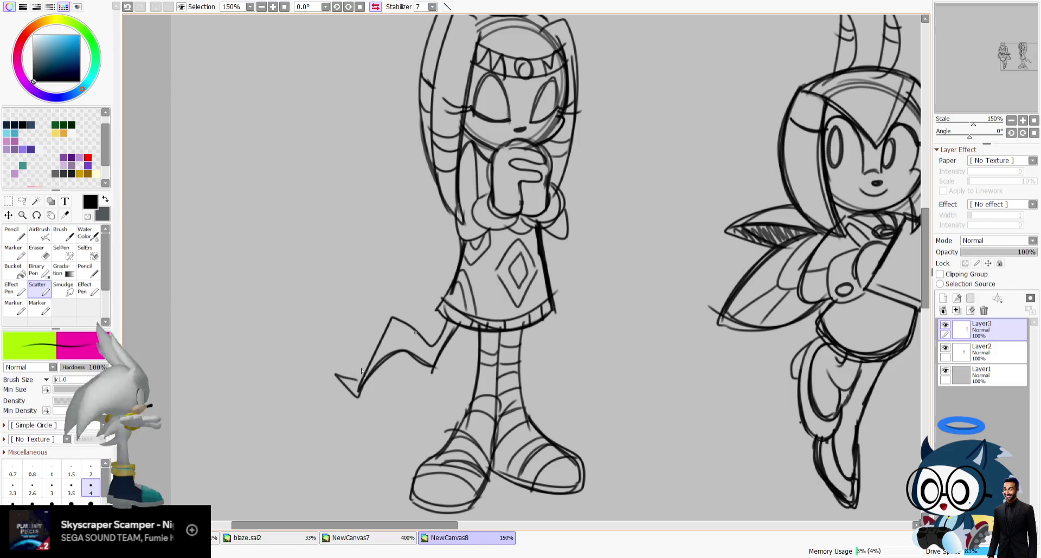
{"action": "left_click_drag", "start_coordinate": [396, 316], "coordinate": [434, 345]}
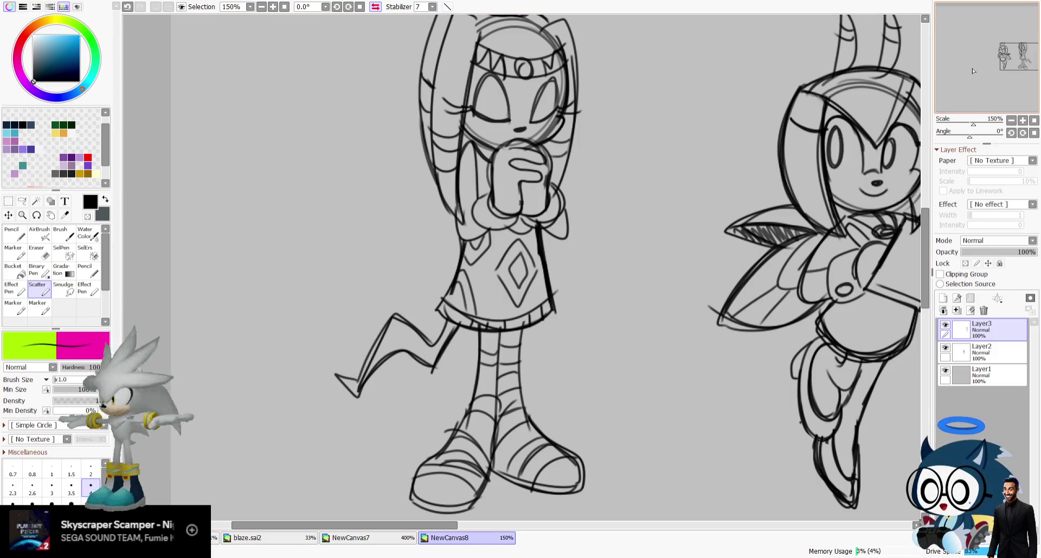
{"action": "left_click", "coordinate": [375, 6]}
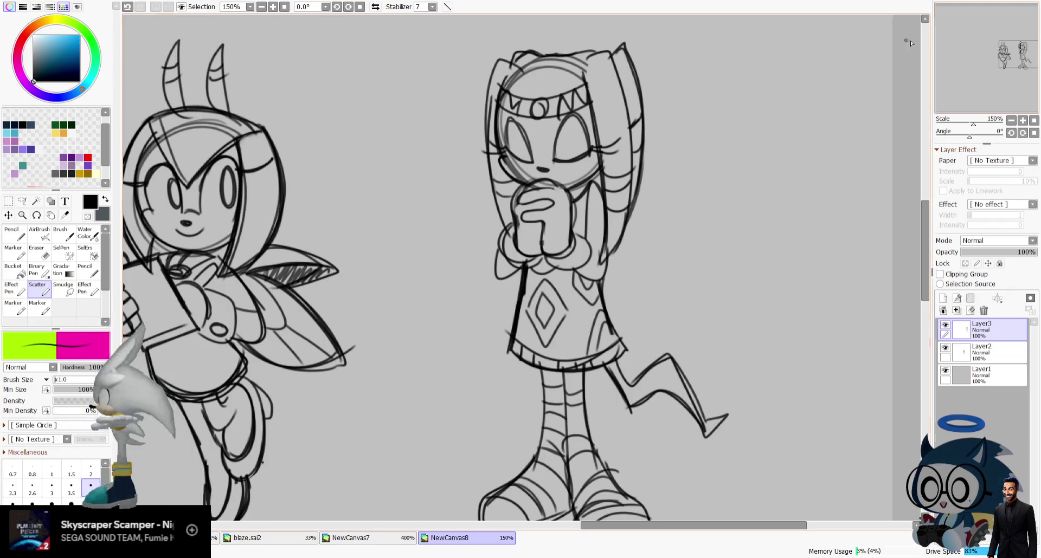
Discard a stray hair stroke, then on new Layer4 draw a circle's left arc between the characters.
{"action": "scroll", "coordinate": [569, 73], "scroll_direction": "left", "scroll_amount": 1}
{"action": "left_click_drag", "start_coordinate": [594, 94], "coordinate": [607, 271]}
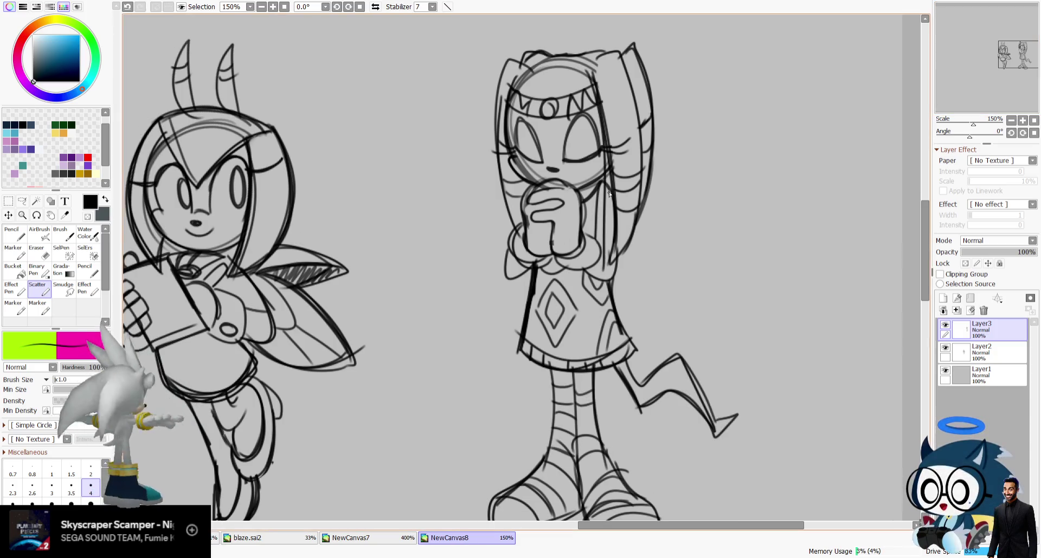
{"action": "key", "text": "ctrl+z"}
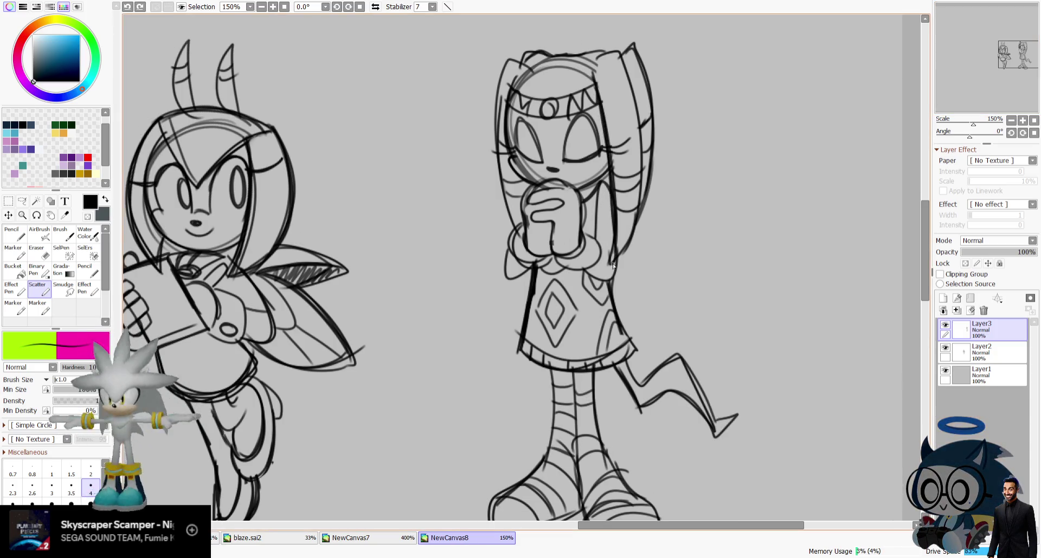
{"action": "left_click_drag", "start_coordinate": [987, 65], "coordinate": [986, 78]}
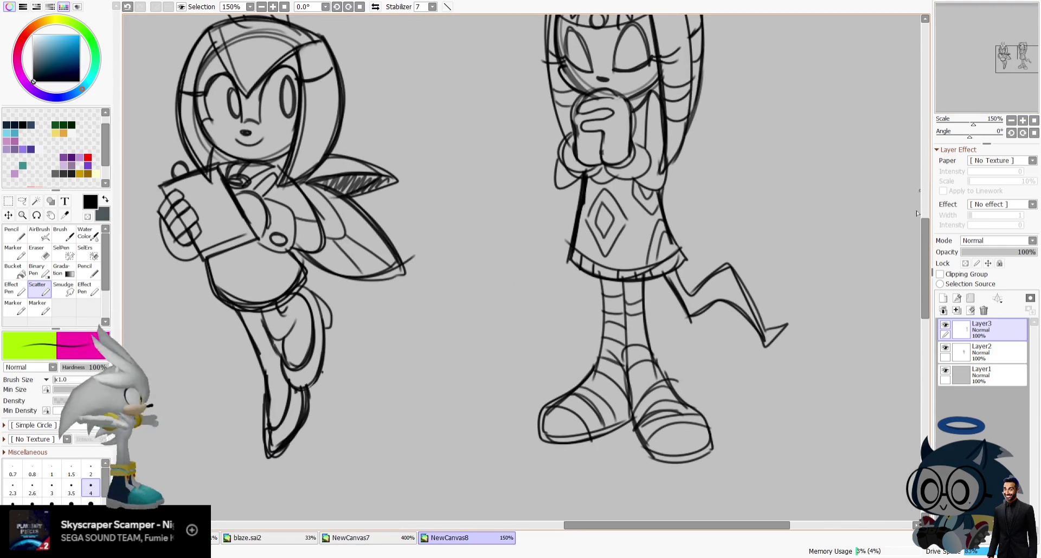
{"action": "left_click", "coordinate": [942, 298]}
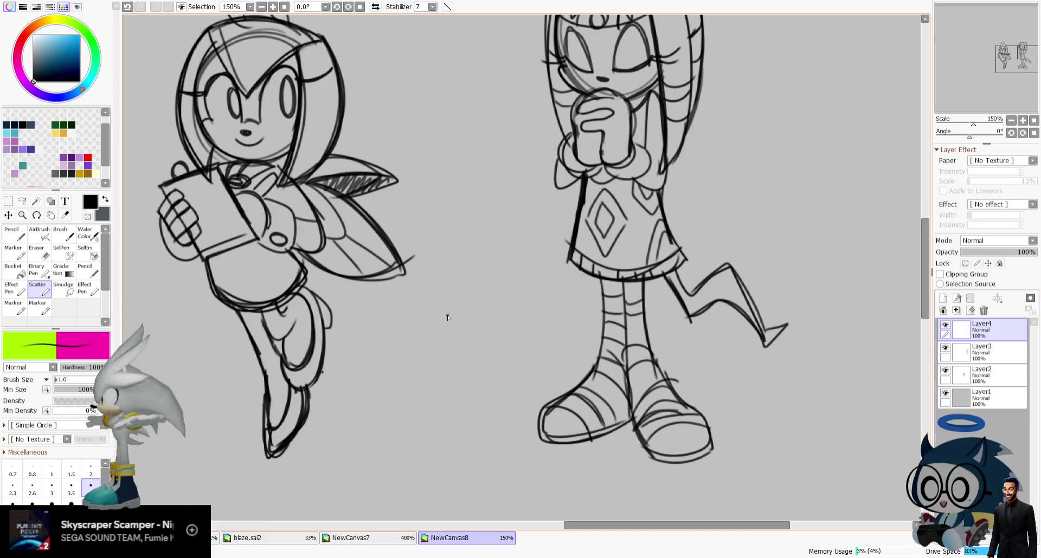
{"action": "left_click_drag", "start_coordinate": [459, 294], "coordinate": [480, 388]}
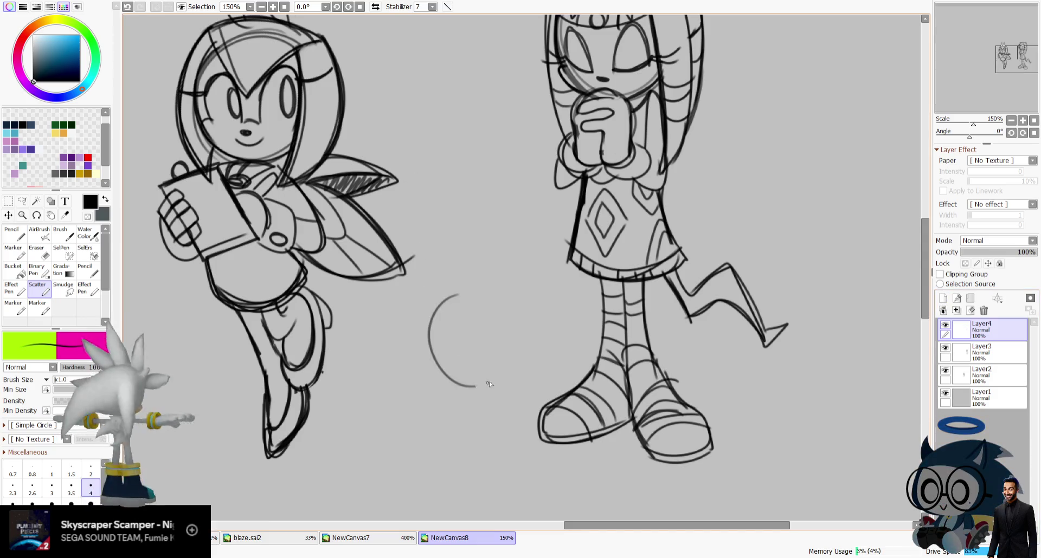
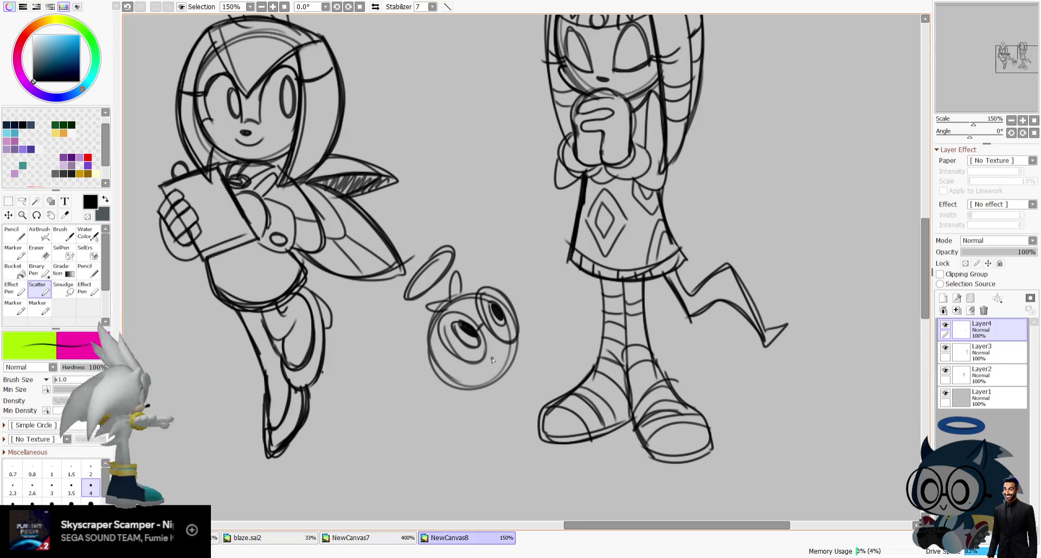
Undo the mouth stroke and hand-letter 'Please lock TF in' between the characters.
{"action": "key", "text": "ctrl+z"}
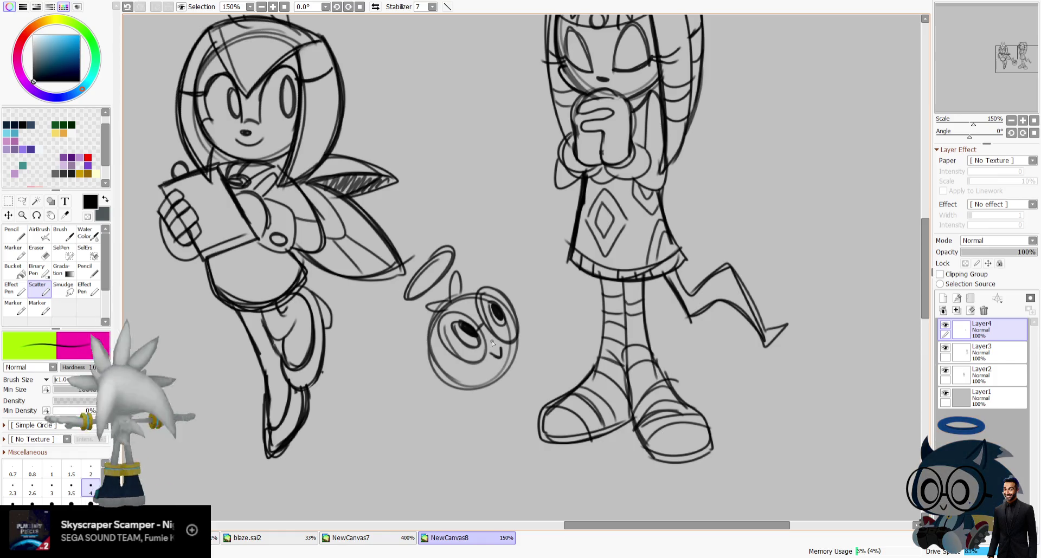
{"action": "left_click_drag", "start_coordinate": [1003, 67], "coordinate": [1004, 64]}
{"action": "left_click_drag", "start_coordinate": [407, 142], "coordinate": [427, 152]}
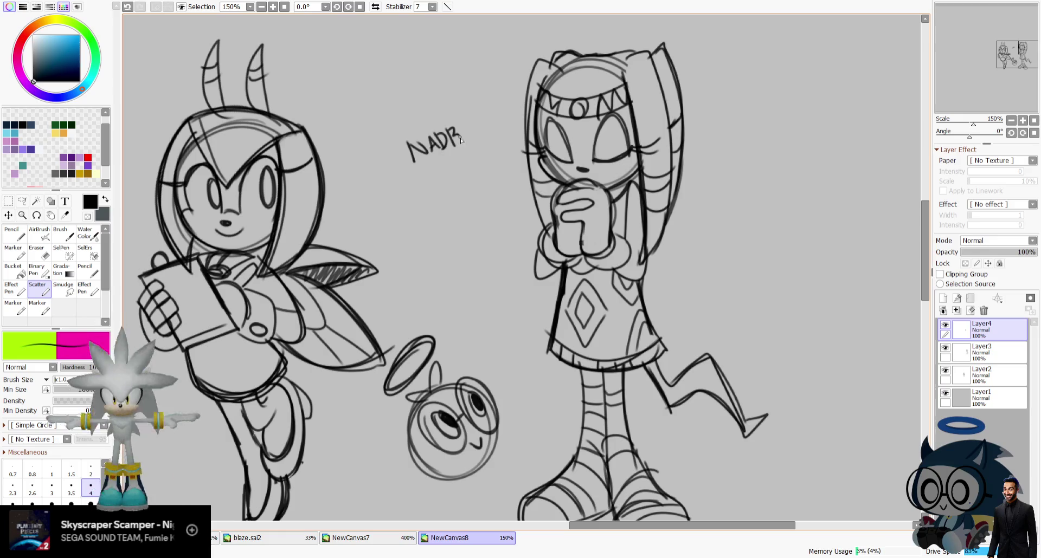
{"action": "left_click_drag", "start_coordinate": [411, 175], "coordinate": [415, 183]}
{"action": "mouse_move", "coordinate": [426, 176]}
{"action": "left_mouse_down"}
{"action": "mouse_move", "coordinate": [428, 187]}
{"action": "mouse_move", "coordinate": [457, 169]}
{"action": "left_mouse_up"}
{"action": "mouse_move", "coordinate": [462, 156]}
{"action": "left_mouse_down"}
{"action": "mouse_move", "coordinate": [464, 168]}
{"action": "mouse_move", "coordinate": [494, 161]}
{"action": "left_mouse_up"}
{"action": "mouse_move", "coordinate": [436, 195]}
{"action": "left_mouse_down"}
{"action": "mouse_move", "coordinate": [440, 209]}
{"action": "mouse_move", "coordinate": [449, 190]}
{"action": "mouse_move", "coordinate": [445, 207]}
{"action": "left_mouse_up"}
{"action": "left_click_drag", "start_coordinate": [448, 200], "coordinate": [479, 190]}
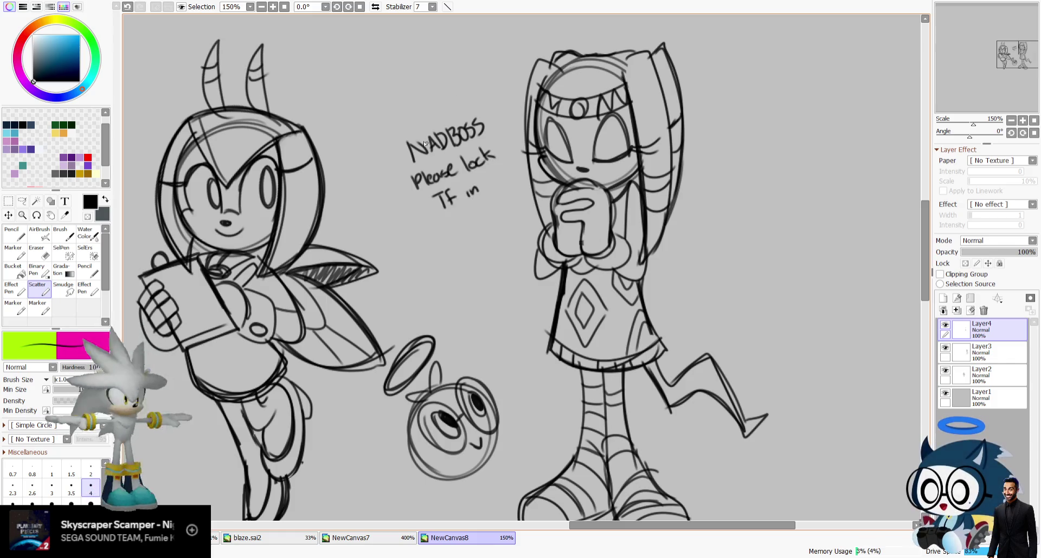
Draw a speech bubble around the note, redoing its tail.
{"action": "mouse_move", "coordinate": [436, 101]}
{"action": "left_mouse_down"}
{"action": "mouse_move", "coordinate": [488, 214]}
{"action": "mouse_move", "coordinate": [508, 201]}
{"action": "mouse_move", "coordinate": [496, 181]}
{"action": "mouse_move", "coordinate": [508, 202]}
{"action": "left_mouse_up"}
{"action": "key", "text": "ctrl+z"}
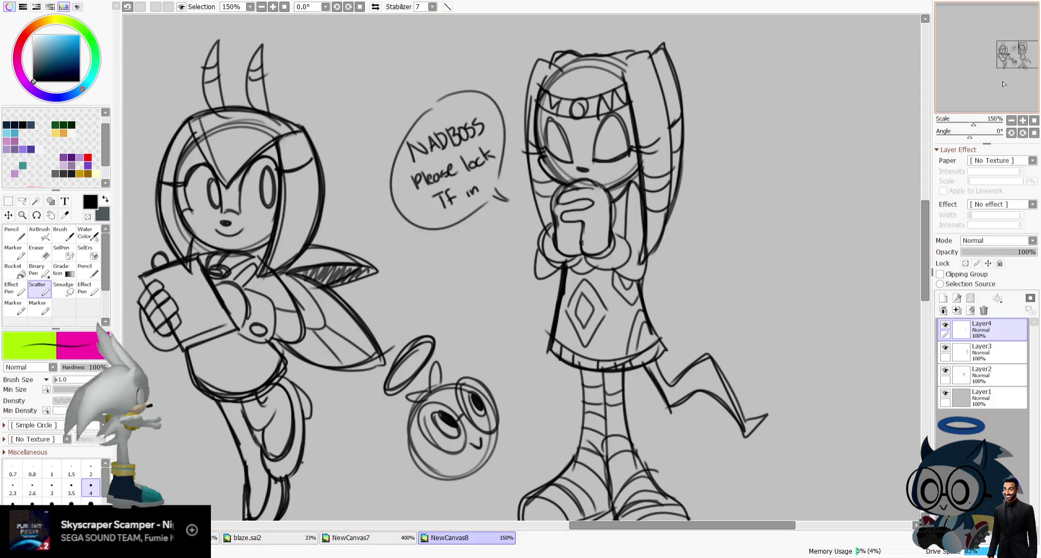
{"action": "scroll", "coordinate": [293, 126], "scroll_direction": "down", "scroll_amount": 1}
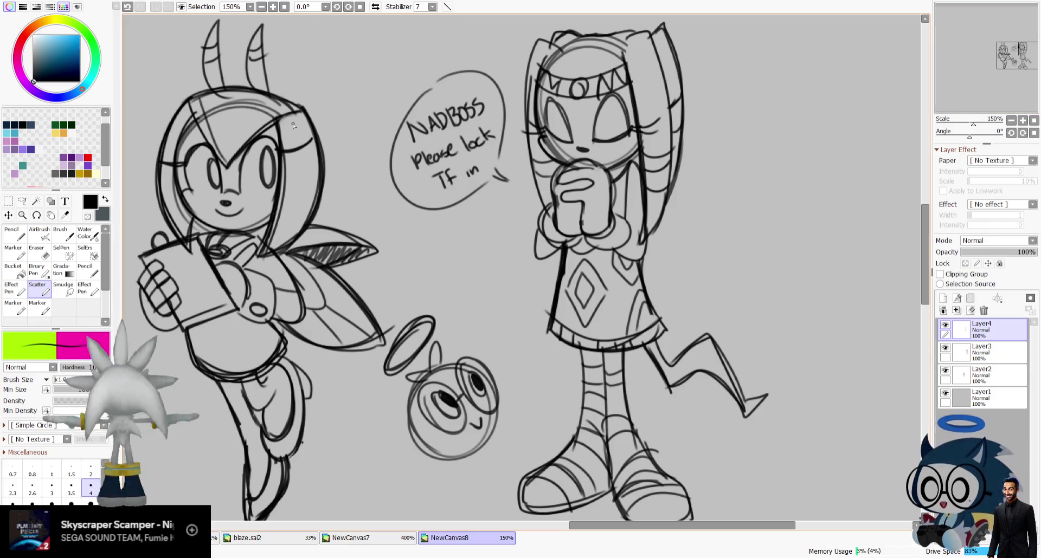
Erase the little round character and its halo.
{"action": "left_click", "coordinate": [37, 252]}
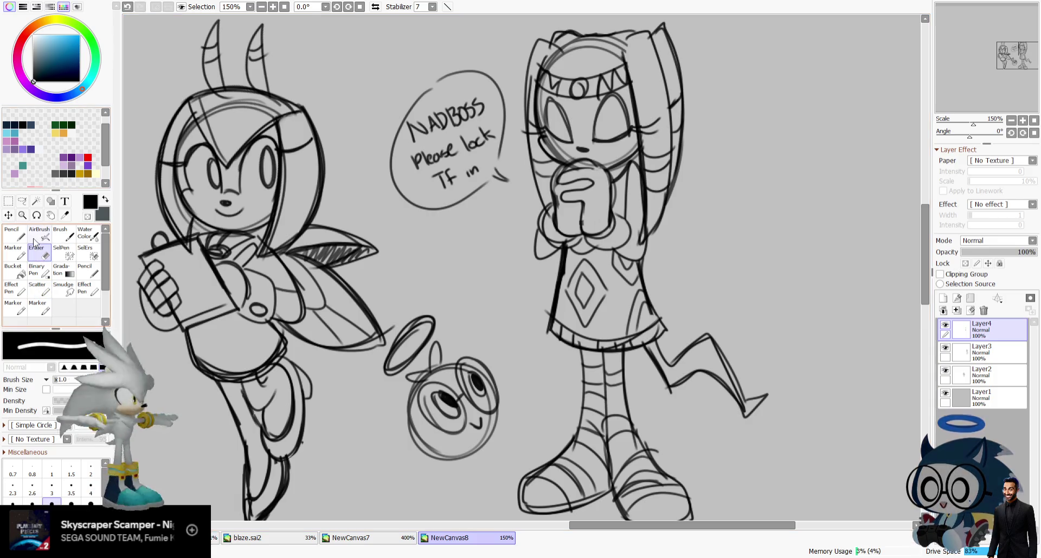
{"action": "mouse_move", "coordinate": [396, 369]}
{"action": "left_mouse_down"}
{"action": "mouse_move", "coordinate": [438, 302]}
{"action": "mouse_move", "coordinate": [390, 358]}
{"action": "mouse_move", "coordinate": [477, 349]}
{"action": "mouse_move", "coordinate": [502, 408]}
{"action": "left_mouse_up"}
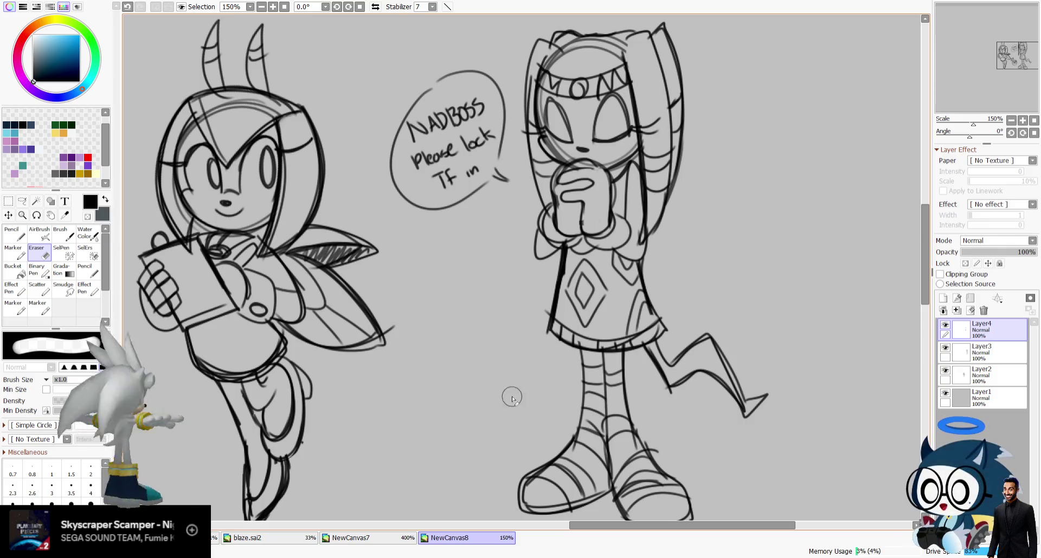
{"action": "left_click_drag", "start_coordinate": [970, 44], "coordinate": [980, 29]}
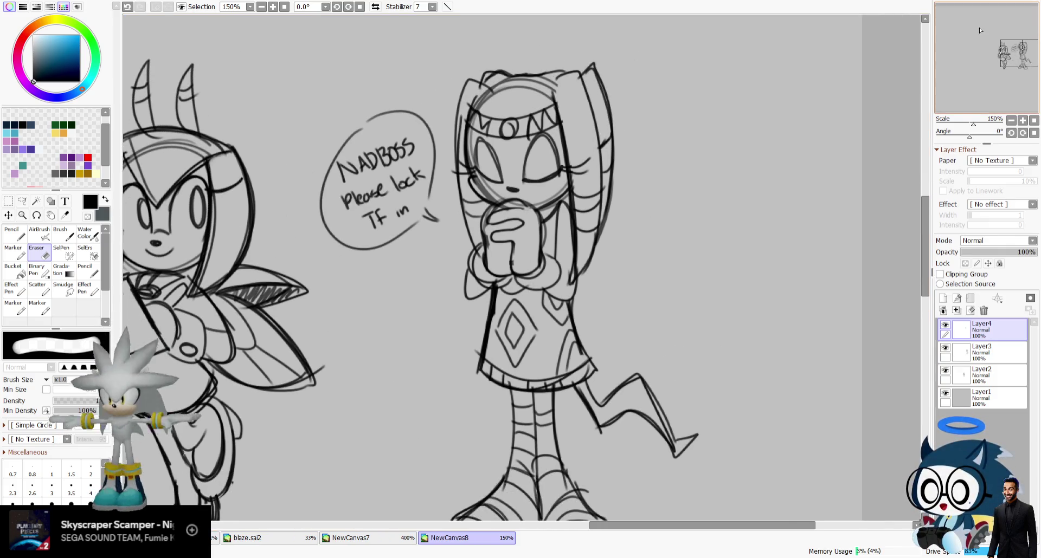
Sketch scalloped cuffs around the clasped hands and reinforce the hair, arm and head edges.
{"action": "left_click", "coordinate": [36, 287]}
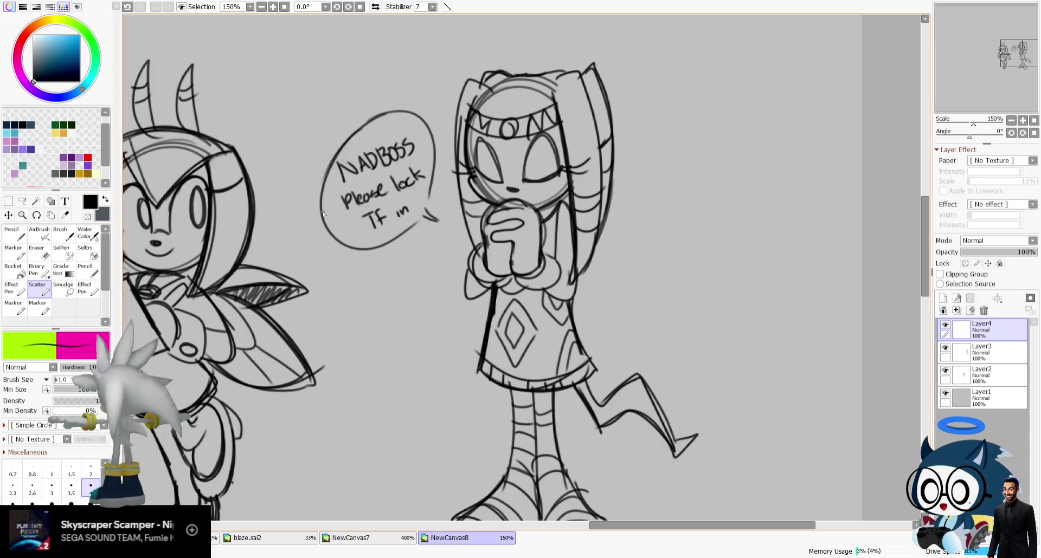
{"action": "scroll", "coordinate": [529, 198], "scroll_direction": "down", "scroll_amount": 1}
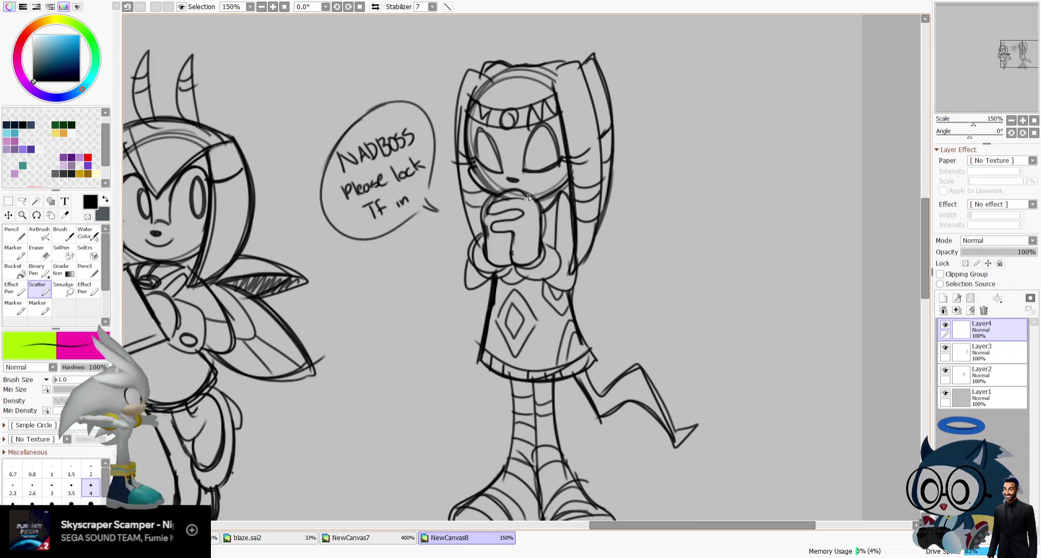
{"action": "left_click_drag", "start_coordinate": [518, 271], "coordinate": [563, 260]}
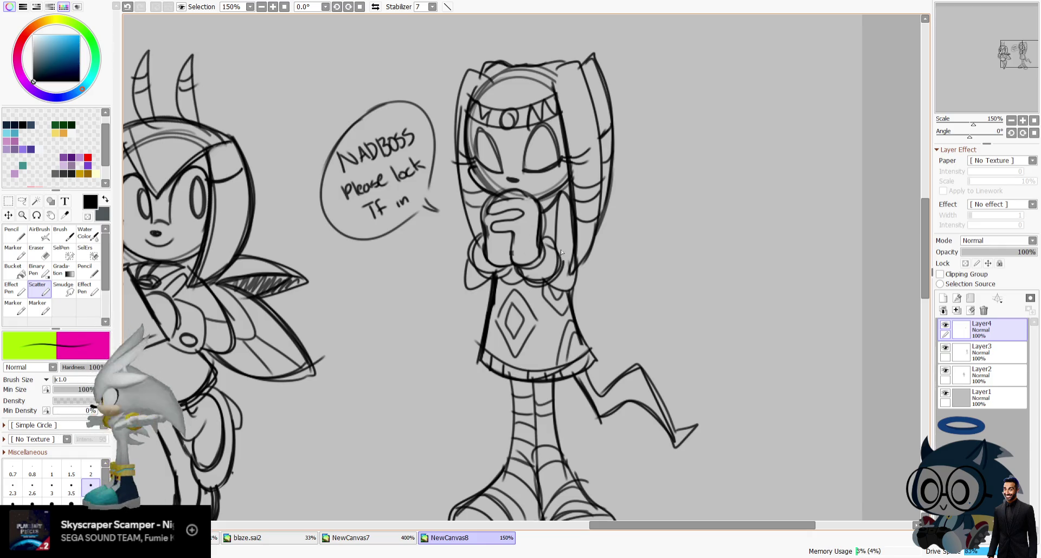
{"action": "left_click_drag", "start_coordinate": [471, 257], "coordinate": [481, 219]}
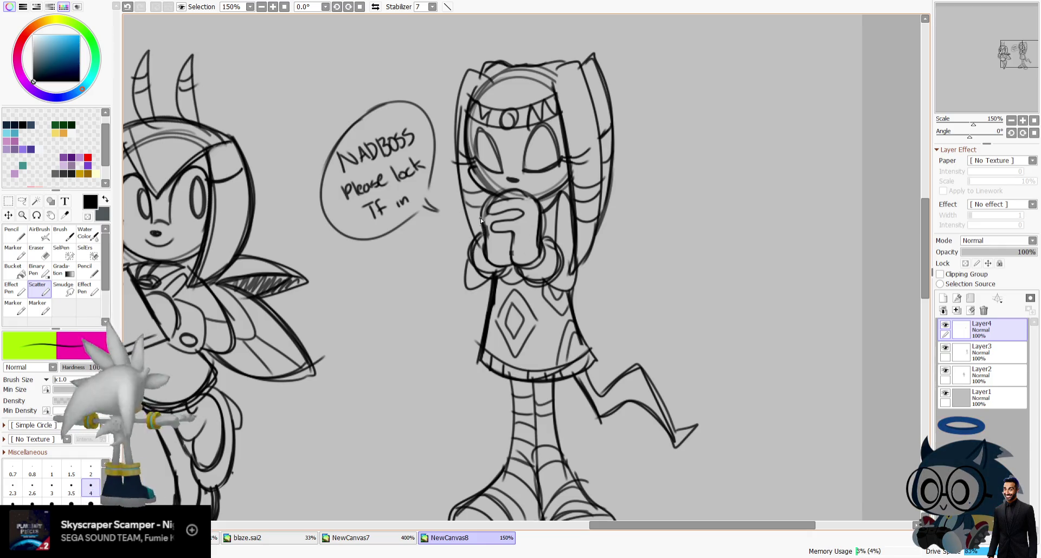
{"action": "left_click_drag", "start_coordinate": [467, 76], "coordinate": [458, 228]}
{"action": "left_click_drag", "start_coordinate": [473, 176], "coordinate": [460, 233]}
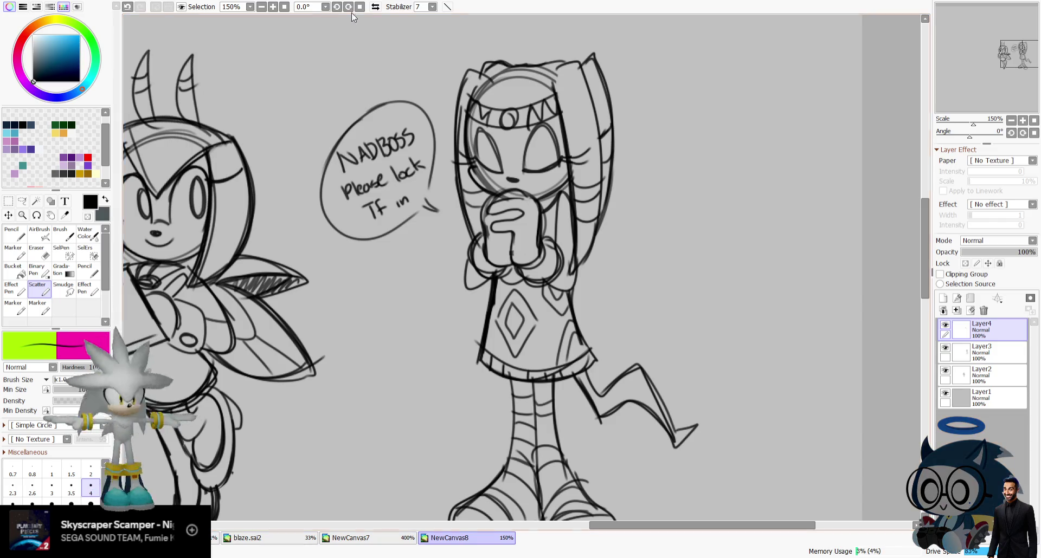
{"action": "left_click", "coordinate": [375, 6]}
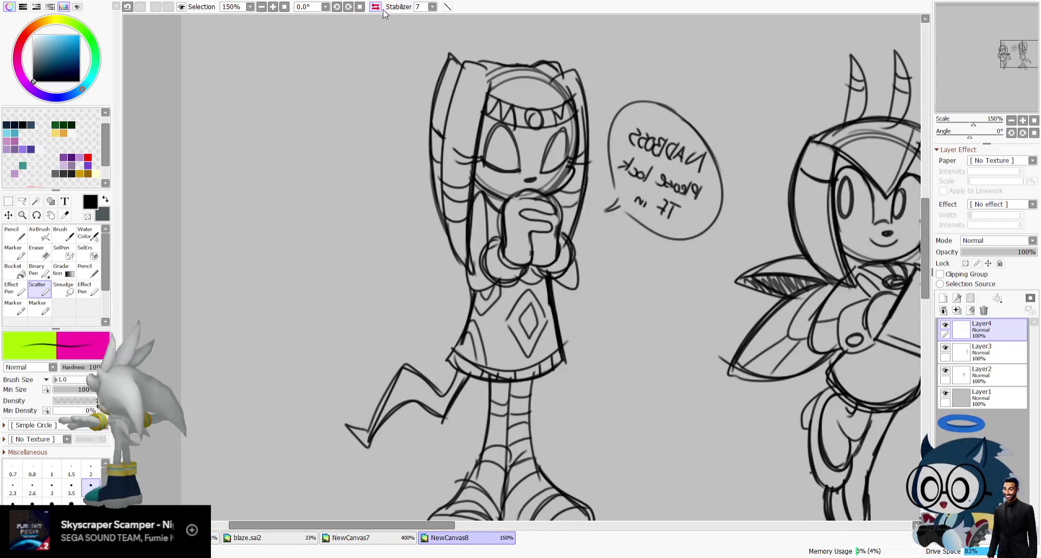
{"action": "left_click", "coordinate": [376, 6]}
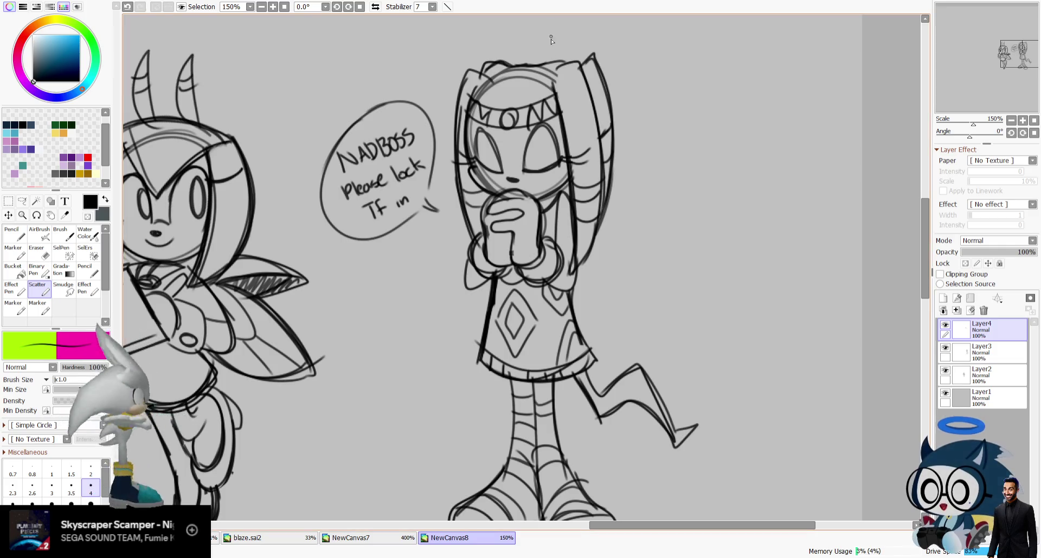
{"action": "left_click_drag", "start_coordinate": [526, 70], "coordinate": [591, 55]}
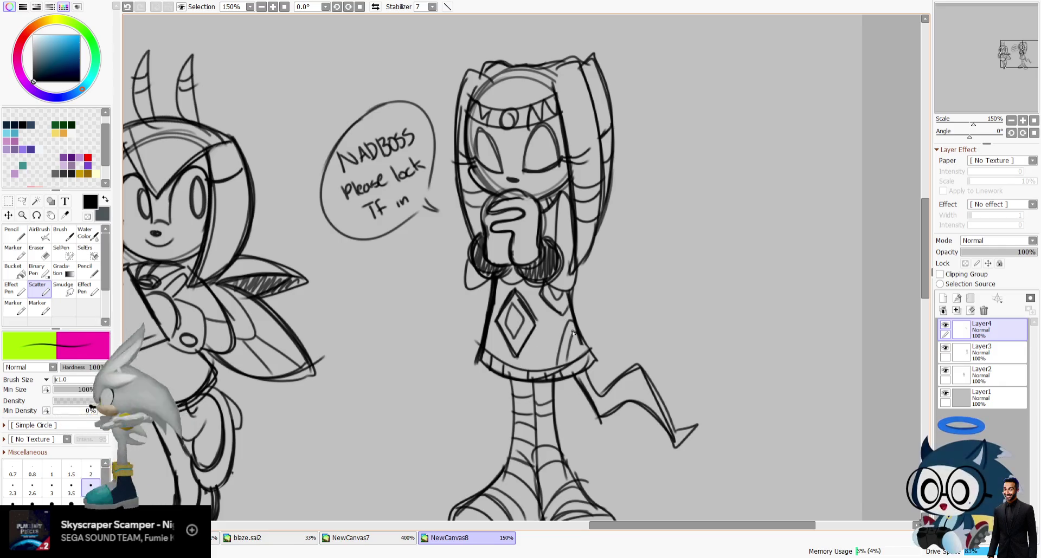
Check the legs and heads, then delete the top layer.
{"action": "left_click_drag", "start_coordinate": [1004, 67], "coordinate": [997, 74]}
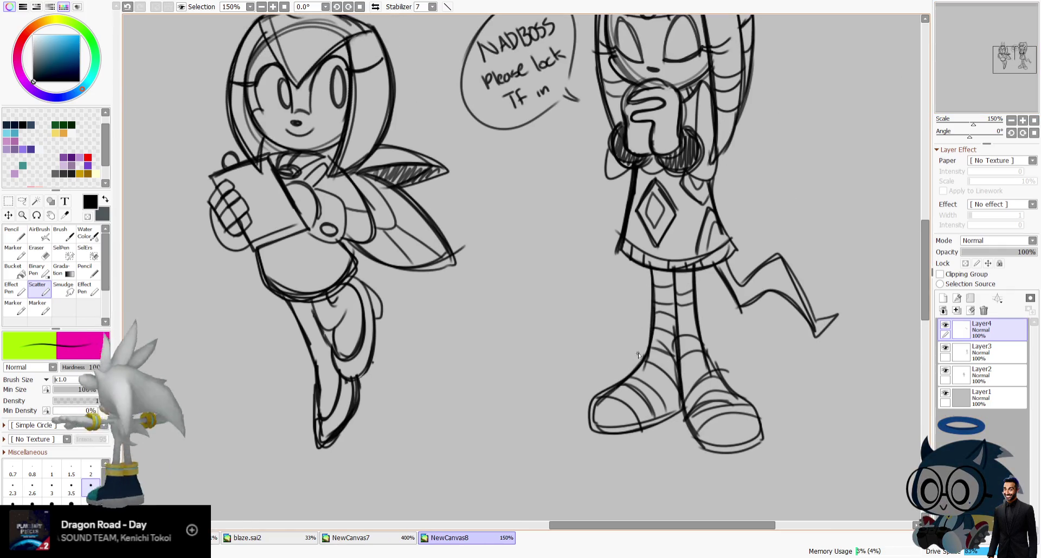
{"action": "left_click_drag", "start_coordinate": [1012, 54], "coordinate": [903, 44]}
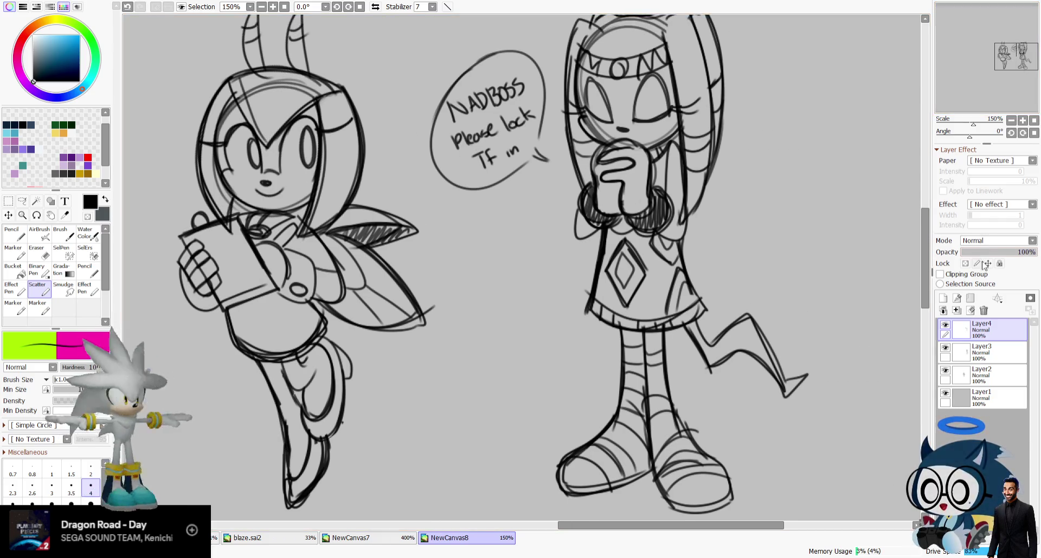
{"action": "left_click", "coordinate": [983, 310]}
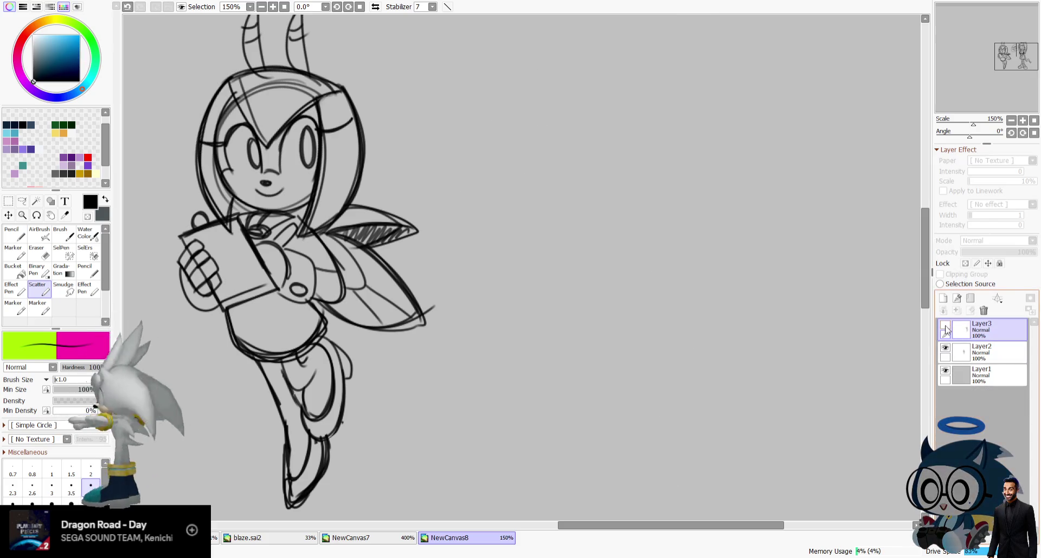
Move the right character and speech bubble up and left on the sheet.
{"action": "left_click", "coordinate": [8, 215]}
{"action": "left_click_drag", "start_coordinate": [640, 217], "coordinate": [647, 319]}
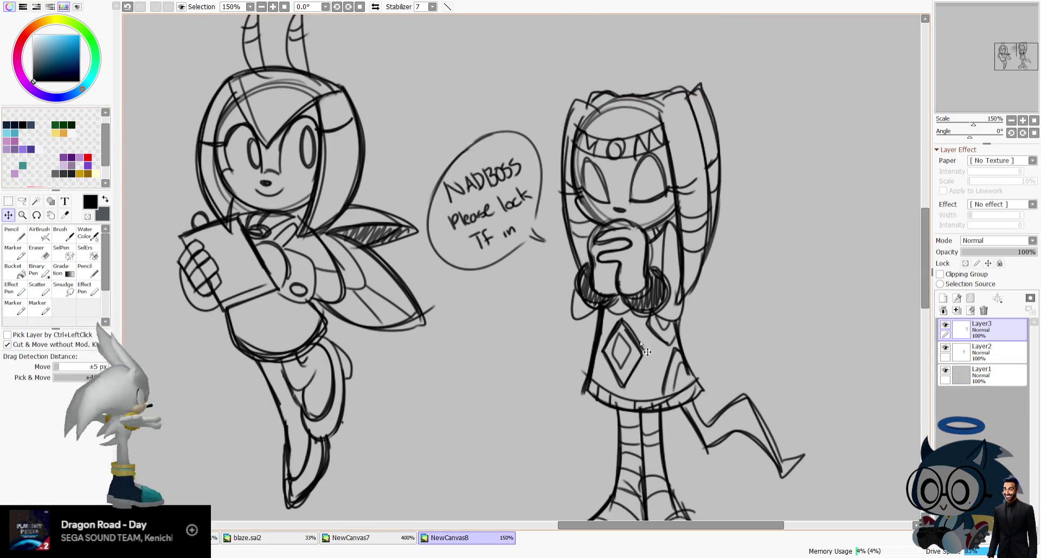
{"action": "left_click_drag", "start_coordinate": [696, 352], "coordinate": [577, 89]}
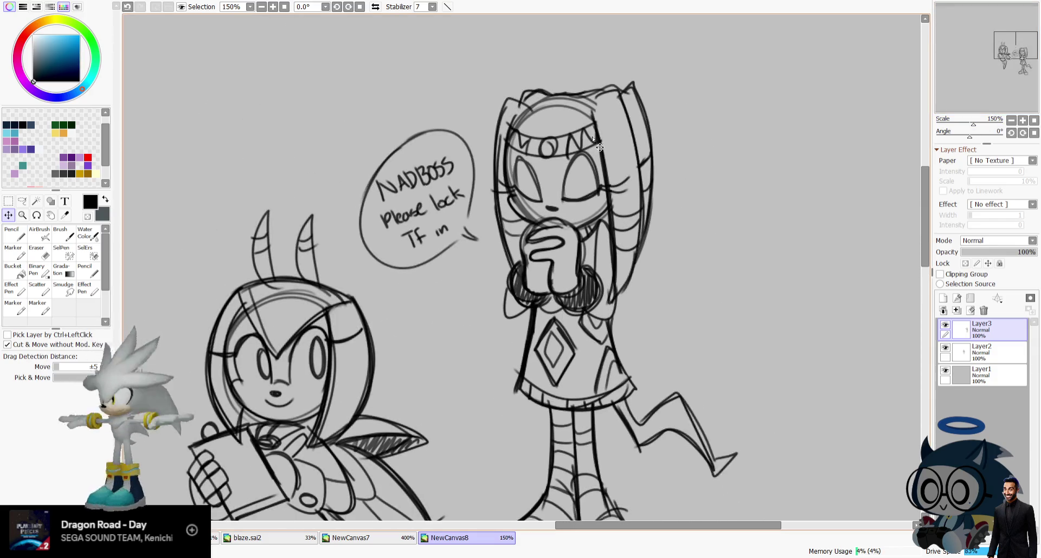
{"action": "left_click_drag", "start_coordinate": [573, 278], "coordinate": [564, 206]}
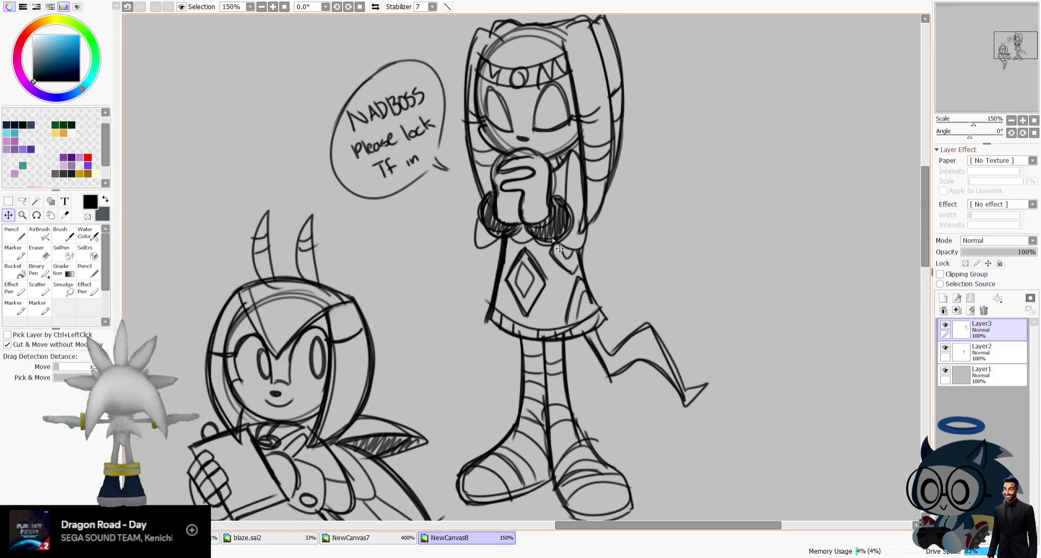
Add a new layer, enlarge the Scatter brush, and sketch an oval in the empty area.
{"action": "left_click", "coordinate": [1004, 97]}
{"action": "scroll", "coordinate": [916, 198], "scroll_direction": "down", "scroll_amount": 1}
{"action": "scroll", "coordinate": [916, 198], "scroll_direction": "up", "scroll_amount": 5}
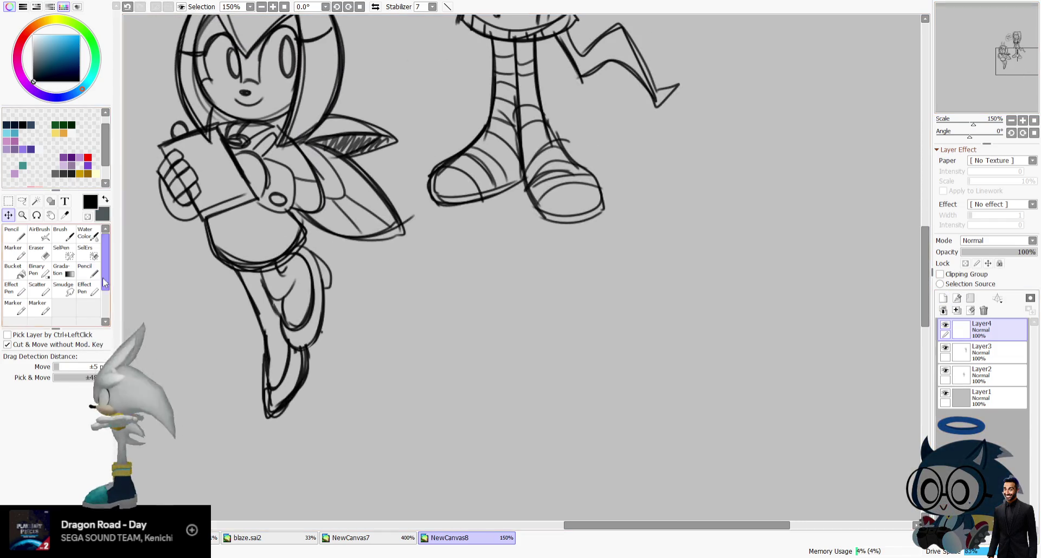
{"action": "left_click", "coordinate": [34, 284]}
{"action": "key", "text": "]"}
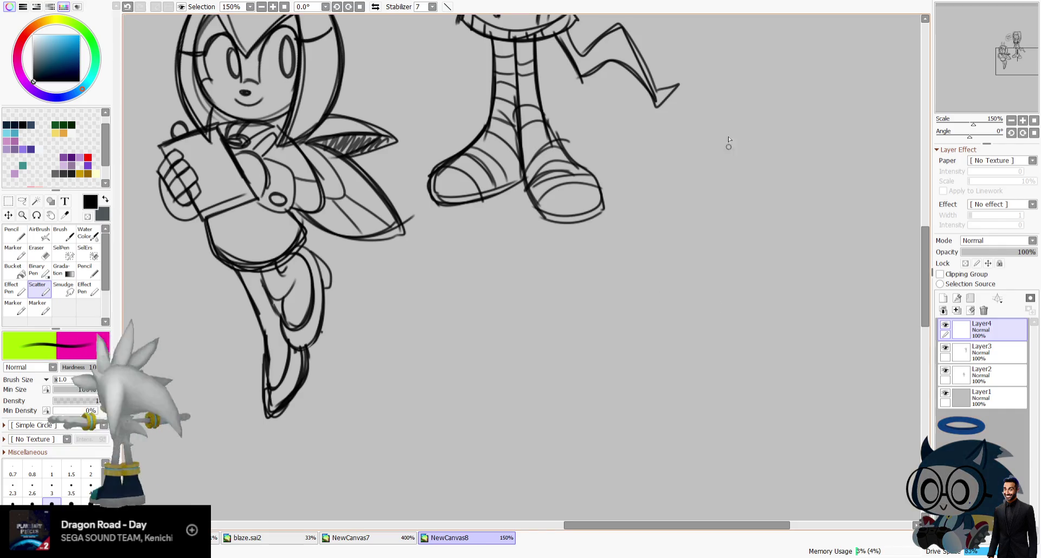
{"action": "left_click_drag", "start_coordinate": [729, 297], "coordinate": [758, 237]}
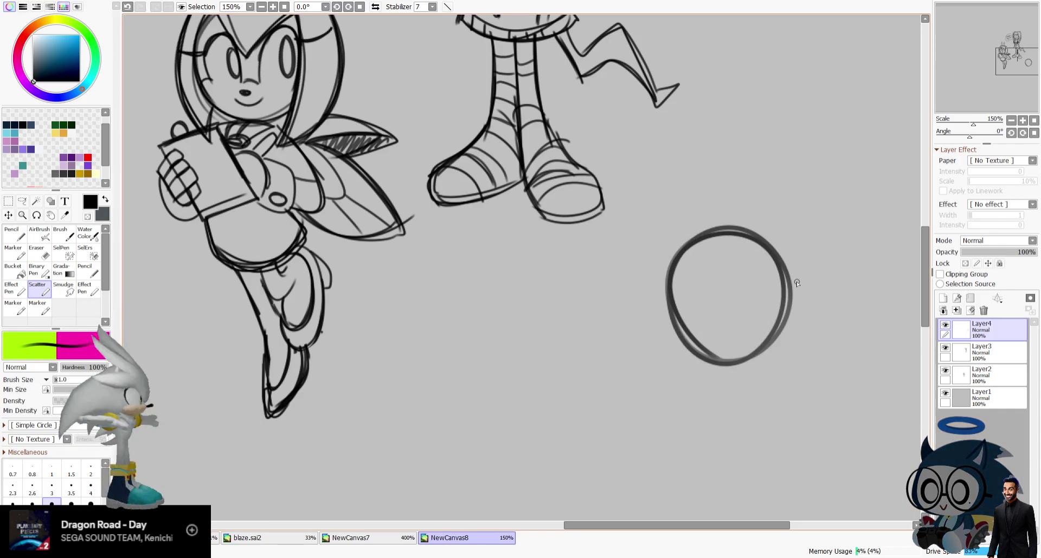
Undo the stray circle and sketch the craft's top edge and side lines.
{"action": "key", "text": "ctrl+z"}
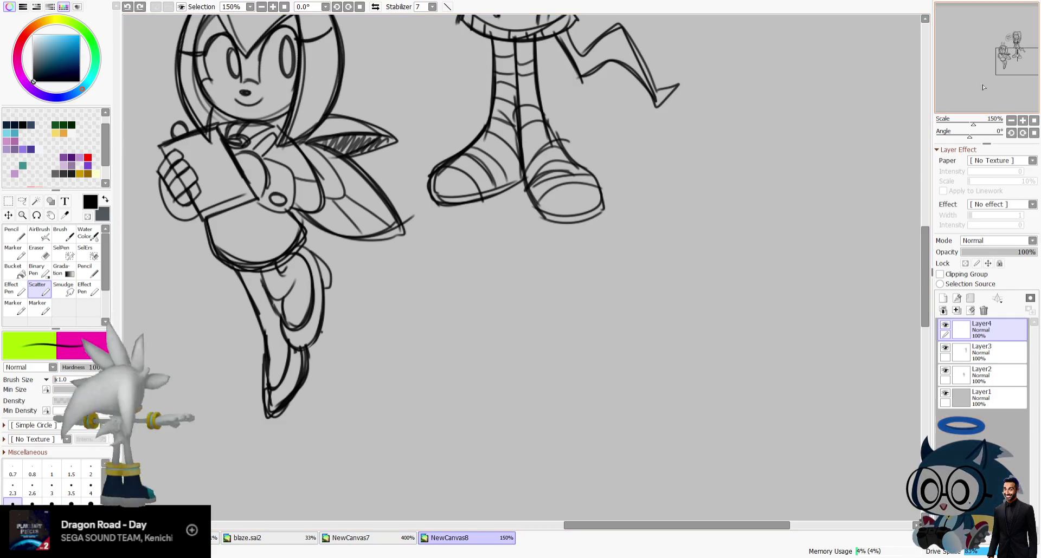
{"action": "left_click_drag", "start_coordinate": [993, 80], "coordinate": [996, 85]}
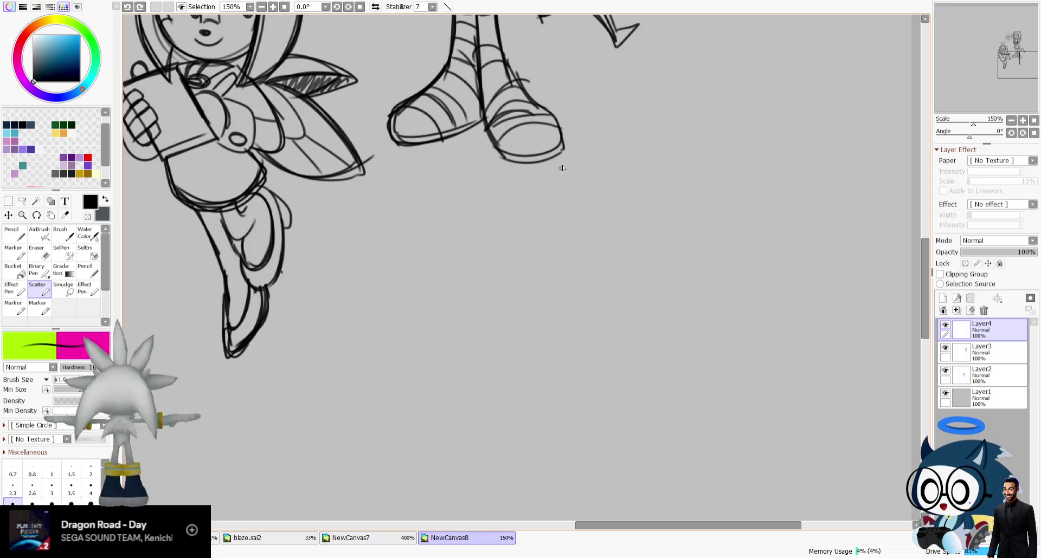
{"action": "mouse_move", "coordinate": [609, 243]}
{"action": "left_mouse_down"}
{"action": "mouse_move", "coordinate": [562, 309]}
{"action": "mouse_move", "coordinate": [662, 241]}
{"action": "left_mouse_up"}
{"action": "key", "text": "ctrl+z"}
{"action": "key", "text": "ctrl+z"}
{"action": "left_click_drag", "start_coordinate": [588, 256], "coordinate": [694, 244]}
{"action": "left_click_drag", "start_coordinate": [587, 255], "coordinate": [580, 295]}
{"action": "mouse_move", "coordinate": [698, 247]}
{"action": "left_mouse_down"}
{"action": "mouse_move", "coordinate": [699, 299]}
{"action": "mouse_move", "coordinate": [735, 296]}
{"action": "left_mouse_up"}
Add the hull's diagonal and bottom edges, extending hooked side panels at both ends.
{"action": "left_click_drag", "start_coordinate": [718, 242], "coordinate": [770, 291]}
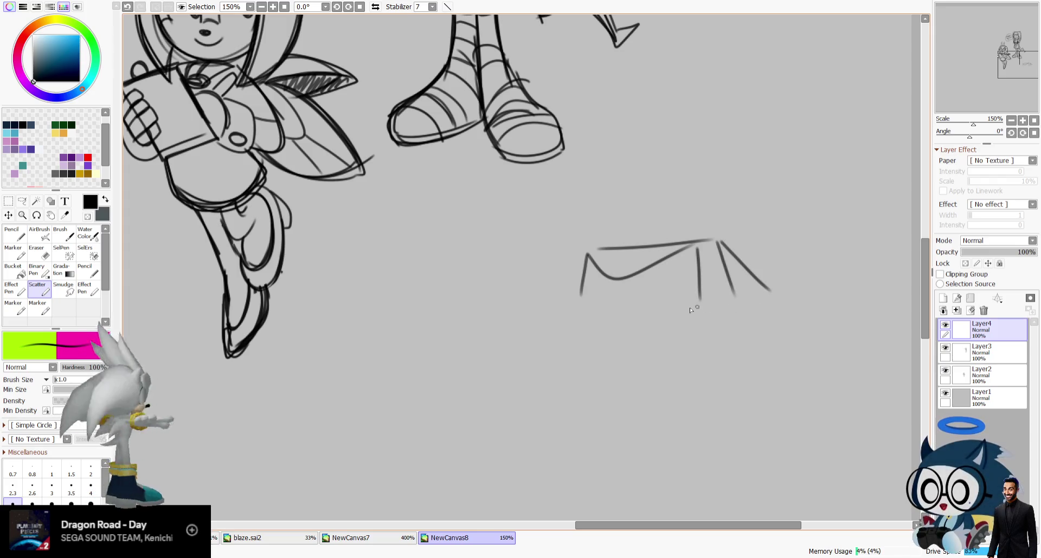
{"action": "mouse_move", "coordinate": [623, 251]}
{"action": "left_mouse_down"}
{"action": "mouse_move", "coordinate": [611, 279]}
{"action": "mouse_move", "coordinate": [734, 292]}
{"action": "left_mouse_up"}
{"action": "mouse_move", "coordinate": [601, 303]}
{"action": "left_mouse_down"}
{"action": "mouse_move", "coordinate": [627, 292]}
{"action": "mouse_move", "coordinate": [627, 306]}
{"action": "mouse_move", "coordinate": [596, 280]}
{"action": "mouse_move", "coordinate": [681, 283]}
{"action": "left_mouse_up"}
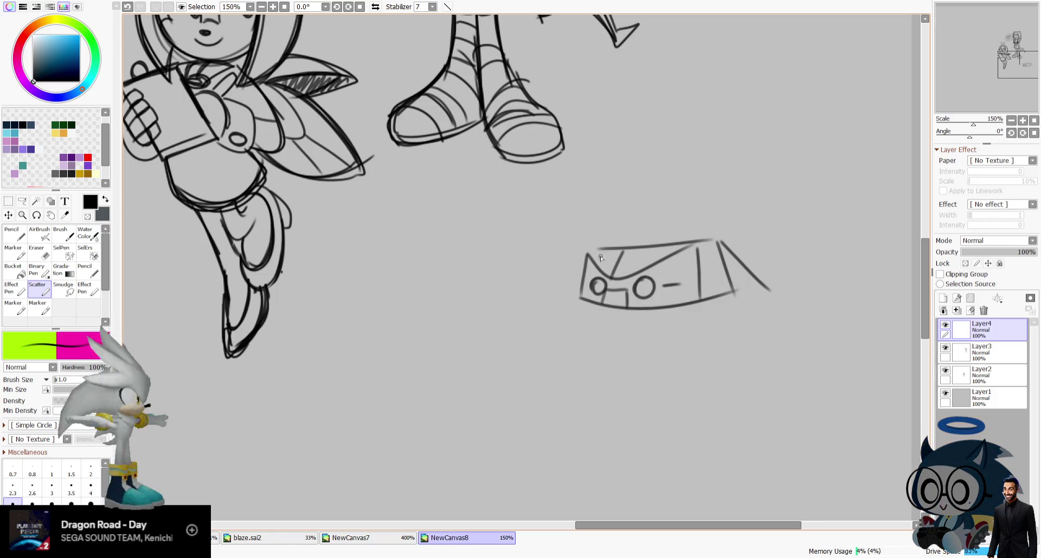
{"action": "mouse_move", "coordinate": [587, 253]}
{"action": "left_mouse_down"}
{"action": "mouse_move", "coordinate": [637, 313]}
{"action": "mouse_move", "coordinate": [580, 322]}
{"action": "mouse_move", "coordinate": [775, 301]}
{"action": "left_mouse_up"}
{"action": "key", "text": "ctrl+z"}
{"action": "left_click_drag", "start_coordinate": [570, 294], "coordinate": [556, 307]}
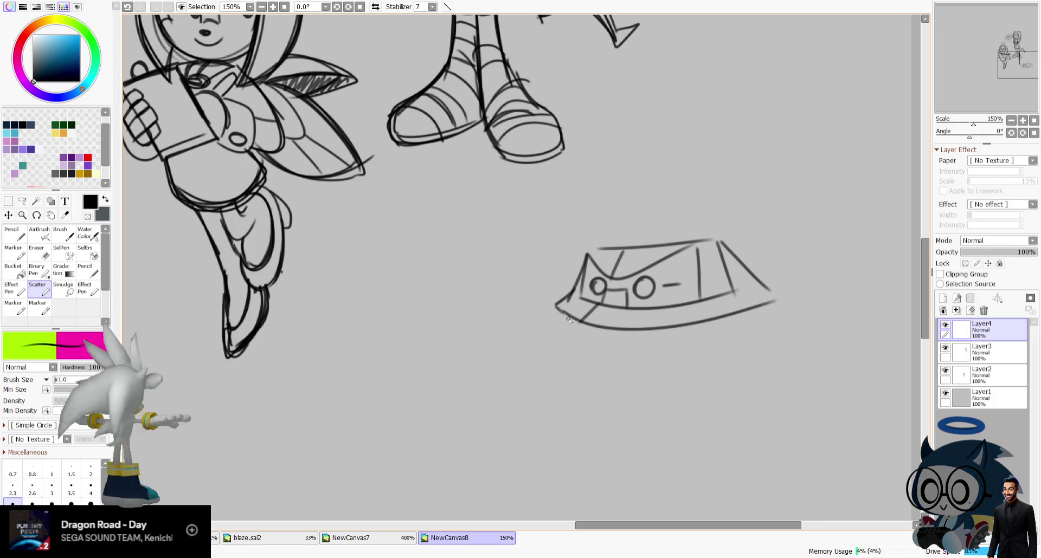
{"action": "mouse_move", "coordinate": [769, 280]}
{"action": "left_mouse_down"}
{"action": "mouse_move", "coordinate": [770, 337]}
{"action": "mouse_move", "coordinate": [873, 275]}
{"action": "left_mouse_up"}
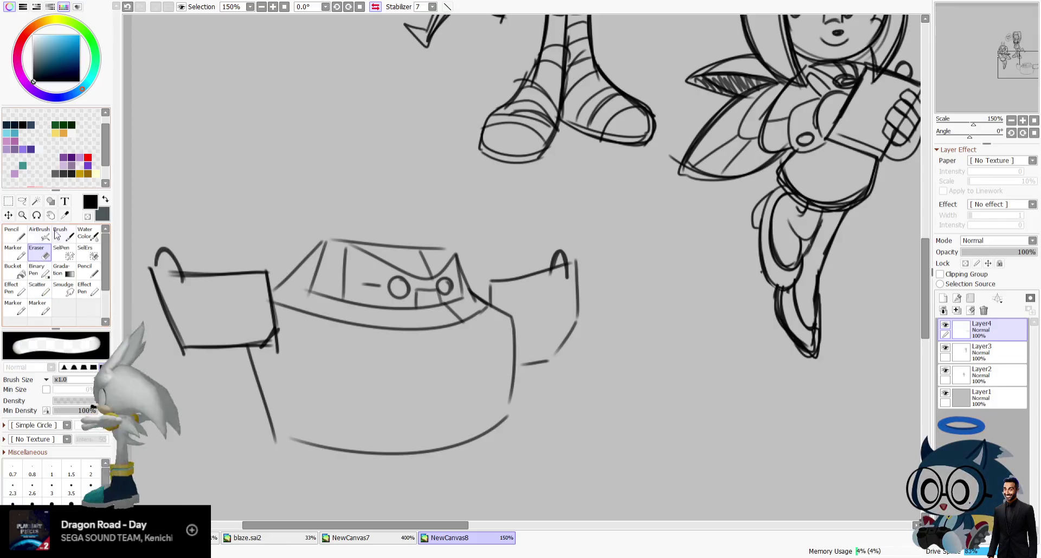
Erase the long left diagonal and hook beside the boat.
{"action": "left_click_drag", "start_coordinate": [249, 355], "coordinate": [254, 365]}
{"action": "left_click_drag", "start_coordinate": [184, 355], "coordinate": [153, 271]}
{"action": "mouse_move", "coordinate": [174, 334]}
{"action": "left_mouse_down"}
{"action": "mouse_move", "coordinate": [190, 256]}
{"action": "mouse_move", "coordinate": [256, 249]}
{"action": "left_mouse_up"}
{"action": "key", "text": "e"}
{"action": "key", "text": "h"}
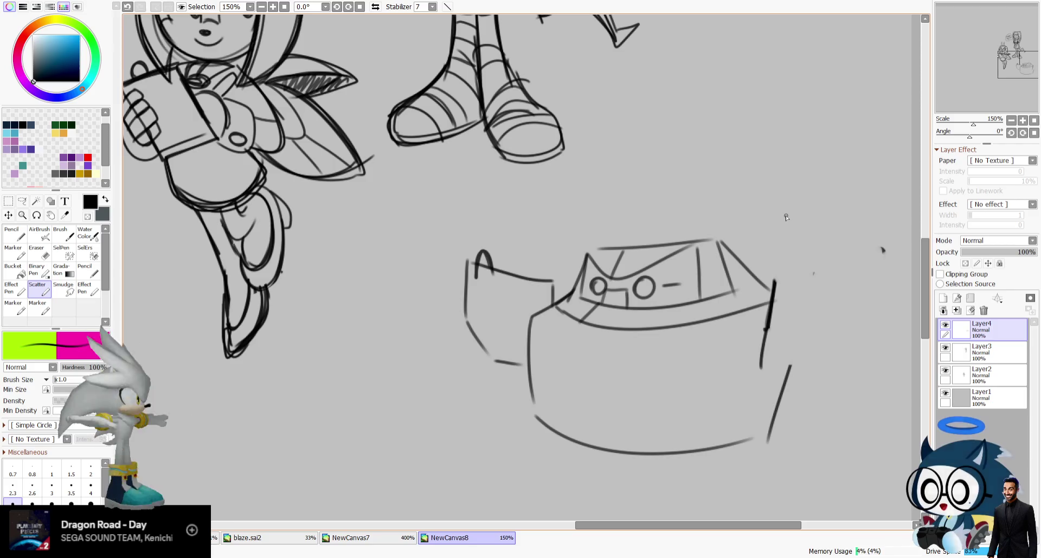
Redraw the right side panel's top edge darker, undoing misplaced edge strokes.
{"action": "mouse_move", "coordinate": [774, 280]}
{"action": "left_mouse_down"}
{"action": "mouse_move", "coordinate": [766, 359]}
{"action": "mouse_move", "coordinate": [834, 367]}
{"action": "left_mouse_up"}
{"action": "mouse_move", "coordinate": [779, 279]}
{"action": "left_mouse_down"}
{"action": "mouse_move", "coordinate": [870, 273]}
{"action": "mouse_move", "coordinate": [834, 366]}
{"action": "left_mouse_up"}
{"action": "key", "text": "ctrl+z"}
{"action": "left_click_drag", "start_coordinate": [781, 280], "coordinate": [888, 275]}
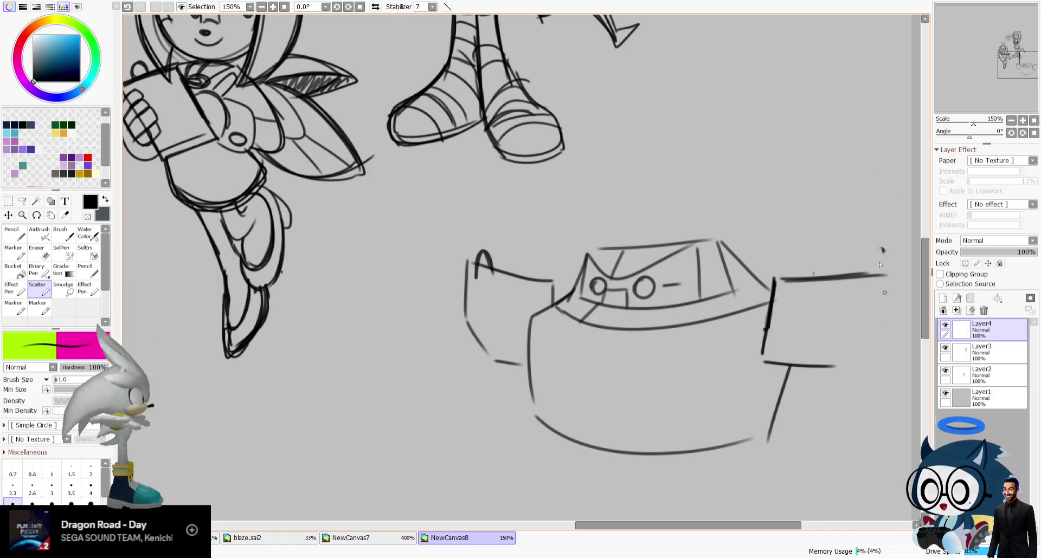
{"action": "left_click_drag", "start_coordinate": [894, 274], "coordinate": [890, 302]}
{"action": "left_click_drag", "start_coordinate": [888, 313], "coordinate": [846, 356]}
{"action": "key", "text": "ctrl+z"}
{"action": "key", "text": "ctrl+z"}
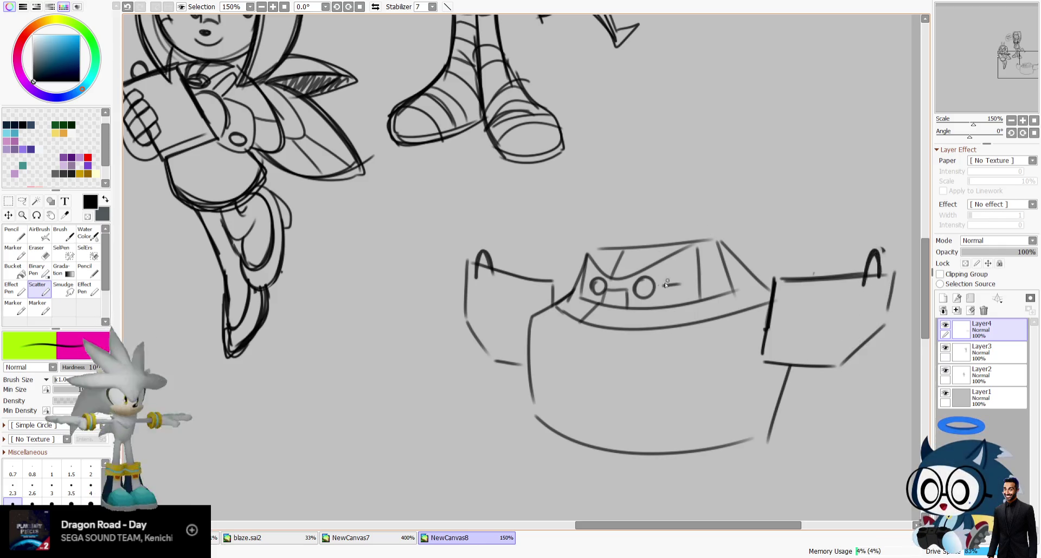
Draw vertical panel lines down the hull and on the cockpit.
{"action": "mouse_move", "coordinate": [629, 308]}
{"action": "left_mouse_down"}
{"action": "mouse_move", "coordinate": [607, 331]}
{"action": "mouse_move", "coordinate": [588, 441]}
{"action": "left_mouse_up"}
{"action": "left_click_drag", "start_coordinate": [607, 325], "coordinate": [609, 449]}
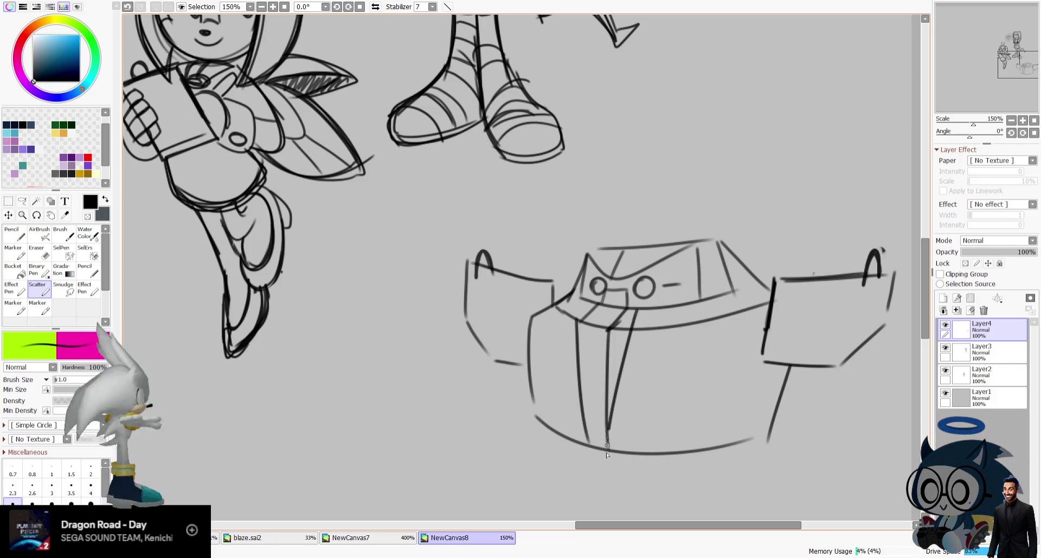
{"action": "left_click_drag", "start_coordinate": [635, 310], "coordinate": [611, 457]}
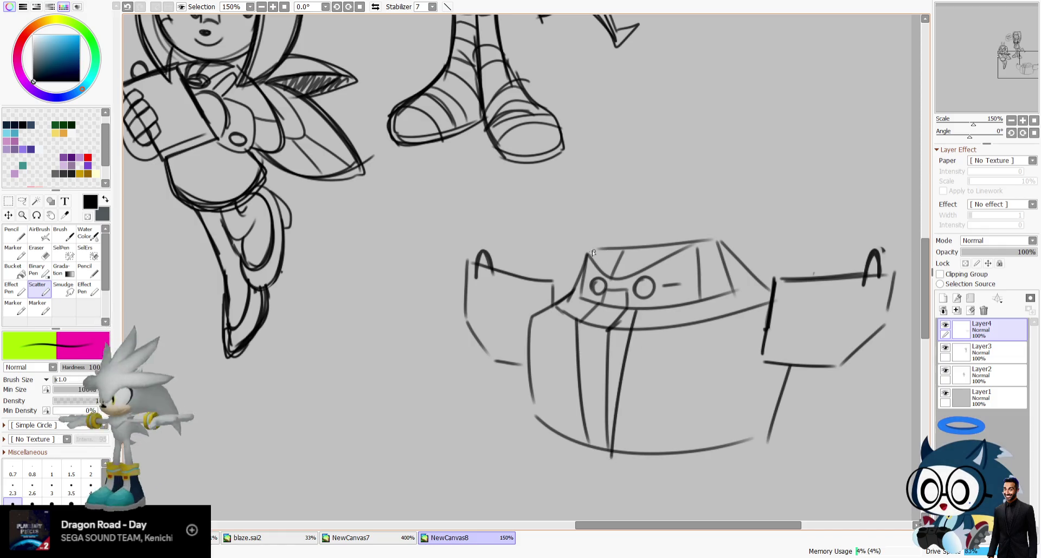
{"action": "left_click_drag", "start_coordinate": [686, 249], "coordinate": [687, 306]}
{"action": "left_click_drag", "start_coordinate": [699, 265], "coordinate": [700, 306]}
In a mirrored view, darken the cockpit's left and right slants.
{"action": "key", "text": "h"}
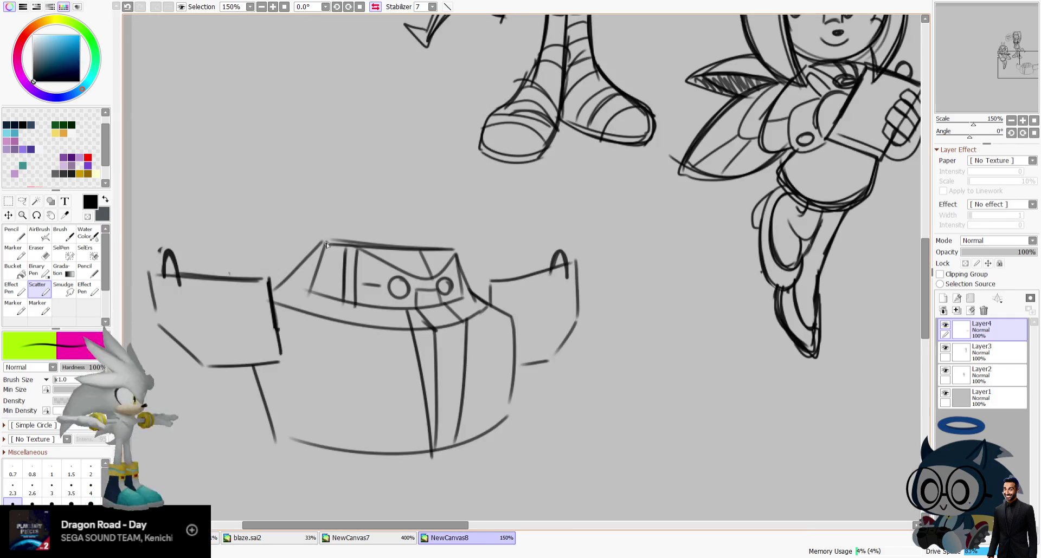
{"action": "left_click_drag", "start_coordinate": [329, 246], "coordinate": [278, 289]}
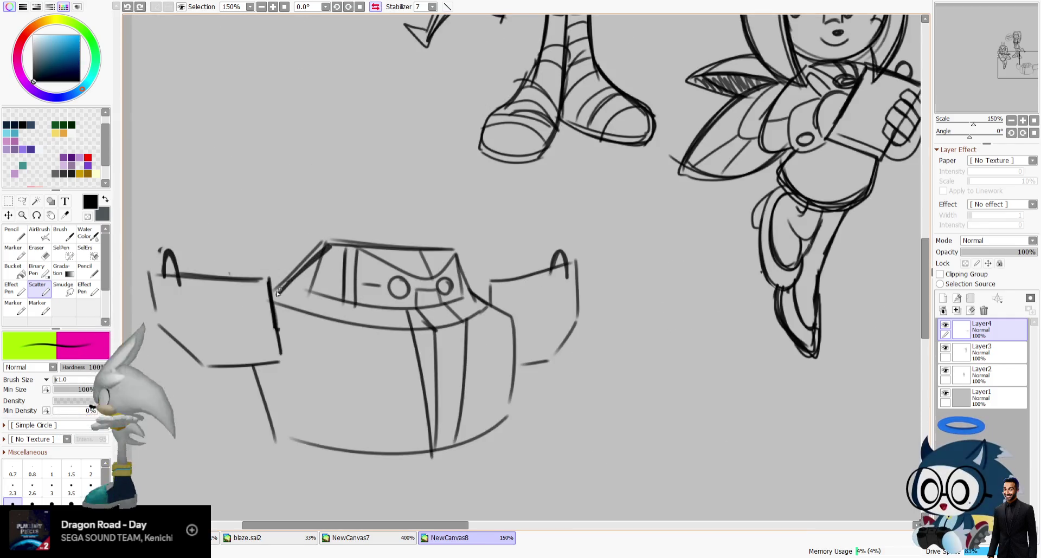
{"action": "key", "text": "ctrl+z"}
{"action": "left_click_drag", "start_coordinate": [457, 254], "coordinate": [474, 297]}
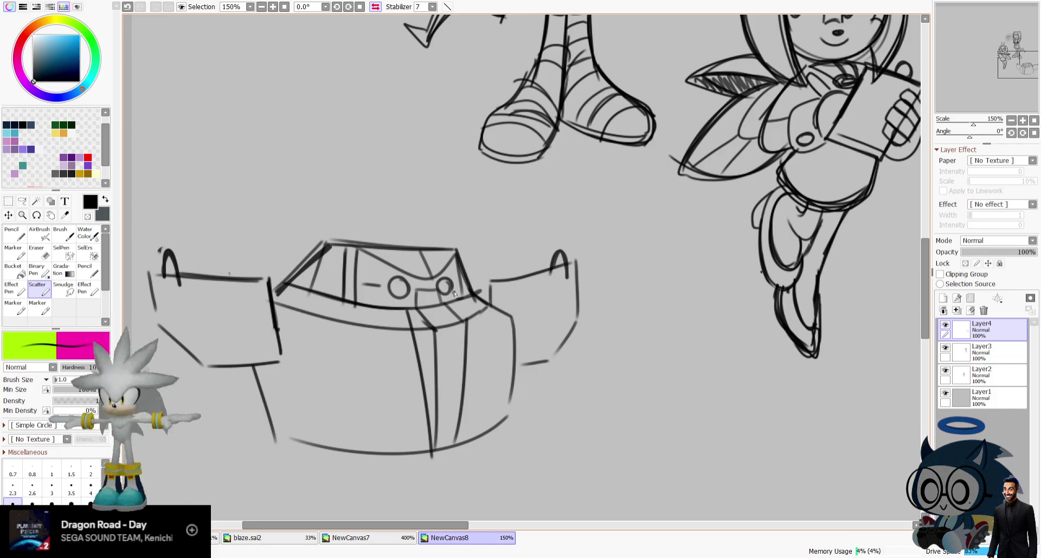
{"action": "key", "text": "h"}
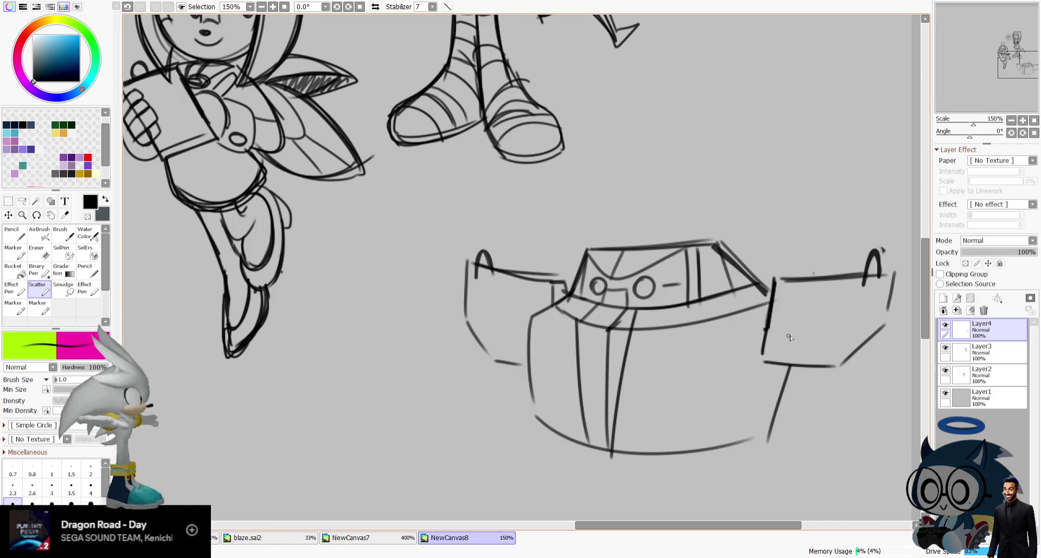
Start the Ω emblem on the right panel and add speed dashes along the hull.
{"action": "left_click_drag", "start_coordinate": [781, 328], "coordinate": [792, 337]}
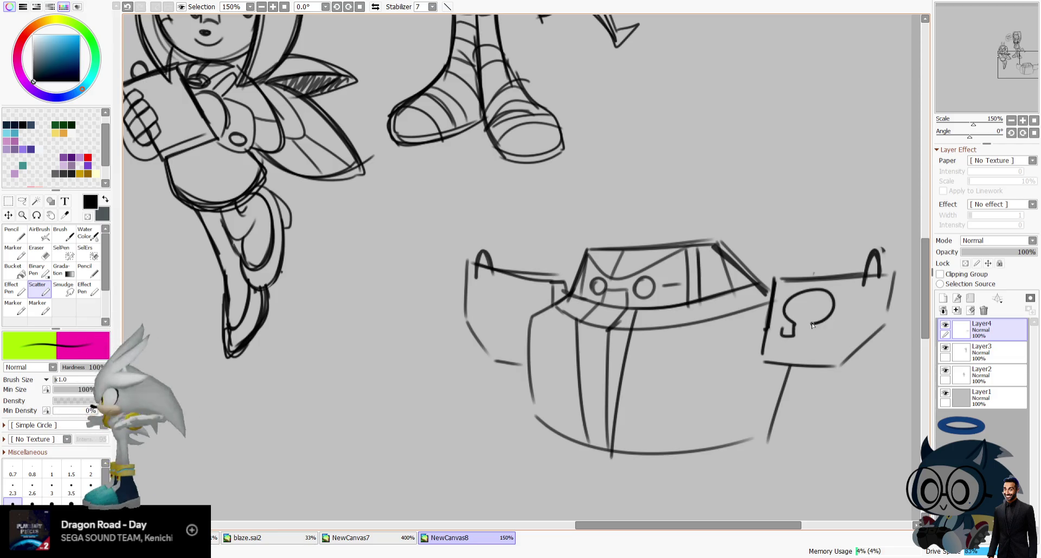
{"action": "left_click_drag", "start_coordinate": [995, 89], "coordinate": [998, 89]}
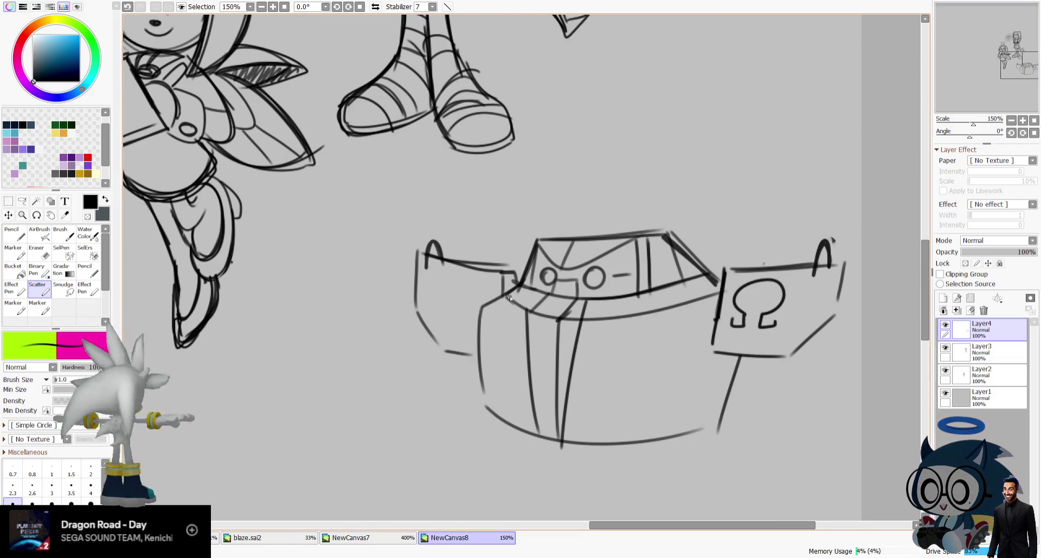
{"action": "left_click_drag", "start_coordinate": [479, 382], "coordinate": [487, 419]}
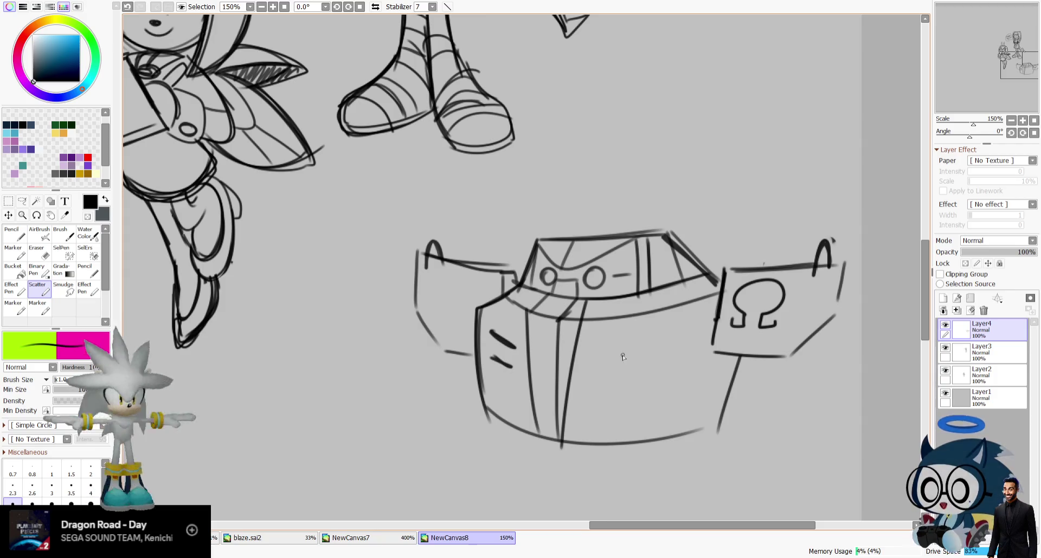
{"action": "left_click_drag", "start_coordinate": [491, 332], "coordinate": [514, 347]}
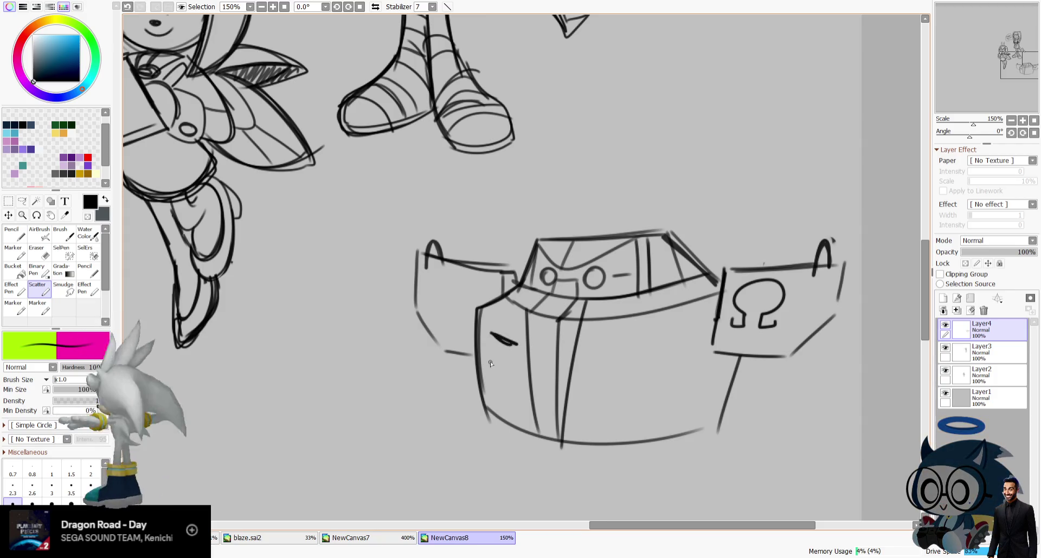
{"action": "left_click_drag", "start_coordinate": [671, 342], "coordinate": [610, 349]}
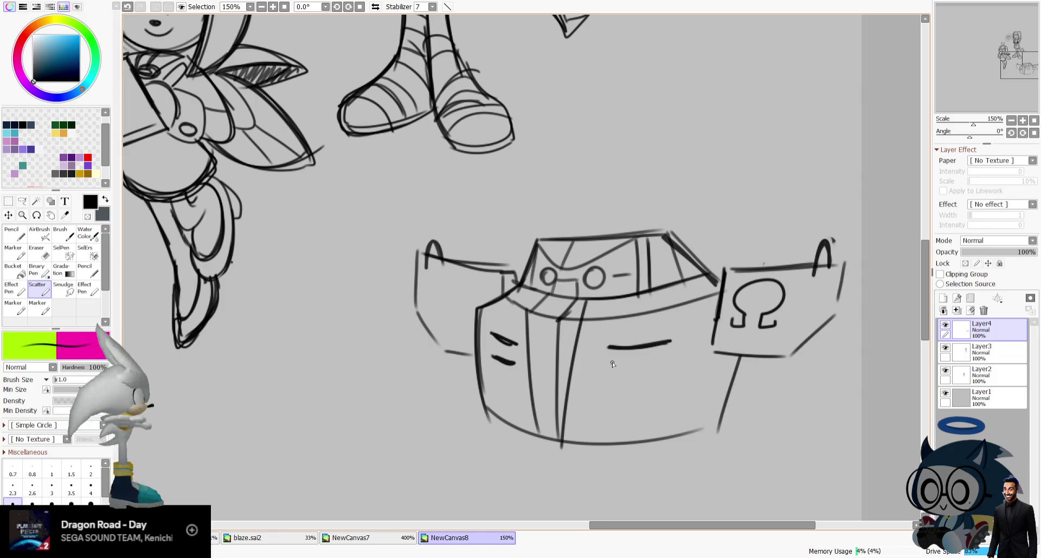
{"action": "scroll", "coordinate": [834, 221], "scroll_direction": "down", "scroll_amount": 3}
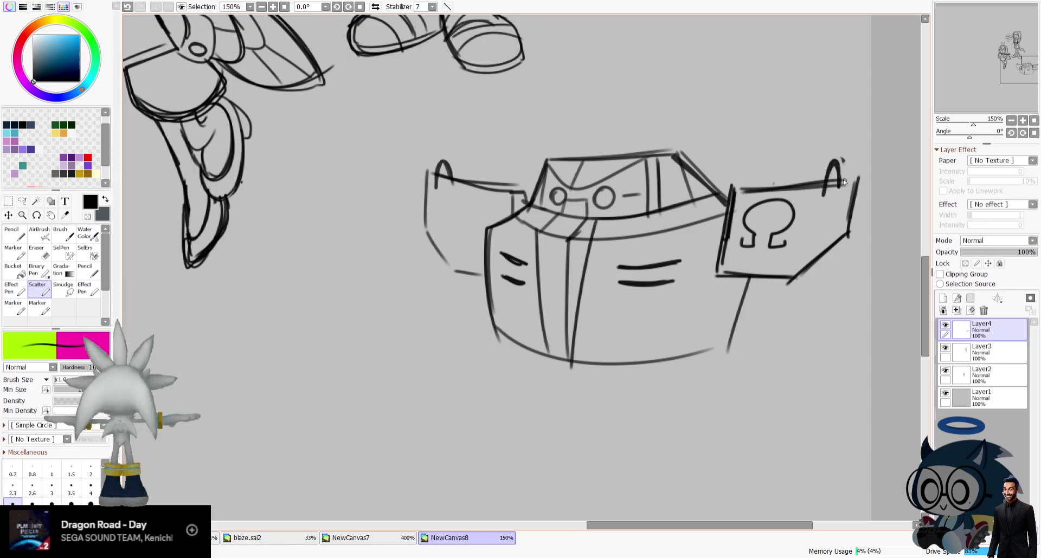
{"action": "key", "text": "ctrl+z"}
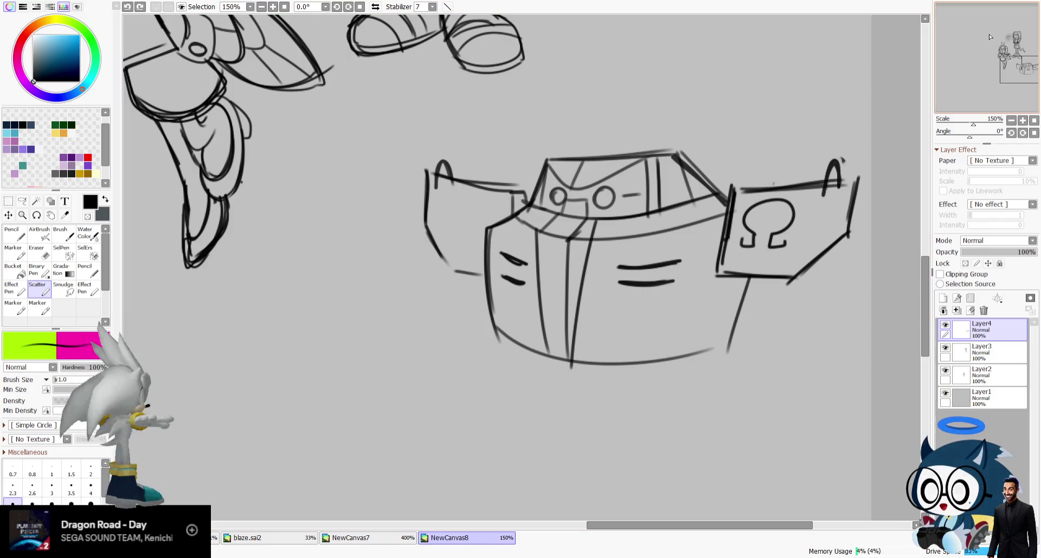
Darken the boat's left edge, double the right support line, and straighten the panel bottom.
{"action": "mouse_move", "coordinate": [486, 232]}
{"action": "left_mouse_down"}
{"action": "mouse_move", "coordinate": [500, 346]}
{"action": "mouse_move", "coordinate": [713, 338]}
{"action": "left_mouse_up"}
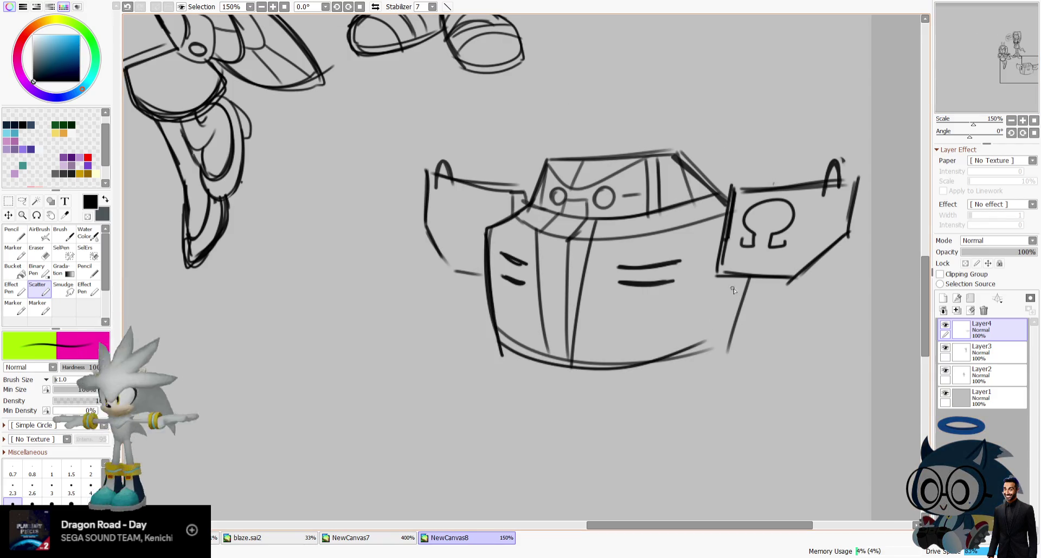
{"action": "left_click_drag", "start_coordinate": [741, 277], "coordinate": [718, 351]}
{"action": "left_click", "coordinate": [375, 7]}
{"action": "left_click_drag", "start_coordinate": [252, 278], "coordinate": [328, 275]}
{"action": "left_click_drag", "start_coordinate": [489, 356], "coordinate": [522, 343]}
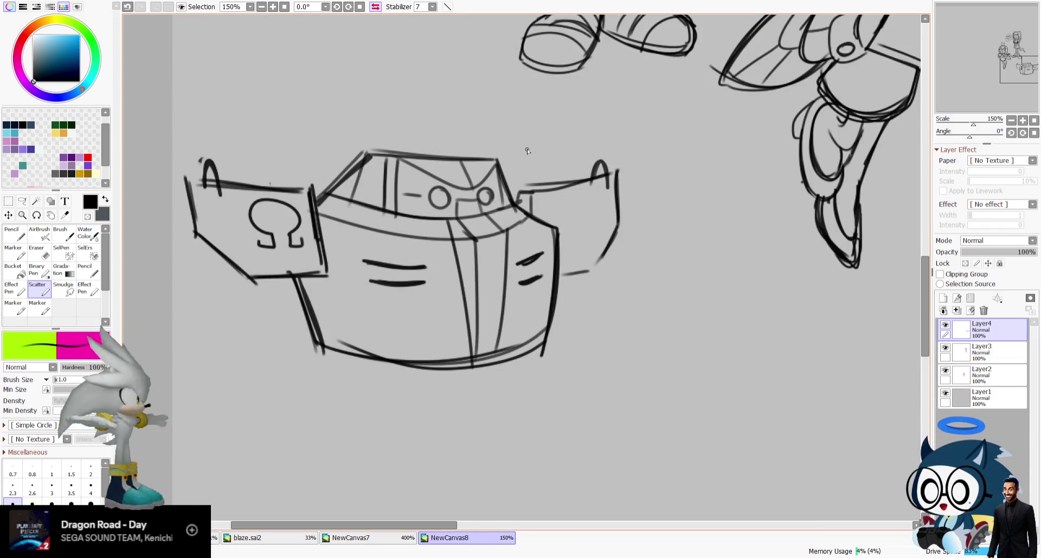
Lasso the cockpit top and transform it into a slightly new position.
{"action": "key", "text": "a"}
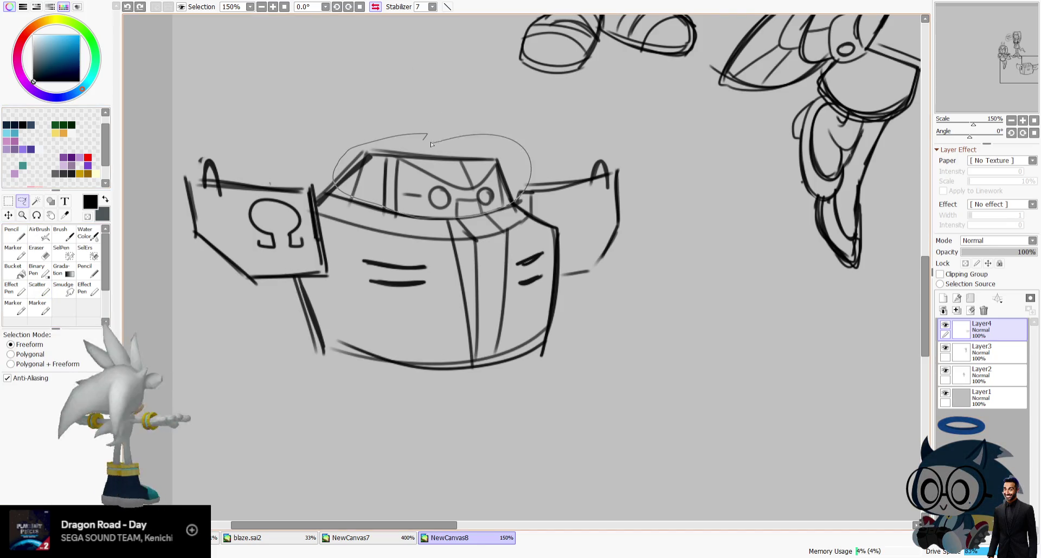
{"action": "key", "text": "ctrl+t"}
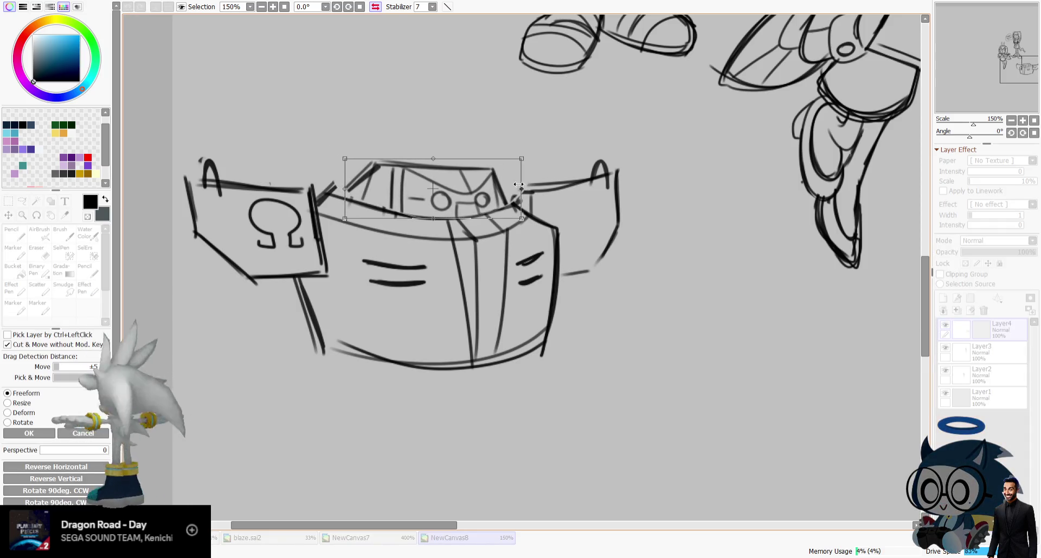
{"action": "key", "text": "Return"}
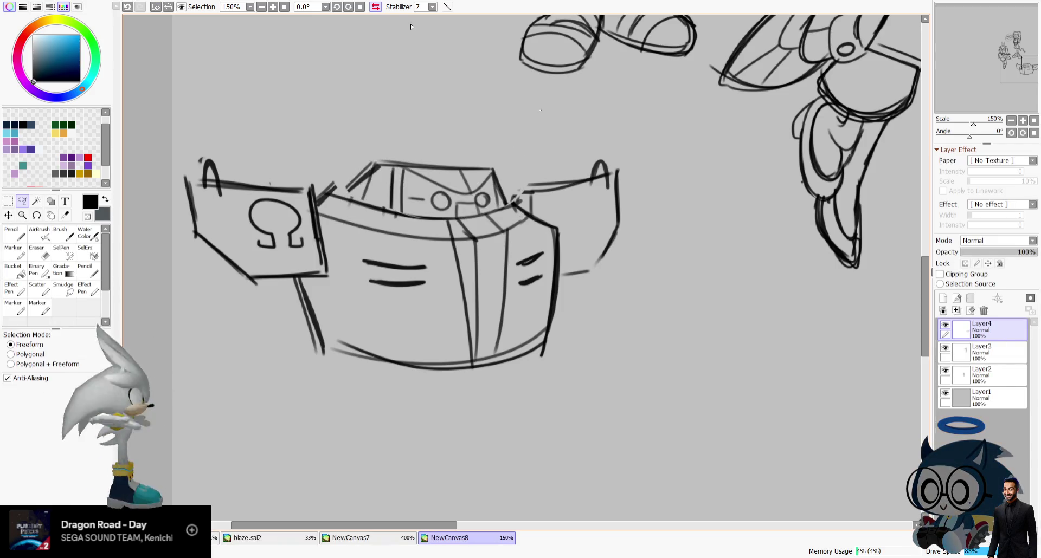
{"action": "left_click", "coordinate": [376, 7]}
{"action": "left_click_drag", "start_coordinate": [1004, 41], "coordinate": [1007, 40]}
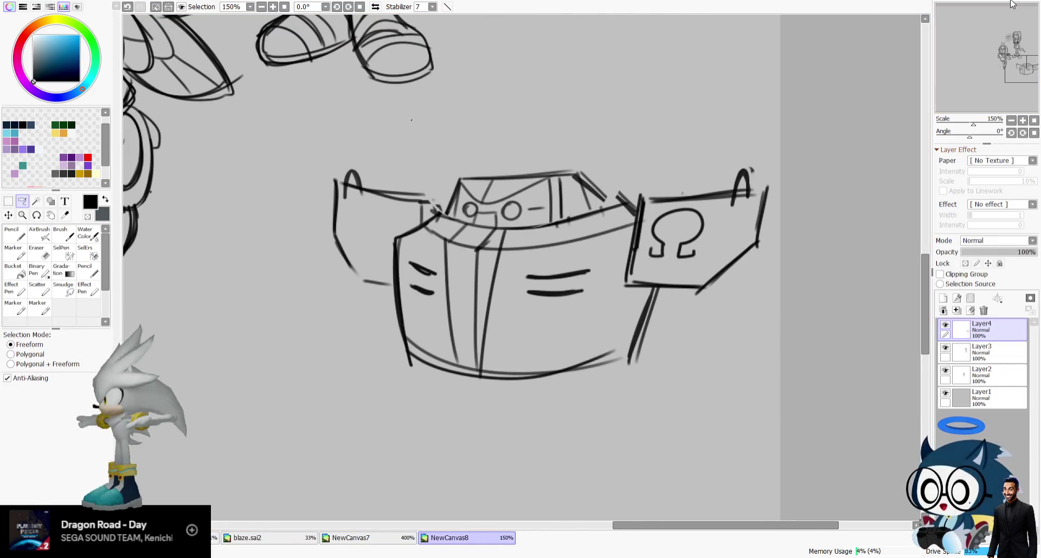
Rotate the view to -65° and ink over the cockpit's top-left and frame edges with Scatter.
{"action": "left_click", "coordinate": [37, 288]}
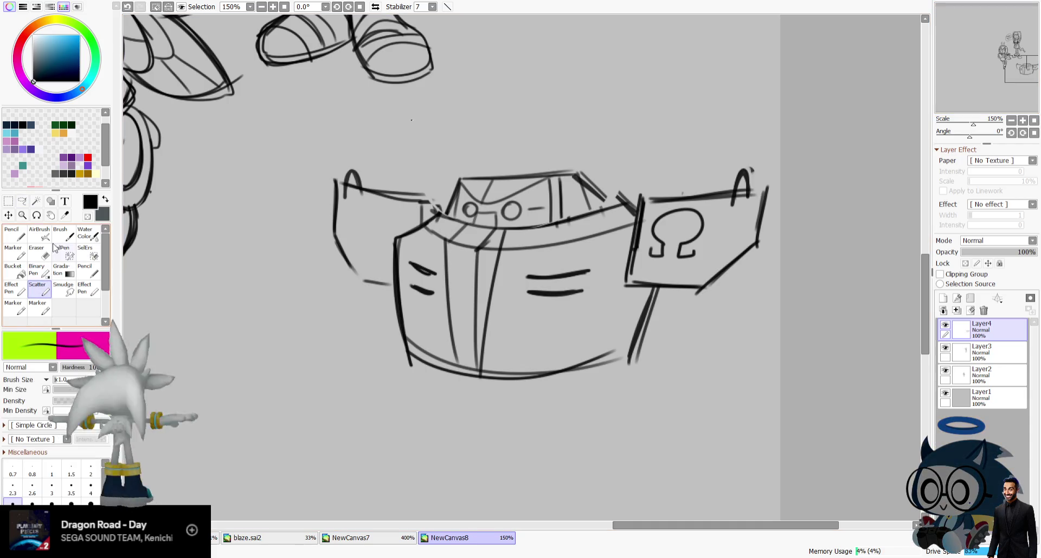
{"action": "double_click", "coordinate": [376, 7]}
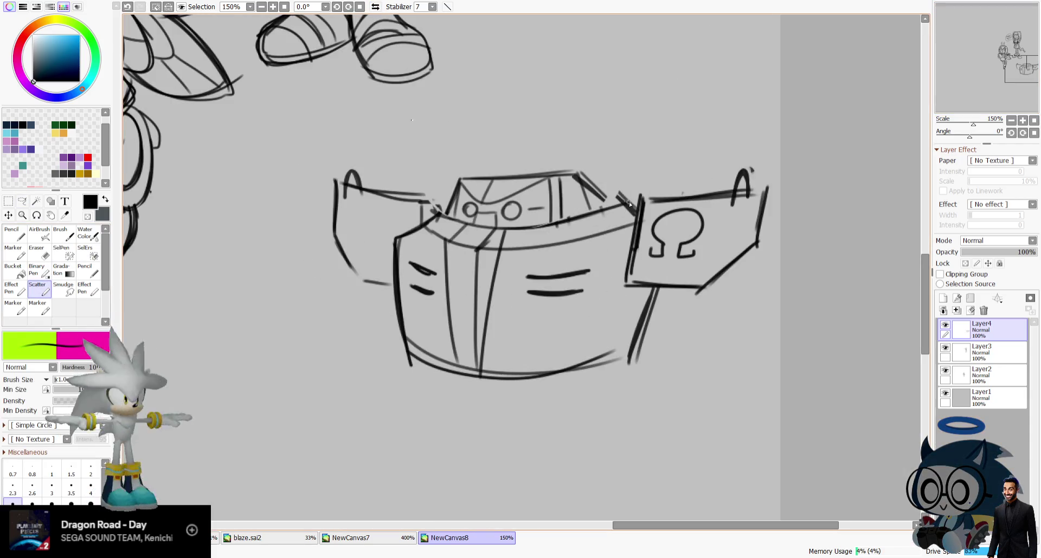
{"action": "left_click", "coordinate": [40, 271]}
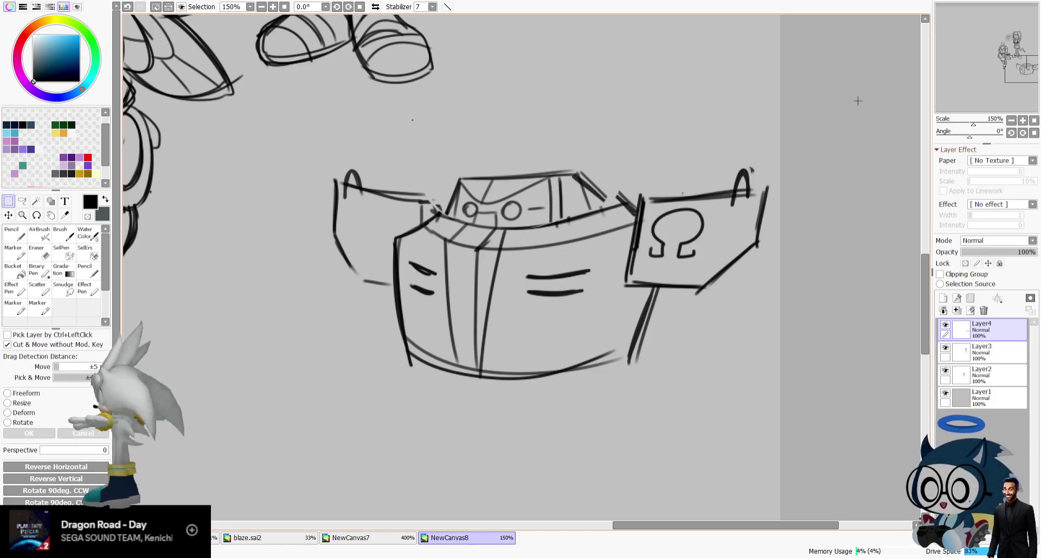
{"action": "left_click", "coordinate": [46, 287]}
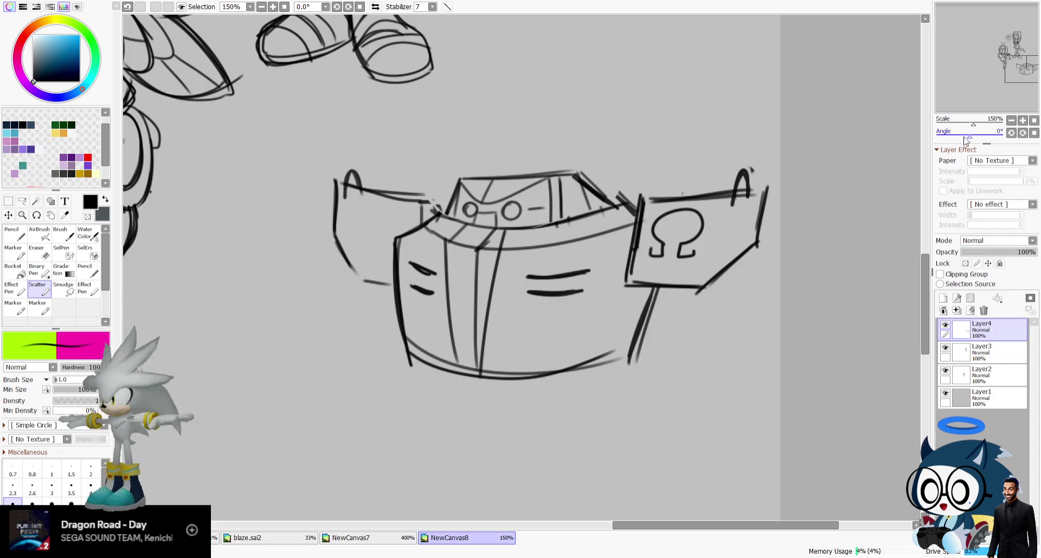
{"action": "left_click_drag", "start_coordinate": [964, 139], "coordinate": [957, 139]}
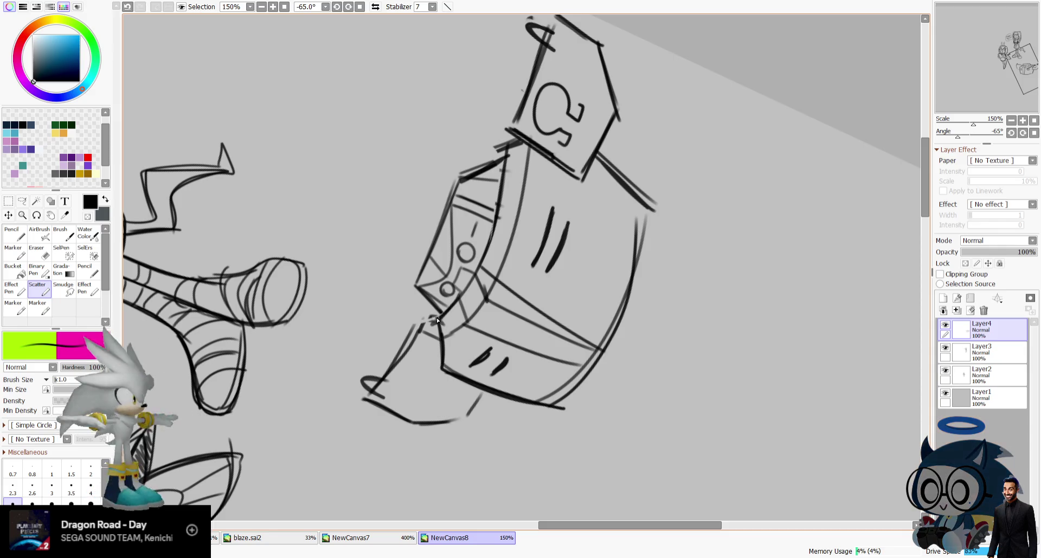
{"action": "left_click_drag", "start_coordinate": [523, 138], "coordinate": [506, 149]}
{"action": "left_click_drag", "start_coordinate": [498, 192], "coordinate": [485, 261]}
{"action": "mouse_move", "coordinate": [503, 156]}
{"action": "left_mouse_down"}
{"action": "mouse_move", "coordinate": [458, 188]}
{"action": "mouse_move", "coordinate": [500, 170]}
{"action": "left_mouse_up"}
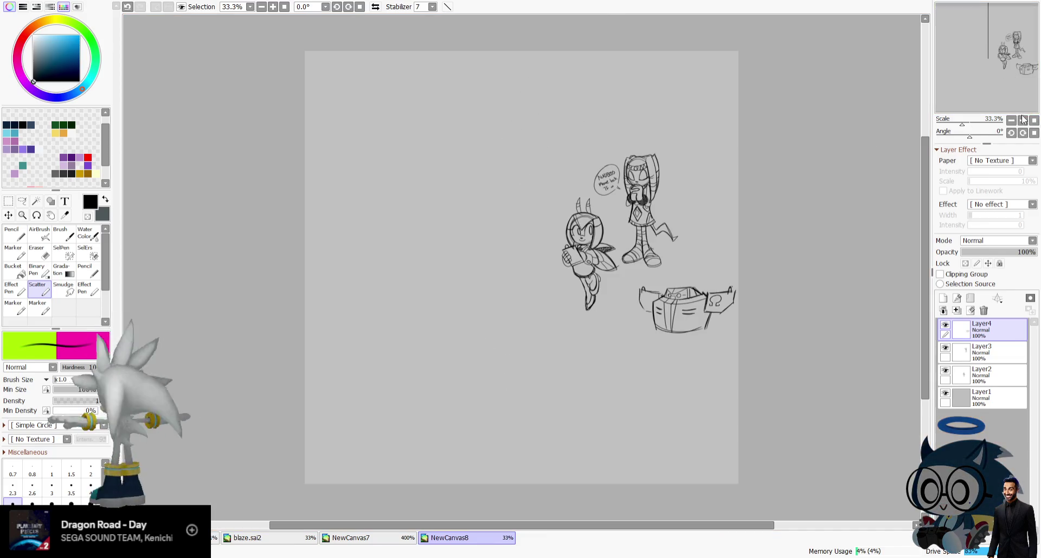
{"action": "left_click", "coordinate": [1022, 122]}
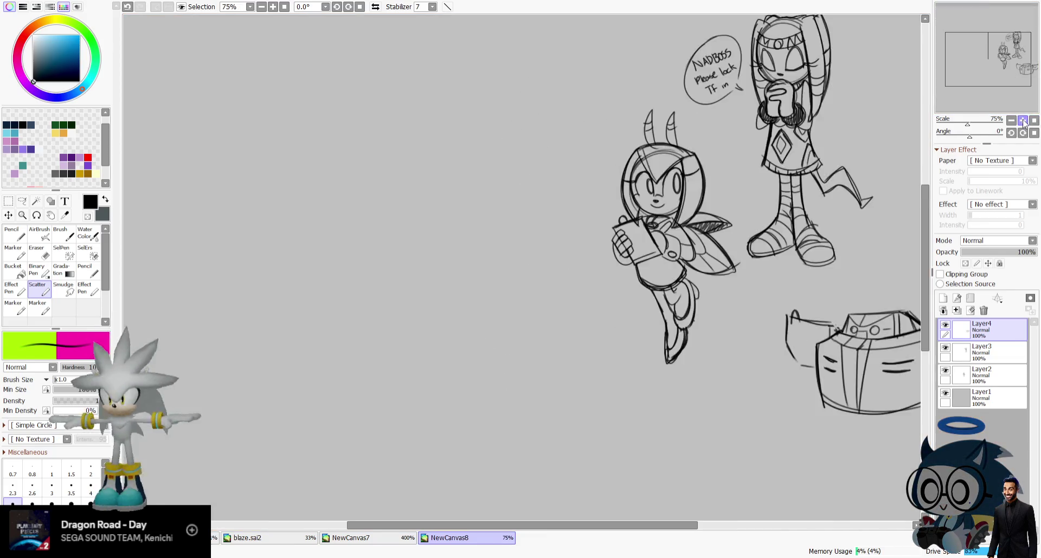
Move the machine layer up-left, undo the lower-left curved stroke, and add Layer5.
{"action": "left_click", "coordinate": [8, 215]}
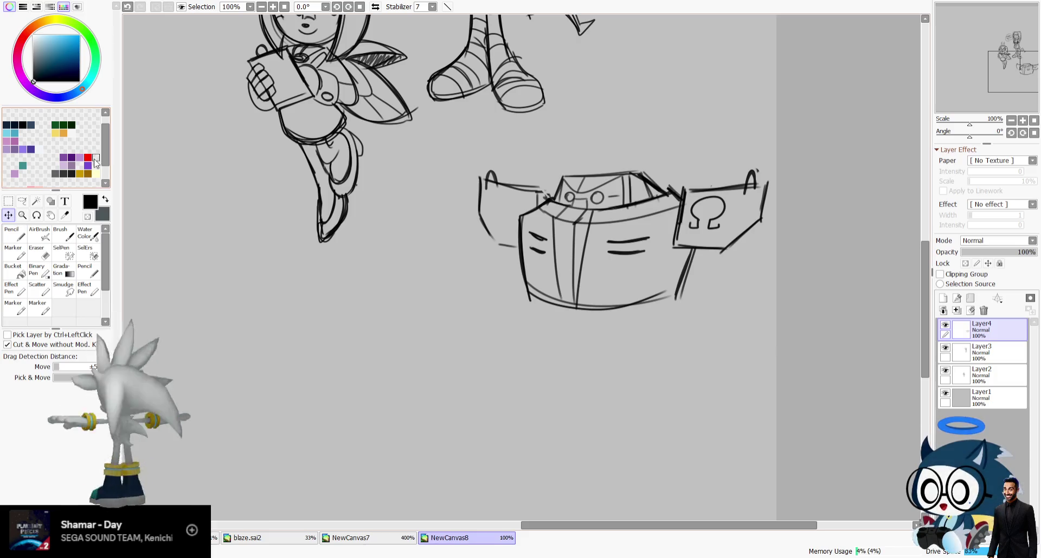
{"action": "left_click_drag", "start_coordinate": [653, 178], "coordinate": [595, 162]}
{"action": "left_click", "coordinate": [38, 295]}
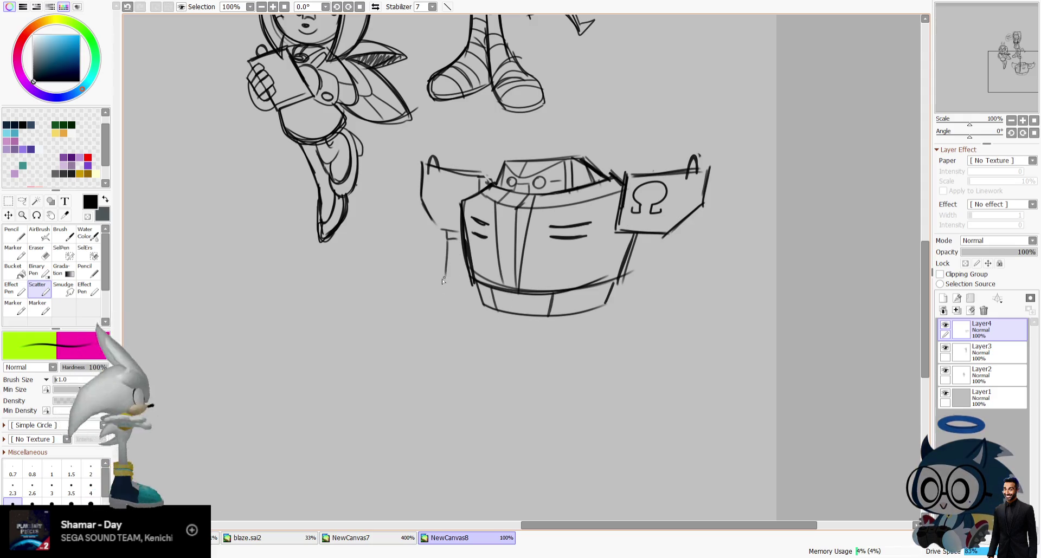
{"action": "key", "text": "ctrl+z"}
{"action": "key", "text": "ctrl+z"}
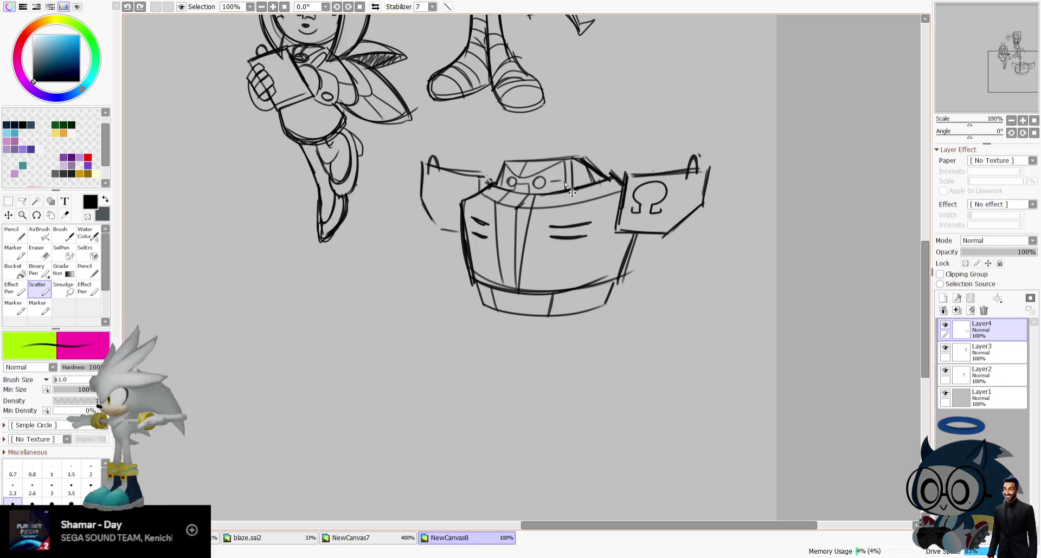
{"action": "left_click_drag", "start_coordinate": [1001, 50], "coordinate": [1006, 46]}
{"action": "key", "text": "ctrl+shift+n"}
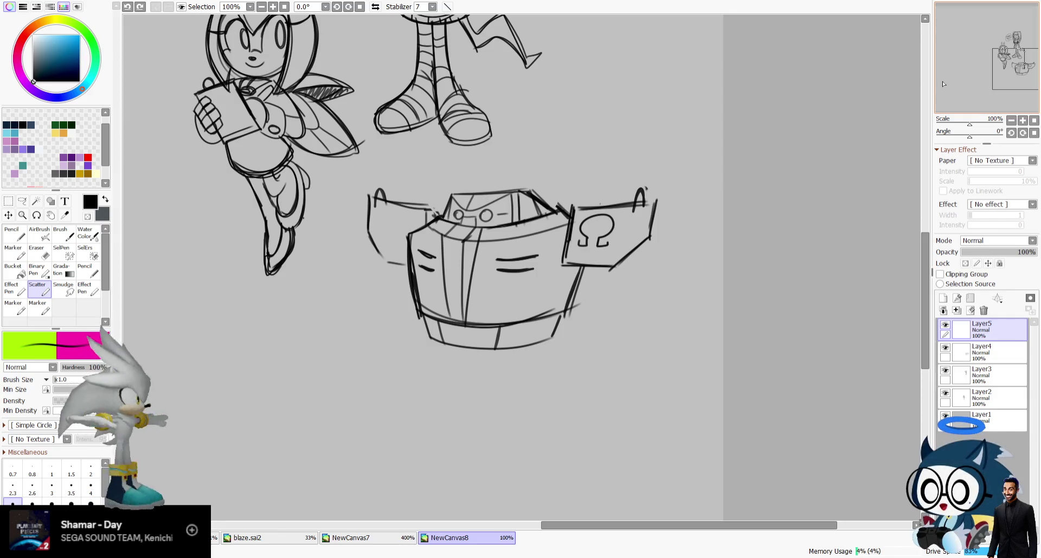
Draw a small bow on top of the machine and a curved hand at its lower left.
{"action": "left_click_drag", "start_coordinate": [514, 191], "coordinate": [526, 190]}
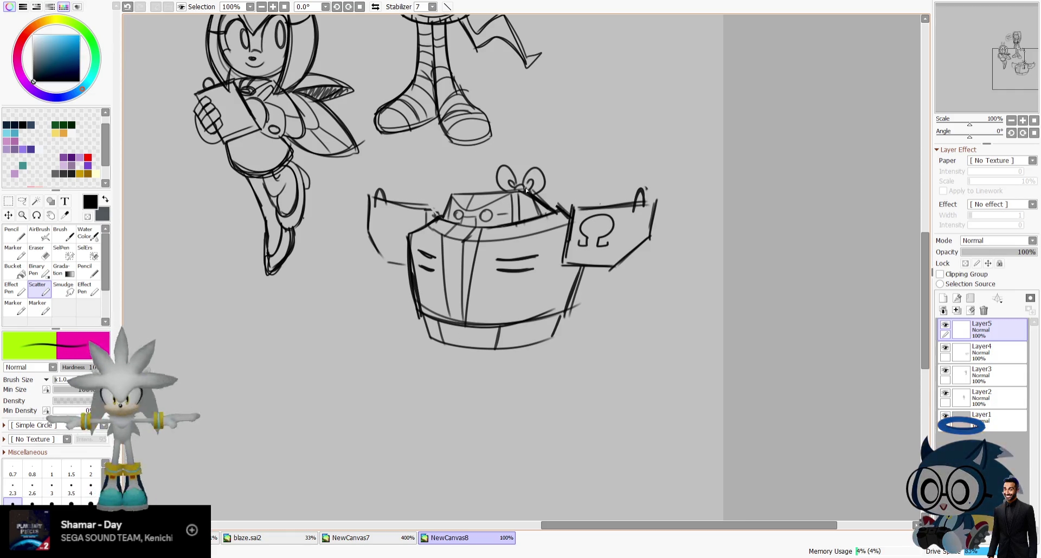
{"action": "left_click_drag", "start_coordinate": [350, 252], "coordinate": [364, 291]}
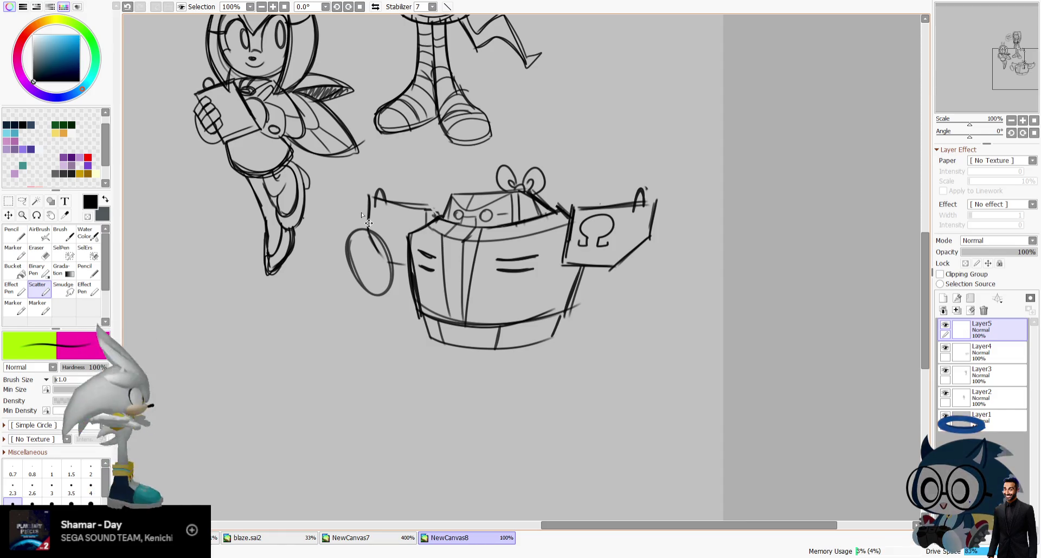
{"action": "key", "text": "ctrl+z"}
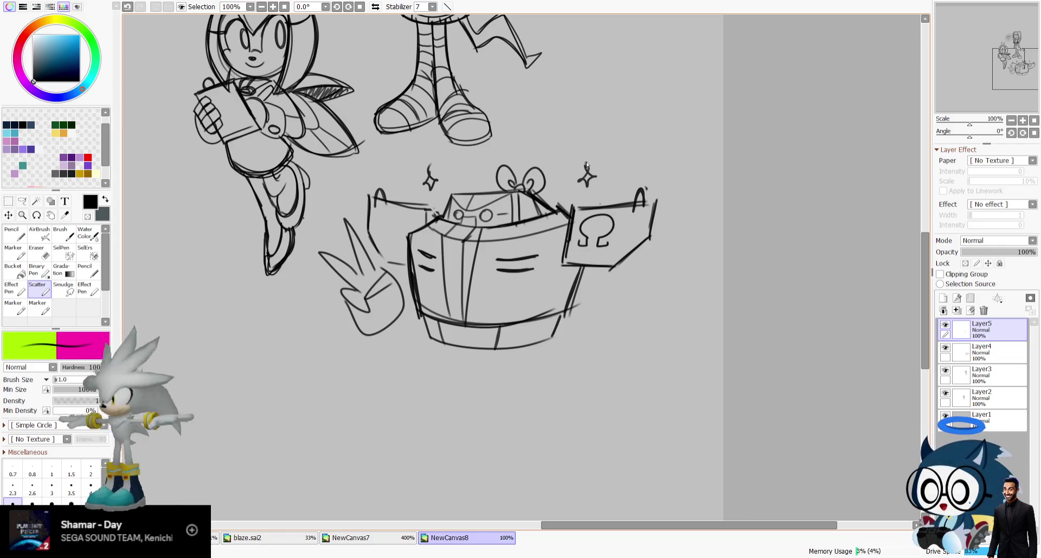
{"action": "left_click_drag", "start_coordinate": [342, 311], "coordinate": [418, 327]}
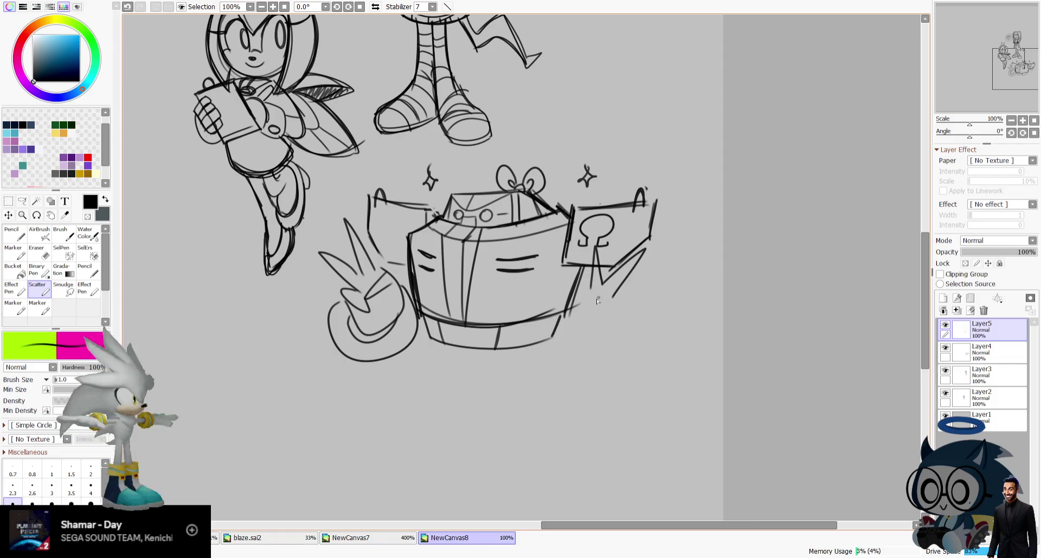
Sketch a spiky shape under the right panel, the right wheel, and an oval beneath.
{"action": "mouse_move", "coordinate": [574, 291]}
{"action": "left_mouse_down"}
{"action": "mouse_move", "coordinate": [603, 290]}
{"action": "mouse_move", "coordinate": [597, 334]}
{"action": "mouse_move", "coordinate": [575, 317]}
{"action": "mouse_move", "coordinate": [634, 304]}
{"action": "mouse_move", "coordinate": [565, 330]}
{"action": "left_mouse_up"}
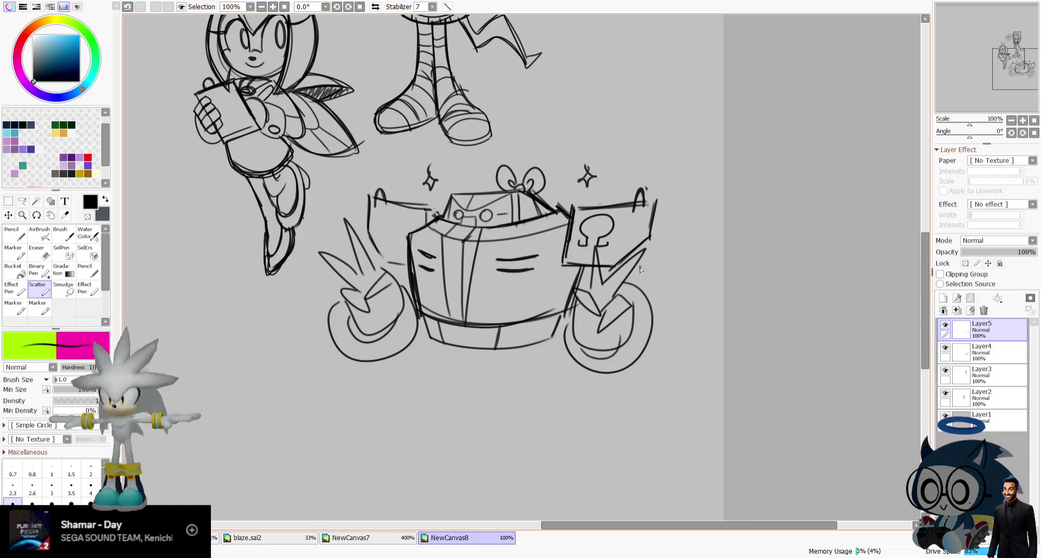
{"action": "left_click_drag", "start_coordinate": [625, 271], "coordinate": [646, 344]}
{"action": "left_click_drag", "start_coordinate": [395, 264], "coordinate": [402, 271]}
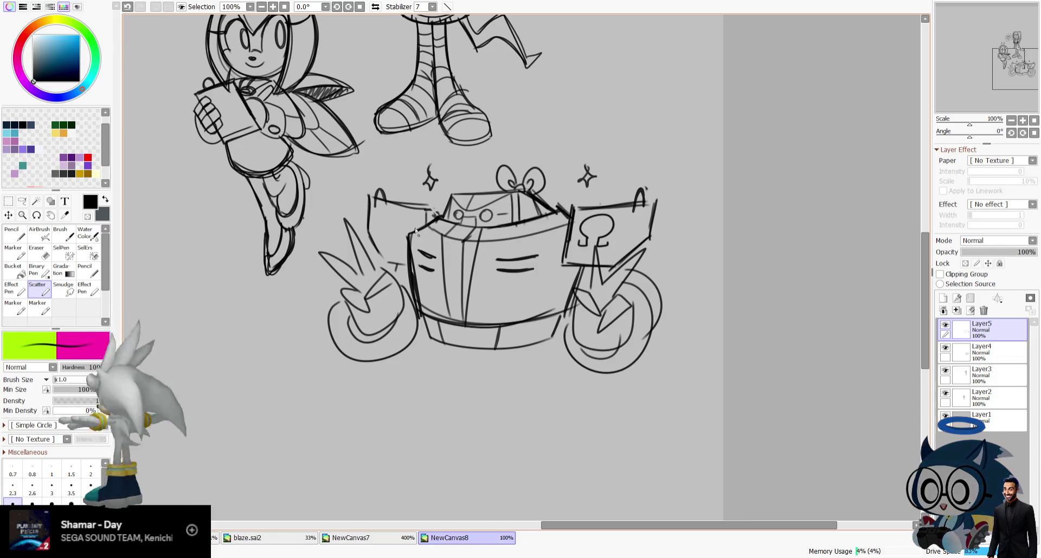
{"action": "key", "text": "ctrl+z"}
{"action": "left_click_drag", "start_coordinate": [453, 347], "coordinate": [556, 342]}
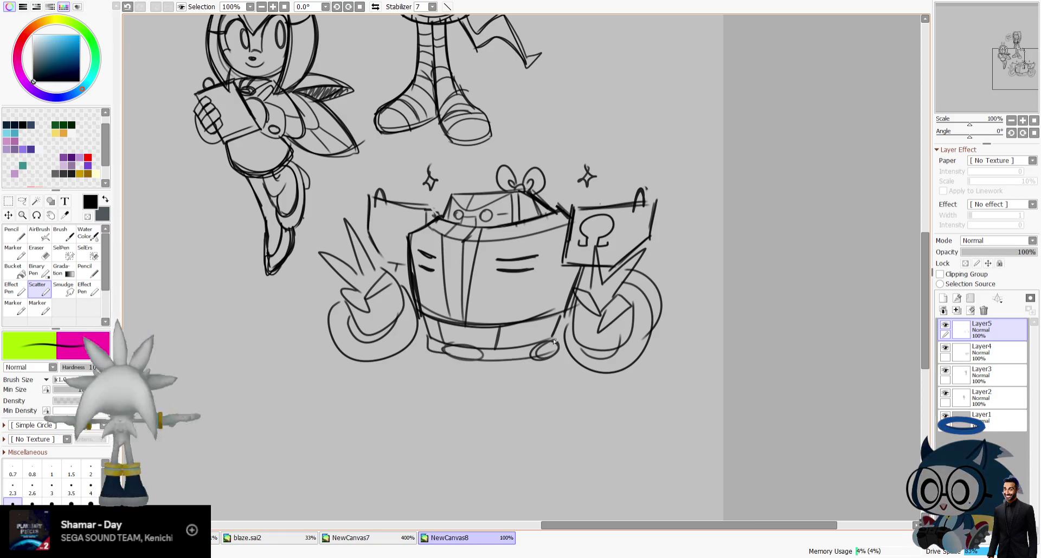
Try out small legs below the machine's left side, undoing the attempts.
{"action": "scroll", "coordinate": [725, 94], "scroll_direction": "down", "scroll_amount": 1}
{"action": "left_click_drag", "start_coordinate": [420, 317], "coordinate": [396, 368]}
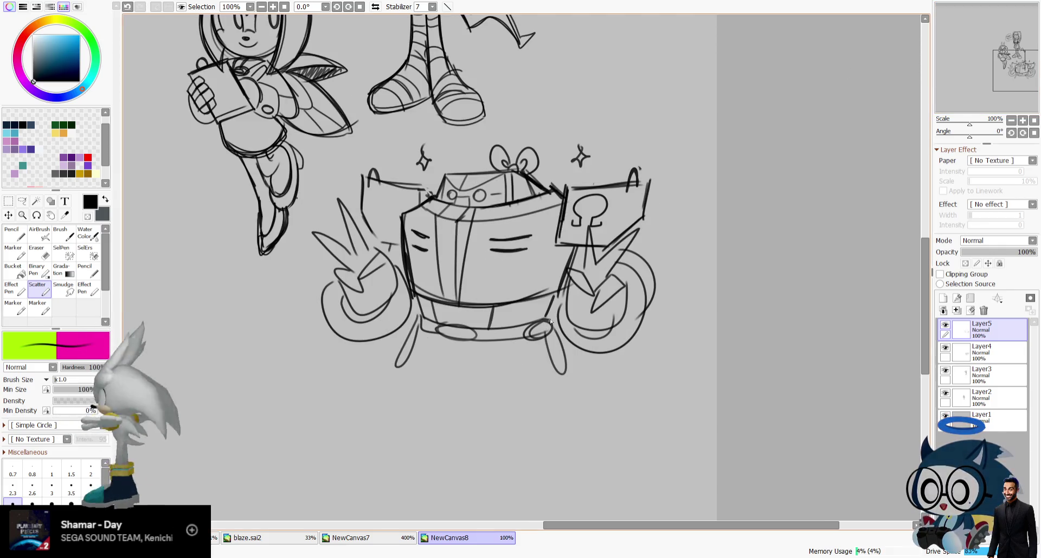
{"action": "key", "text": "ctrl+z"}
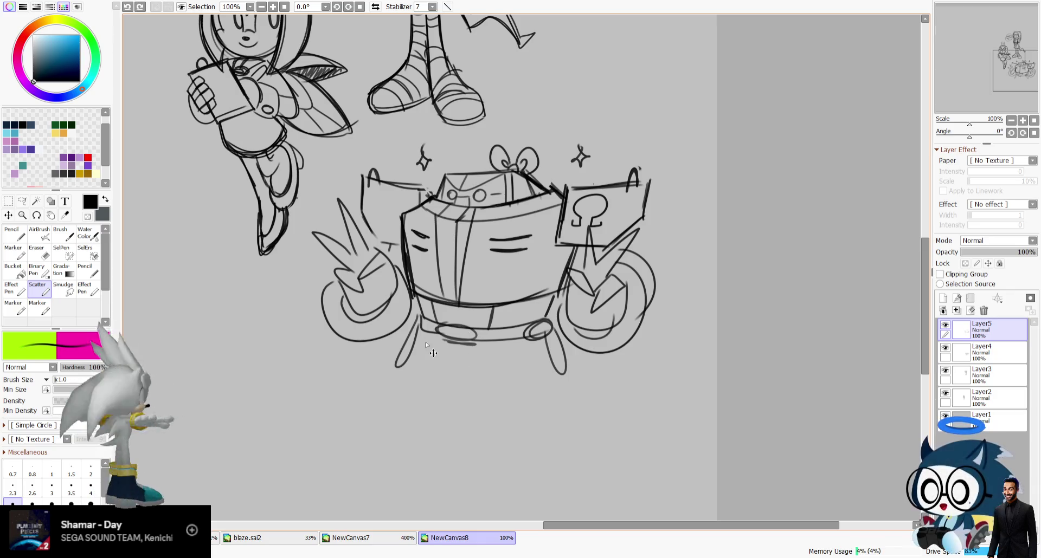
{"action": "left_click_drag", "start_coordinate": [431, 360], "coordinate": [402, 437]}
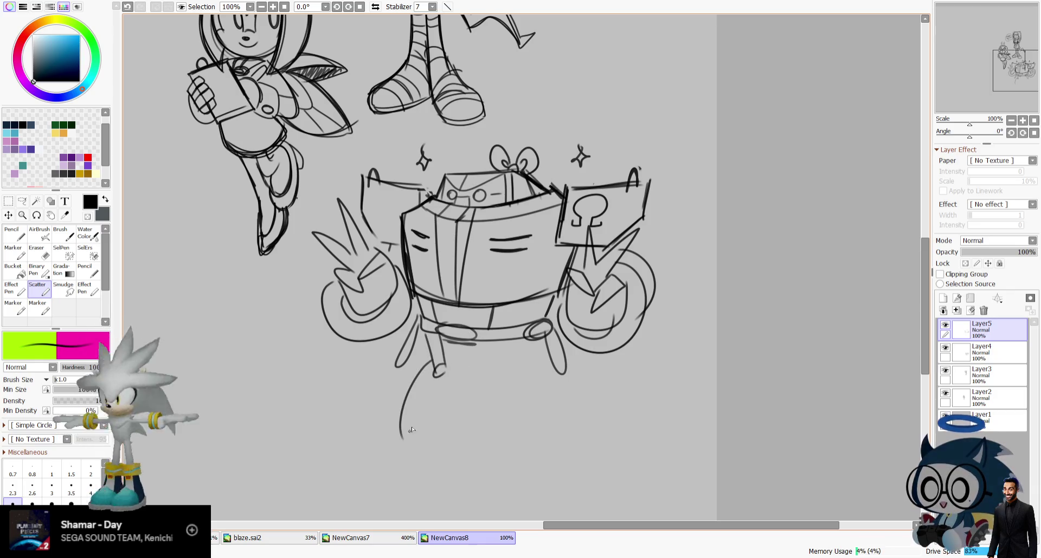
{"action": "key", "text": "ctrl+z"}
{"action": "left_click_drag", "start_coordinate": [436, 372], "coordinate": [404, 423]}
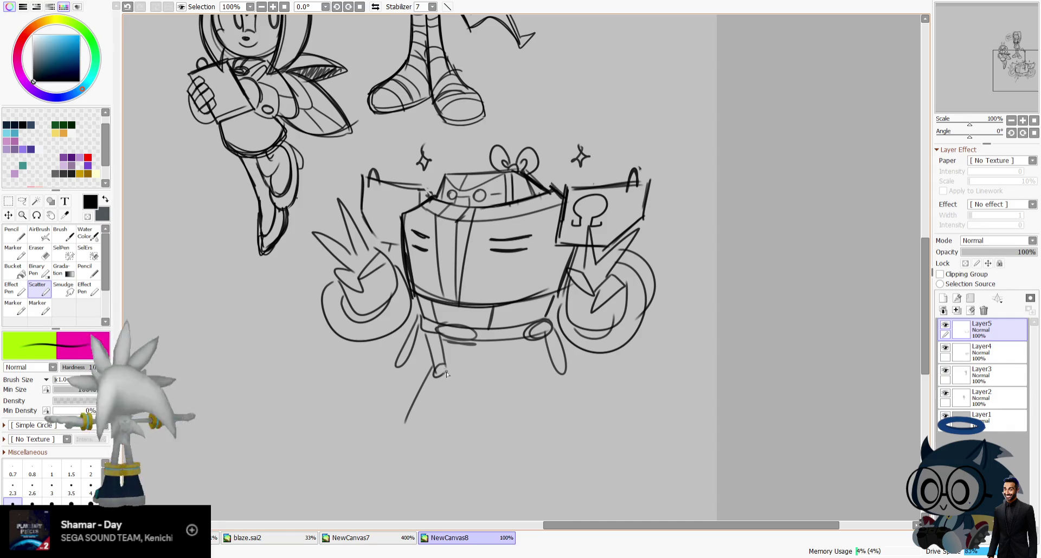
{"action": "key", "text": "ctrl+z"}
{"action": "key", "text": "ctrl+z"}
{"action": "key", "text": "ctrl+z"}
{"action": "key", "text": "ctrl+z"}
Pan to show the whole machine and undo the last small stroke.
{"action": "left_click_drag", "start_coordinate": [995, 91], "coordinate": [955, 83]}
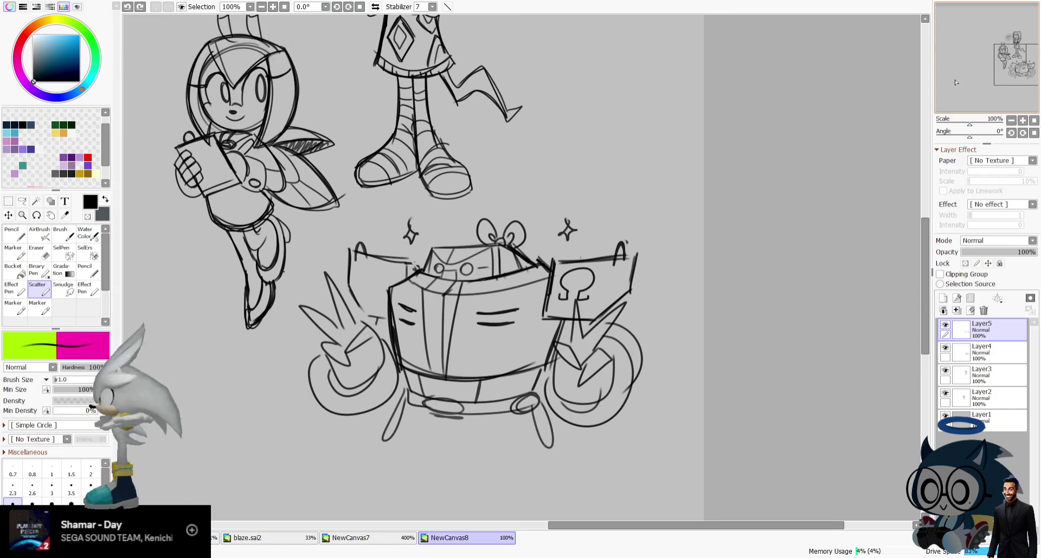
{"action": "left_click_drag", "start_coordinate": [465, 269], "coordinate": [489, 273]}
{"action": "key", "text": "ctrl+z"}
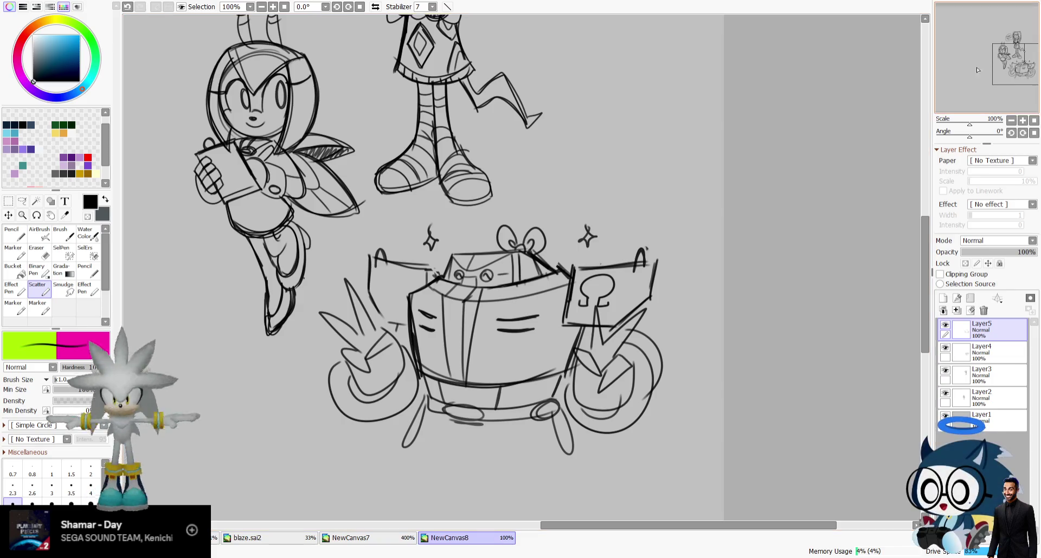
{"action": "left_click_drag", "start_coordinate": [1014, 80], "coordinate": [1004, 75]}
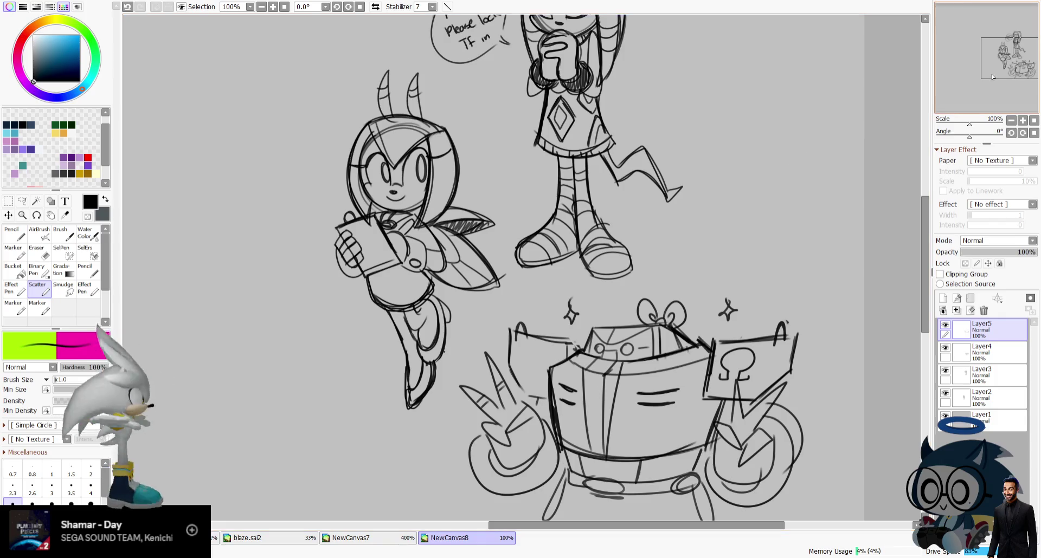
On a new layer, sketch the eye shapes inside Sonic's head circle.
{"action": "left_click_drag", "start_coordinate": [759, 403], "coordinate": [672, 333]}
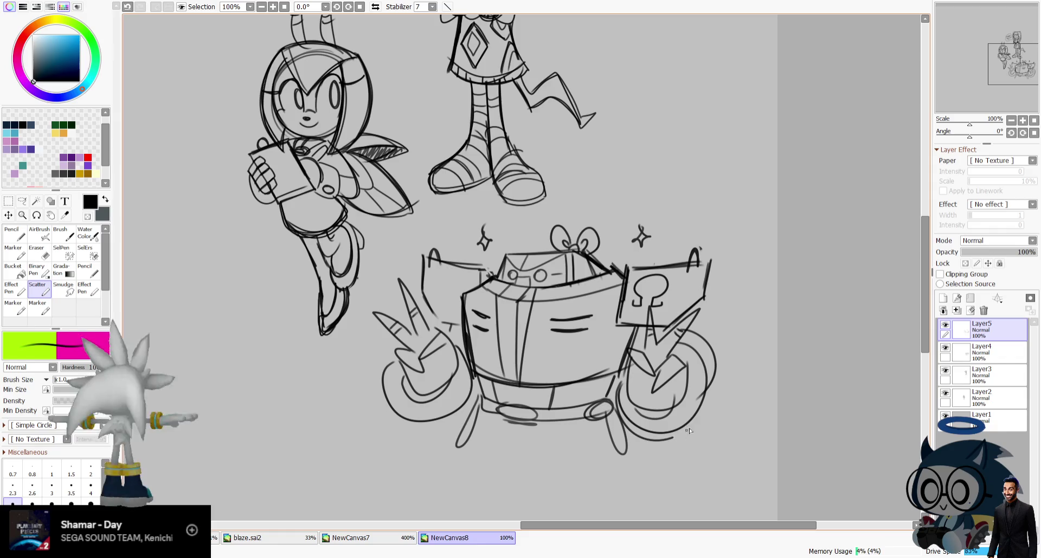
{"action": "left_click_drag", "start_coordinate": [1017, 57], "coordinate": [994, 53]}
{"action": "left_click", "coordinate": [943, 298]}
{"action": "mouse_move", "coordinate": [329, 149]}
{"action": "left_mouse_down"}
{"action": "mouse_move", "coordinate": [302, 263]}
{"action": "mouse_move", "coordinate": [309, 282]}
{"action": "mouse_move", "coordinate": [290, 172]}
{"action": "left_mouse_up"}
{"action": "key", "text": "ctrl+z"}
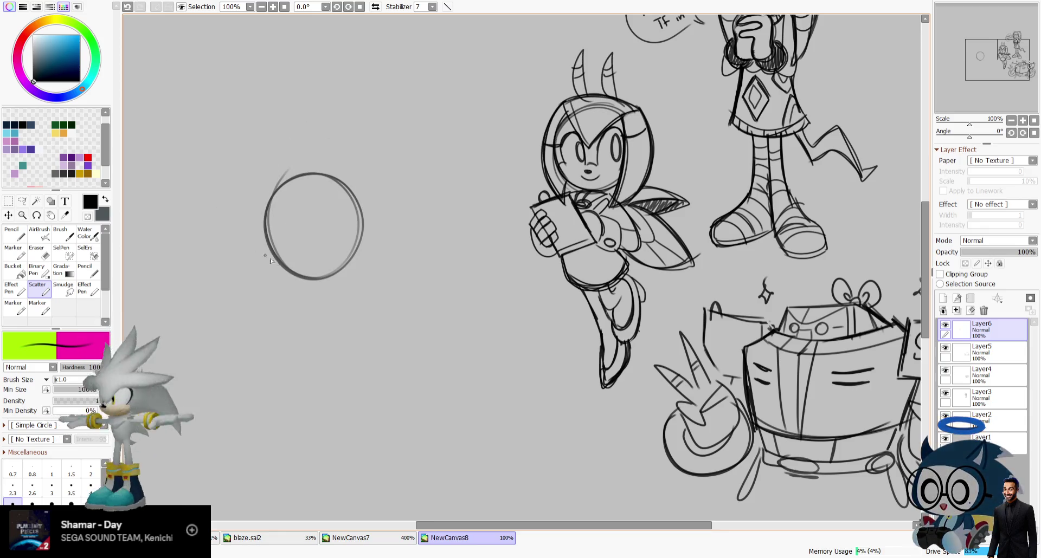
{"action": "mouse_move", "coordinate": [287, 271]}
{"action": "left_mouse_down"}
{"action": "mouse_move", "coordinate": [288, 297]}
{"action": "mouse_move", "coordinate": [318, 288]}
{"action": "left_mouse_up"}
{"action": "key", "text": "ctrl+z"}
{"action": "mouse_move", "coordinate": [297, 276]}
{"action": "left_mouse_down"}
{"action": "mouse_move", "coordinate": [305, 191]}
{"action": "mouse_move", "coordinate": [321, 263]}
{"action": "left_mouse_up"}
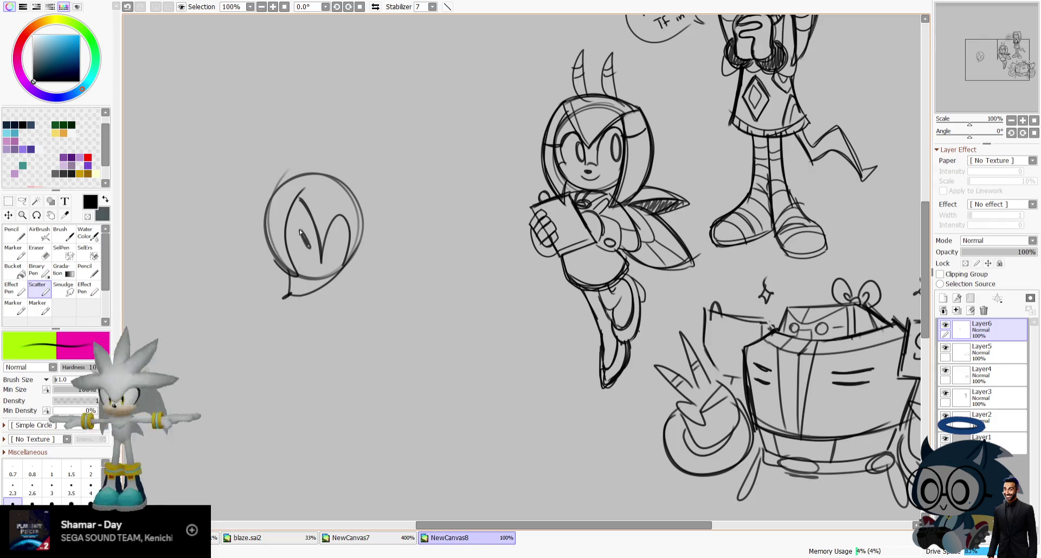
Sketch quill arcs sweeping up and right from the head, redoing several attempts.
{"action": "left_click_drag", "start_coordinate": [266, 251], "coordinate": [345, 76]}
{"action": "key", "text": "ctrl+z"}
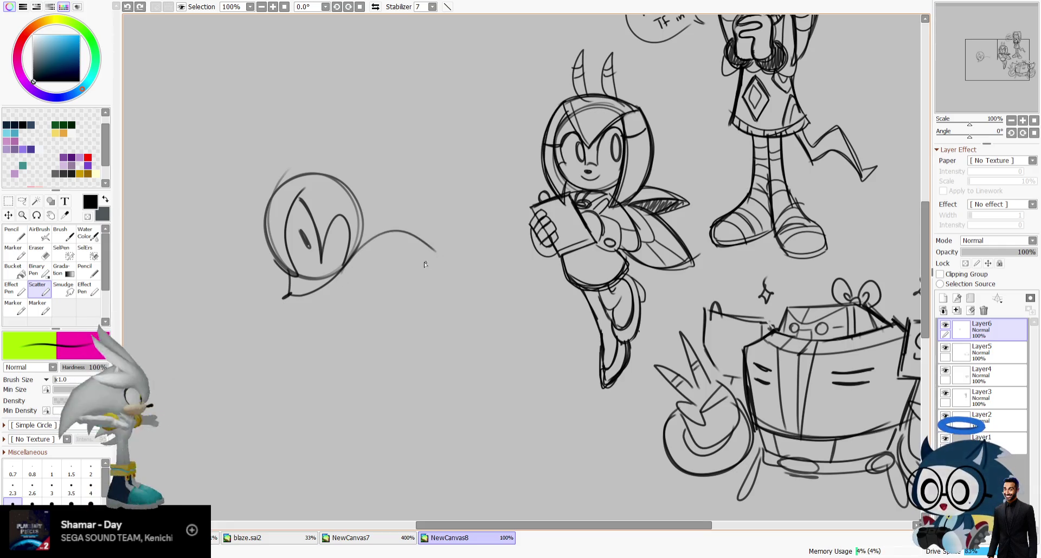
{"action": "left_click_drag", "start_coordinate": [345, 268], "coordinate": [430, 326]}
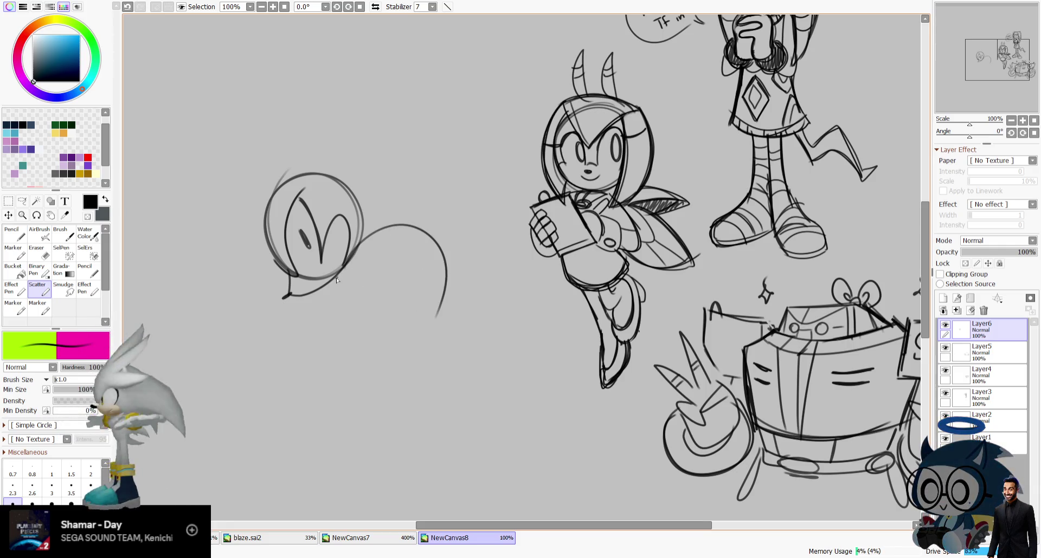
{"action": "left_click_drag", "start_coordinate": [391, 274], "coordinate": [407, 325]}
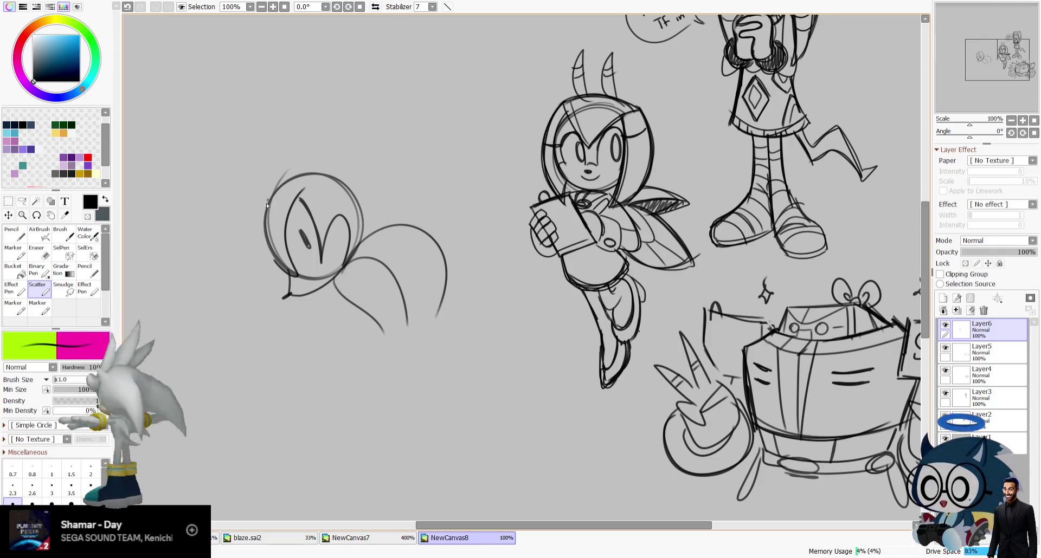
{"action": "left_click_drag", "start_coordinate": [268, 245], "coordinate": [366, 75]}
{"action": "key", "text": "ctrl+z"}
{"action": "left_click_drag", "start_coordinate": [266, 224], "coordinate": [403, 77]}
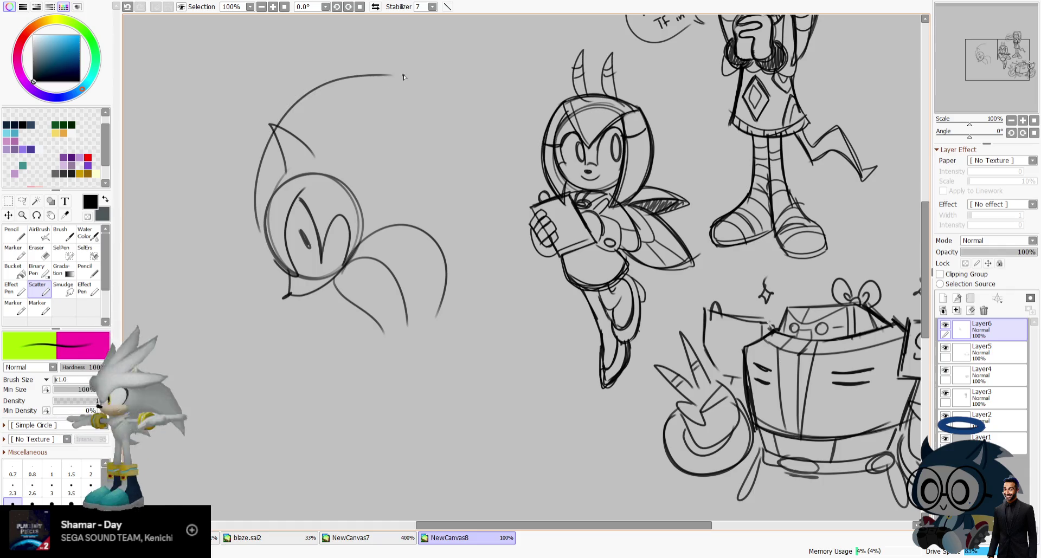
{"action": "key", "text": "ctrl+z"}
{"action": "mouse_move", "coordinate": [269, 247]}
{"action": "left_mouse_down"}
{"action": "mouse_move", "coordinate": [425, 63]}
{"action": "mouse_move", "coordinate": [362, 135]}
{"action": "left_mouse_up"}
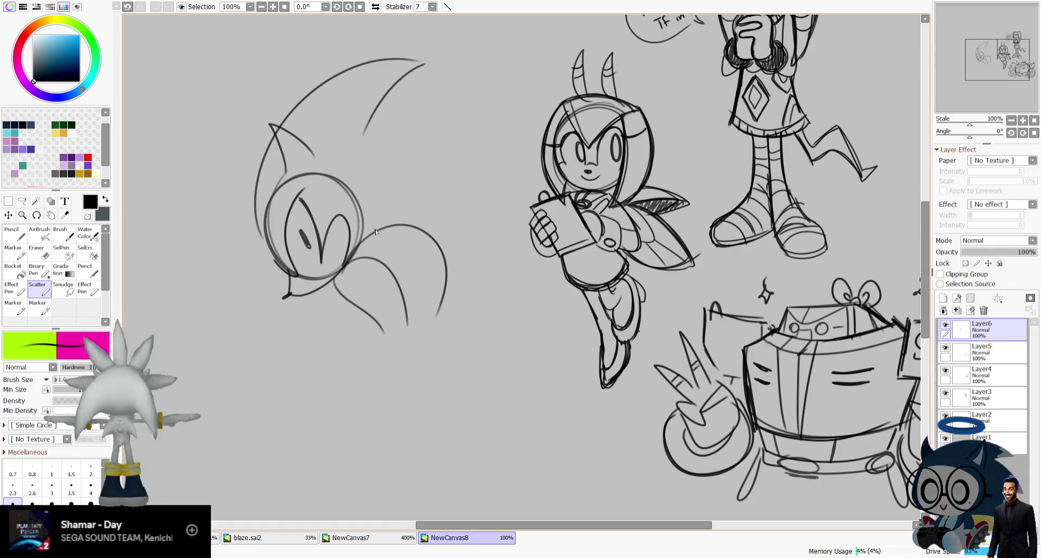
{"action": "left_click_drag", "start_coordinate": [382, 210], "coordinate": [492, 166]}
{"action": "left_click_drag", "start_coordinate": [402, 158], "coordinate": [496, 112]}
In a mirrored view, sketch and redraw the quill arcs left of the head.
{"action": "left_click", "coordinate": [375, 6]}
{"action": "key", "text": "ctrl+z"}
{"action": "left_click_drag", "start_coordinate": [681, 128], "coordinate": [550, 121]}
{"action": "left_click_drag", "start_coordinate": [553, 121], "coordinate": [630, 150]}
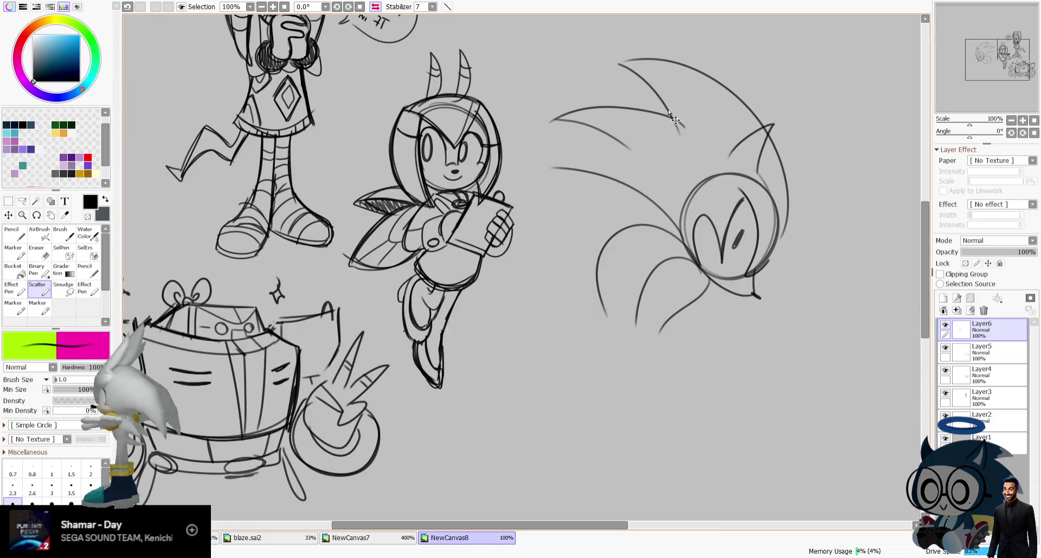
{"action": "key", "text": "ctrl+z"}
{"action": "key", "text": "ctrl+z"}
{"action": "left_click_drag", "start_coordinate": [695, 112], "coordinate": [561, 105]}
{"action": "mouse_move", "coordinate": [562, 106]}
{"action": "left_mouse_down"}
{"action": "mouse_move", "coordinate": [628, 144]}
{"action": "mouse_move", "coordinate": [686, 238]}
{"action": "left_mouse_up"}
{"action": "key", "text": "ctrl+z"}
{"action": "key", "text": "h"}
Trace the head circle, add small strokes to the head and eye, then tilt the view to about -62°.
{"action": "mouse_move", "coordinate": [328, 167]}
{"action": "left_mouse_down"}
{"action": "mouse_move", "coordinate": [296, 181]}
{"action": "mouse_move", "coordinate": [282, 239]}
{"action": "mouse_move", "coordinate": [304, 265]}
{"action": "mouse_move", "coordinate": [329, 269]}
{"action": "mouse_move", "coordinate": [320, 280]}
{"action": "left_mouse_up"}
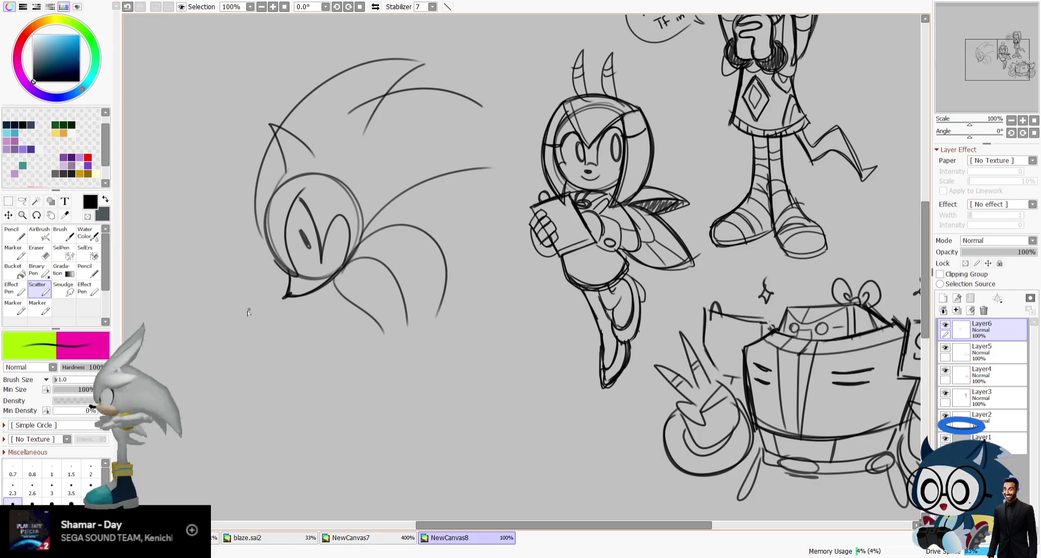
{"action": "left_click_drag", "start_coordinate": [361, 238], "coordinate": [460, 228]}
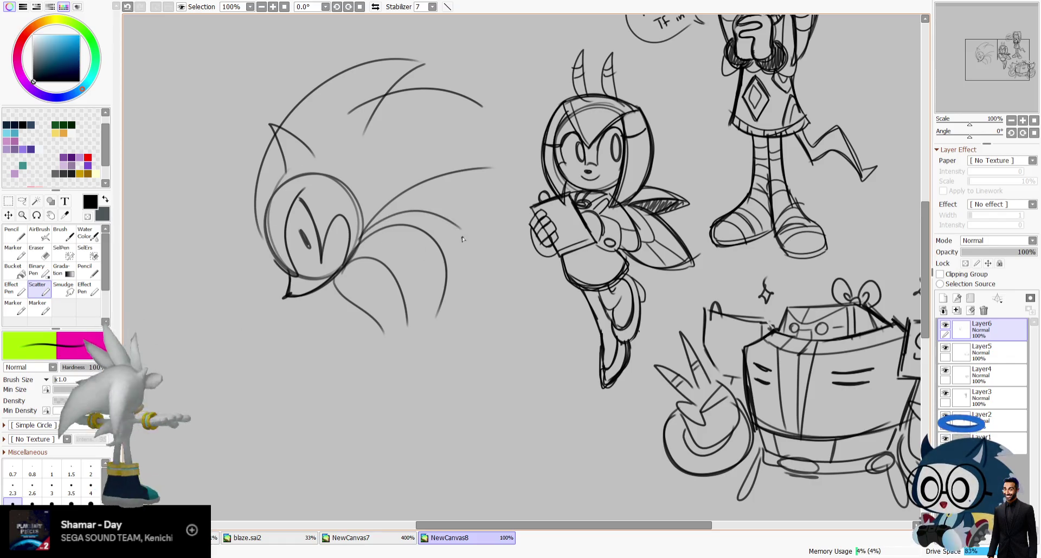
{"action": "key", "text": "ctrl+z"}
{"action": "key", "text": "h"}
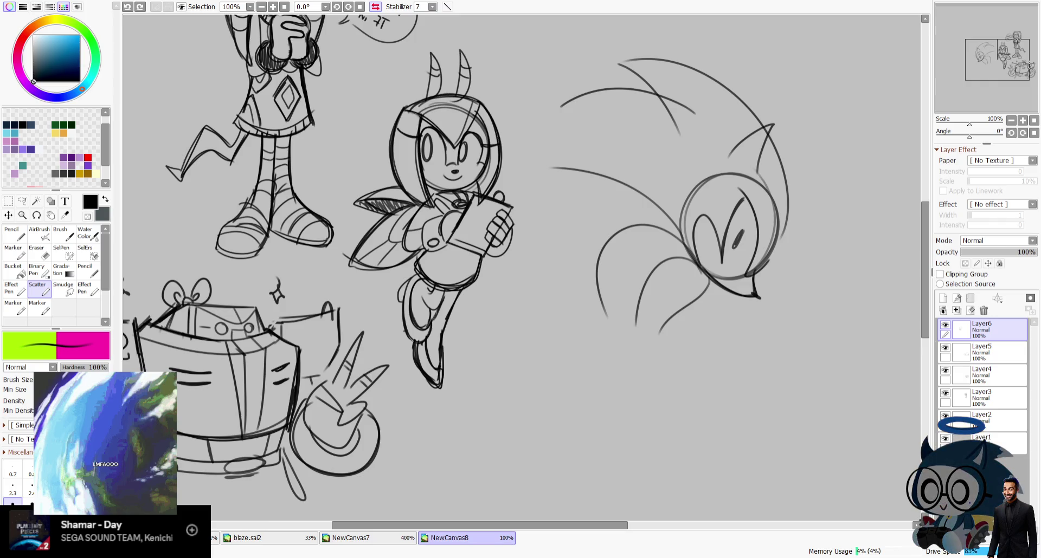
{"action": "key", "text": "h"}
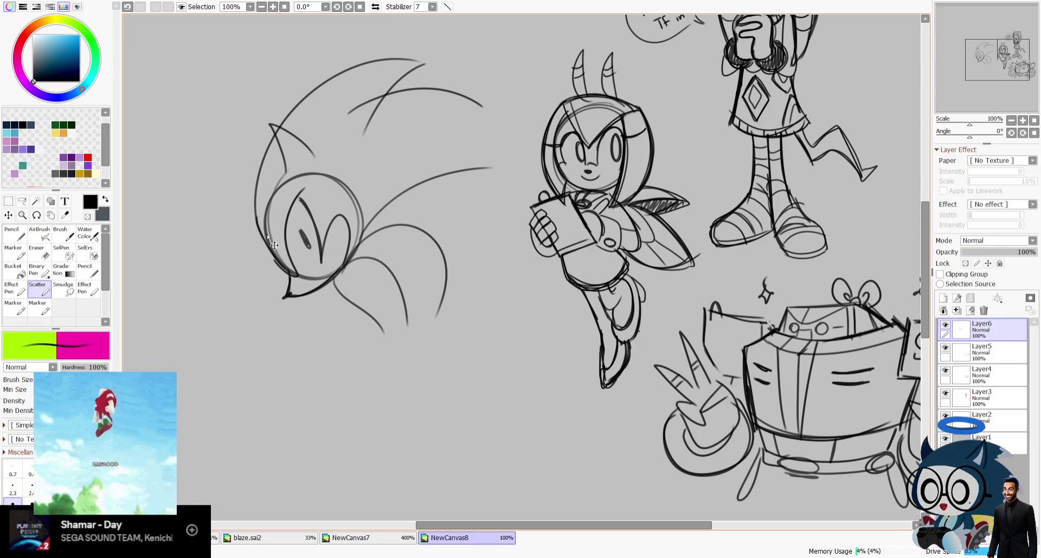
{"action": "mouse_move", "coordinate": [292, 169]}
{"action": "left_mouse_down"}
{"action": "mouse_move", "coordinate": [290, 153]}
{"action": "mouse_move", "coordinate": [256, 209]}
{"action": "mouse_move", "coordinate": [253, 194]}
{"action": "left_mouse_up"}
{"action": "left_click_drag", "start_coordinate": [334, 237], "coordinate": [329, 247]}
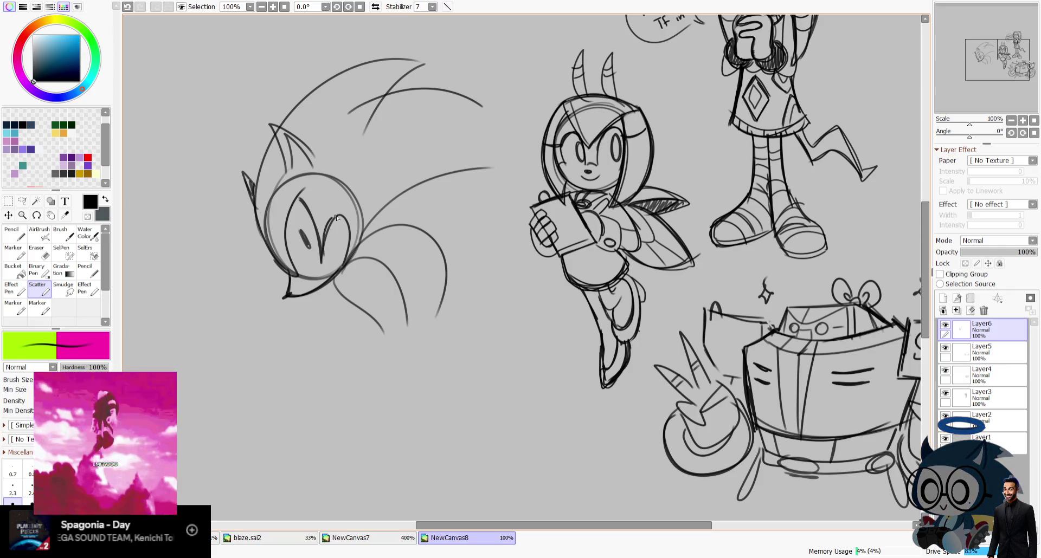
{"action": "left_click_drag", "start_coordinate": [970, 133], "coordinate": [955, 145]}
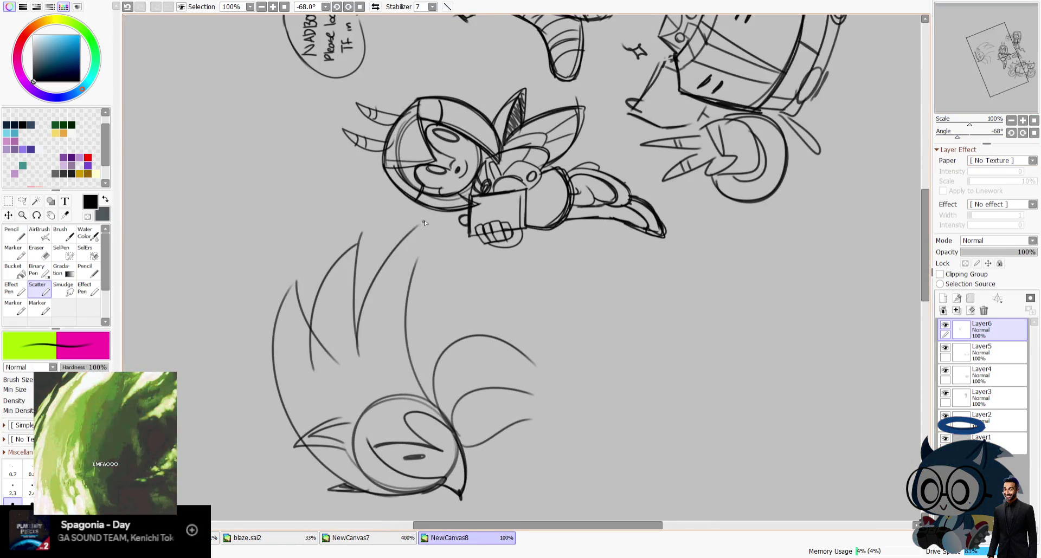
Draw upright and curved quills on the head, undo the jagged ones, and reset the view rotation.
{"action": "left_click_drag", "start_coordinate": [366, 232], "coordinate": [364, 300]}
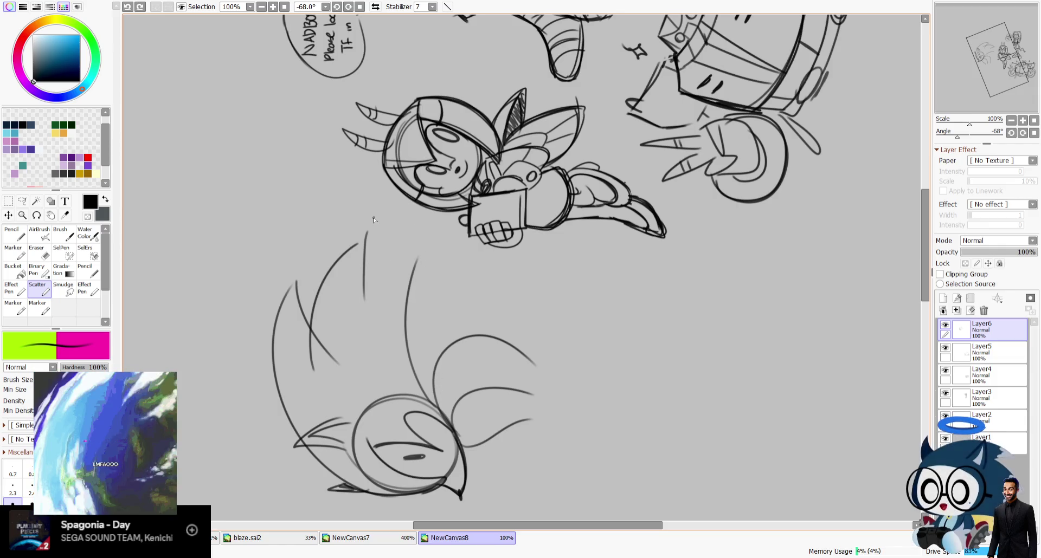
{"action": "left_click_drag", "start_coordinate": [360, 347], "coordinate": [410, 245]}
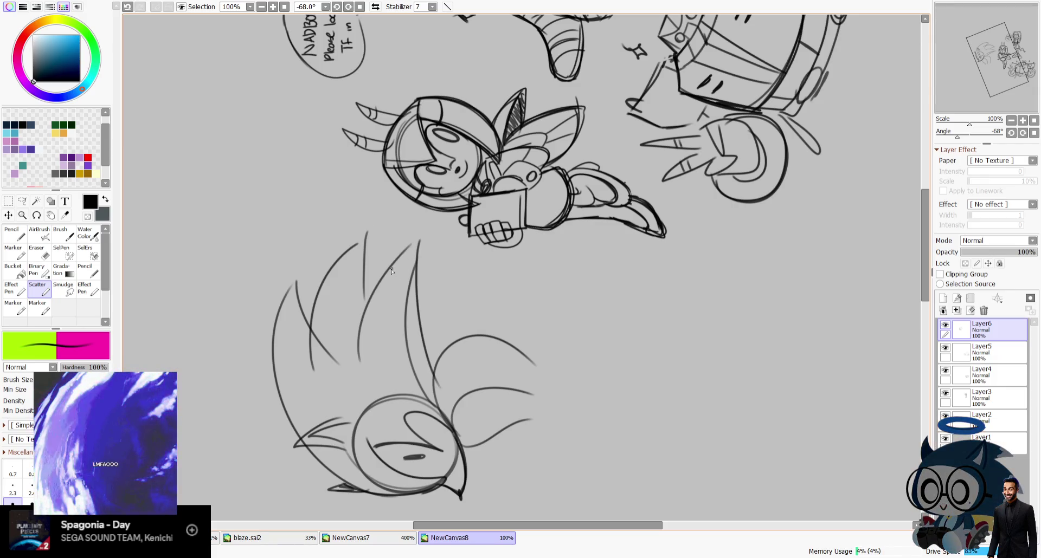
{"action": "mouse_move", "coordinate": [389, 277]}
{"action": "left_mouse_down"}
{"action": "mouse_move", "coordinate": [395, 303]}
{"action": "mouse_move", "coordinate": [406, 294]}
{"action": "left_mouse_up"}
{"action": "key", "text": "ctrl+z"}
{"action": "left_click_drag", "start_coordinate": [340, 279], "coordinate": [355, 263]}
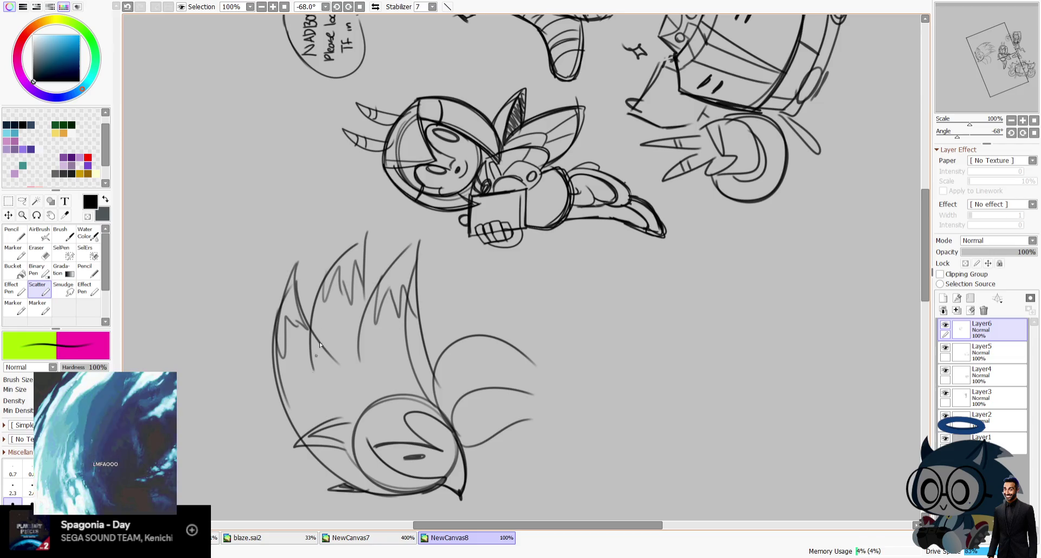
{"action": "key", "text": "ctrl+z"}
{"action": "key", "text": "ctrl+z"}
{"action": "key", "text": "ctrl+z"}
{"action": "key", "text": "ctrl+z"}
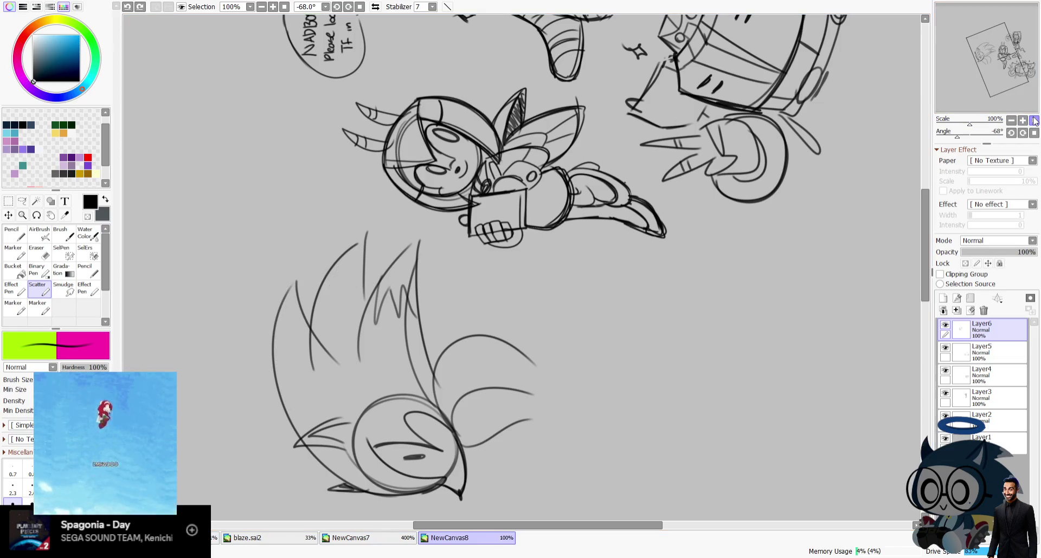
{"action": "left_click", "coordinate": [1034, 120]}
{"action": "scroll", "coordinate": [493, 340], "scroll_direction": "up", "scroll_amount": 4}
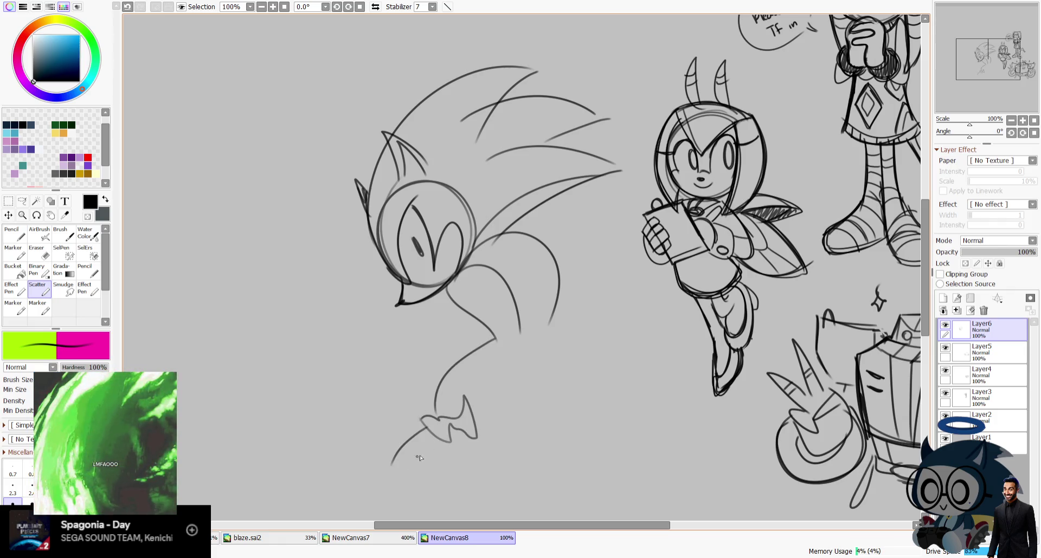
Sketch Sonic's chest line, lower legs and both shoes.
{"action": "left_click_drag", "start_coordinate": [378, 479], "coordinate": [441, 490]}
{"action": "left_click_drag", "start_coordinate": [472, 439], "coordinate": [477, 485]}
{"action": "left_click_drag", "start_coordinate": [447, 290], "coordinate": [496, 337]}
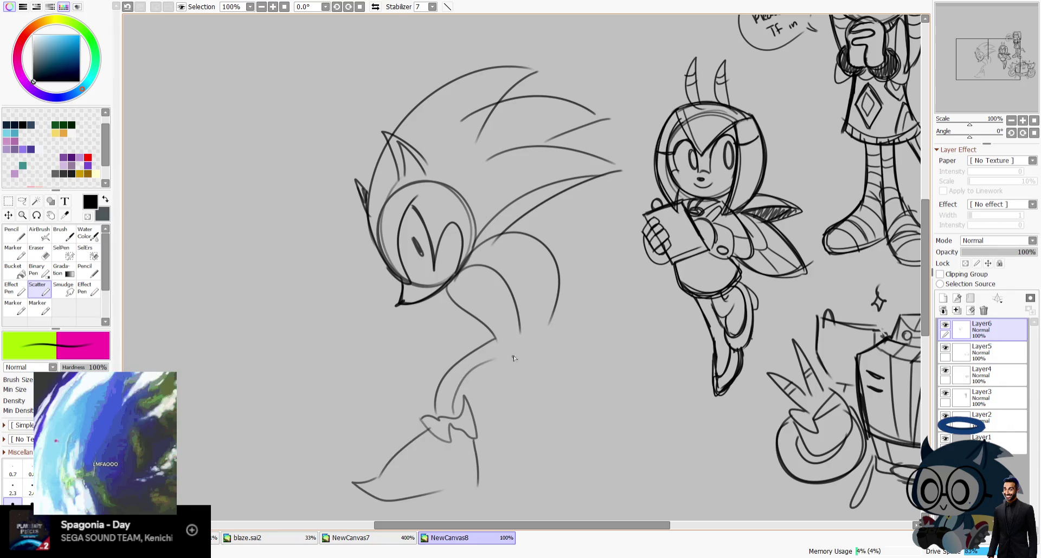
{"action": "left_click_drag", "start_coordinate": [519, 377], "coordinate": [492, 316]}
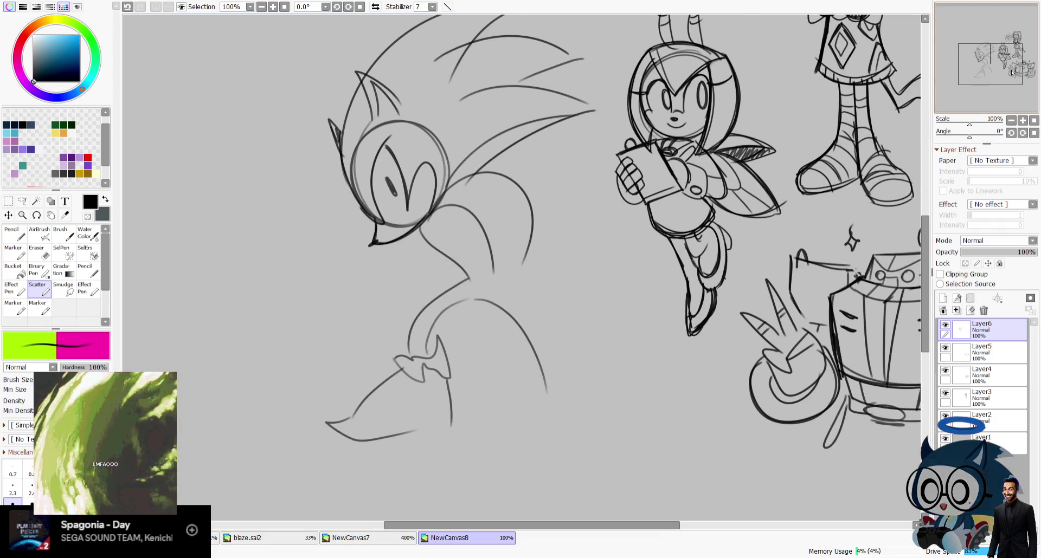
{"action": "left_click_drag", "start_coordinate": [561, 403], "coordinate": [595, 412]}
{"action": "left_click_drag", "start_coordinate": [519, 403], "coordinate": [603, 434]}
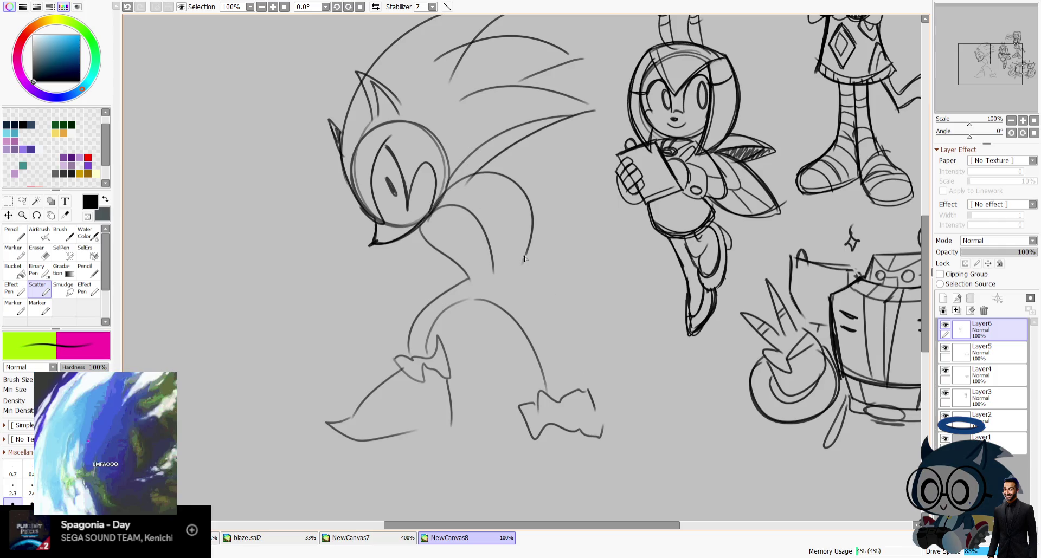
Sketch the long jagged shape sweeping down behind Sonic's back, checking it mirrored.
{"action": "key", "text": "h"}
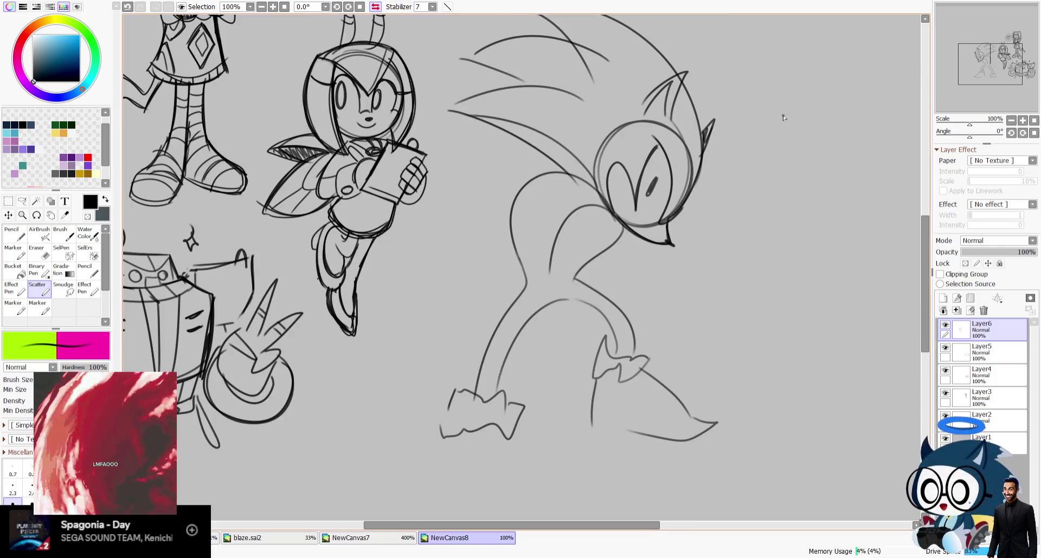
{"action": "mouse_move", "coordinate": [512, 173]}
{"action": "left_mouse_down"}
{"action": "mouse_move", "coordinate": [370, 354]}
{"action": "mouse_move", "coordinate": [480, 317]}
{"action": "left_mouse_up"}
{"action": "left_click_drag", "start_coordinate": [466, 352], "coordinate": [379, 394]}
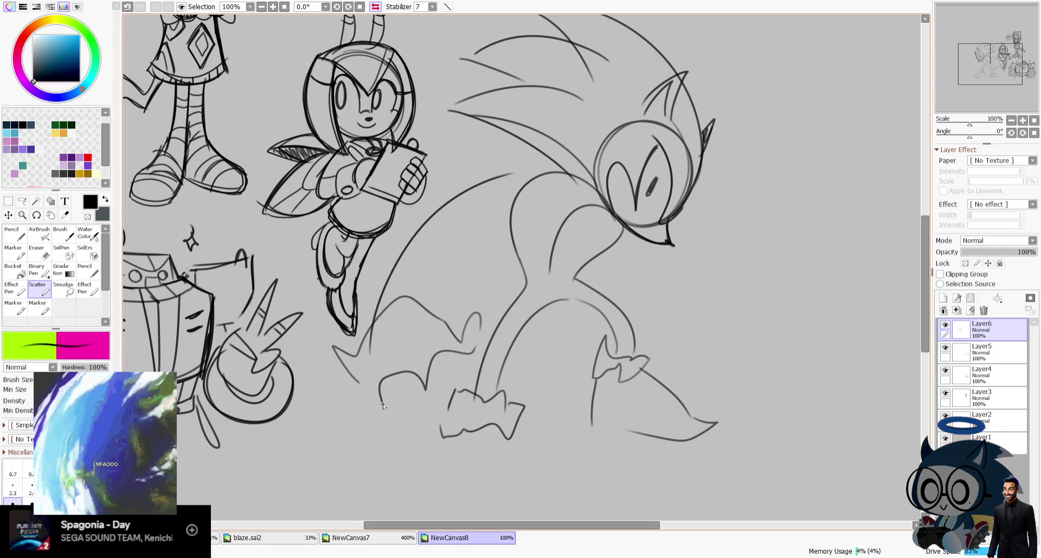
{"action": "left_click_drag", "start_coordinate": [531, 190], "coordinate": [458, 341]}
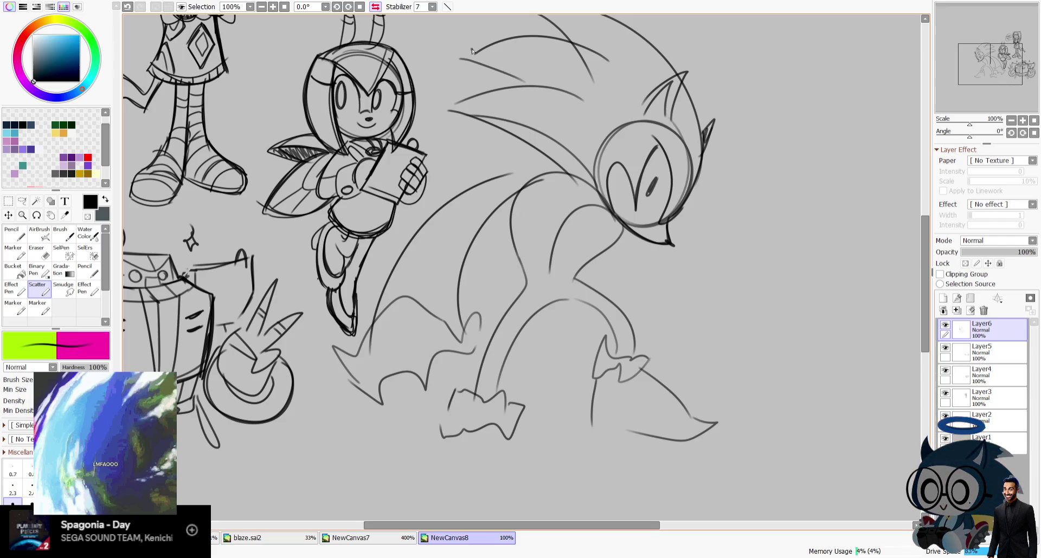
{"action": "left_click", "coordinate": [375, 6]}
{"action": "key", "text": "ctrl+z"}
{"action": "left_click_drag", "start_coordinate": [471, 174], "coordinate": [590, 206]}
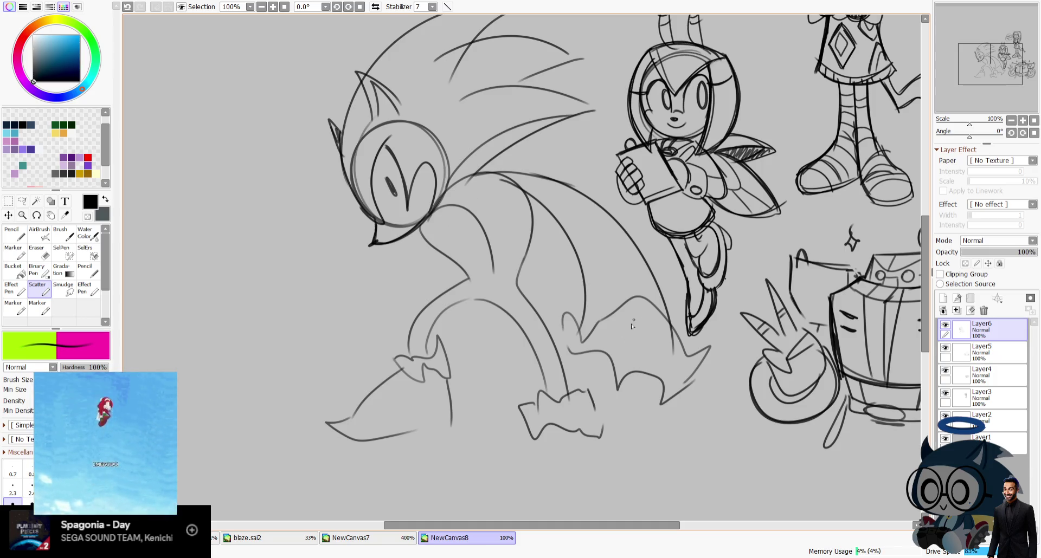
{"action": "scroll", "coordinate": [755, 205], "scroll_direction": "down", "scroll_amount": 2}
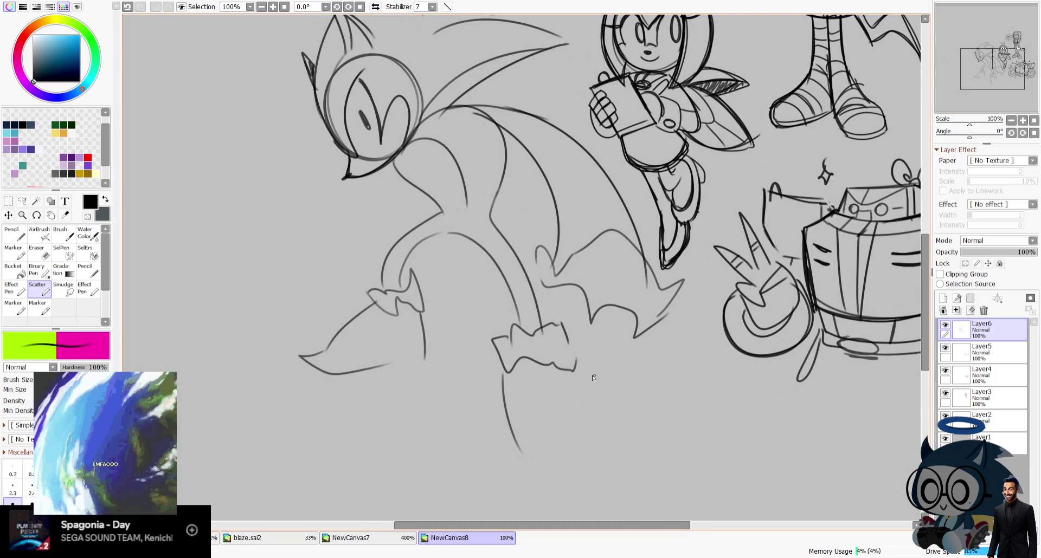
Redraw the leg curving down to the foot and sketch a claw on Sonic's hand.
{"action": "key", "text": "ctrl+z"}
{"action": "mouse_move", "coordinate": [507, 373]}
{"action": "left_mouse_down"}
{"action": "mouse_move", "coordinate": [540, 432]}
{"action": "mouse_move", "coordinate": [594, 435]}
{"action": "left_mouse_up"}
{"action": "key", "text": "ctrl+z"}
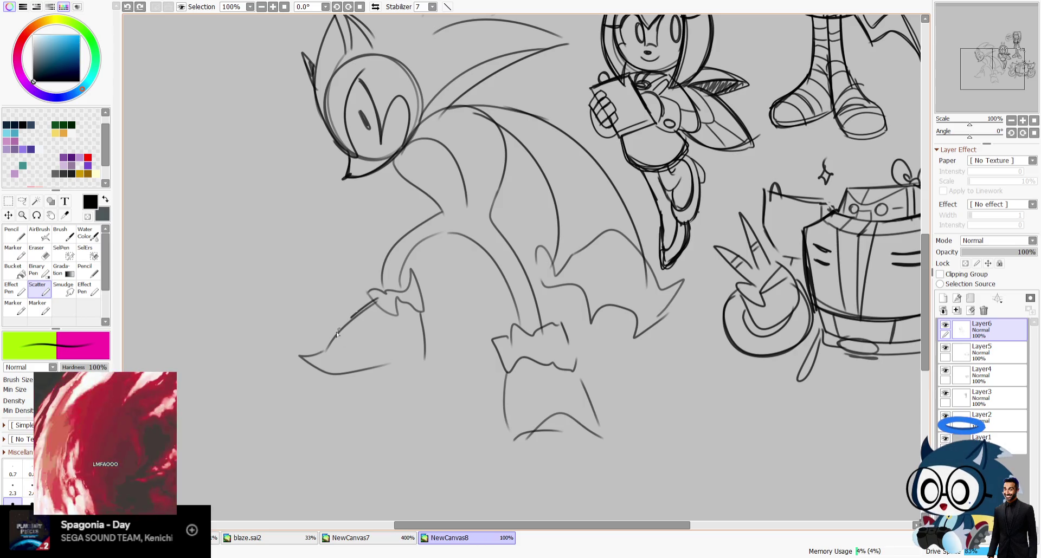
{"action": "left_click_drag", "start_coordinate": [347, 323], "coordinate": [318, 350]}
{"action": "key", "text": "ctrl+z"}
{"action": "key", "text": "ctrl+z"}
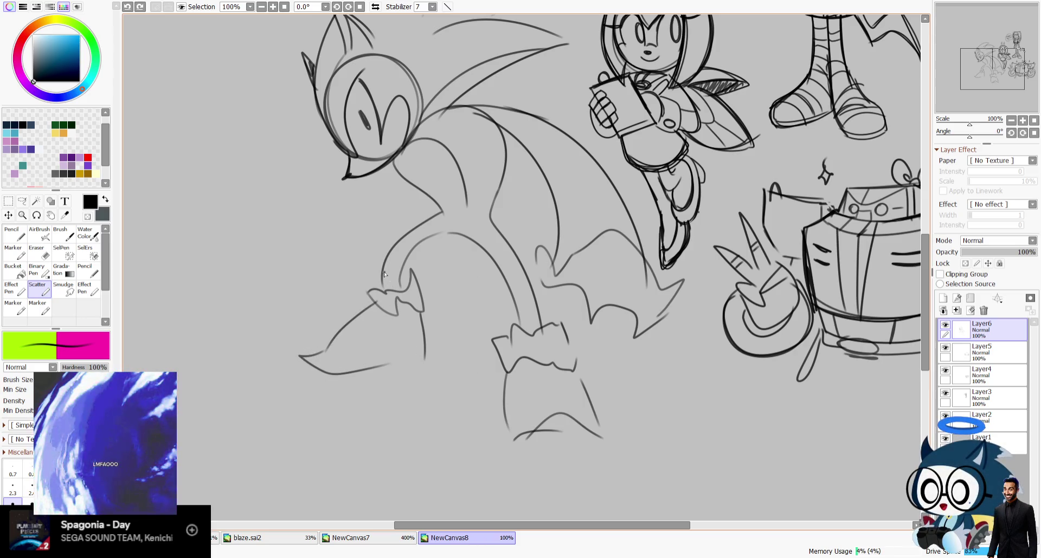
{"action": "left_click_drag", "start_coordinate": [428, 319], "coordinate": [413, 289]}
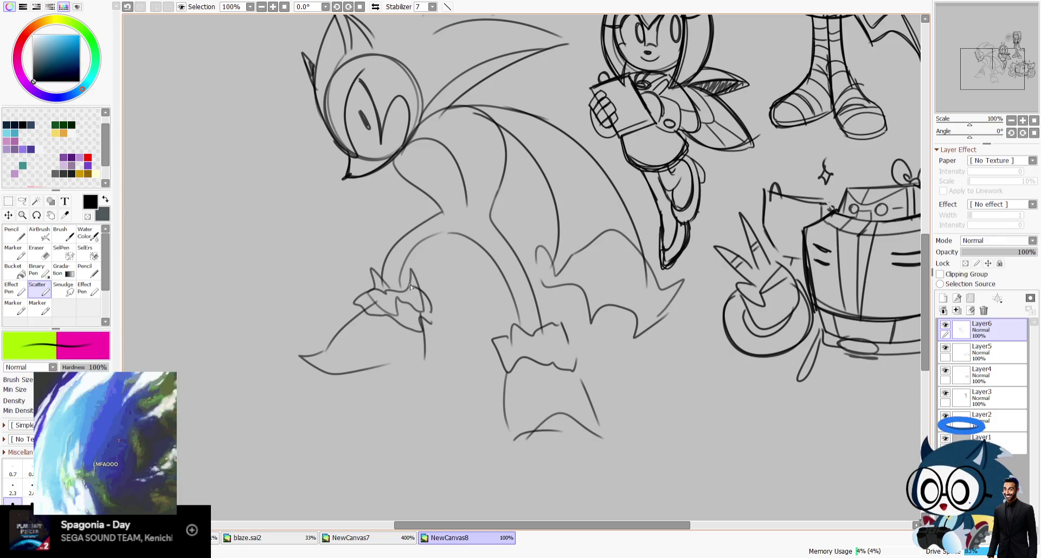
{"action": "left_click", "coordinate": [374, 7]}
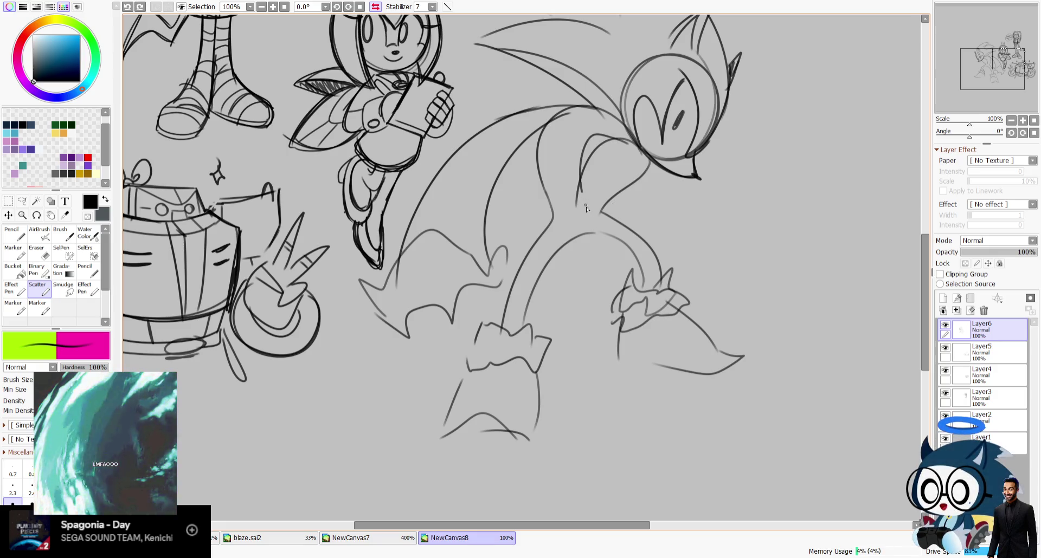
{"action": "left_click_drag", "start_coordinate": [994, 82], "coordinate": [986, 72]}
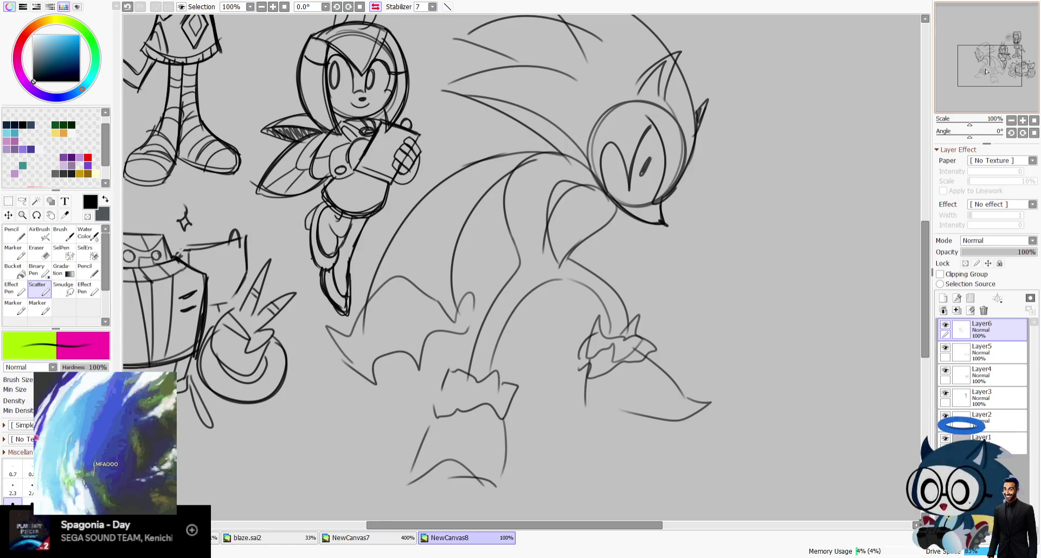
Redraw the lower foot outline and add a small claw loop at its bottom.
{"action": "left_click", "coordinate": [375, 7]}
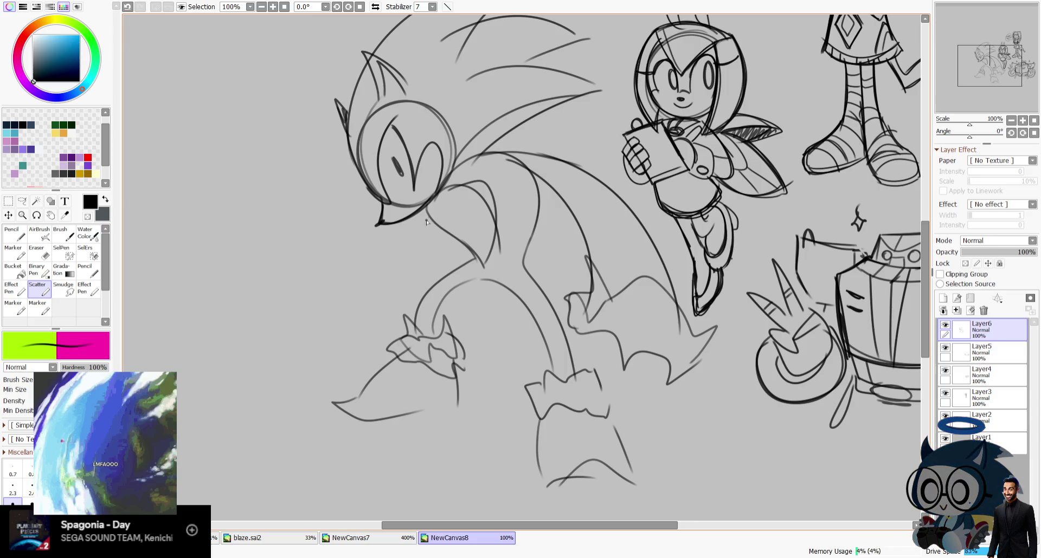
{"action": "key", "text": "h"}
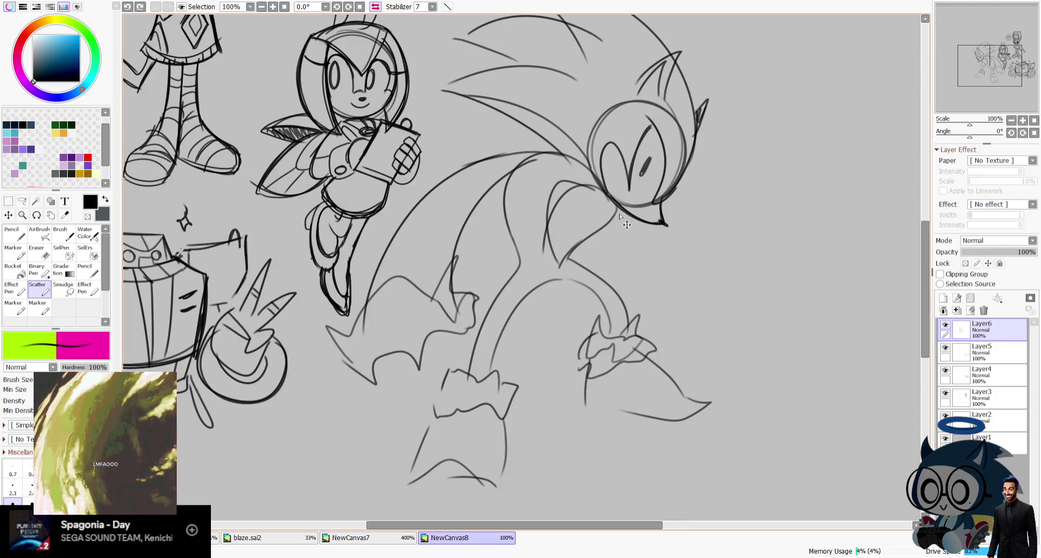
{"action": "key", "text": "ctrl+z"}
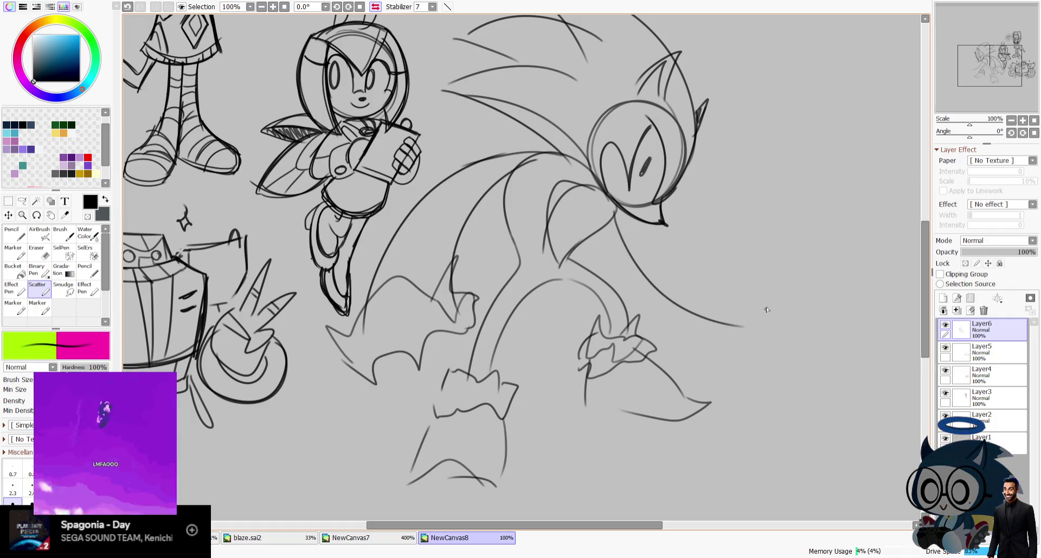
{"action": "left_click_drag", "start_coordinate": [819, 207], "coordinate": [766, 102]}
{"action": "left_click_drag", "start_coordinate": [382, 310], "coordinate": [442, 410]}
{"action": "key", "text": "ctrl+z"}
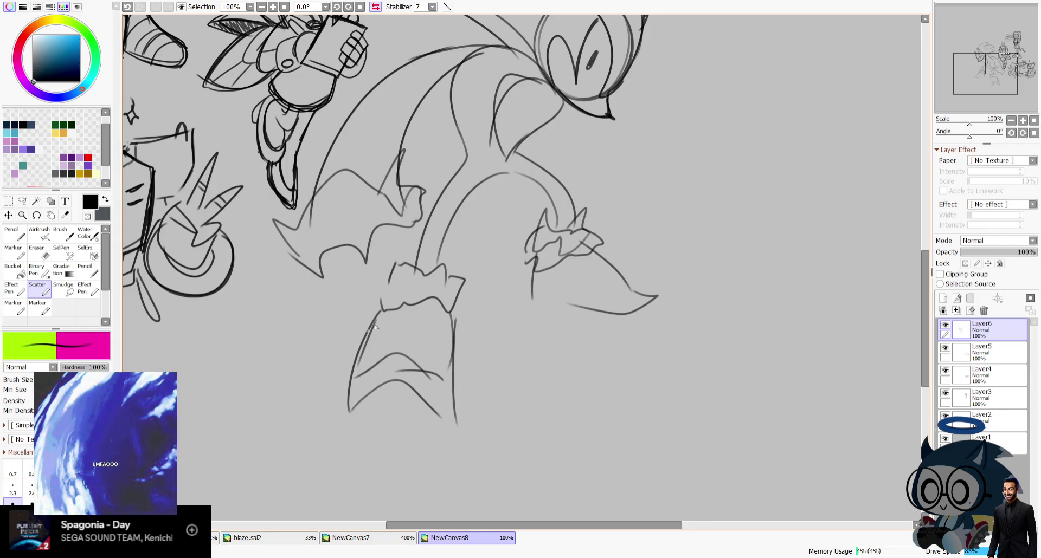
{"action": "left_click_drag", "start_coordinate": [377, 313], "coordinate": [442, 419]}
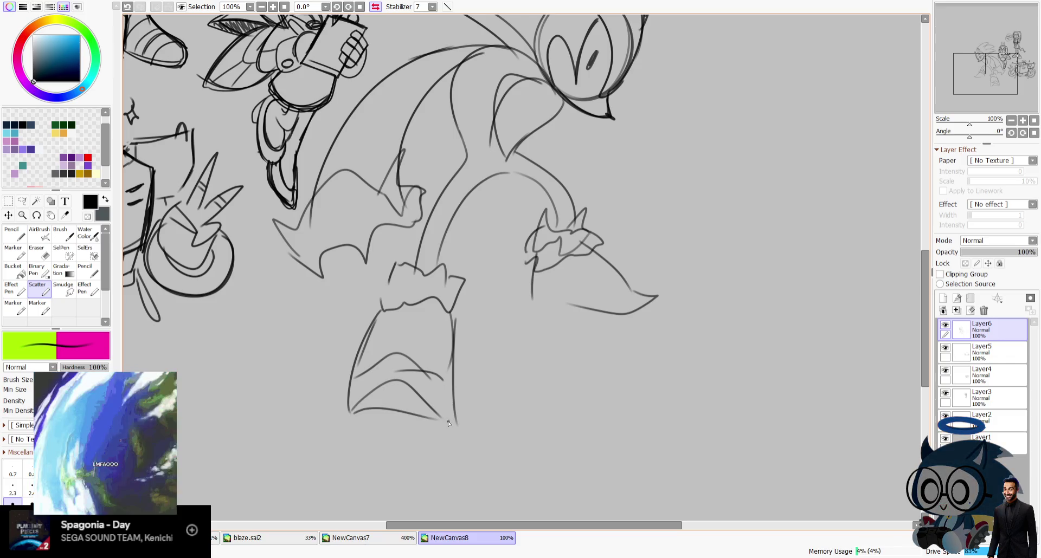
{"action": "left_click_drag", "start_coordinate": [386, 395], "coordinate": [402, 399]}
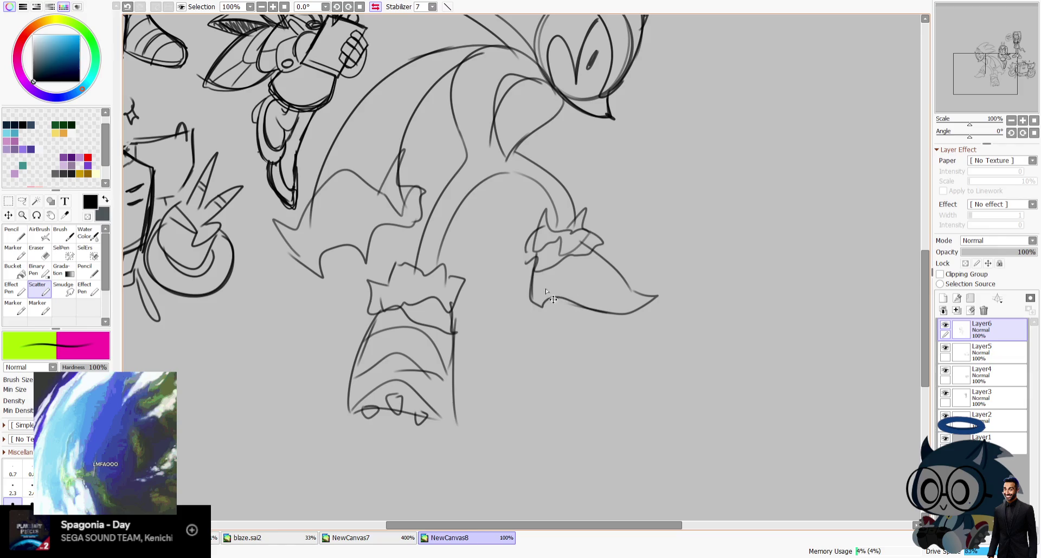
{"action": "left_click_drag", "start_coordinate": [993, 53], "coordinate": [991, 50]}
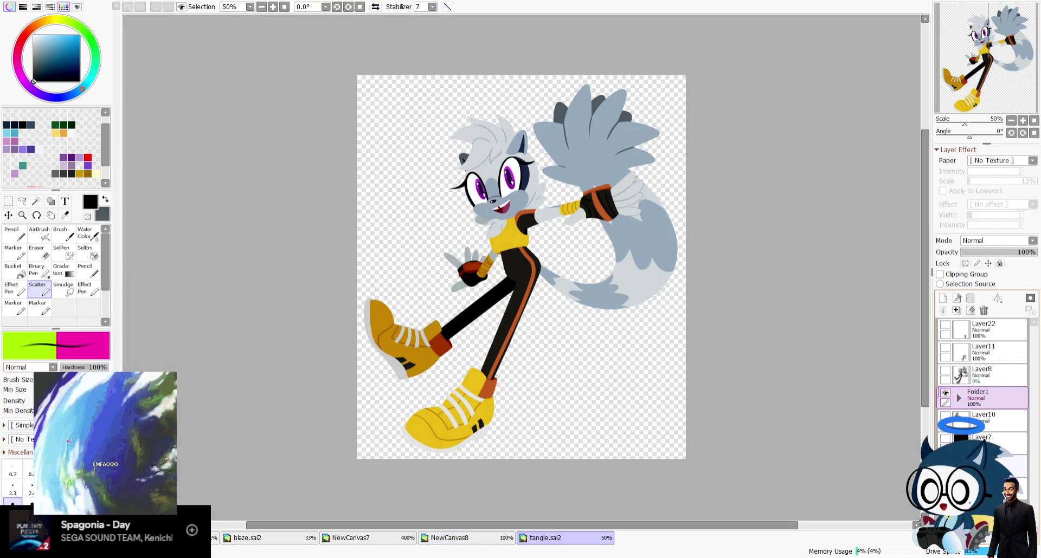
Fill the tangle.sai2 character's background black and fade it to translucent dark grey.
{"action": "left_click", "coordinate": [13, 269]}
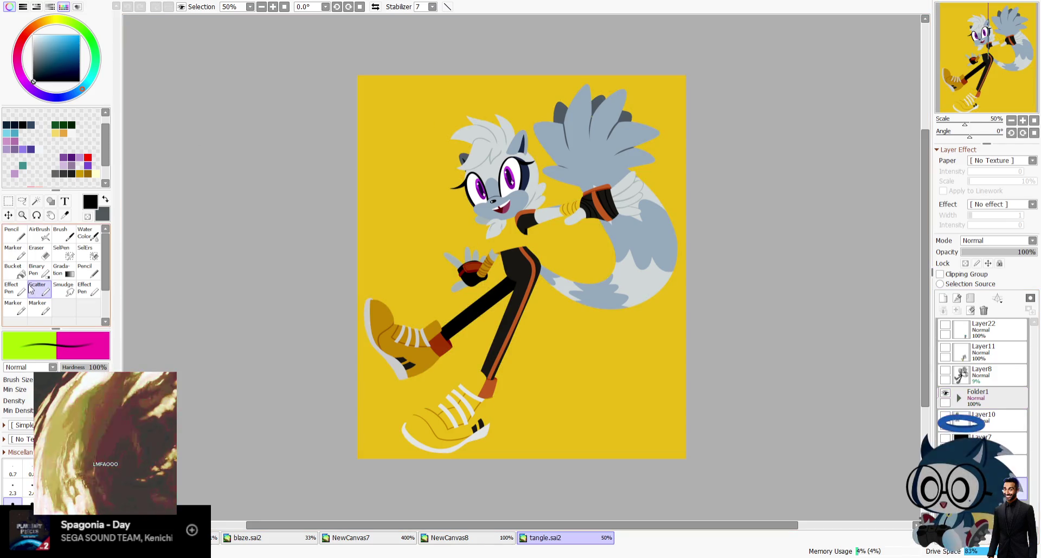
{"action": "left_click", "coordinate": [611, 360]}
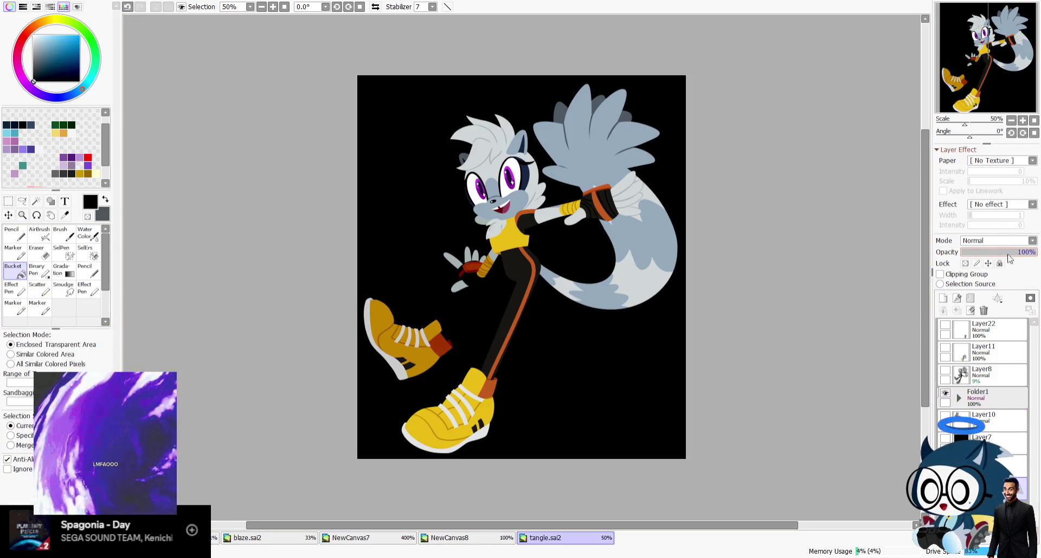
{"action": "left_click_drag", "start_coordinate": [1017, 253], "coordinate": [975, 252]}
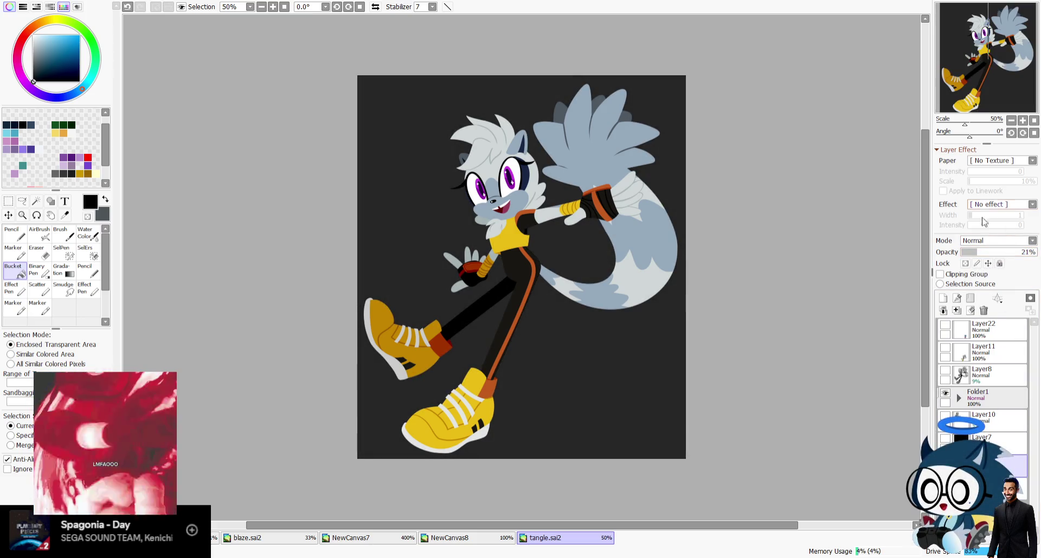
{"action": "scroll", "coordinate": [1000, 78], "scroll_direction": "up", "scroll_amount": 2}
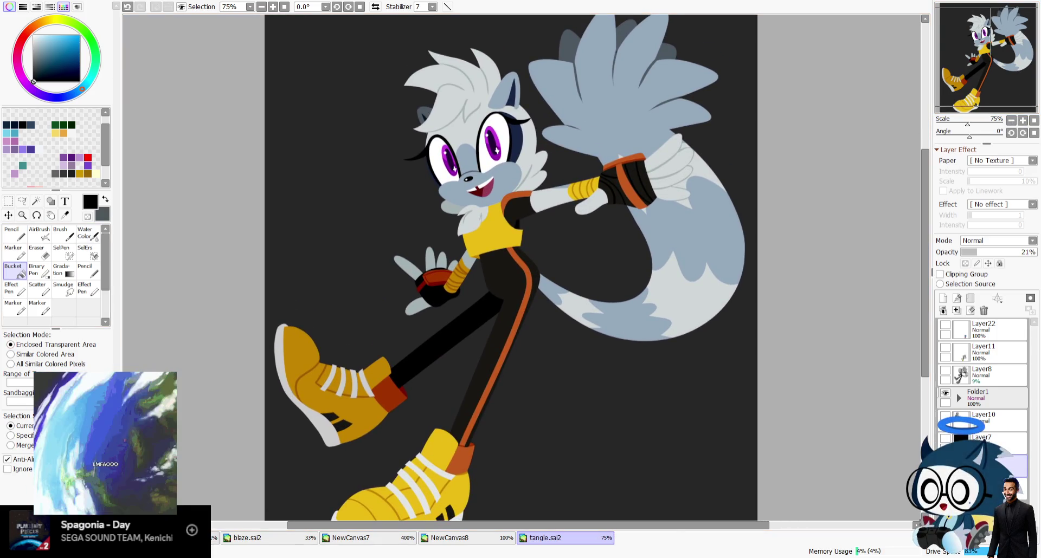
In another open drawing, hide and reshow the coloured figure and white mask layers to check it.
{"action": "left_click", "coordinate": [213, 537]}
{"action": "scroll", "coordinate": [1025, 111], "scroll_direction": "down", "scroll_amount": 1}
{"action": "scroll", "coordinate": [1025, 112], "scroll_direction": "down", "scroll_amount": 1}
{"action": "scroll", "coordinate": [1025, 111], "scroll_direction": "down", "scroll_amount": 1}
{"action": "scroll", "coordinate": [1025, 112], "scroll_direction": "up", "scroll_amount": 2}
{"action": "left_click", "coordinate": [945, 438]}
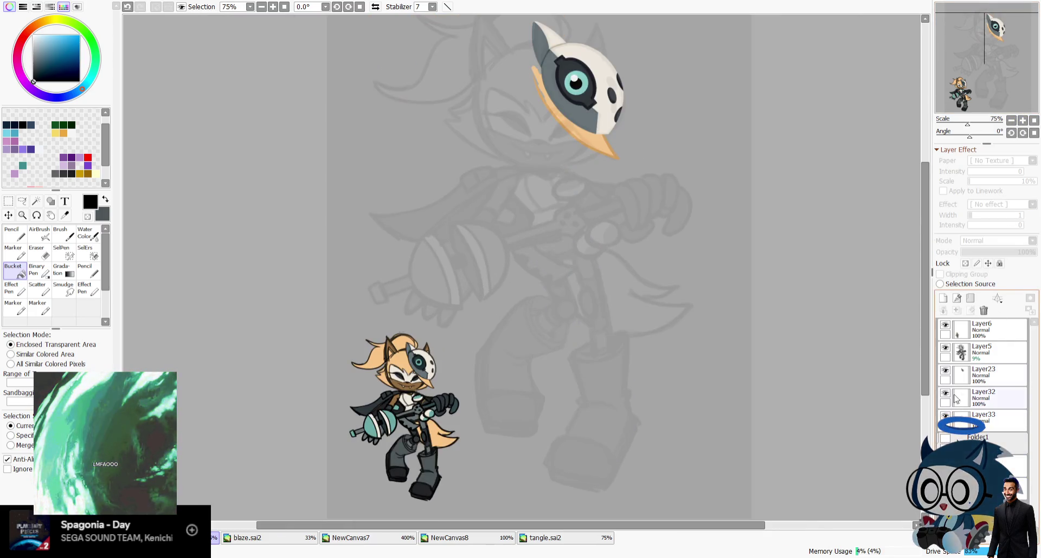
{"action": "left_click", "coordinate": [981, 355]}
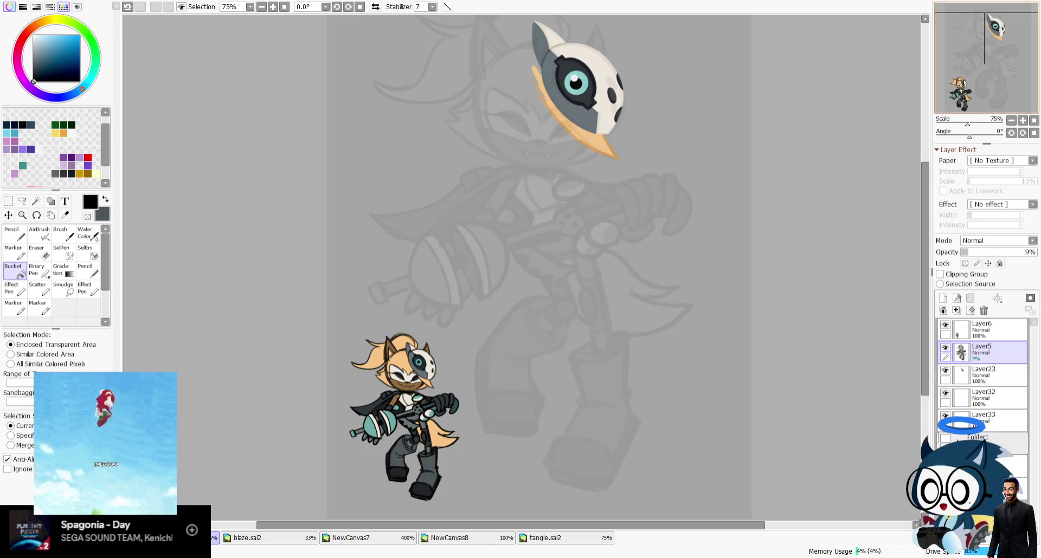
{"action": "left_click", "coordinate": [945, 370]}
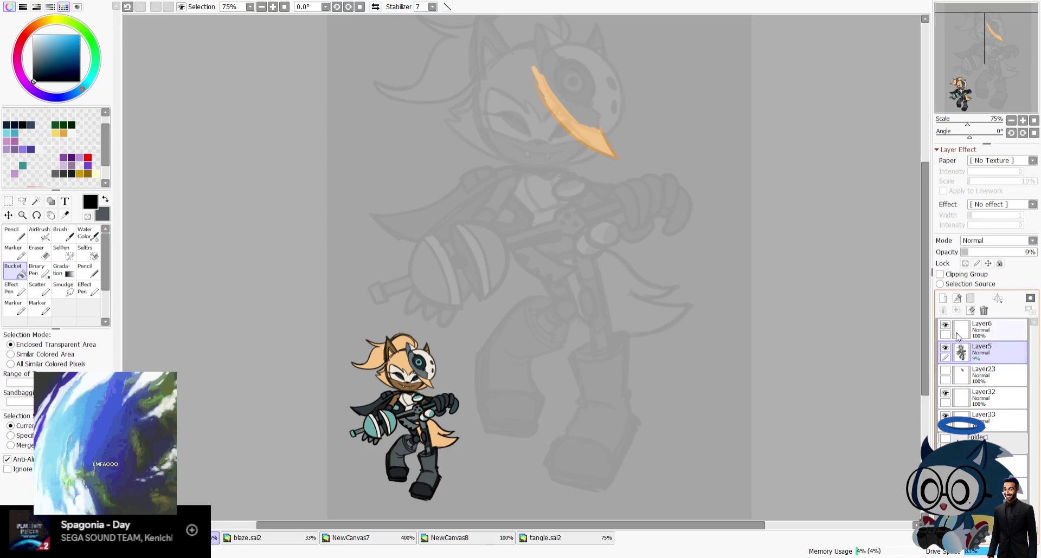
{"action": "left_click", "coordinate": [945, 371]}
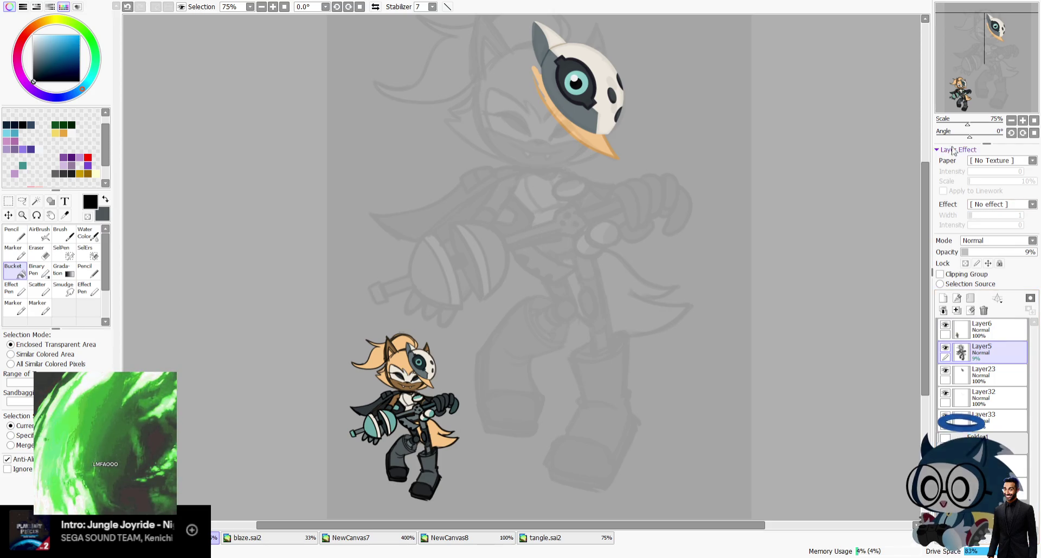
{"action": "left_click", "coordinate": [944, 439]}
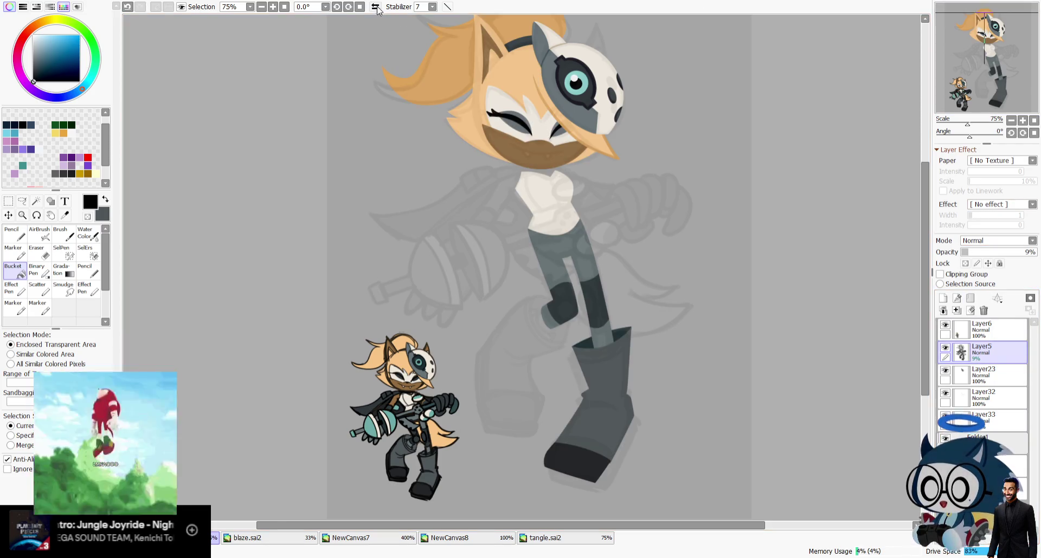
{"action": "key", "text": "h"}
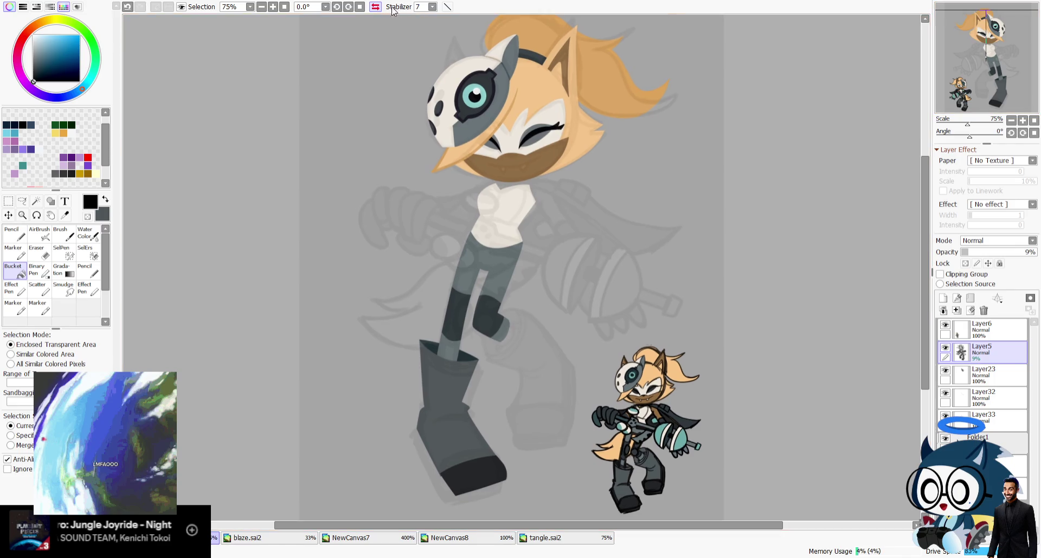
{"action": "key", "text": "h"}
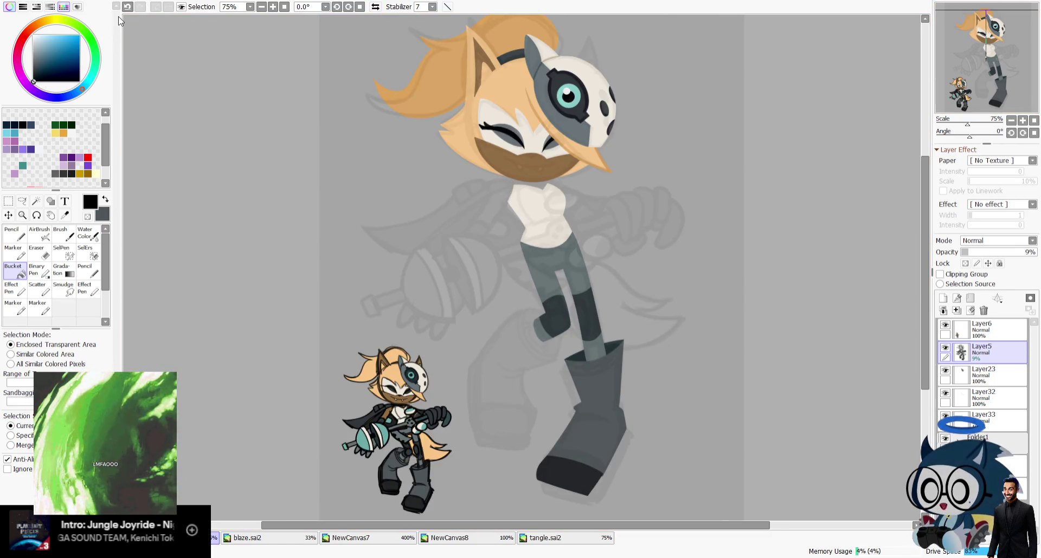
Close blaze.sai2, the masked-character drawing and tangle.sai2.
{"action": "left_click", "coordinate": [255, 538]}
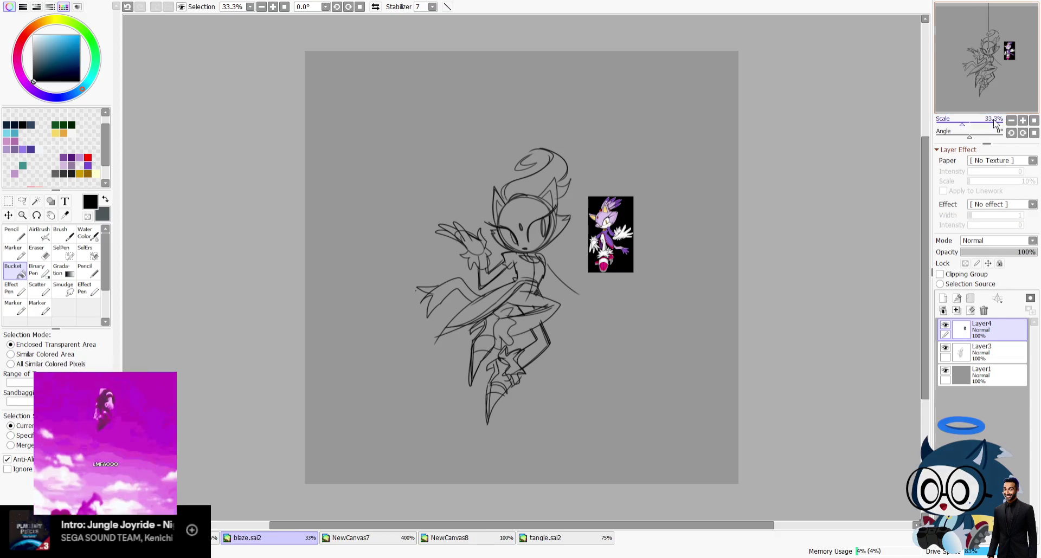
{"action": "scroll", "coordinate": [993, 33], "scroll_direction": "up", "scroll_amount": 1}
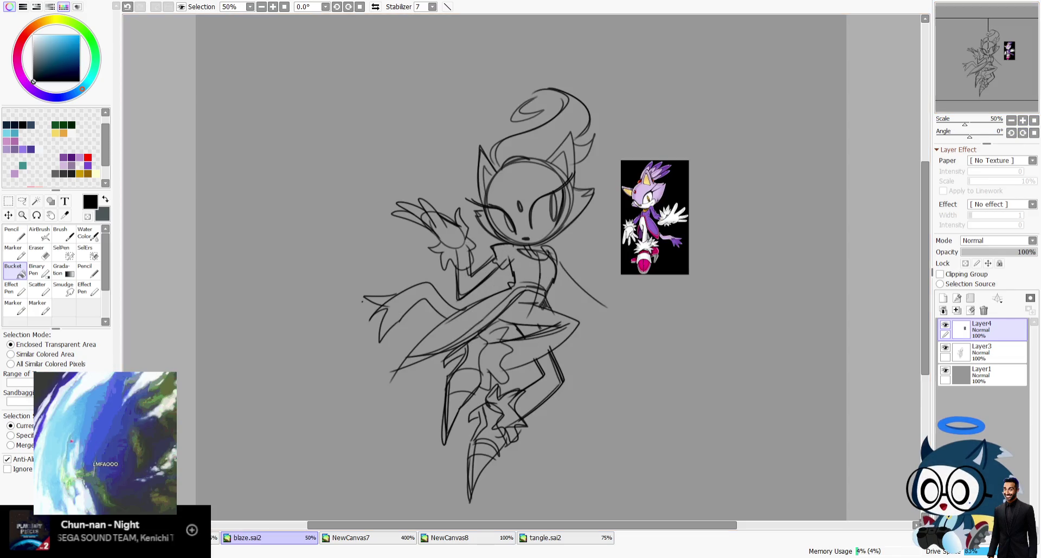
{"action": "key", "text": "ctrl+w"}
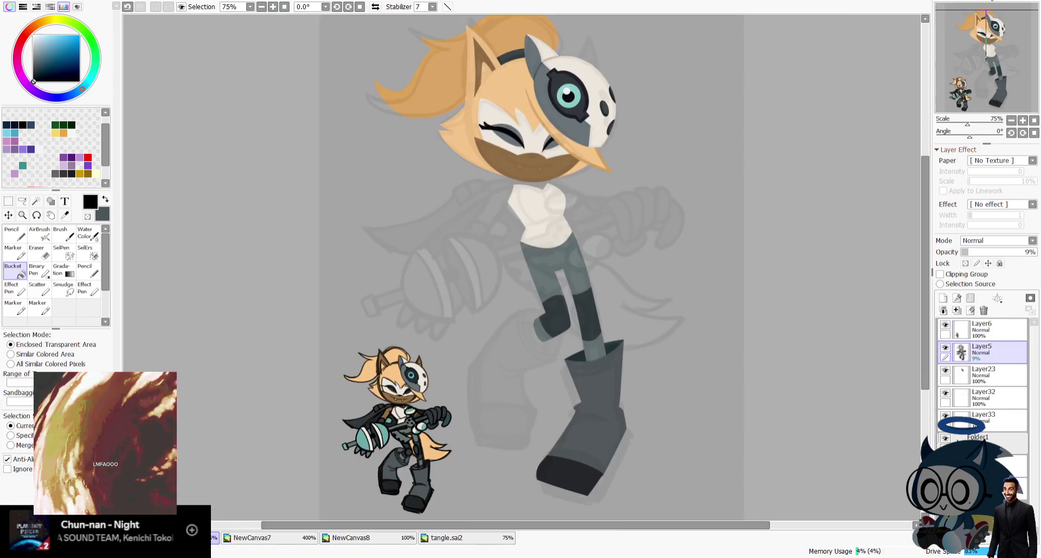
{"action": "key", "text": "ctrl+w"}
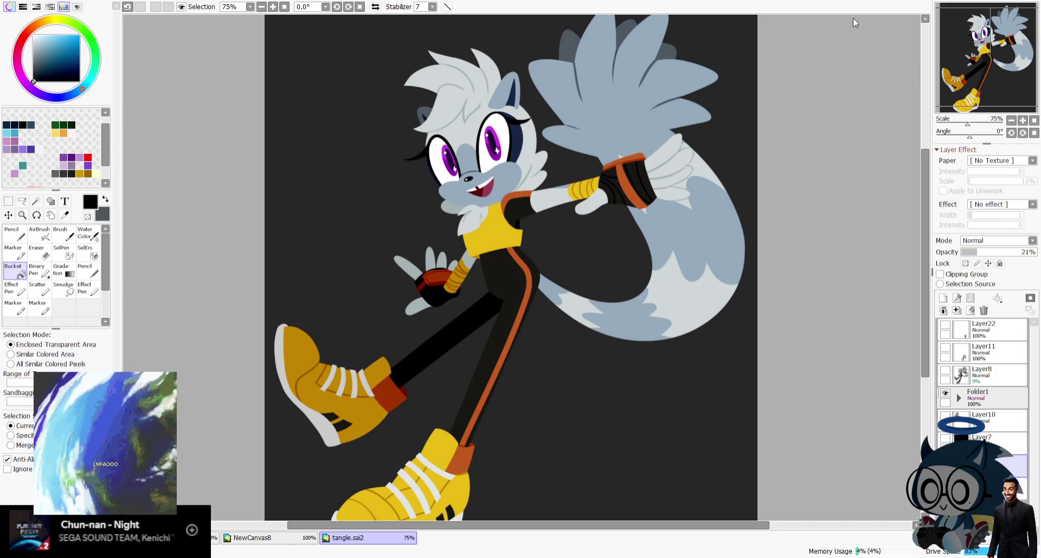
{"action": "key", "text": "ctrl+w"}
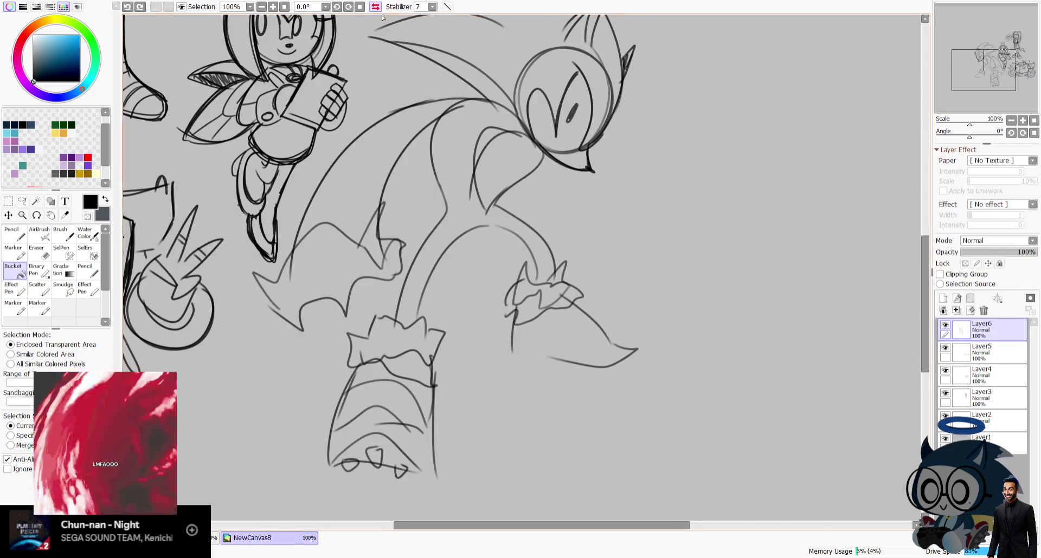
Draw a line and a row of small spikes along the underside of Sonic's foot.
{"action": "key", "text": "h"}
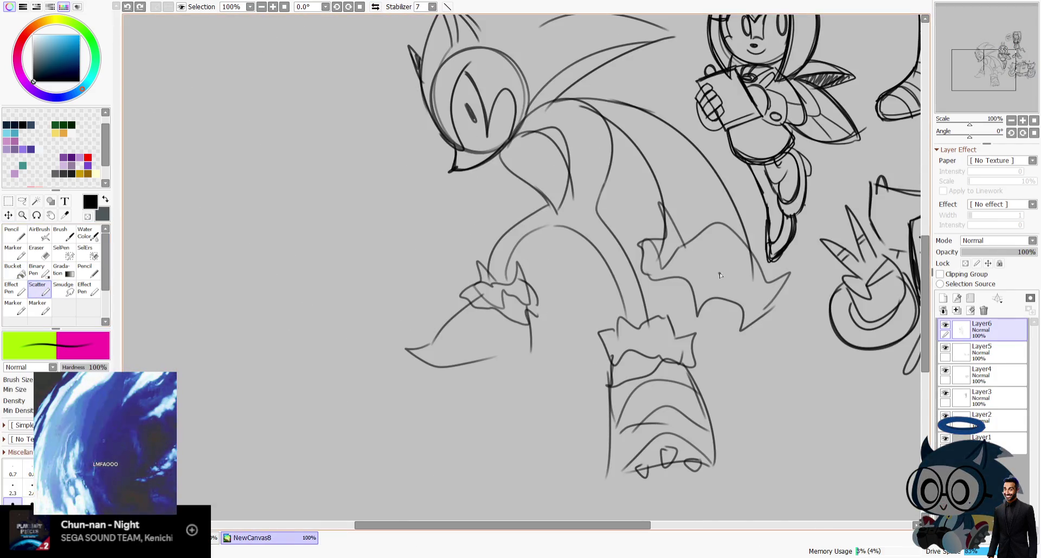
{"action": "left_click_drag", "start_coordinate": [1009, 70], "coordinate": [1012, 65]}
{"action": "left_click_drag", "start_coordinate": [428, 355], "coordinate": [380, 392]}
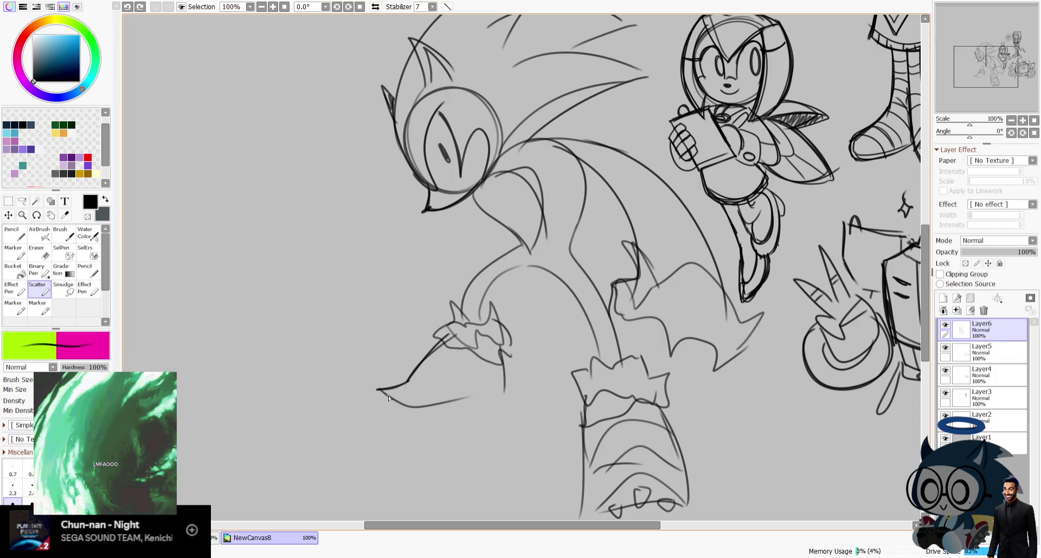
{"action": "left_click_drag", "start_coordinate": [440, 402], "coordinate": [468, 404]}
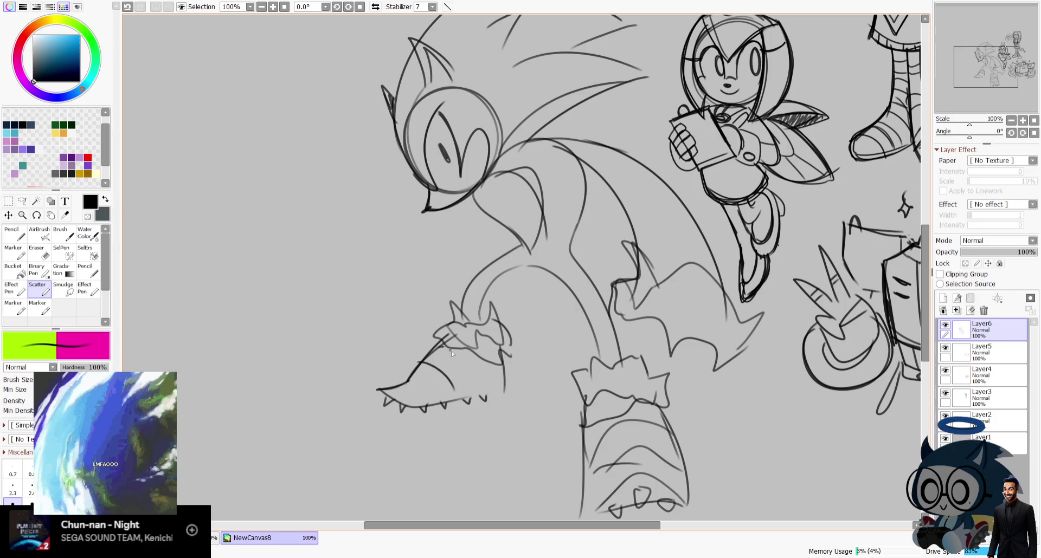
{"action": "left_click_drag", "start_coordinate": [1010, 70], "coordinate": [1014, 72]}
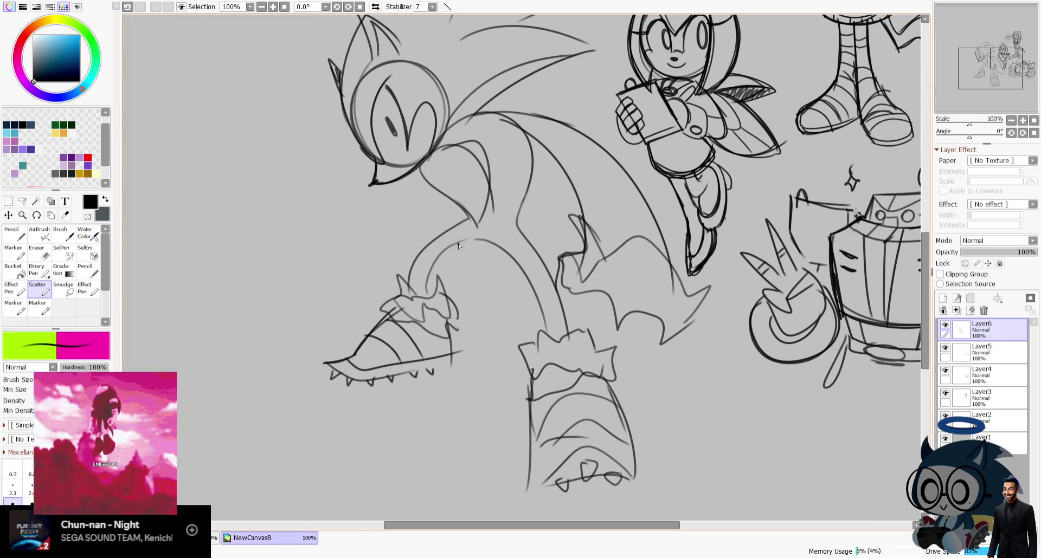
{"action": "key", "text": "ctrl+z"}
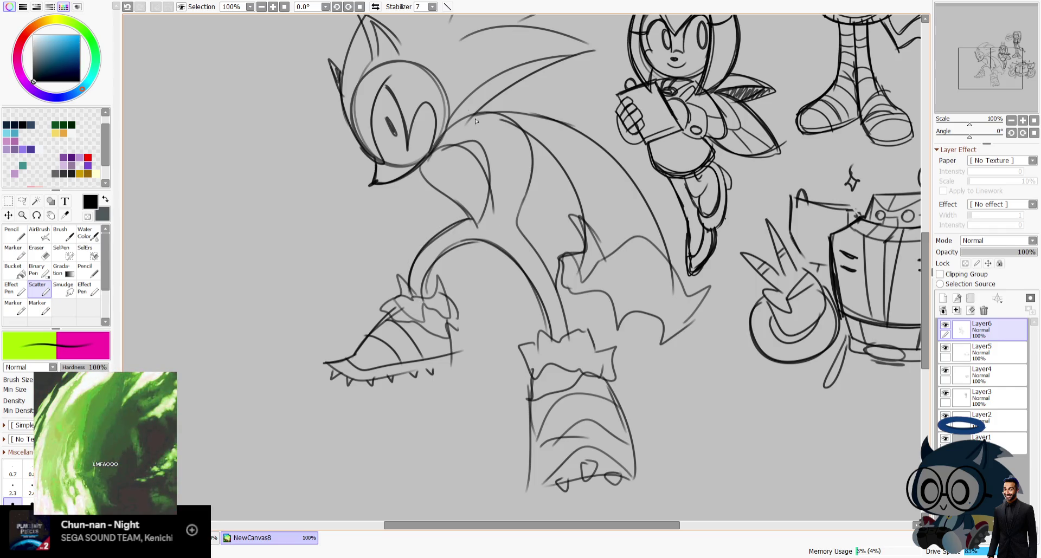
Try a stroke on the mirrored sketch and undo the stray strokes.
{"action": "left_click", "coordinate": [375, 6]}
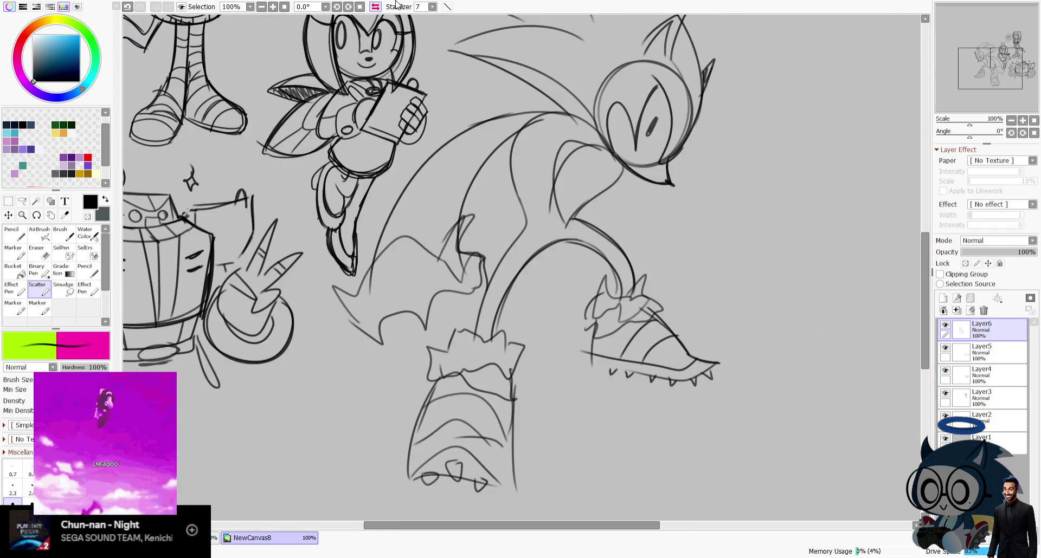
{"action": "left_click_drag", "start_coordinate": [946, 25], "coordinate": [943, 27]}
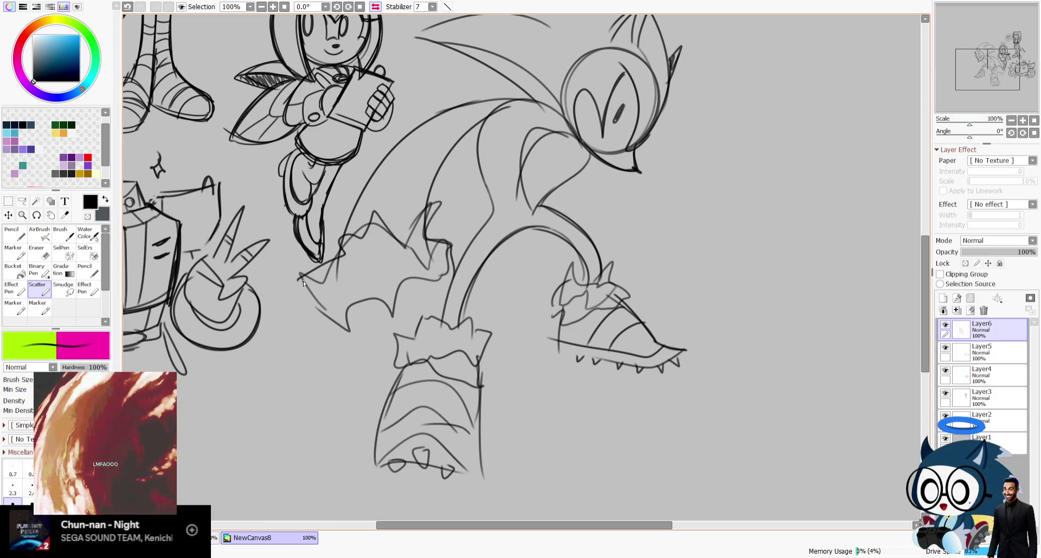
{"action": "left_click_drag", "start_coordinate": [517, 106], "coordinate": [412, 222]}
{"action": "key", "text": "ctrl+z"}
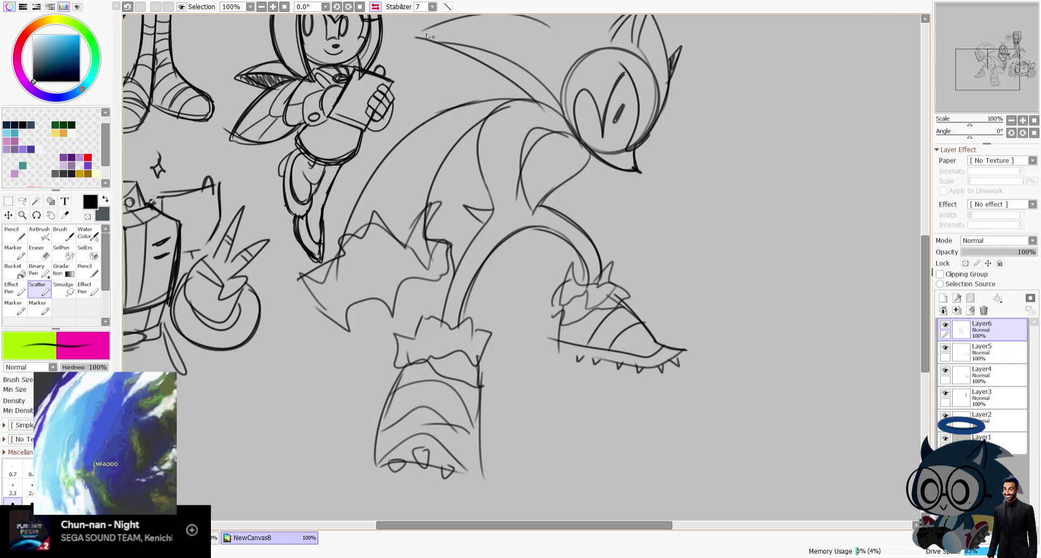
{"action": "left_click", "coordinate": [375, 6]}
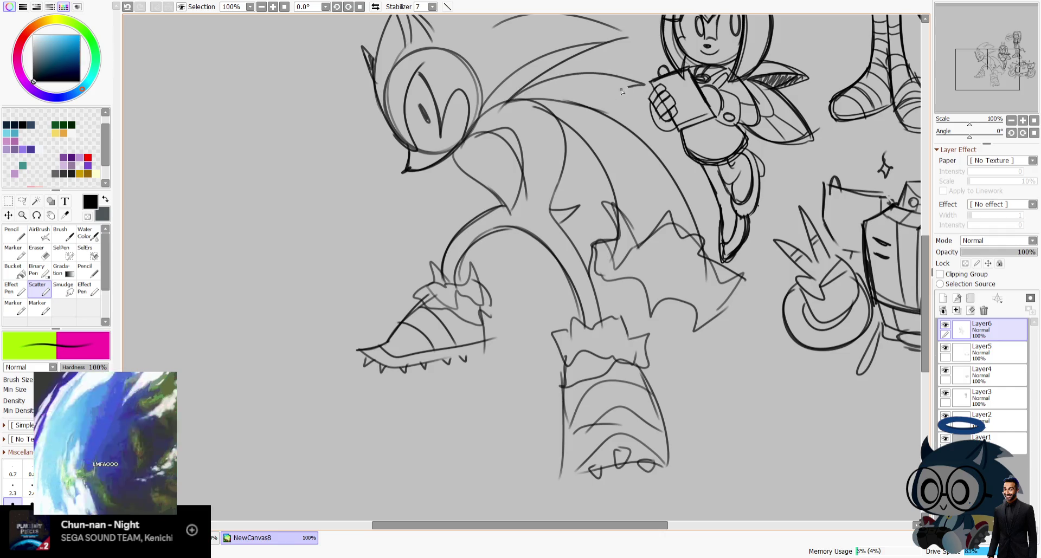
{"action": "key", "text": "ctrl+z"}
{"action": "left_click_drag", "start_coordinate": [986, 69], "coordinate": [1010, 44]}
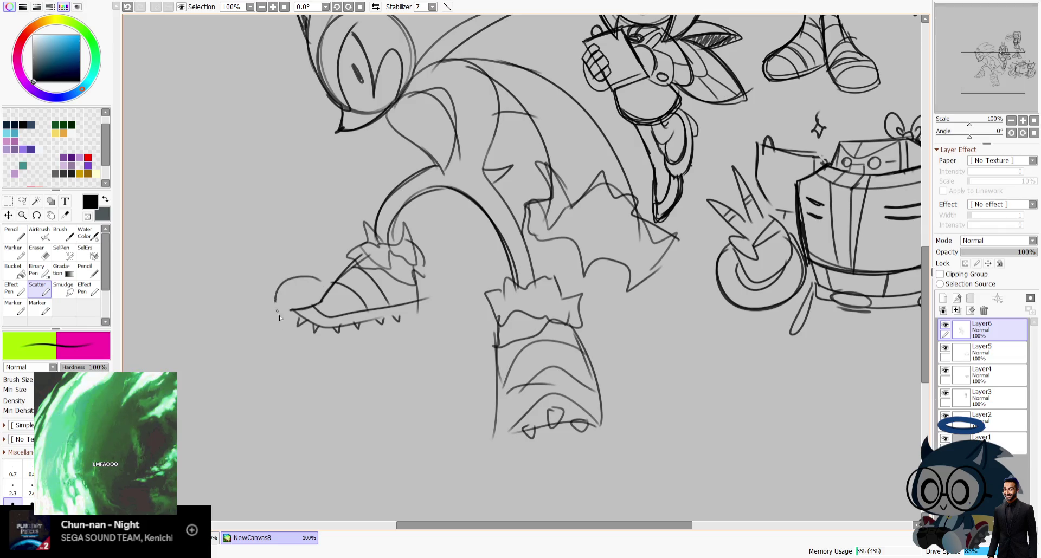
Sketch a leg line, tick and small circle below the figure, discarding the large curve.
{"action": "left_click_drag", "start_coordinate": [275, 297], "coordinate": [633, 431]}
{"action": "left_click_drag", "start_coordinate": [415, 320], "coordinate": [501, 374]}
{"action": "left_click_drag", "start_coordinate": [297, 346], "coordinate": [292, 368]}
{"action": "left_click_drag", "start_coordinate": [468, 445], "coordinate": [498, 468]}
{"action": "left_click_drag", "start_coordinate": [998, 68], "coordinate": [1000, 64]}
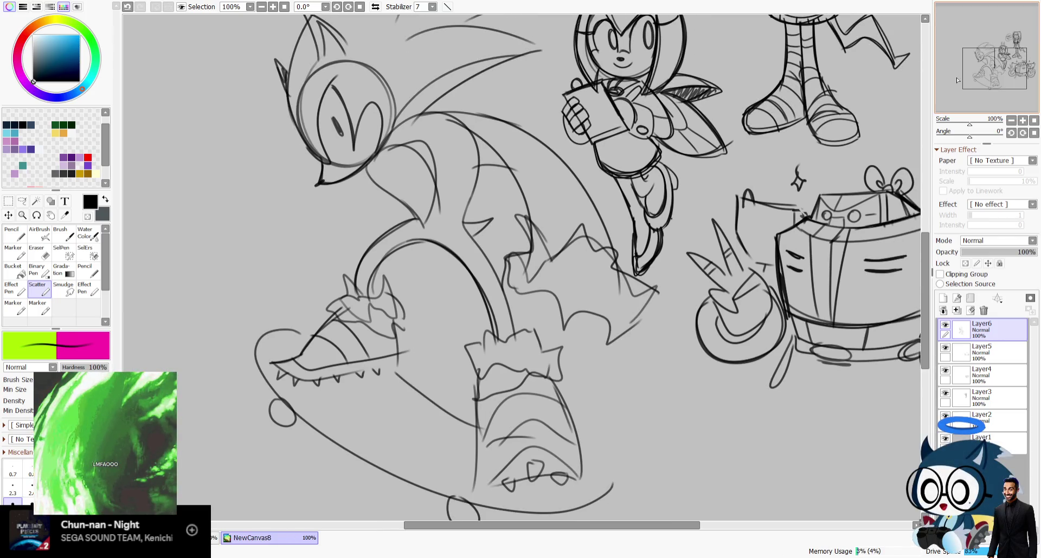
{"action": "scroll", "coordinate": [978, 74], "scroll_direction": "down", "scroll_amount": 1}
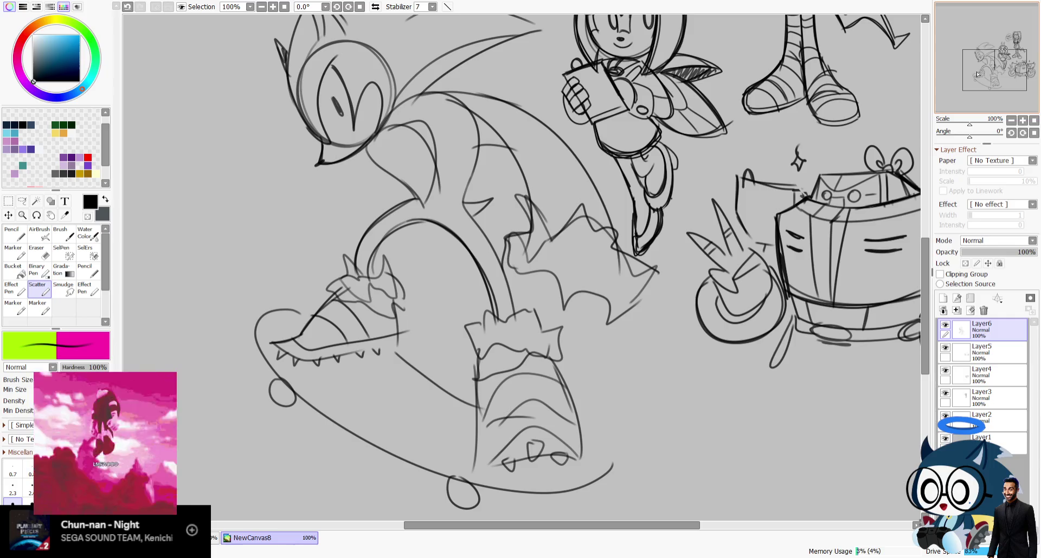
{"action": "key", "text": "ctrl+z"}
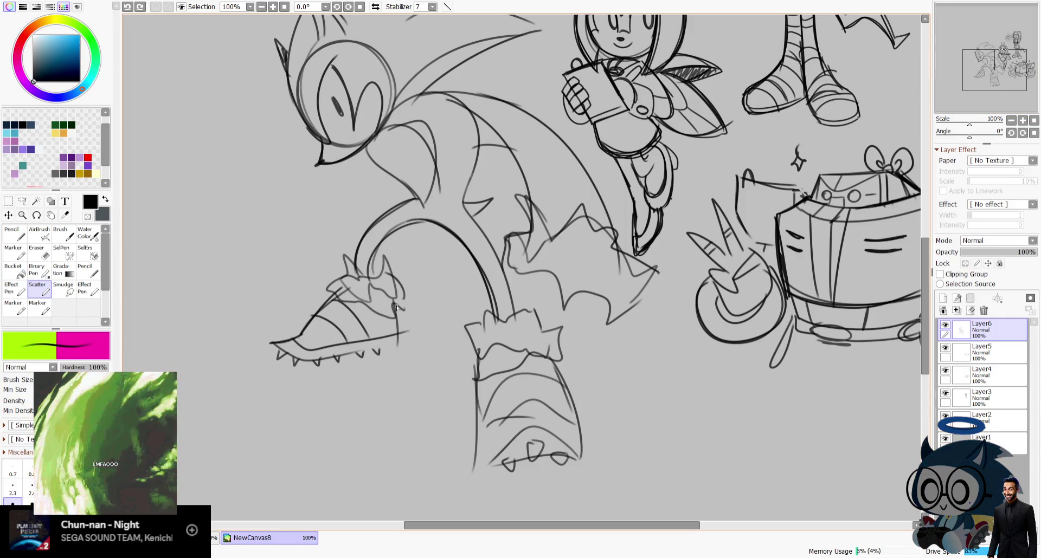
Fade the sketch layer's opacity down to 59%.
{"action": "left_click", "coordinate": [375, 7]}
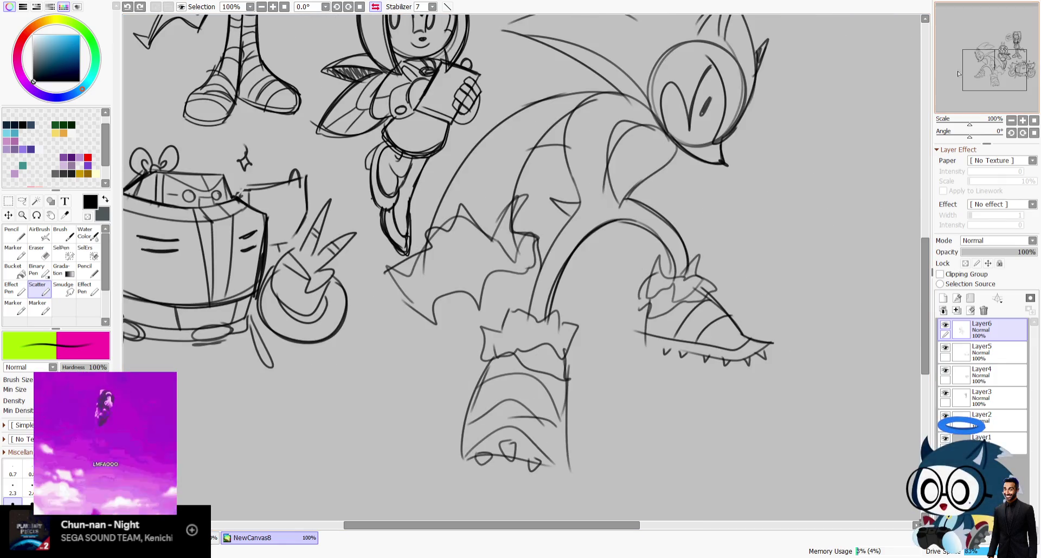
{"action": "left_click", "coordinate": [997, 80]}
{"action": "left_click_drag", "start_coordinate": [996, 80], "coordinate": [992, 81]}
{"action": "left_click", "coordinate": [1027, 252]}
{"action": "left_click_drag", "start_coordinate": [1027, 254], "coordinate": [1012, 261]}
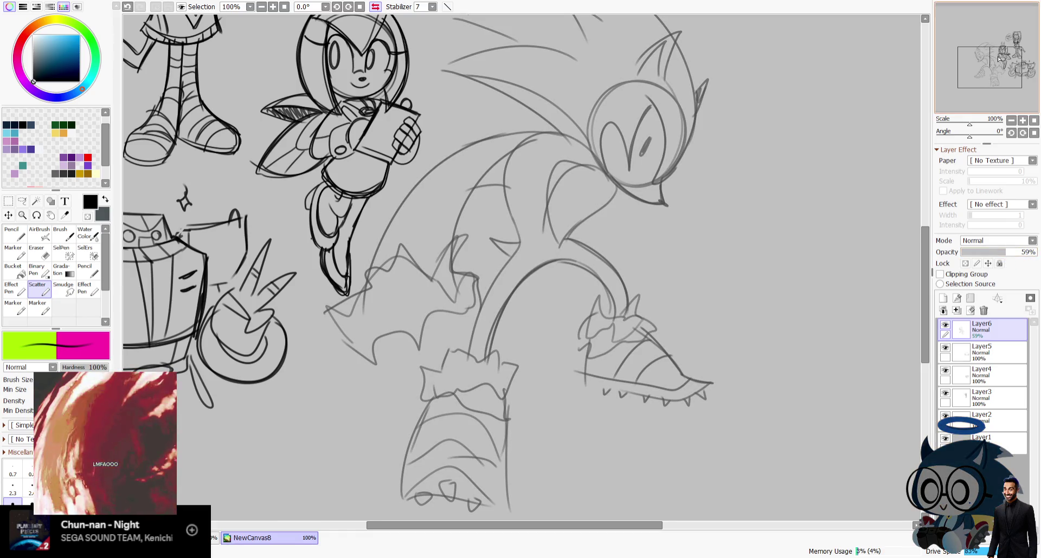
On a new Layer7, ink three long curved claws on the hand and a circle beneath them.
{"action": "left_click_drag", "start_coordinate": [989, 67], "coordinate": [990, 69]}
{"action": "left_click", "coordinate": [943, 299]}
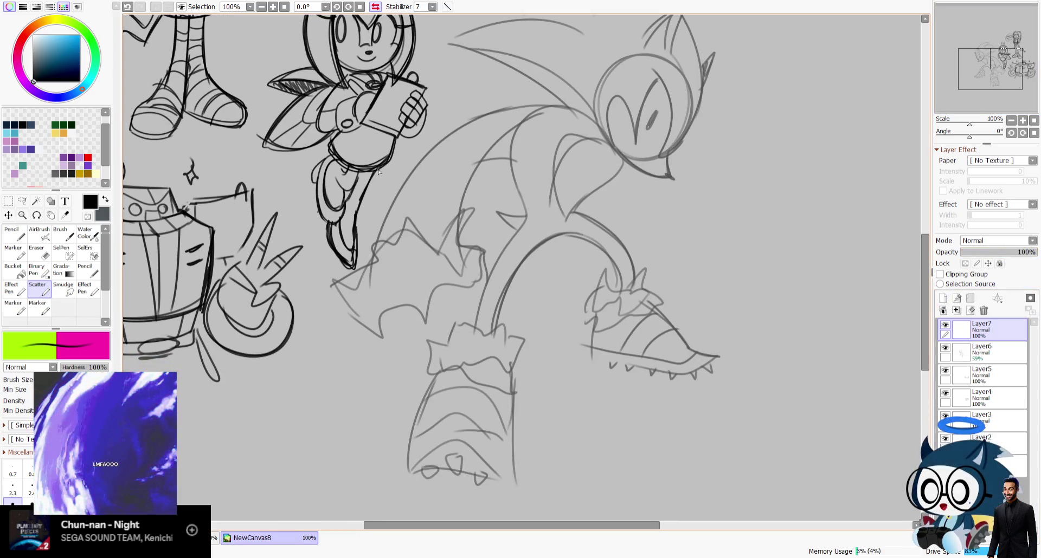
{"action": "key", "text": "h"}
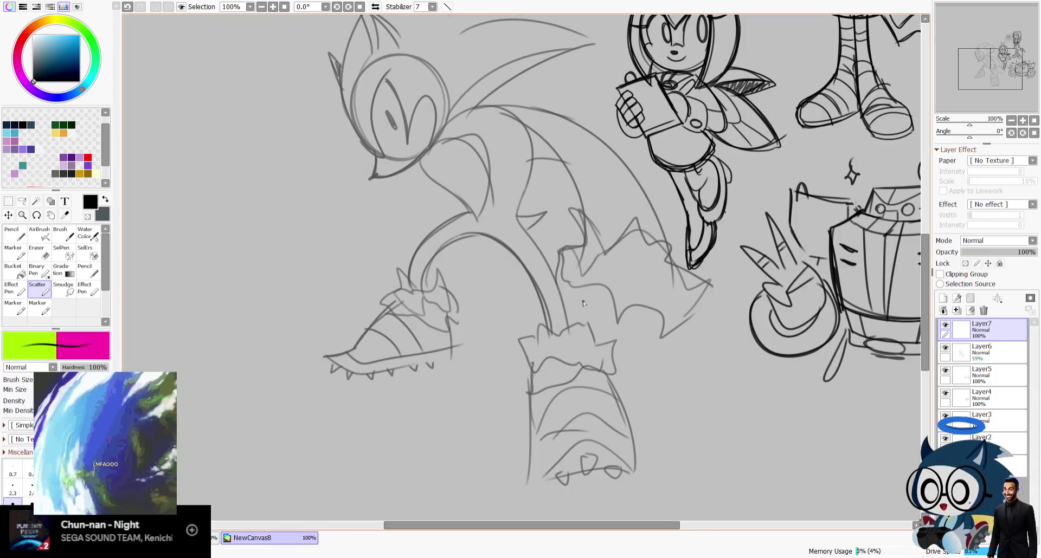
{"action": "mouse_move", "coordinate": [564, 281]}
{"action": "left_mouse_down"}
{"action": "mouse_move", "coordinate": [517, 321]}
{"action": "mouse_move", "coordinate": [561, 333]}
{"action": "left_mouse_up"}
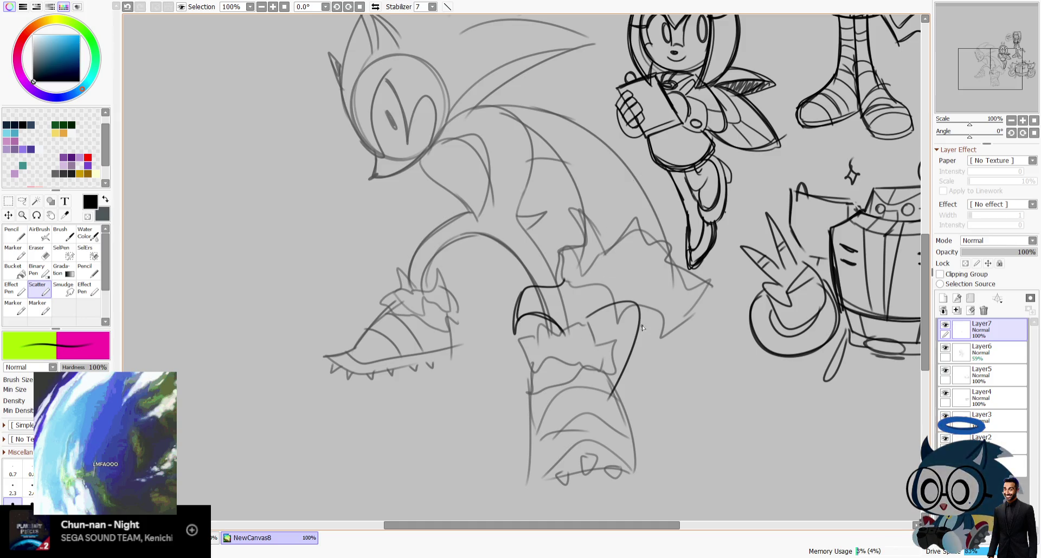
{"action": "key", "text": "h"}
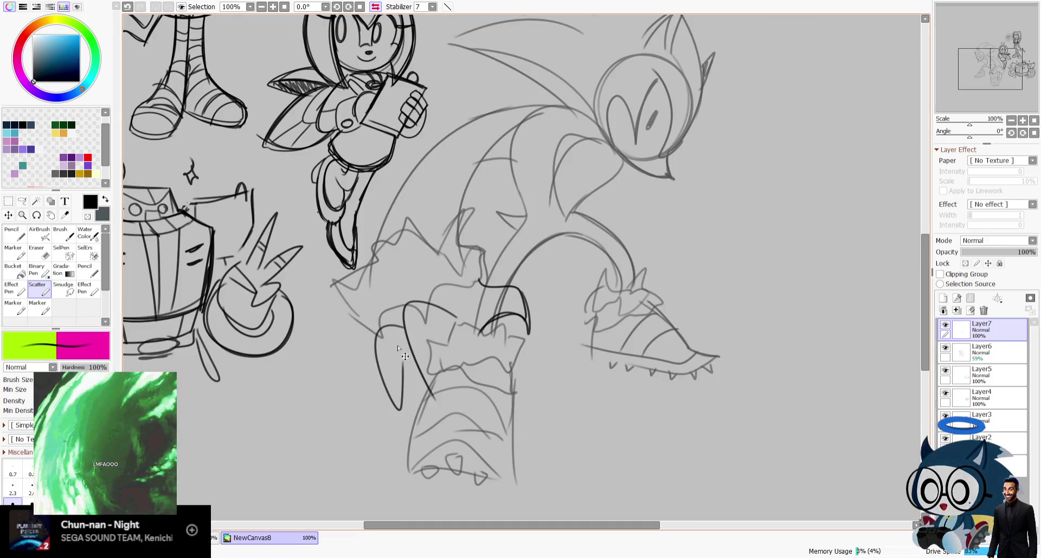
{"action": "left_click_drag", "start_coordinate": [378, 341], "coordinate": [355, 410]}
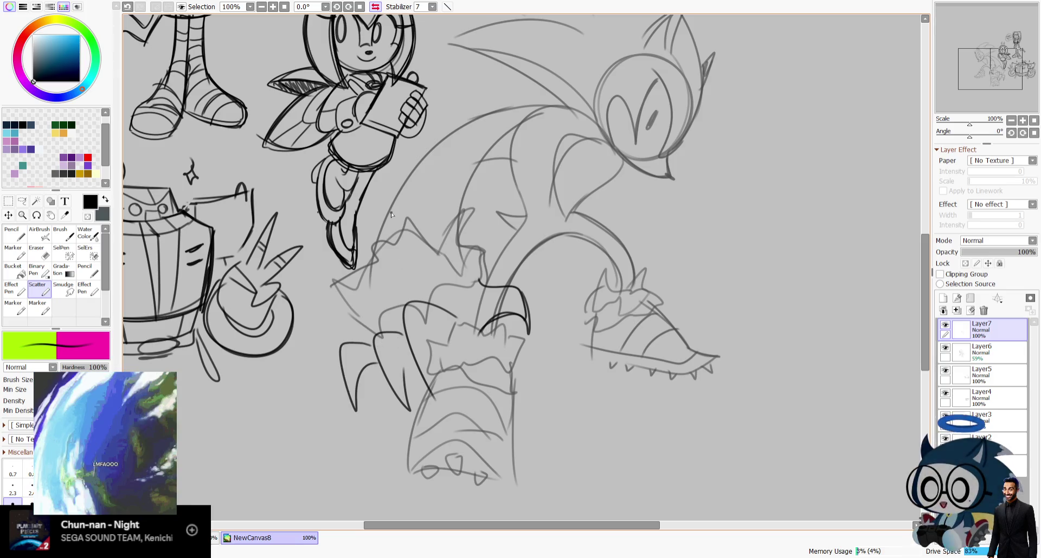
{"action": "left_click_drag", "start_coordinate": [378, 359], "coordinate": [404, 352]}
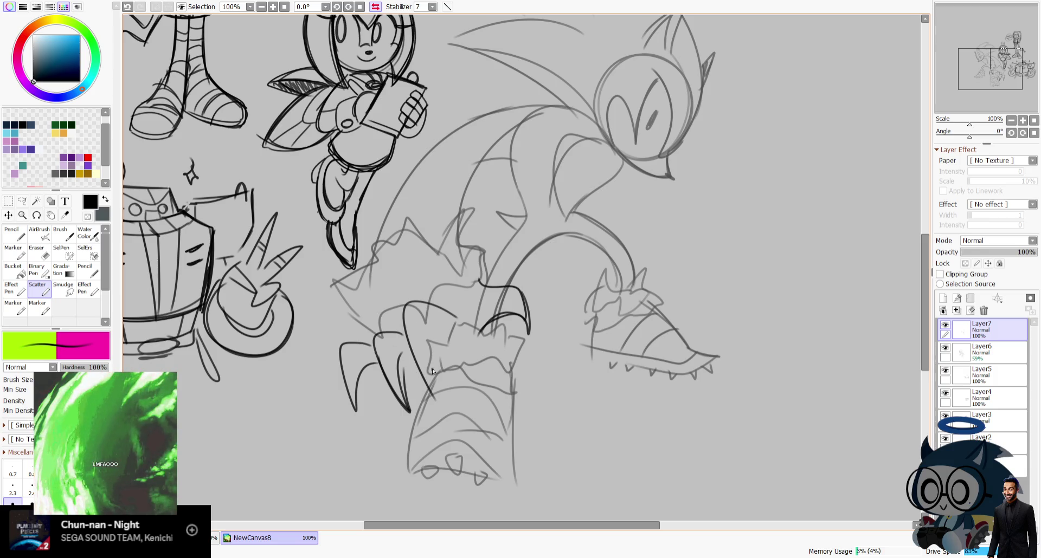
{"action": "mouse_move", "coordinate": [491, 321]}
{"action": "left_mouse_down"}
{"action": "mouse_move", "coordinate": [428, 371]}
{"action": "mouse_move", "coordinate": [464, 336]}
{"action": "mouse_move", "coordinate": [455, 432]}
{"action": "left_mouse_up"}
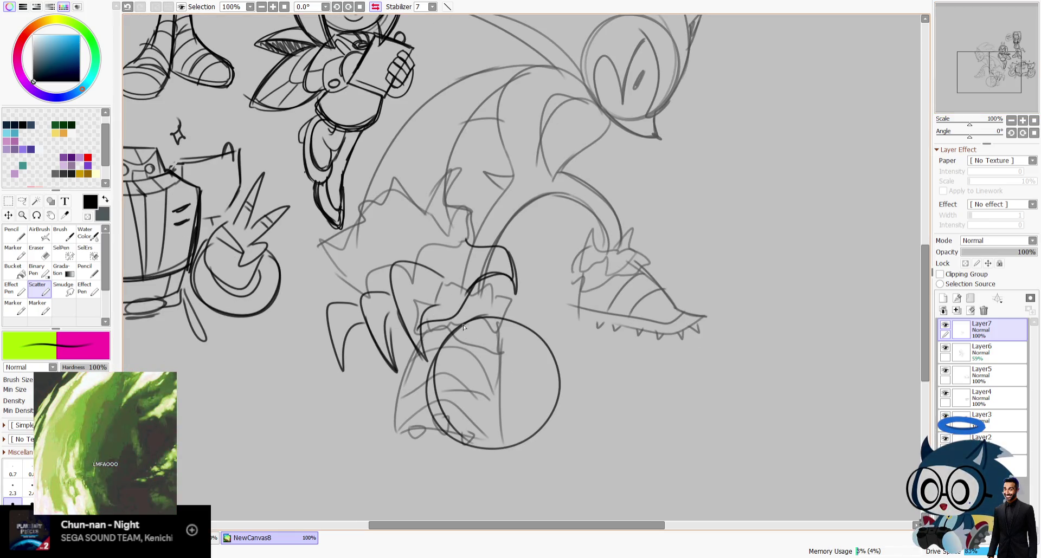
Undo the ball's diagonal line, two cross lines and large sketched circle.
{"action": "left_click_drag", "start_coordinate": [556, 347], "coordinate": [491, 412]}
{"action": "key", "text": "ctrl+z"}
{"action": "key", "text": "ctrl+z"}
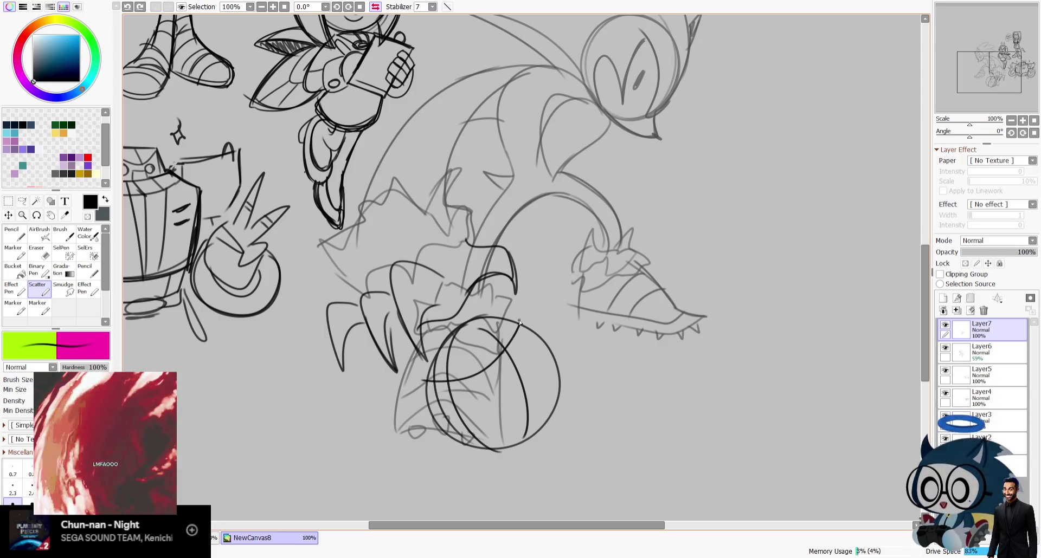
{"action": "key", "text": "ctrl+z"}
{"action": "key", "text": "ctrl+z"}
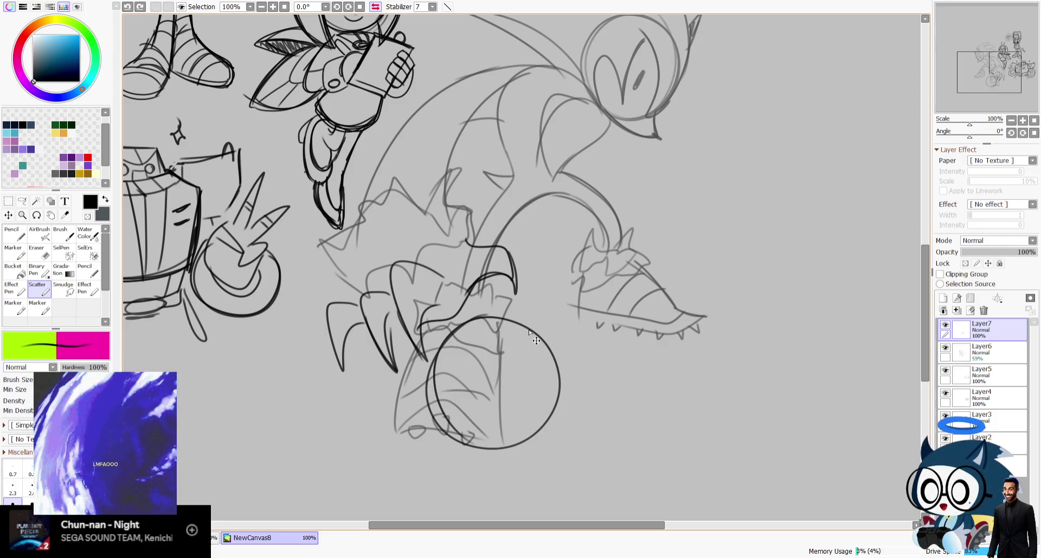
{"action": "key", "text": "ctrl+z"}
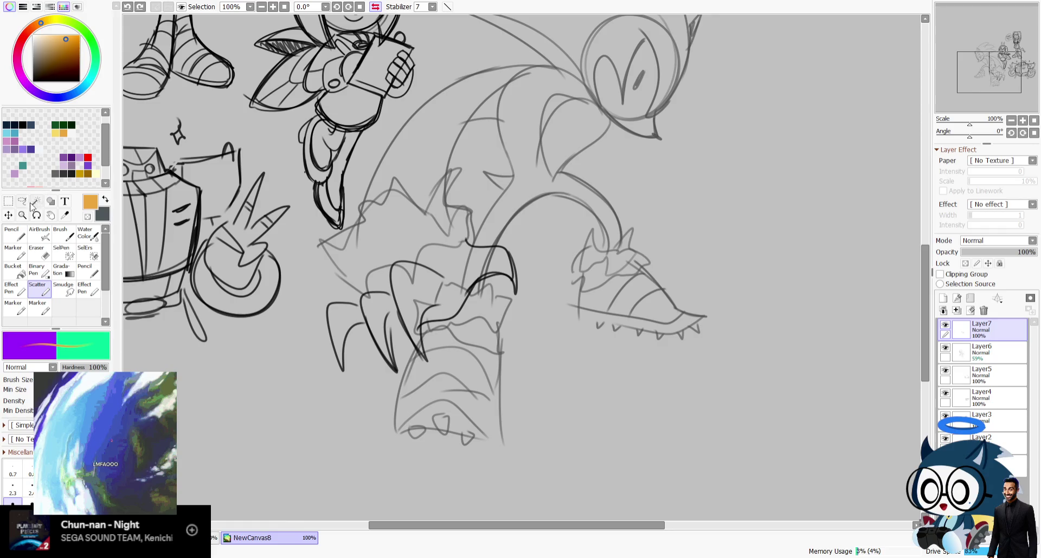
Draw a filled orange circle under the claw with clipped pencil seam lines.
{"action": "left_click", "coordinate": [50, 201]}
{"action": "left_click_drag", "start_coordinate": [443, 331], "coordinate": [572, 463]}
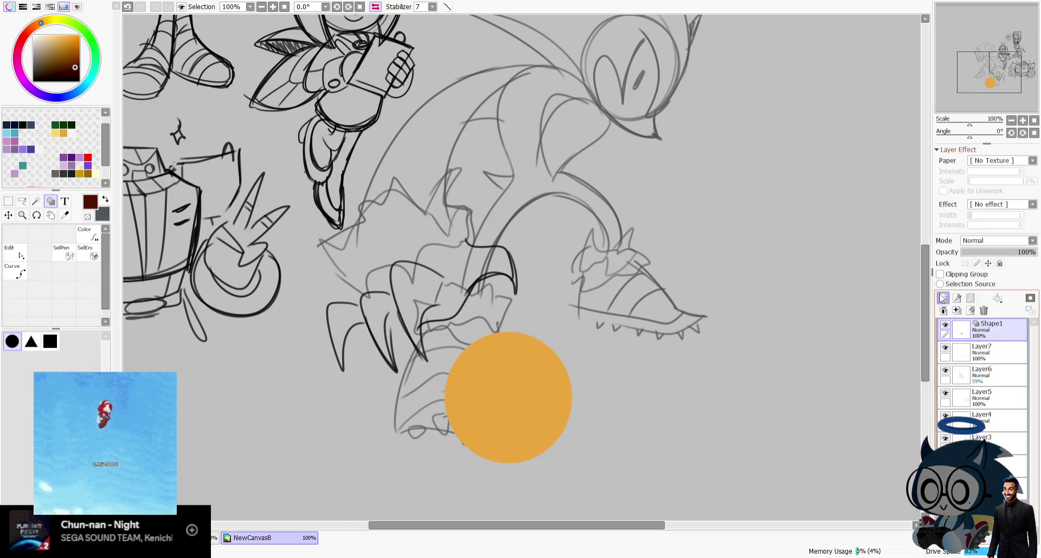
{"action": "key", "text": "ctrl+shift+n"}
{"action": "key", "text": "ctrl+alt+g"}
{"action": "left_click", "coordinate": [7, 234]}
{"action": "left_click_drag", "start_coordinate": [464, 348], "coordinate": [501, 463]}
{"action": "left_click_drag", "start_coordinate": [486, 336], "coordinate": [537, 457]}
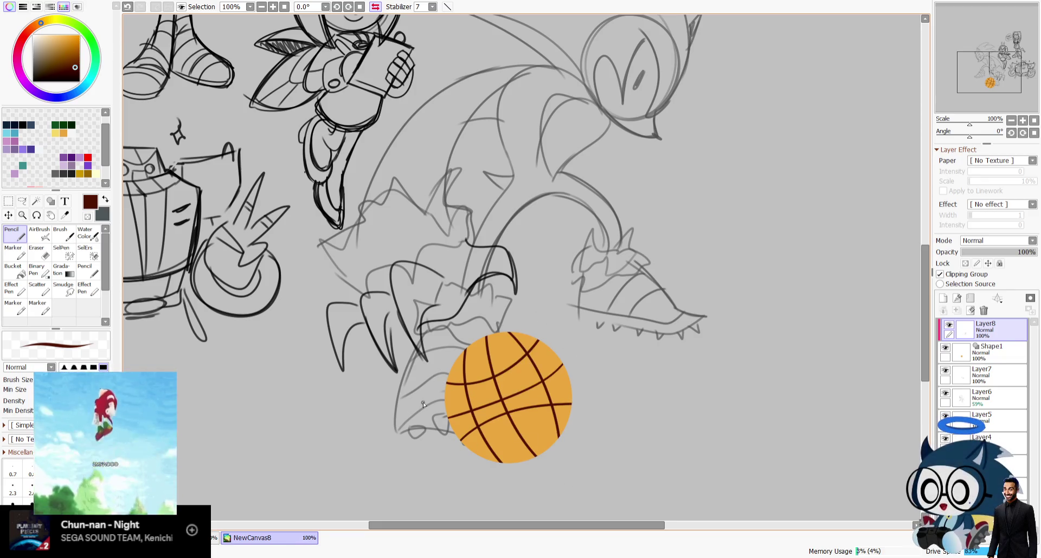
{"action": "key", "text": "ctrl+z"}
Delete the seam-line and orange circle layers, then restore black and the Scatter brush.
{"action": "left_click", "coordinate": [376, 7]}
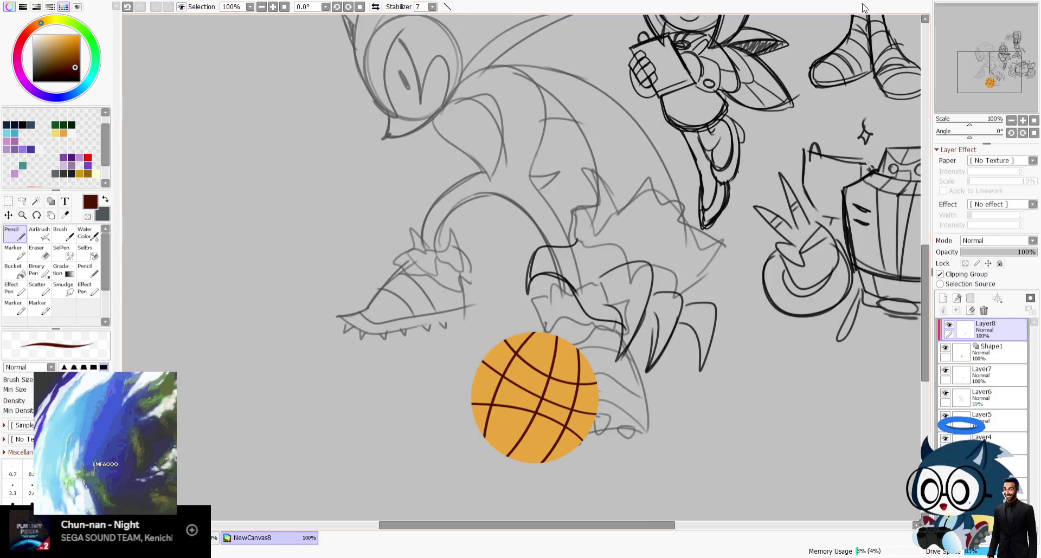
{"action": "left_click_drag", "start_coordinate": [987, 59], "coordinate": [991, 56]}
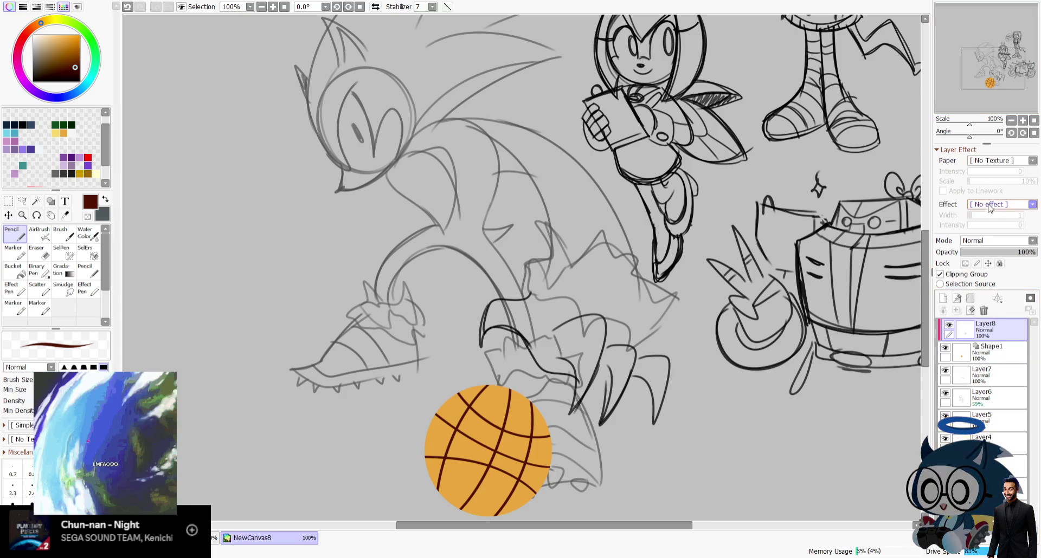
{"action": "left_click", "coordinate": [984, 310]}
{"action": "left_click", "coordinate": [984, 310]}
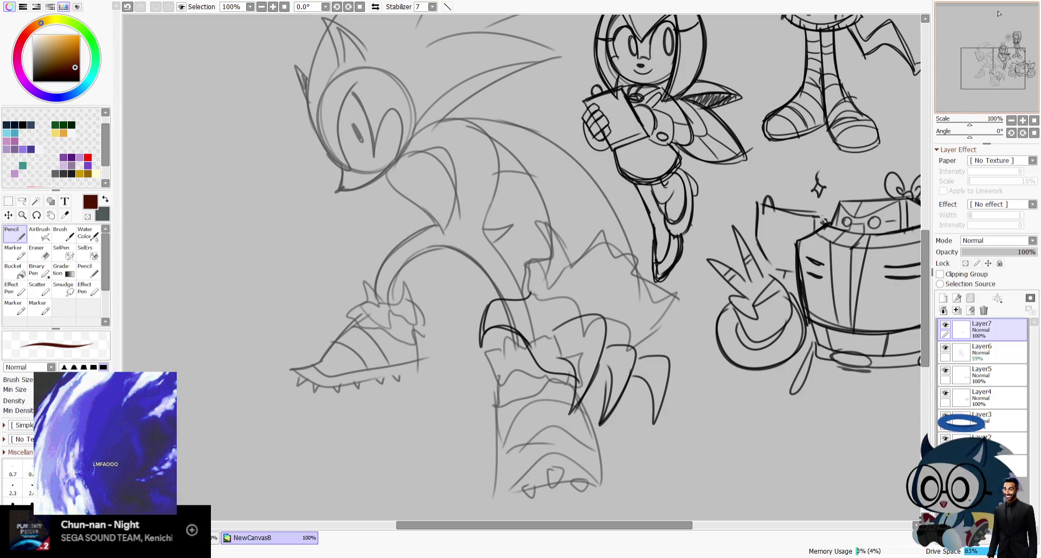
{"action": "left_click", "coordinate": [64, 174]}
{"action": "left_click", "coordinate": [42, 292]}
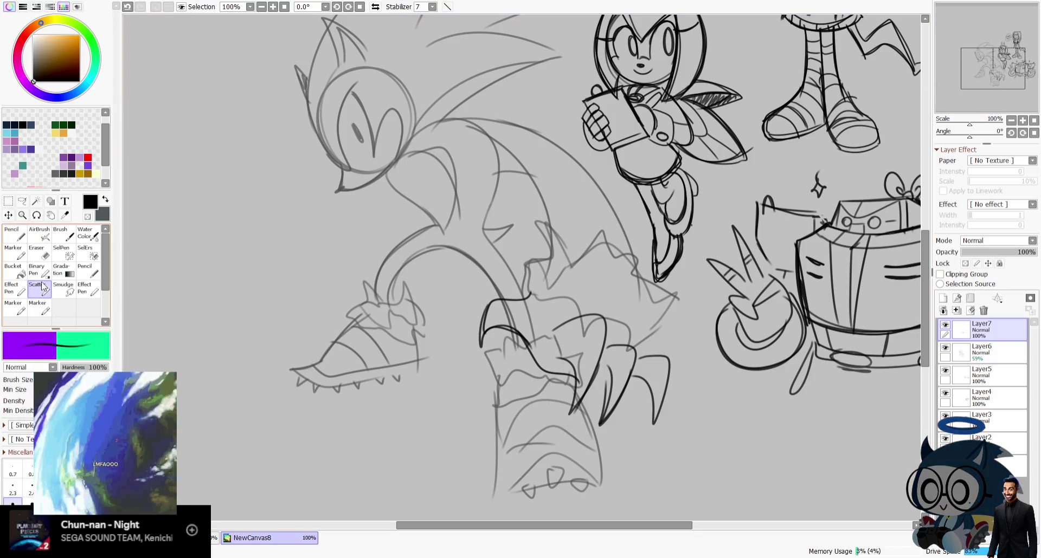
{"action": "key", "text": "h"}
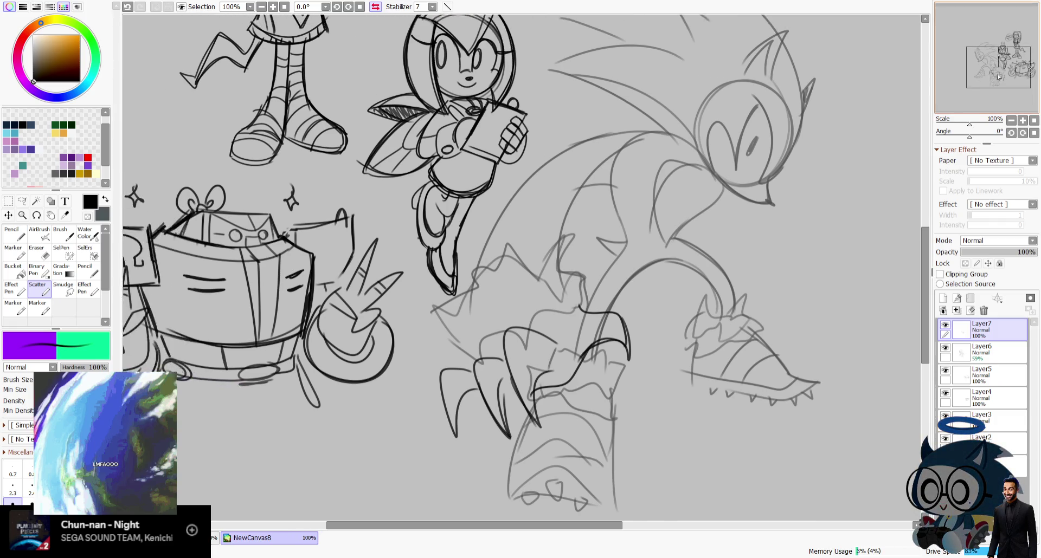
{"action": "left_click_drag", "start_coordinate": [983, 71], "coordinate": [982, 69]}
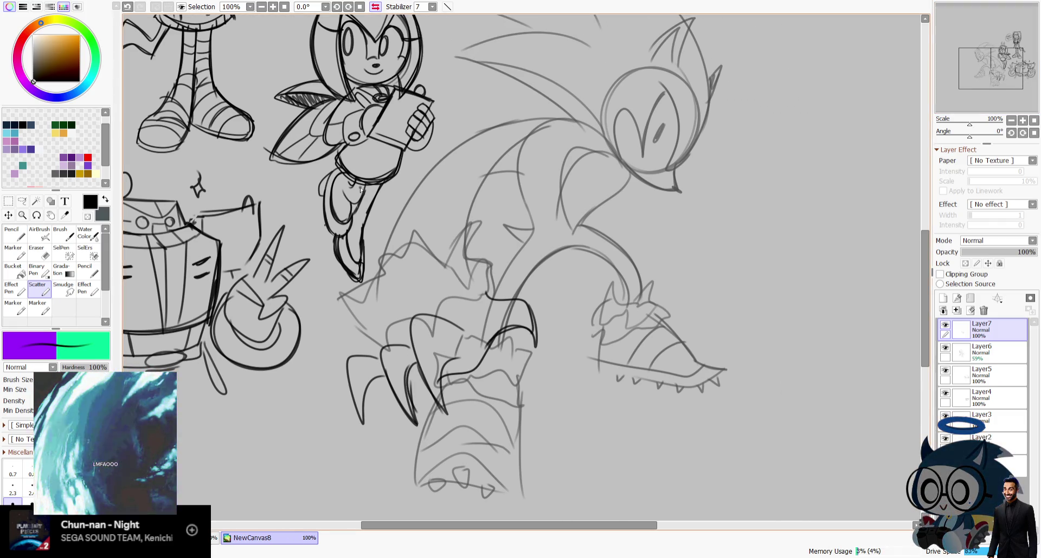
Draw one long sharp quill stroke off Sonic's hair with Scatter.
{"action": "left_click_drag", "start_coordinate": [1006, 87], "coordinate": [998, 82]}
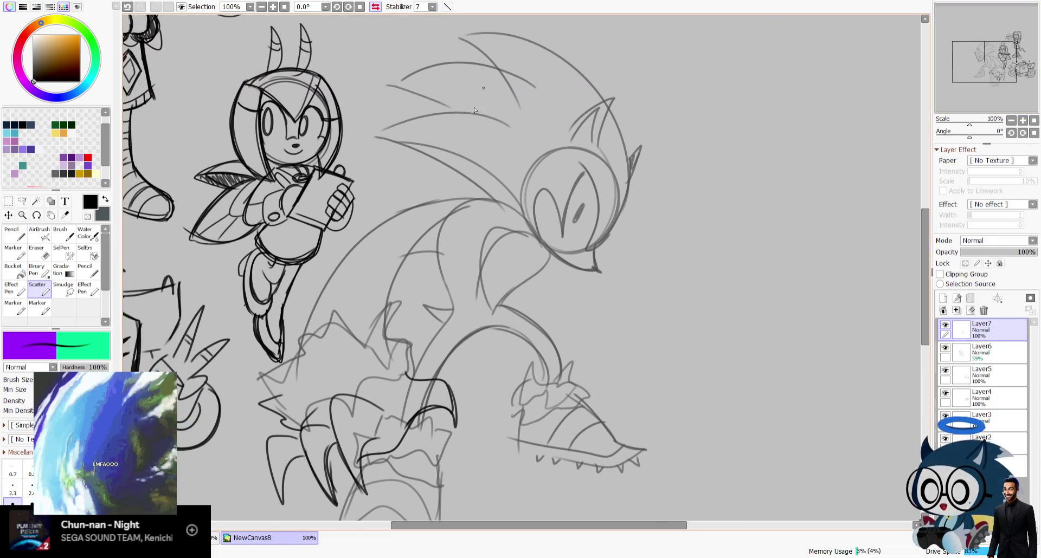
{"action": "left_click_drag", "start_coordinate": [507, 118], "coordinate": [359, 140]}
{"action": "left_click_drag", "start_coordinate": [359, 141], "coordinate": [461, 188]}
{"action": "left_click", "coordinate": [375, 6]}
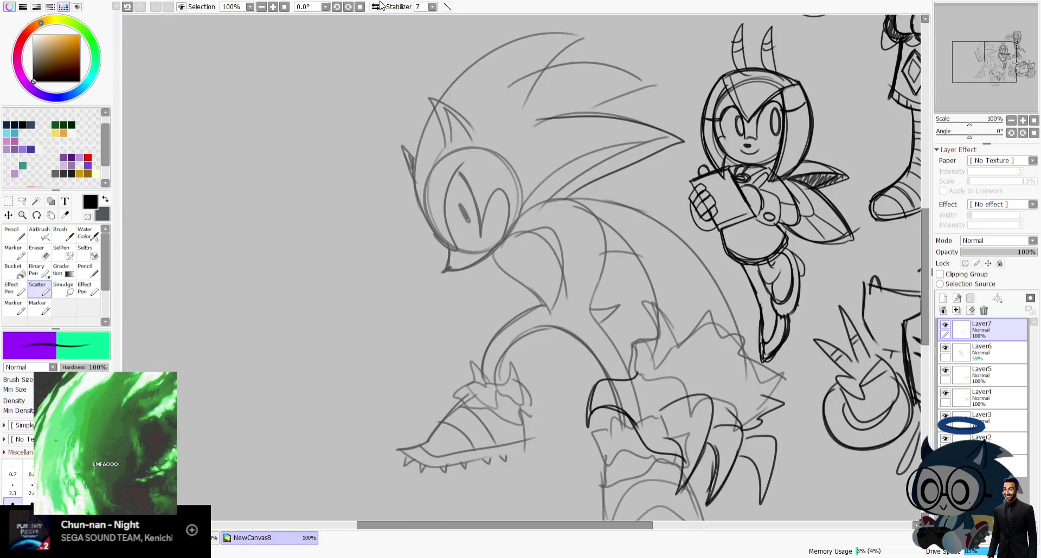
{"action": "key", "text": "ctrl+z"}
{"action": "left_click_drag", "start_coordinate": [624, 113], "coordinate": [515, 136]}
{"action": "key", "text": "ctrl+z"}
{"action": "mouse_move", "coordinate": [691, 136]}
{"action": "left_mouse_down"}
{"action": "mouse_move", "coordinate": [612, 117]}
{"action": "mouse_move", "coordinate": [534, 125]}
{"action": "left_mouse_up"}
Erase stray grey lines around the clawed hand on Layer6, then reset the view rotation.
{"action": "left_click_drag", "start_coordinate": [993, 58], "coordinate": [997, 66]}
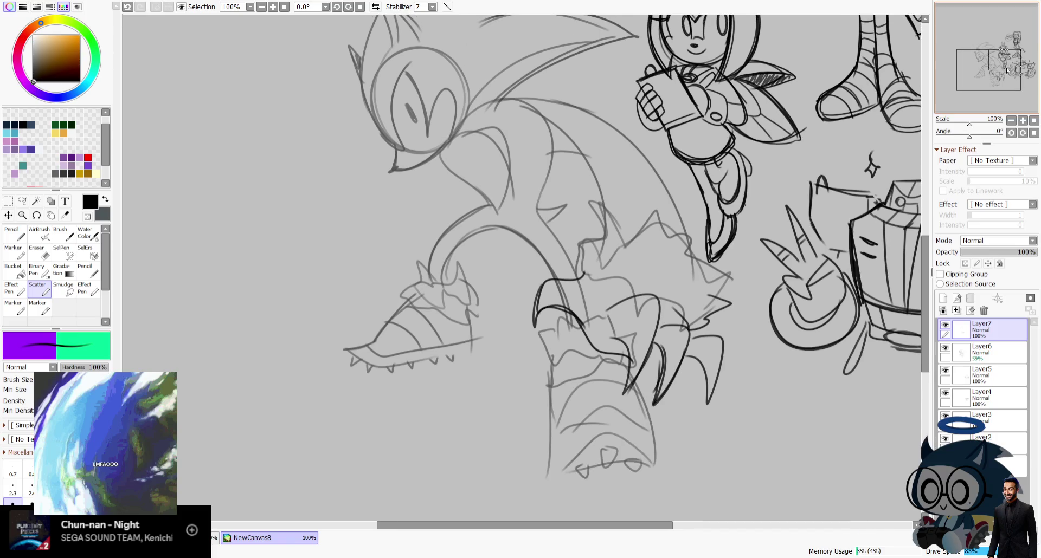
{"action": "left_click", "coordinate": [945, 349]}
{"action": "left_click", "coordinate": [981, 352]}
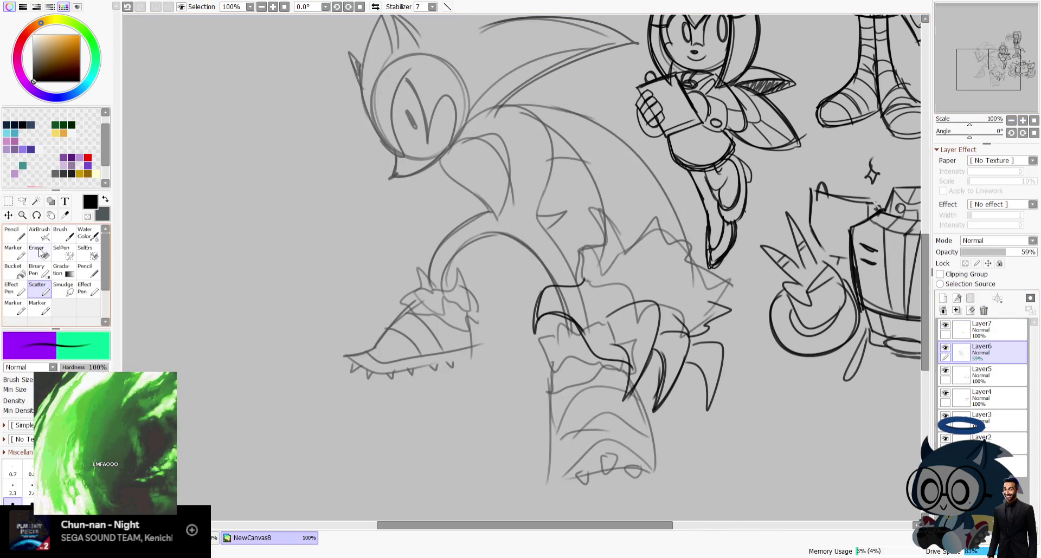
{"action": "key", "text": "e"}
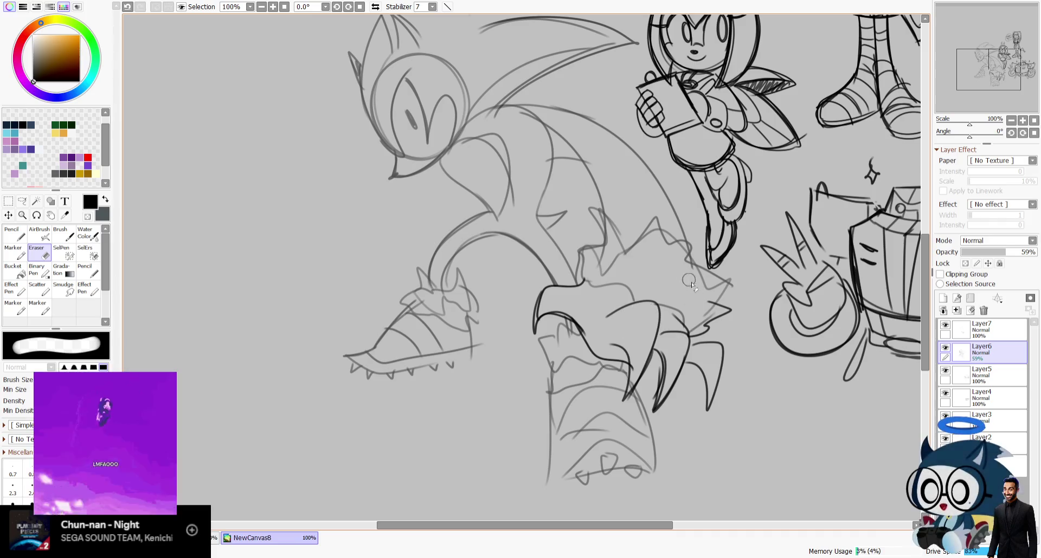
{"action": "left_click_drag", "start_coordinate": [969, 136], "coordinate": [952, 136]}
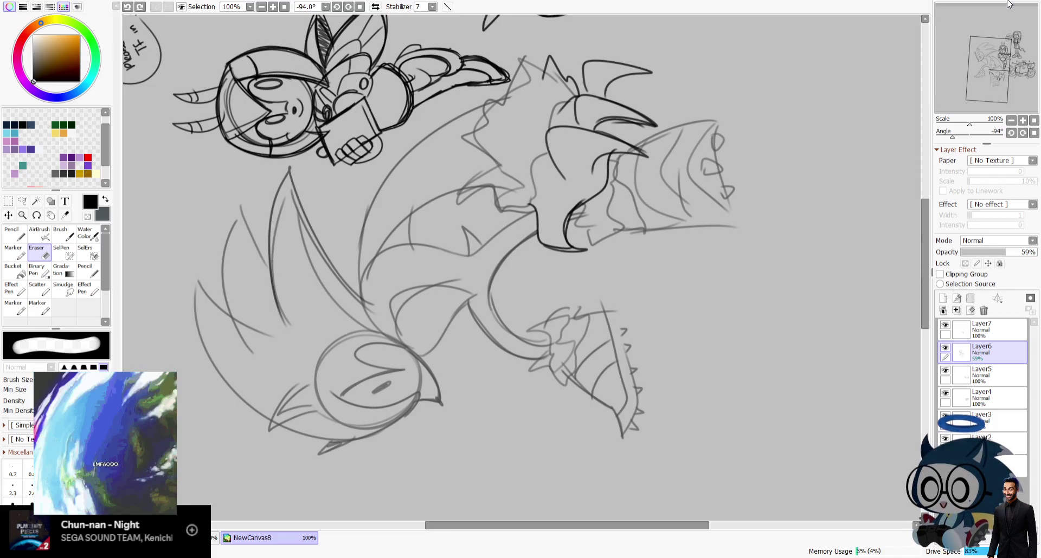
{"action": "left_click", "coordinate": [1034, 132]}
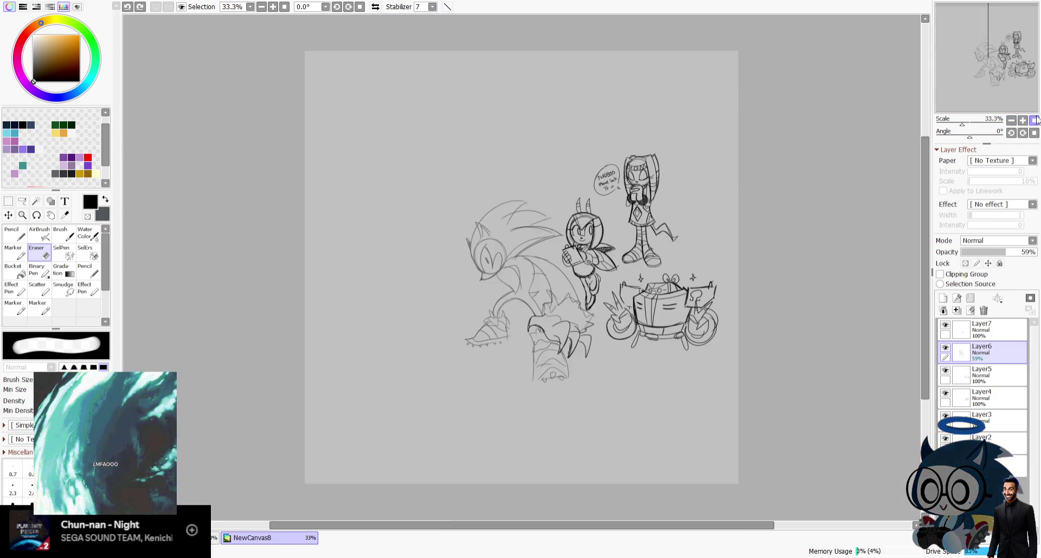
Switch back to the Scatter brush and add a small stroke near the foot.
{"action": "left_click", "coordinate": [1022, 120]}
{"action": "left_click", "coordinate": [37, 289]}
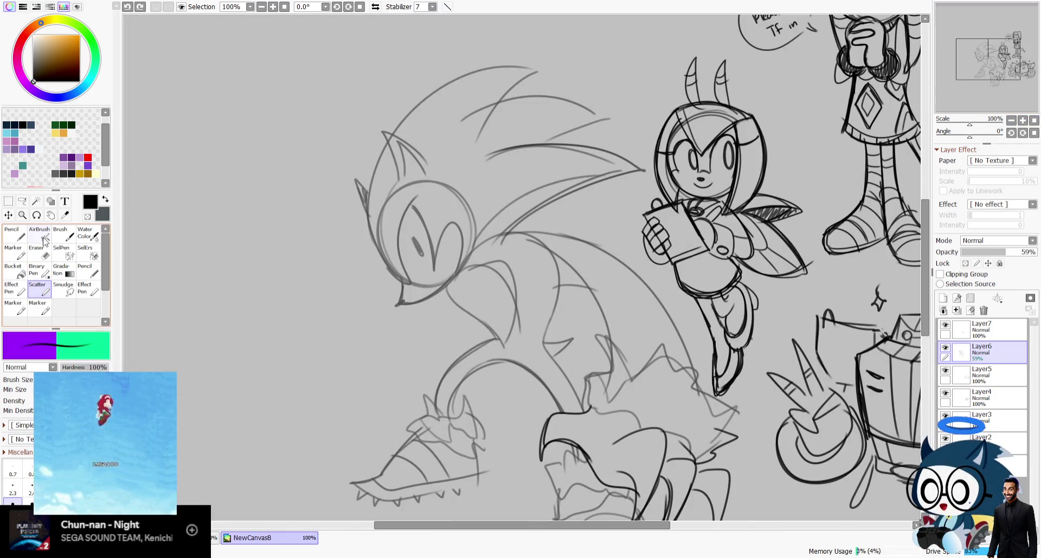
{"action": "left_click_drag", "start_coordinate": [959, 68], "coordinate": [959, 77]}
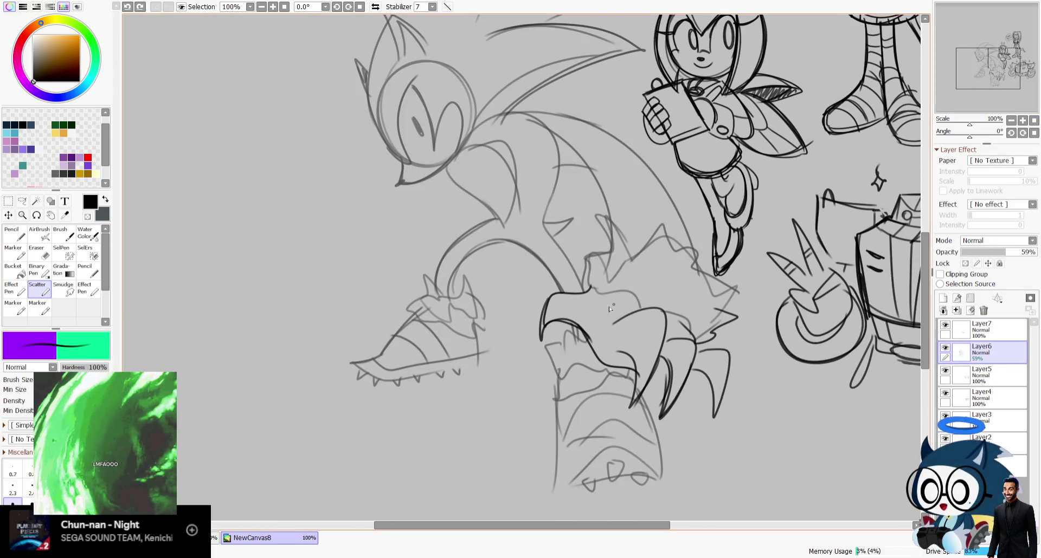
{"action": "left_click_drag", "start_coordinate": [649, 477], "coordinate": [658, 476]}
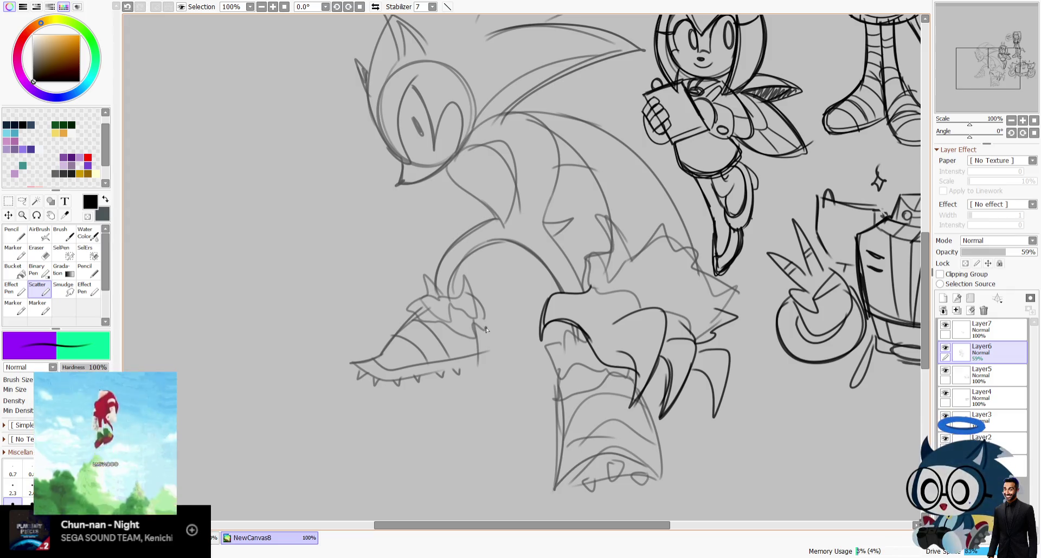
{"action": "left_click_drag", "start_coordinate": [1001, 59], "coordinate": [1000, 56]}
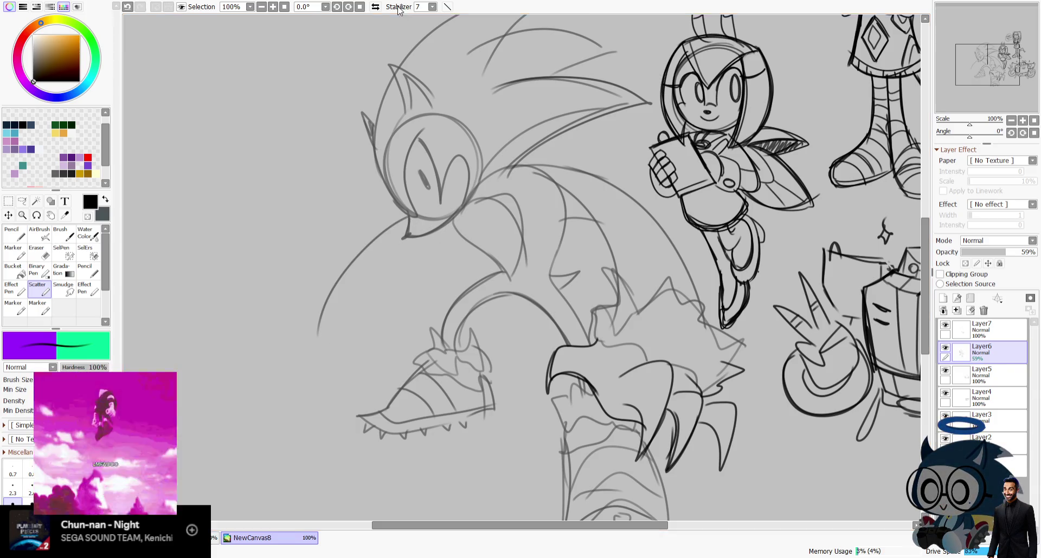
{"action": "key", "text": "h"}
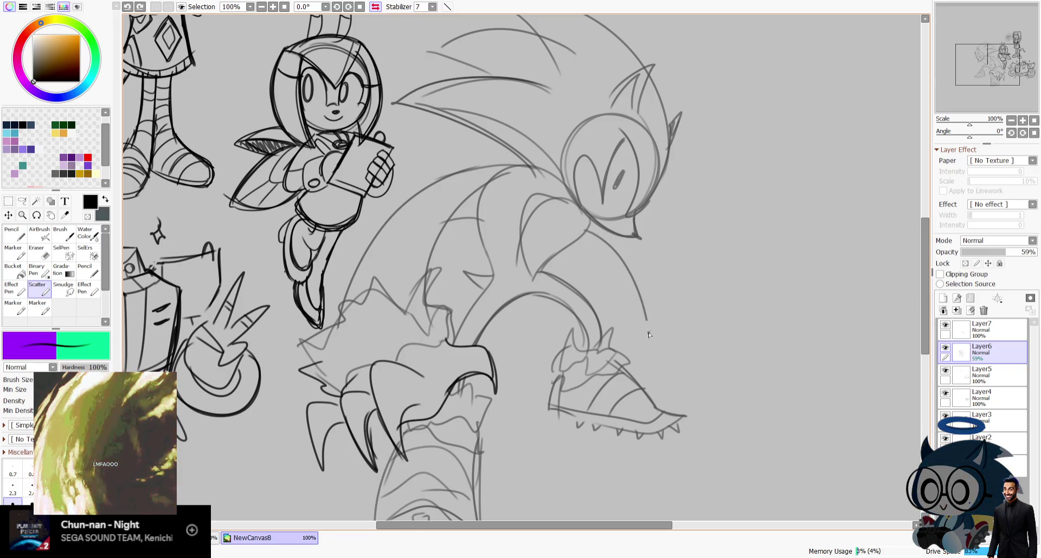
{"action": "key", "text": "h"}
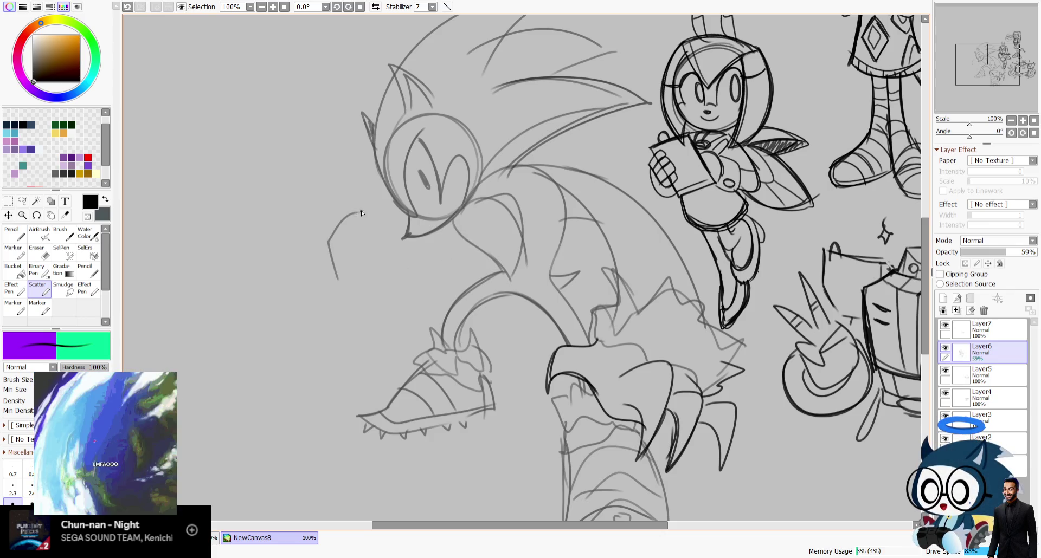
Draw the outstretched hand's curved claws and spikes, redrawing strokes until they fit.
{"action": "key", "text": "ctrl+z"}
{"action": "left_click_drag", "start_coordinate": [348, 218], "coordinate": [349, 298]}
{"action": "mouse_move", "coordinate": [372, 245]}
{"action": "left_mouse_down"}
{"action": "mouse_move", "coordinate": [355, 288]}
{"action": "mouse_move", "coordinate": [371, 301]}
{"action": "left_mouse_up"}
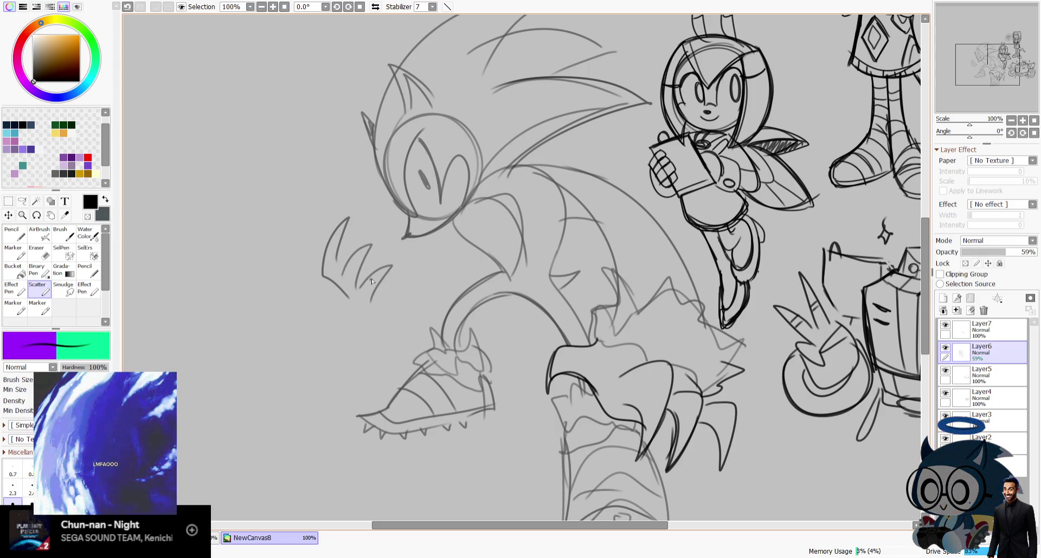
{"action": "key", "text": "ctrl+z"}
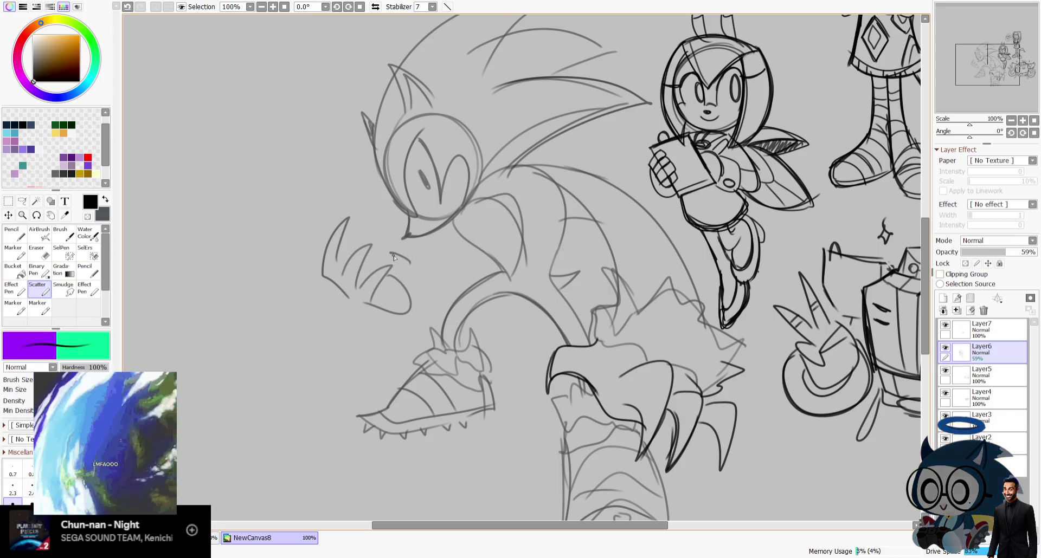
{"action": "left_click_drag", "start_coordinate": [389, 255], "coordinate": [388, 266]}
{"action": "left_click_drag", "start_coordinate": [347, 313], "coordinate": [427, 316]}
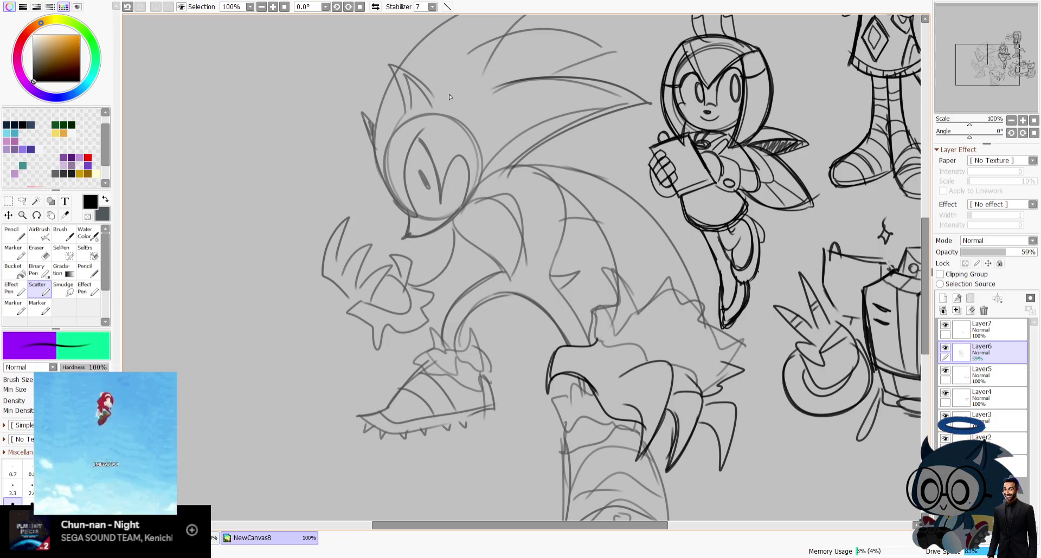
{"action": "key", "text": "h"}
{"action": "key", "text": "ctrl+z"}
{"action": "left_click", "coordinate": [576, 237]}
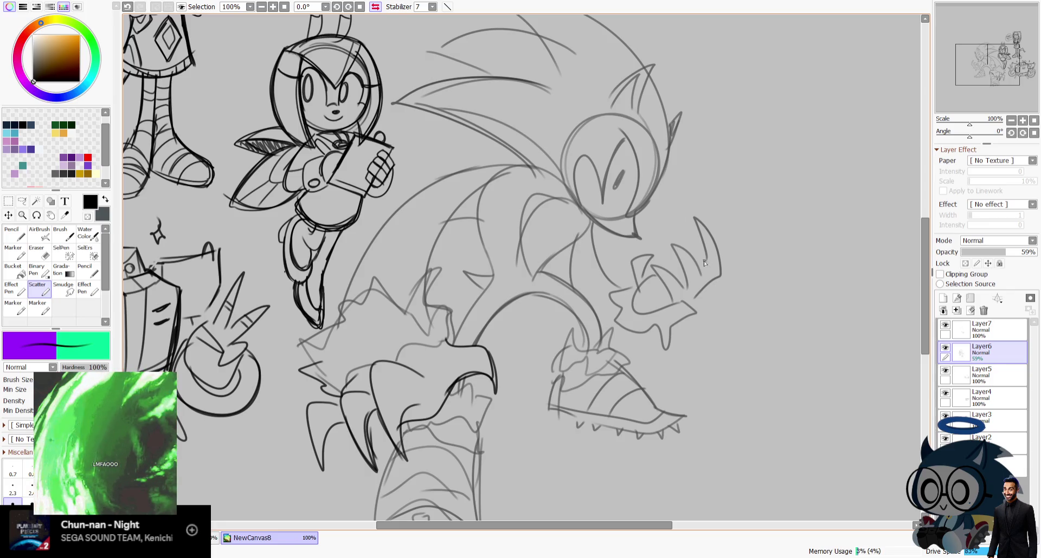
{"action": "left_click_drag", "start_coordinate": [696, 219], "coordinate": [715, 251]}
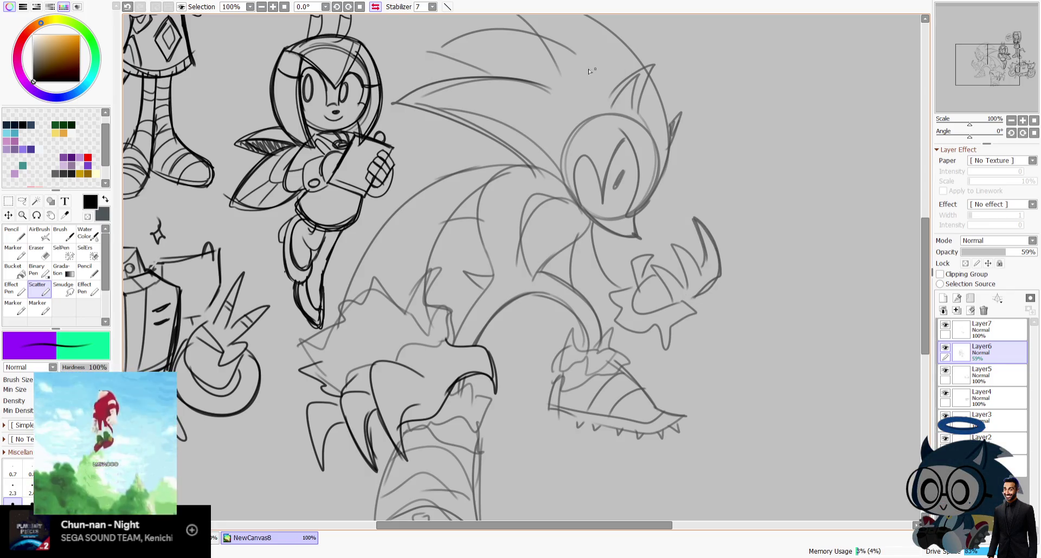
Toggle off the flip-horizontal view so the sketch shows unmirrored.
{"action": "left_click", "coordinate": [375, 7]}
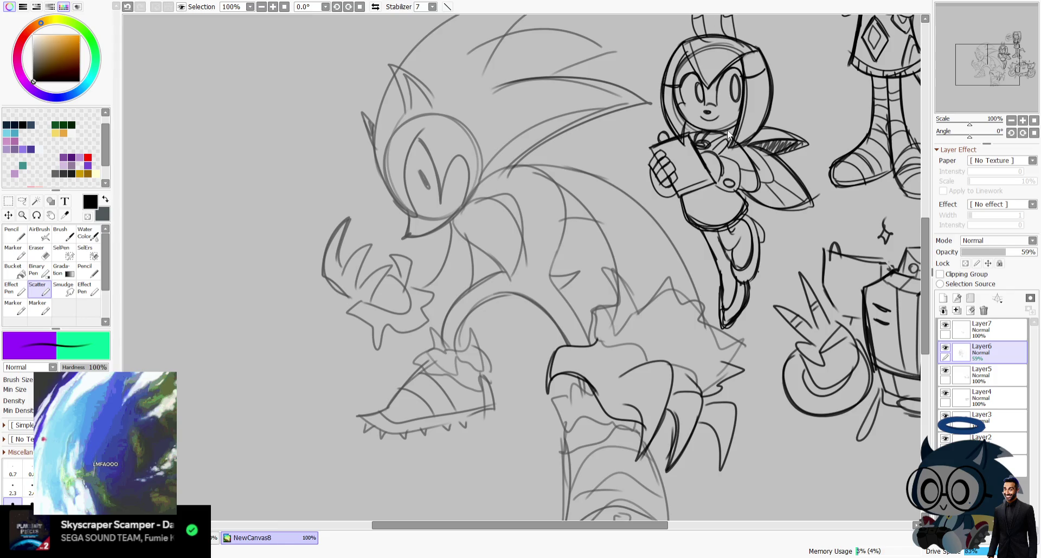
Copy the sub sandwich from the All American Club document into NewCanvas8.
{"action": "left_click_drag", "start_coordinate": [726, 131], "coordinate": [729, 124]}
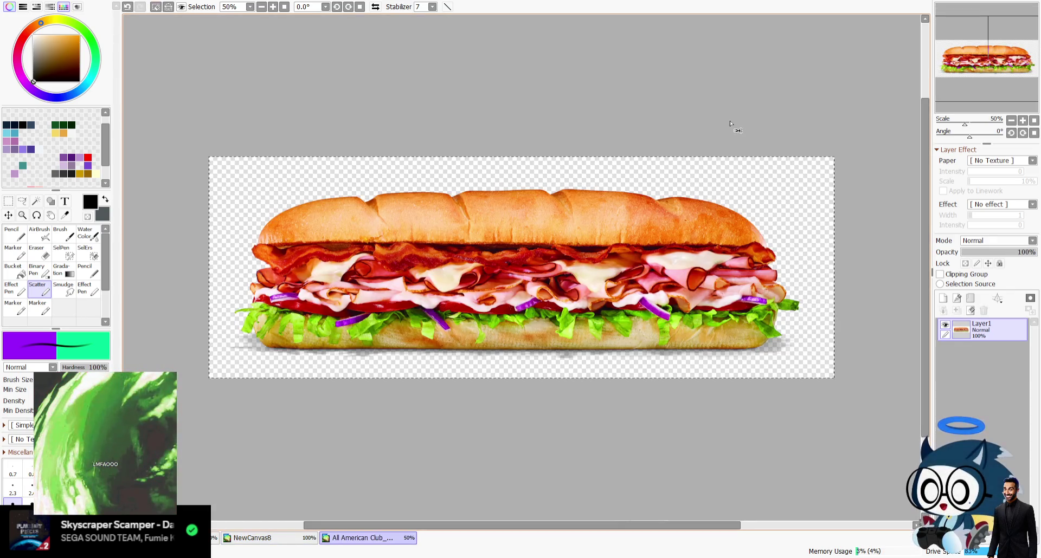
{"action": "key", "text": "ctrl+Tab"}
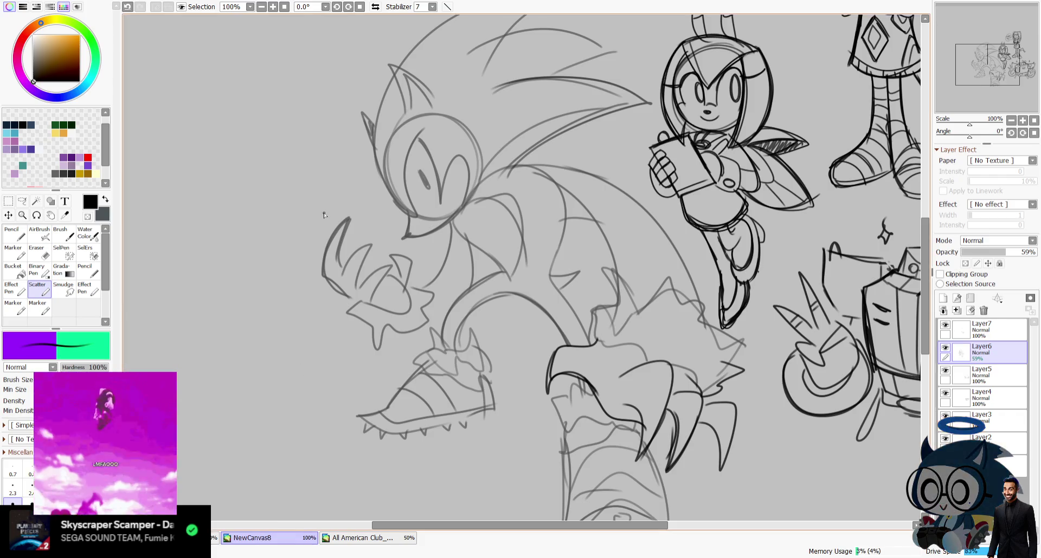
{"action": "key", "text": "ctrl+v"}
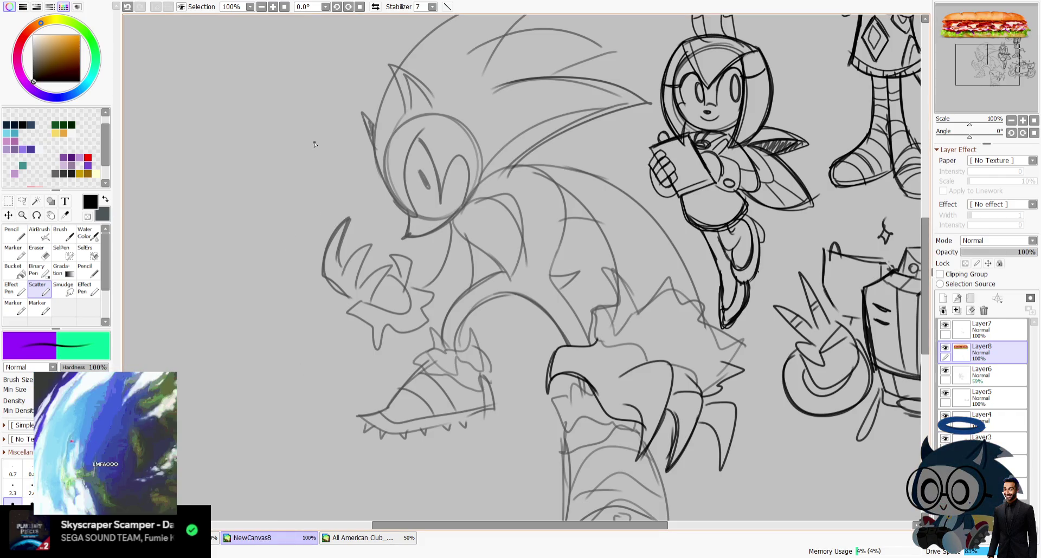
Shrink and tilt the sandwich into Sonic's hand, then fade Layer8 to 40%.
{"action": "key", "text": "ctrl+t"}
{"action": "scroll", "coordinate": [905, 78], "scroll_direction": "down", "scroll_amount": 2}
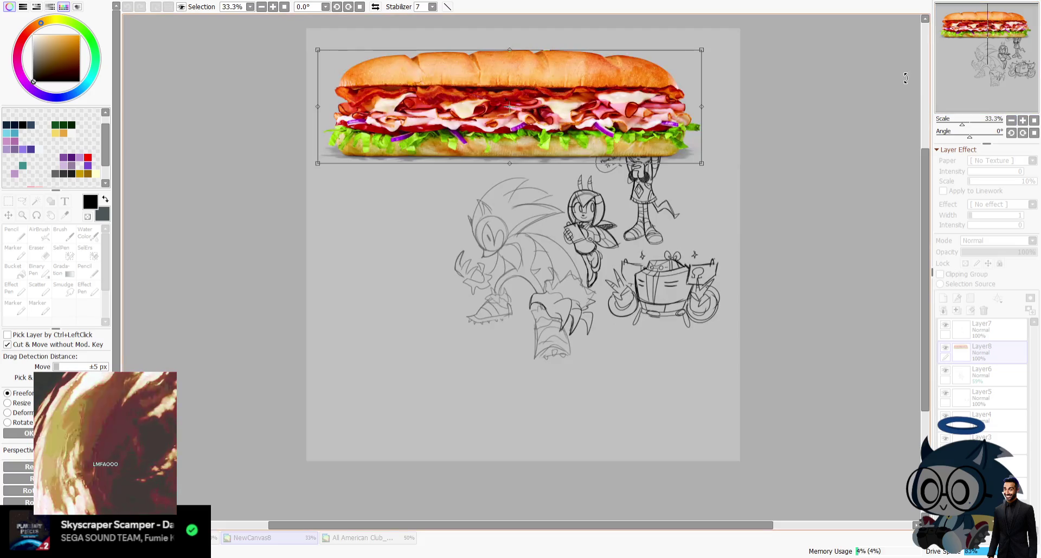
{"action": "mouse_move", "coordinate": [701, 163]}
{"action": "left_mouse_down"}
{"action": "mouse_move", "coordinate": [381, 68]}
{"action": "mouse_move", "coordinate": [388, 89]}
{"action": "left_mouse_up"}
{"action": "left_click_drag", "start_coordinate": [343, 53], "coordinate": [475, 268]}
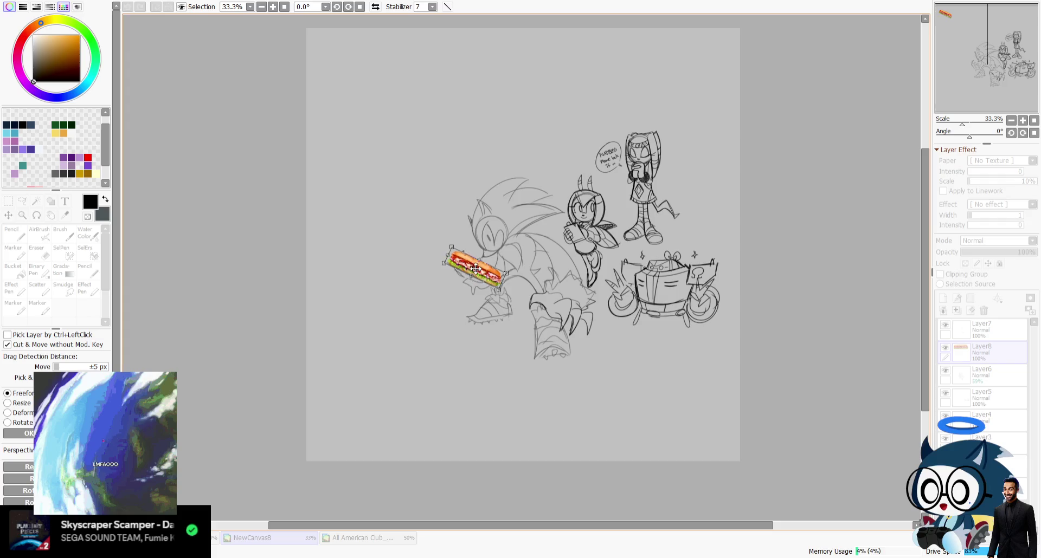
{"action": "left_click", "coordinate": [1022, 120]}
{"action": "left_click", "coordinate": [1022, 121]}
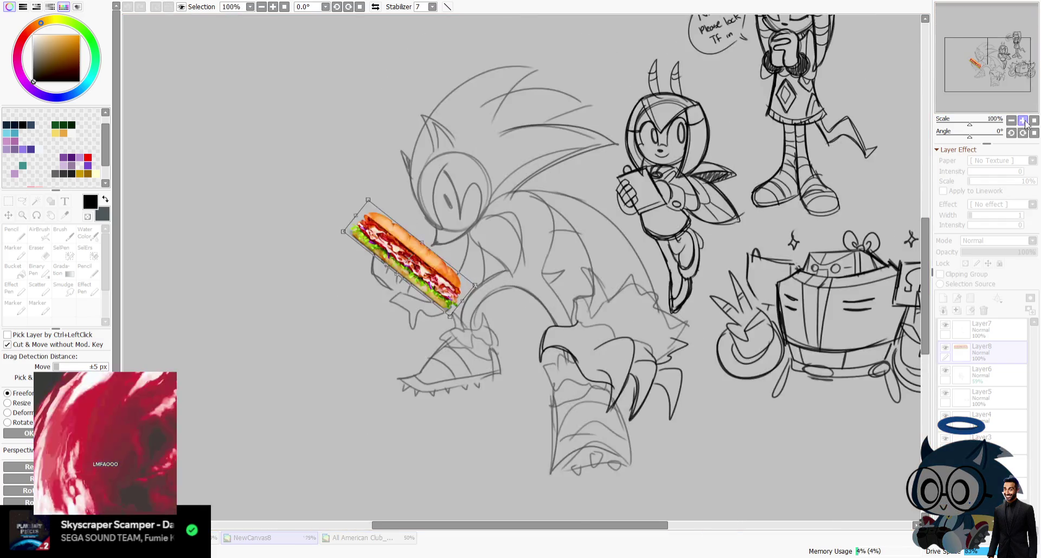
{"action": "left_click_drag", "start_coordinate": [463, 342], "coordinate": [472, 332]}
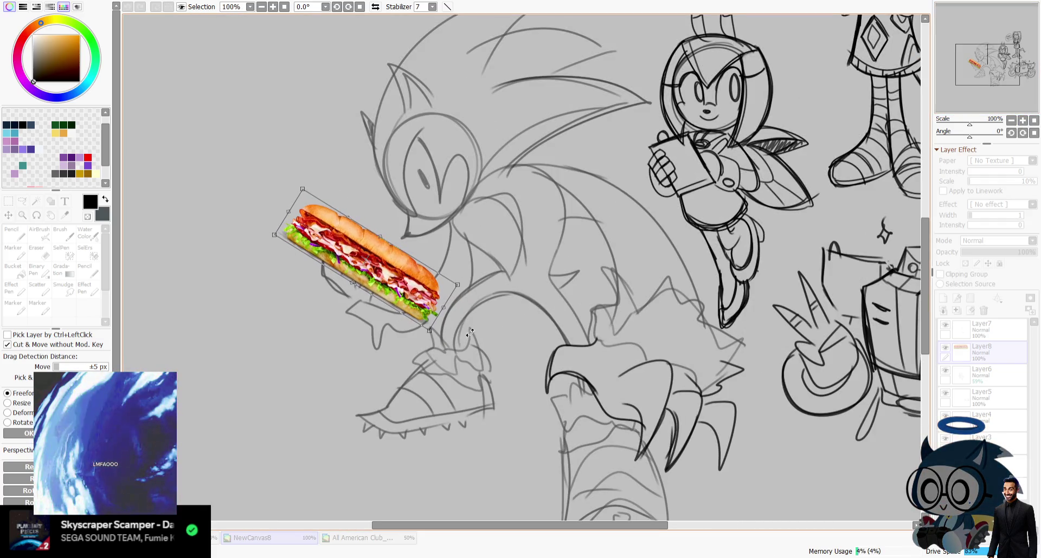
{"action": "key", "text": "Return"}
{"action": "key", "text": "e"}
{"action": "left_click_drag", "start_coordinate": [1026, 252], "coordinate": [991, 252]}
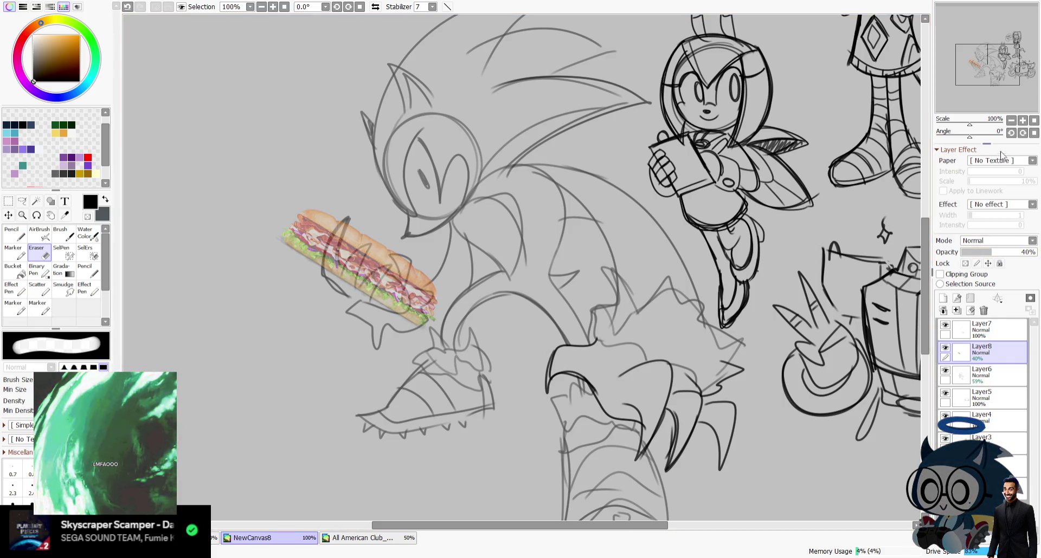
Erase sandwich under the fingers, raise Layer6 to 100% and move the sandwich below it.
{"action": "scroll", "coordinate": [628, 199], "scroll_direction": "up", "scroll_amount": 1}
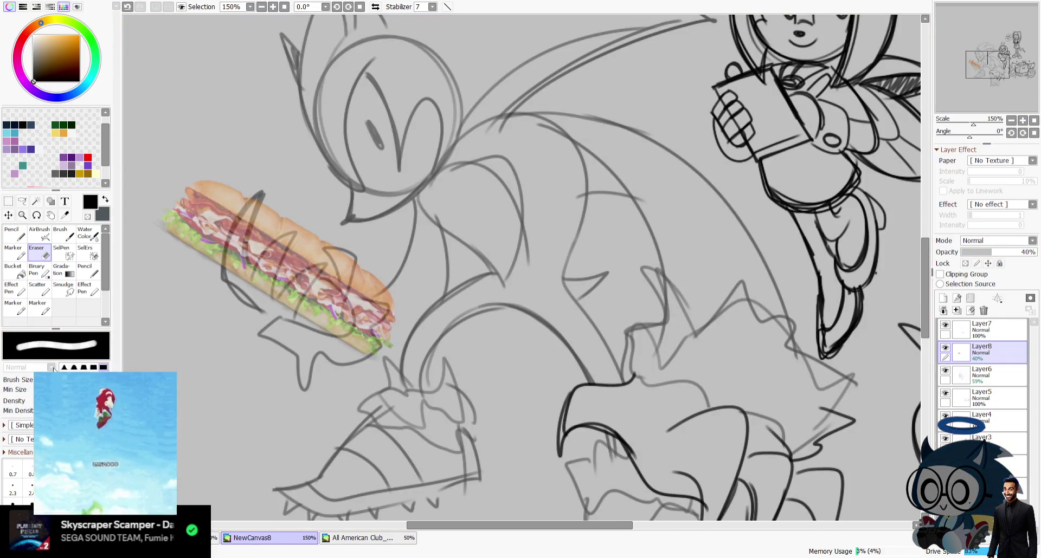
{"action": "mouse_move", "coordinate": [241, 274]}
{"action": "left_mouse_down"}
{"action": "mouse_move", "coordinate": [246, 208]}
{"action": "mouse_move", "coordinate": [255, 284]}
{"action": "left_mouse_up"}
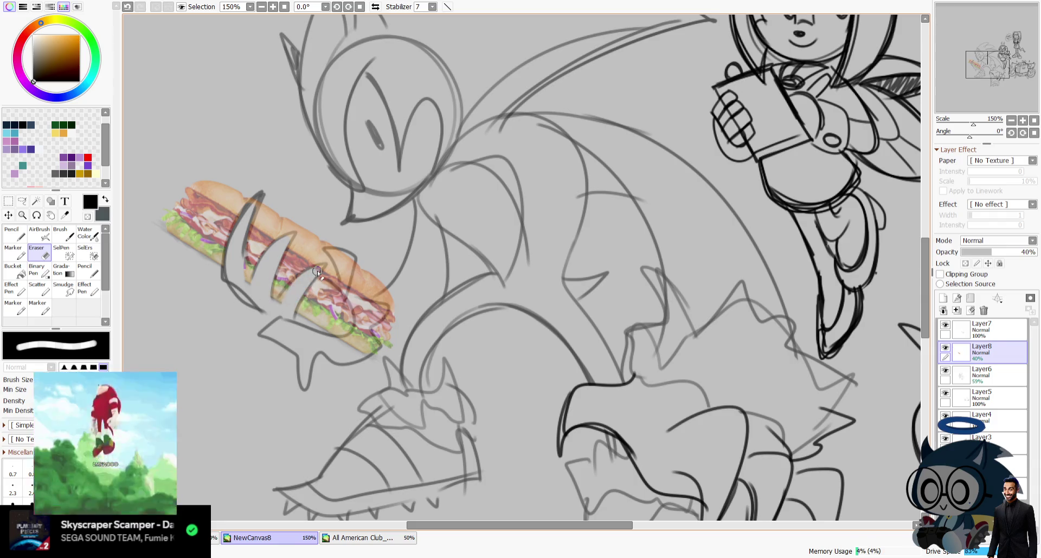
{"action": "left_click_drag", "start_coordinate": [340, 254], "coordinate": [344, 279]}
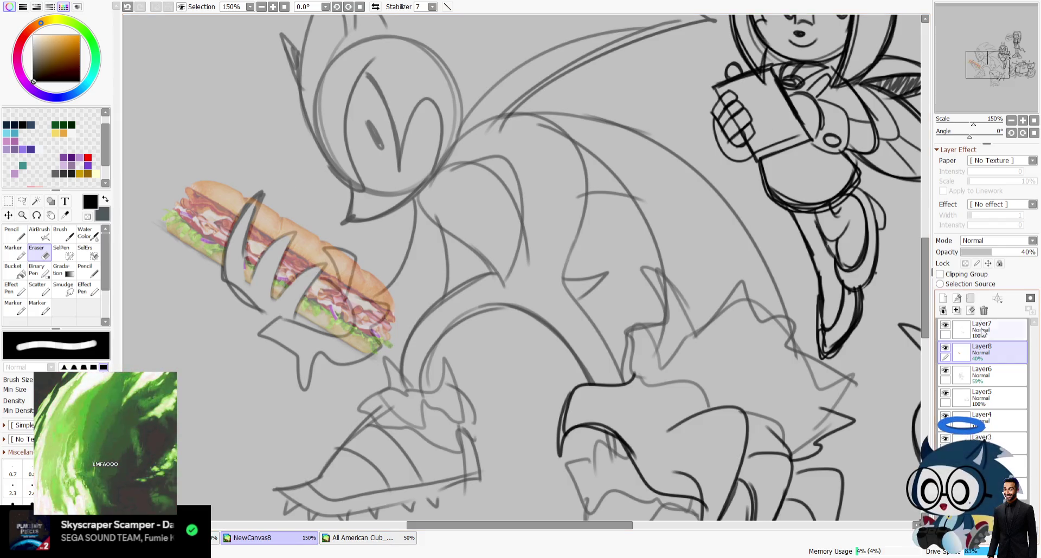
{"action": "left_click", "coordinate": [981, 374]}
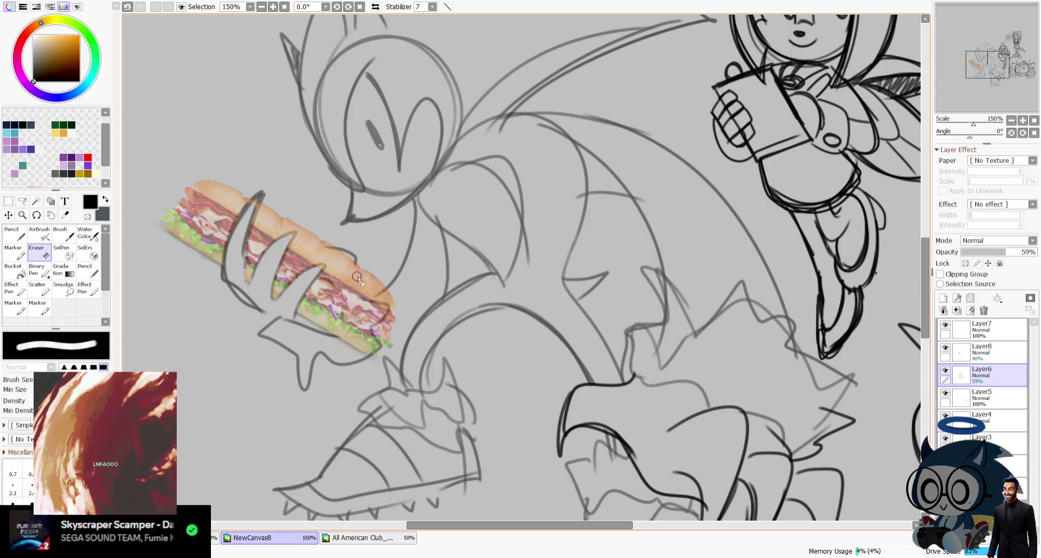
{"action": "left_click_drag", "start_coordinate": [1006, 252], "coordinate": [1039, 253]}
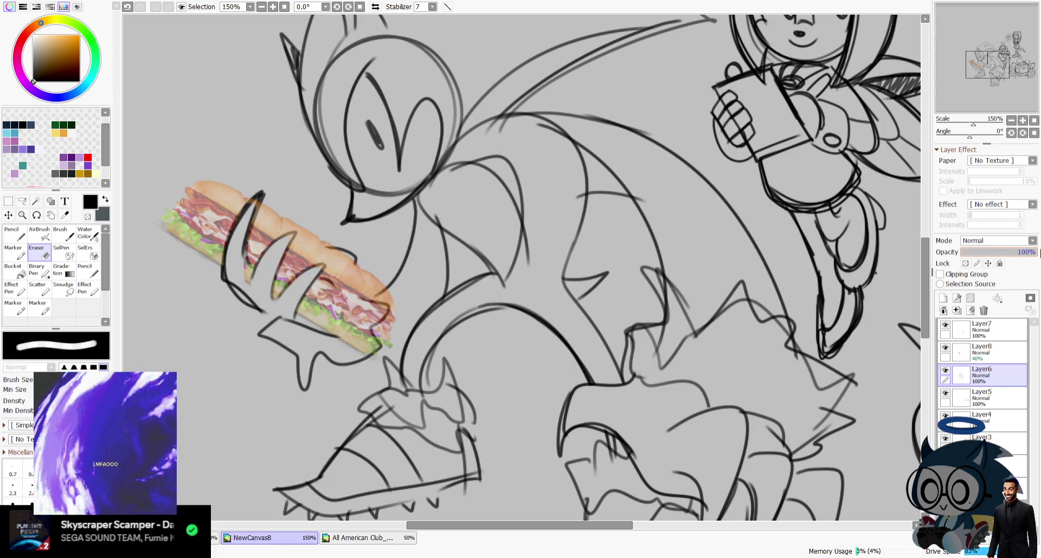
{"action": "left_click_drag", "start_coordinate": [955, 352], "coordinate": [955, 375]}
{"action": "left_click_drag", "start_coordinate": [990, 252], "coordinate": [1039, 253]}
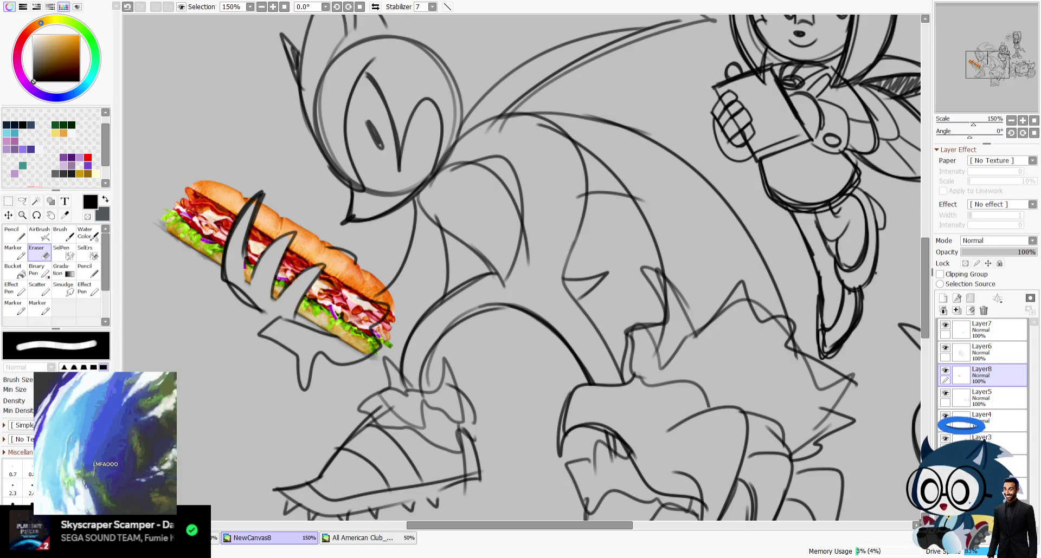
Review the other characters, then move the sandwich back above Layer6 at 59% opacity.
{"action": "left_click", "coordinate": [1011, 120]}
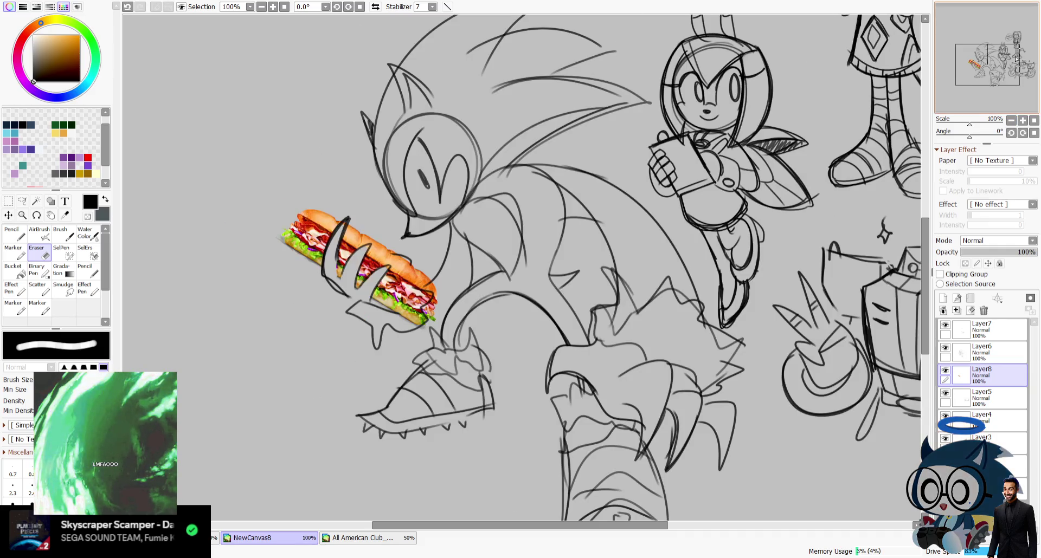
{"action": "mouse_move", "coordinate": [1018, 10]}
{"action": "left_mouse_down"}
{"action": "mouse_move", "coordinate": [1034, 21]}
{"action": "mouse_move", "coordinate": [1011, 46]}
{"action": "left_mouse_up"}
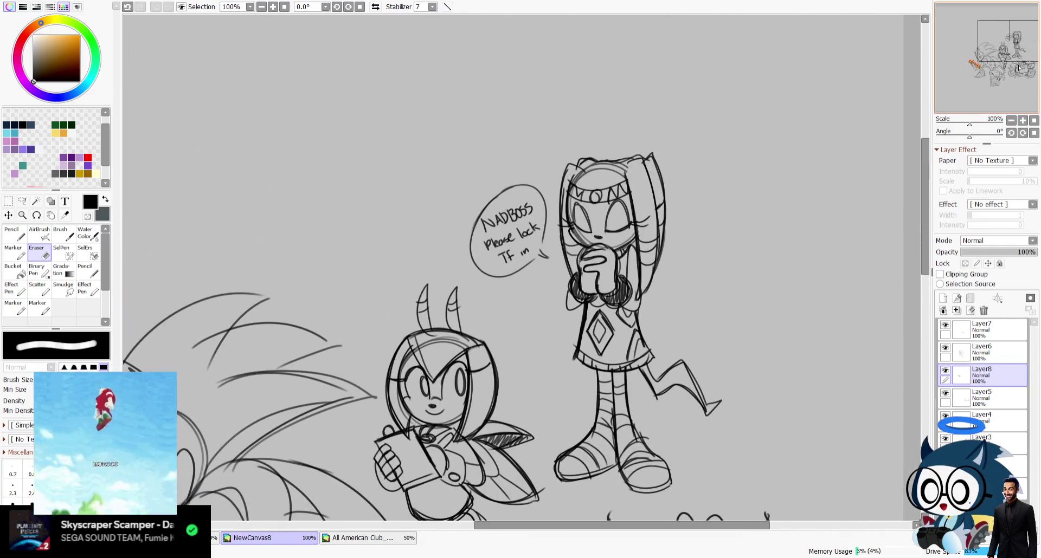
{"action": "left_click", "coordinate": [1022, 120]}
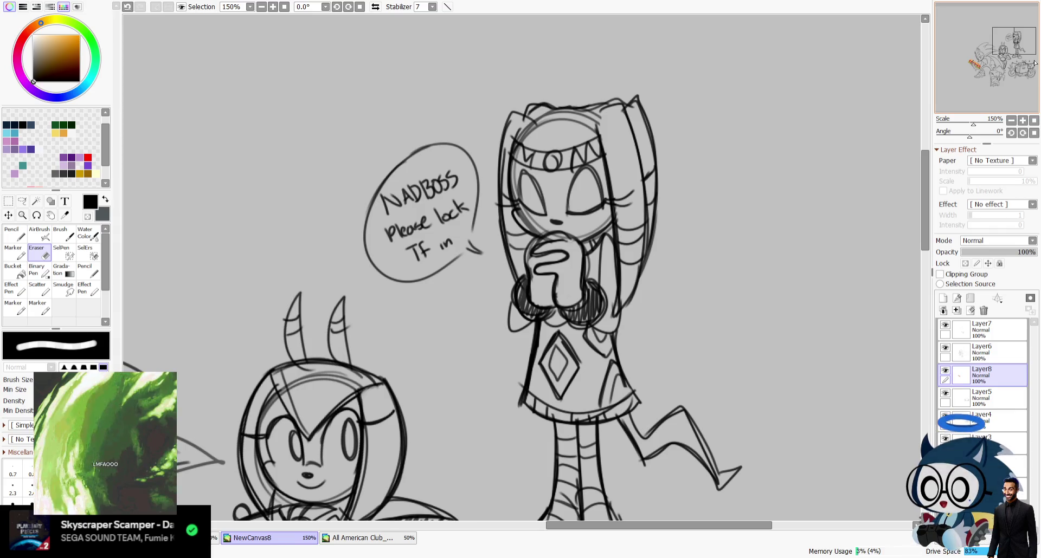
{"action": "left_click_drag", "start_coordinate": [1025, 64], "coordinate": [995, 82]}
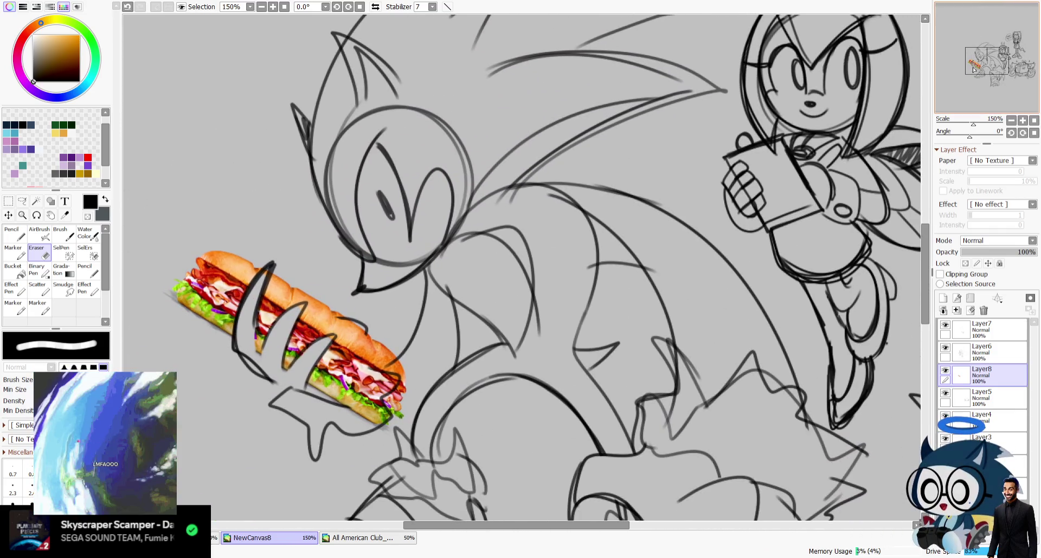
{"action": "left_click", "coordinate": [1011, 120]}
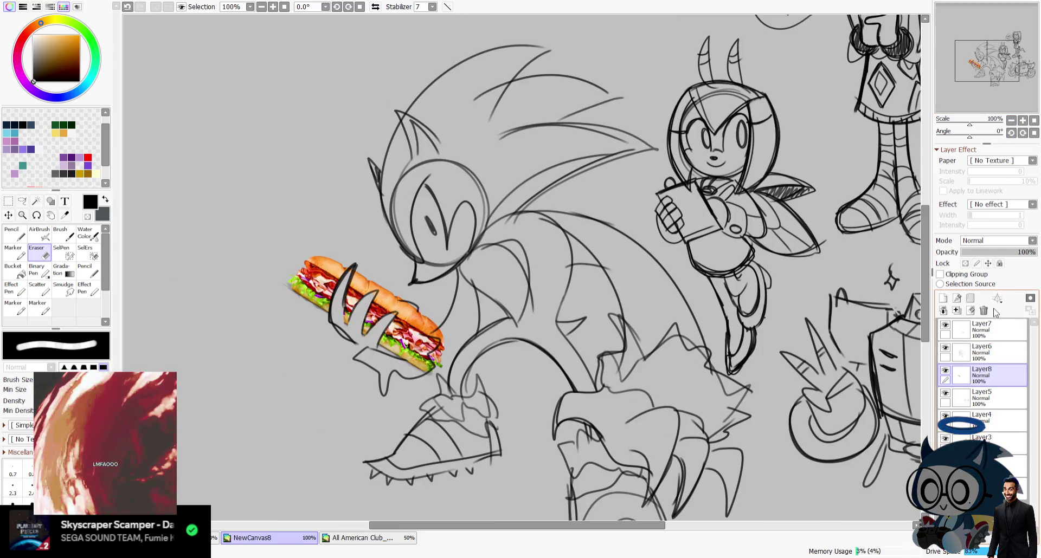
{"action": "mouse_move", "coordinate": [1027, 252]}
{"action": "left_mouse_down"}
{"action": "mouse_move", "coordinate": [991, 252]}
{"action": "mouse_move", "coordinate": [1004, 253]}
{"action": "left_mouse_up"}
{"action": "left_click", "coordinate": [982, 350]}
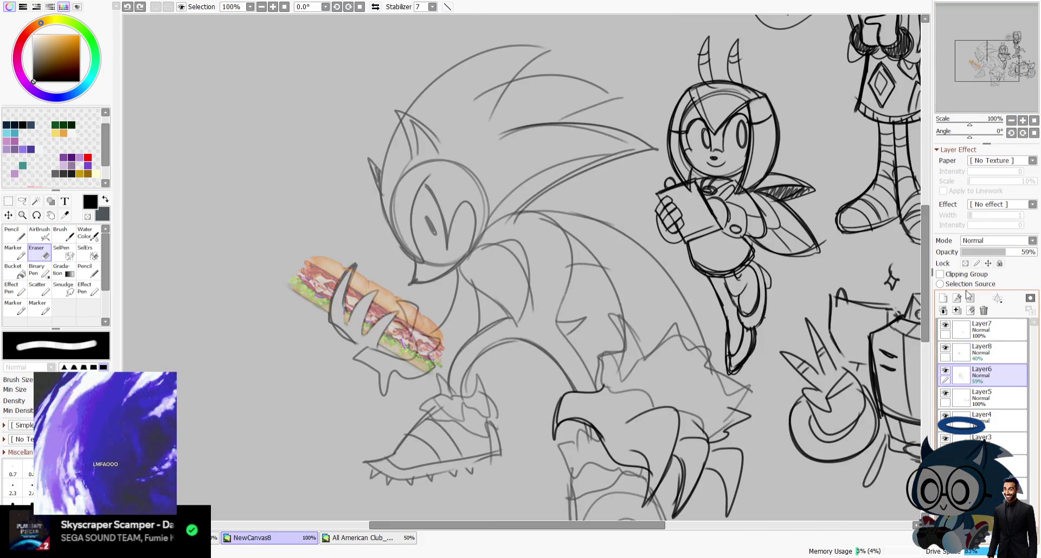
{"action": "left_click_drag", "start_coordinate": [981, 374], "coordinate": [981, 347]}
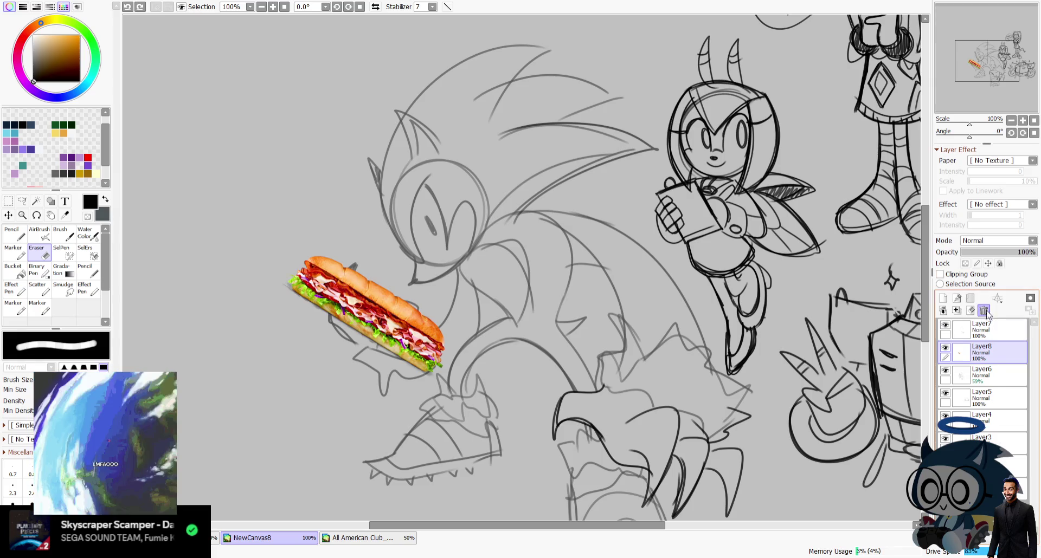